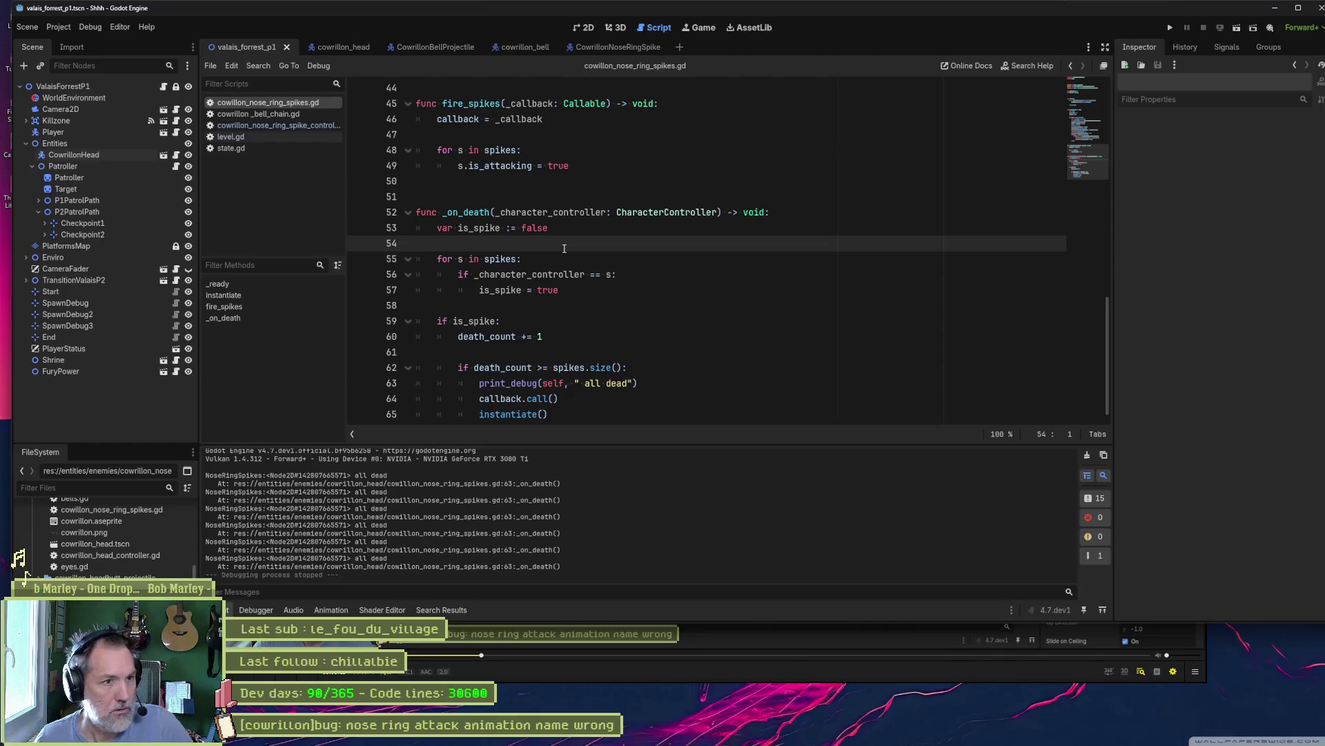
- Write spikes.has(_character_controller) on the empty line in _on_death, checking the Array has() docs
{"action": "key", "text": "Tab"}
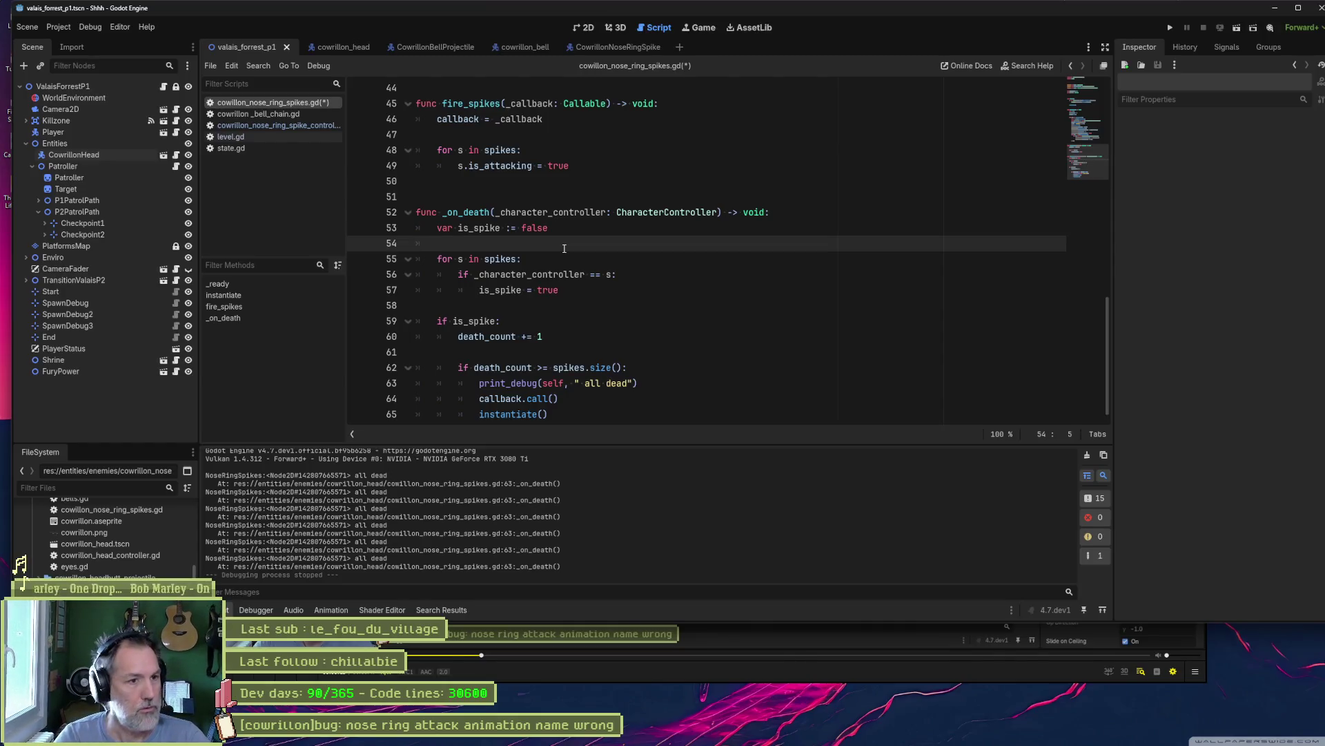
{"action": "type", "text": "spikes.con"}
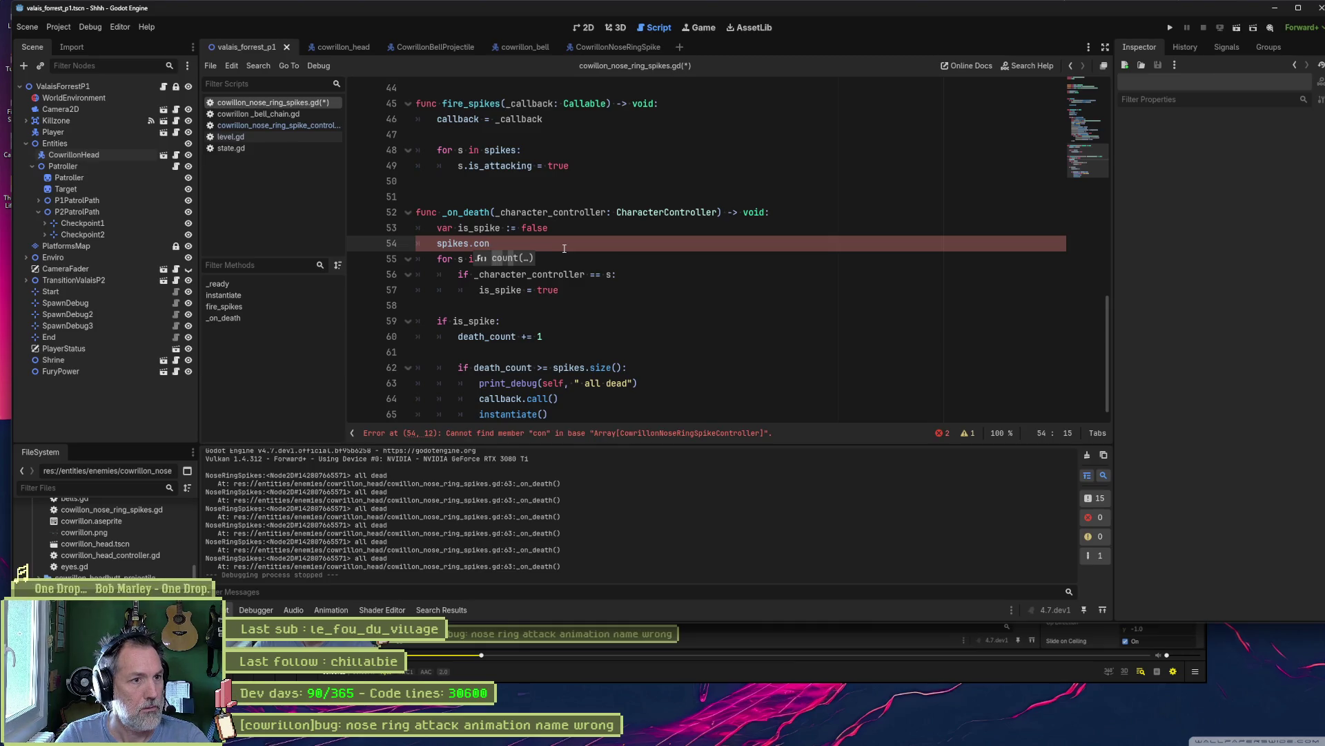
{"action": "key", "text": "BackSpace"}
{"action": "key", "text": "BackSpace"}
{"action": "key", "text": "BackSpace"}
{"action": "type", "text": "has"}
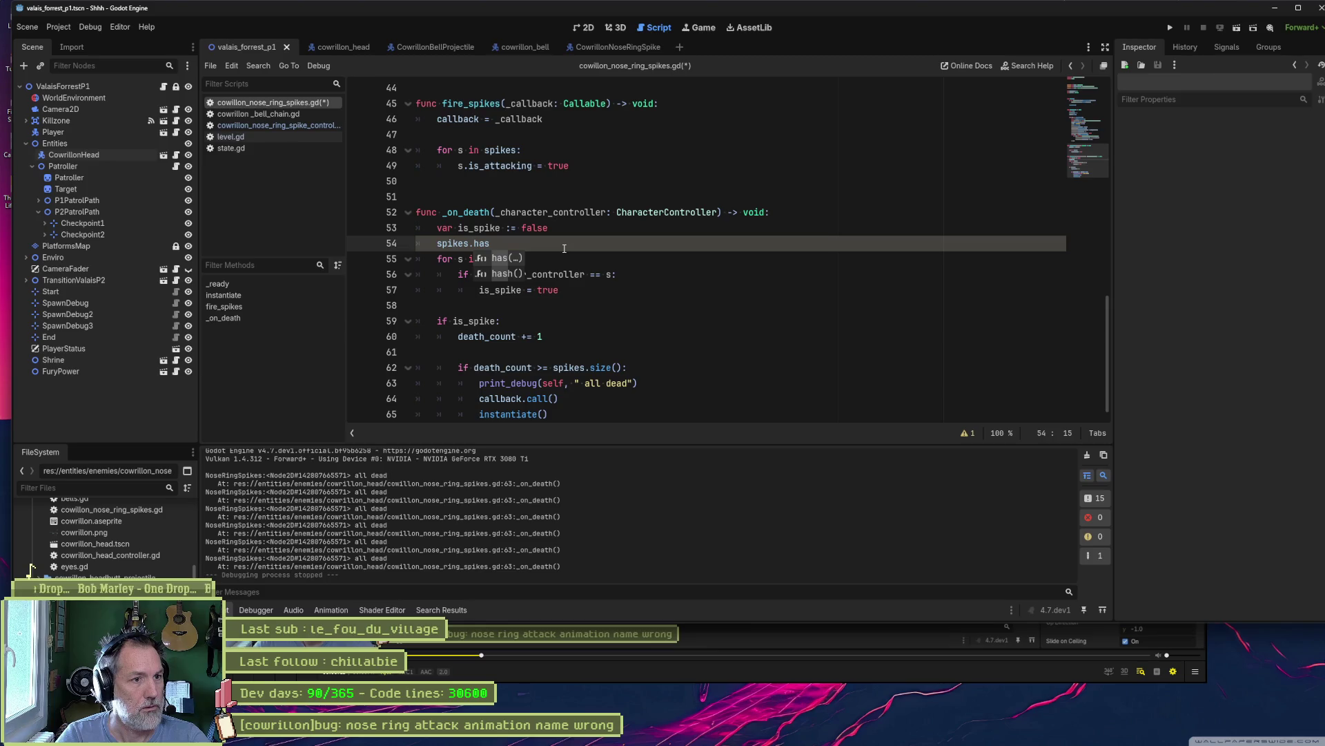
{"action": "type", "text": "("}
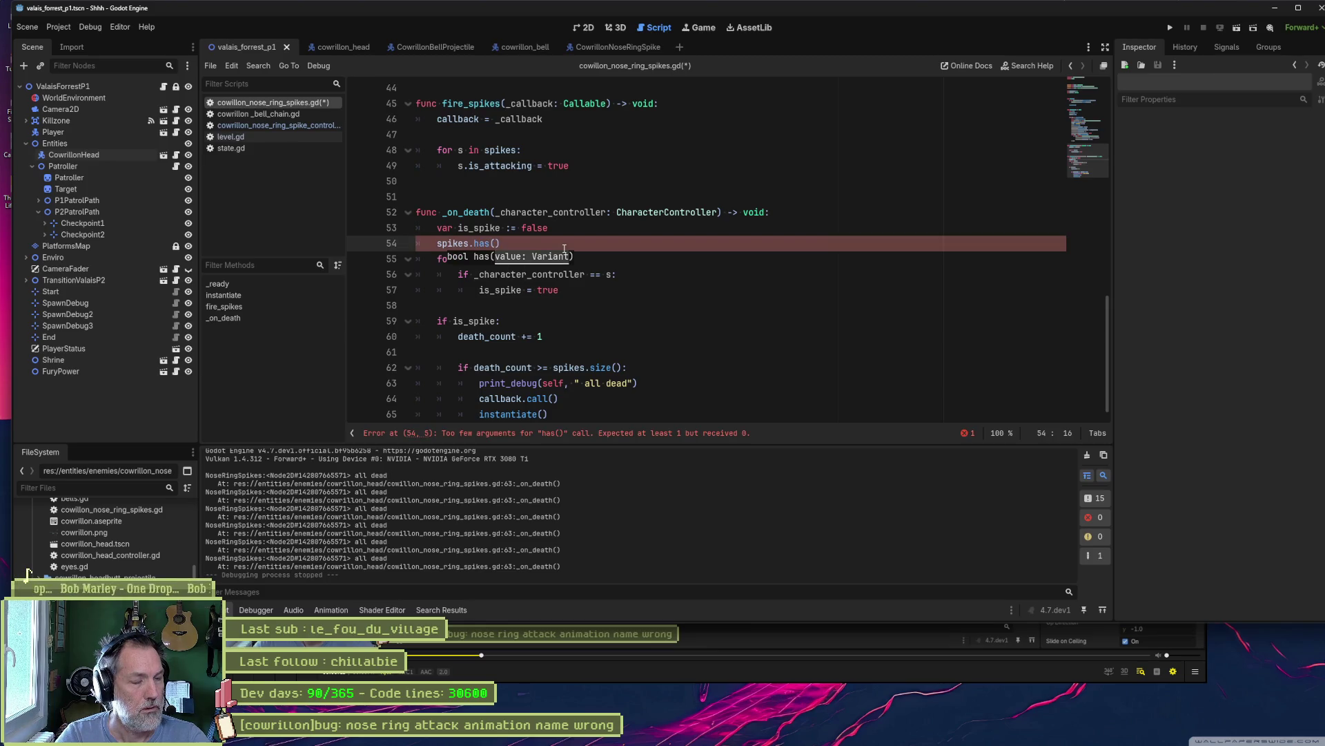
{"action": "type", "text": "_ch"}
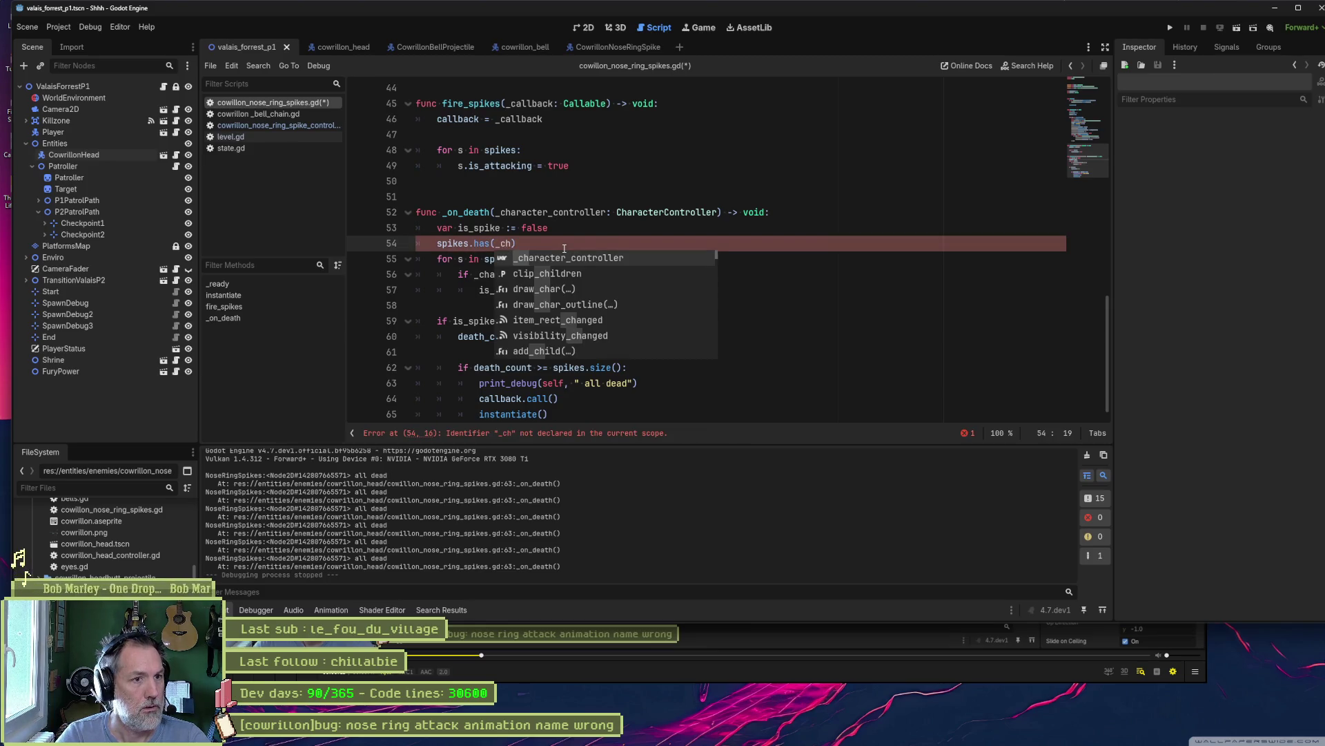
{"action": "key", "text": "Return"}
{"action": "type", "text": ")"}
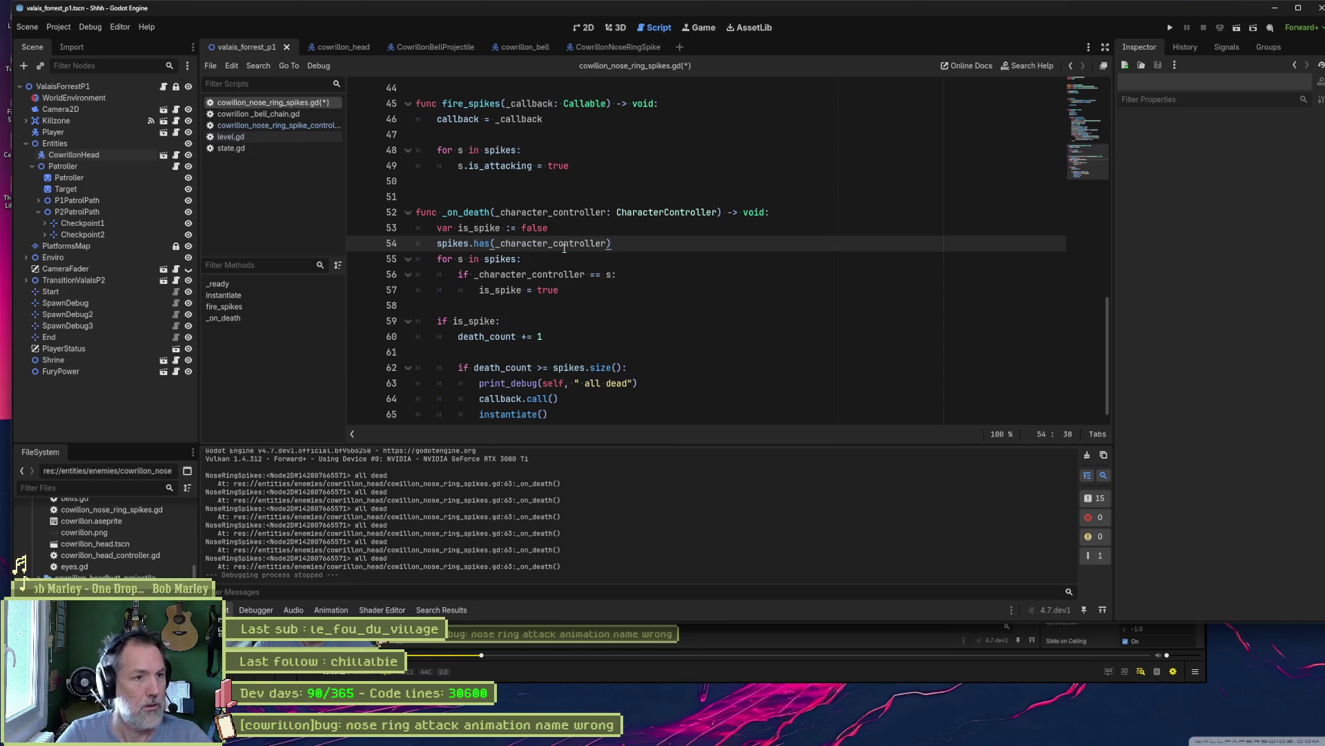
{"action": "left_click", "coordinate": [482, 243], "text": "ctrl"}
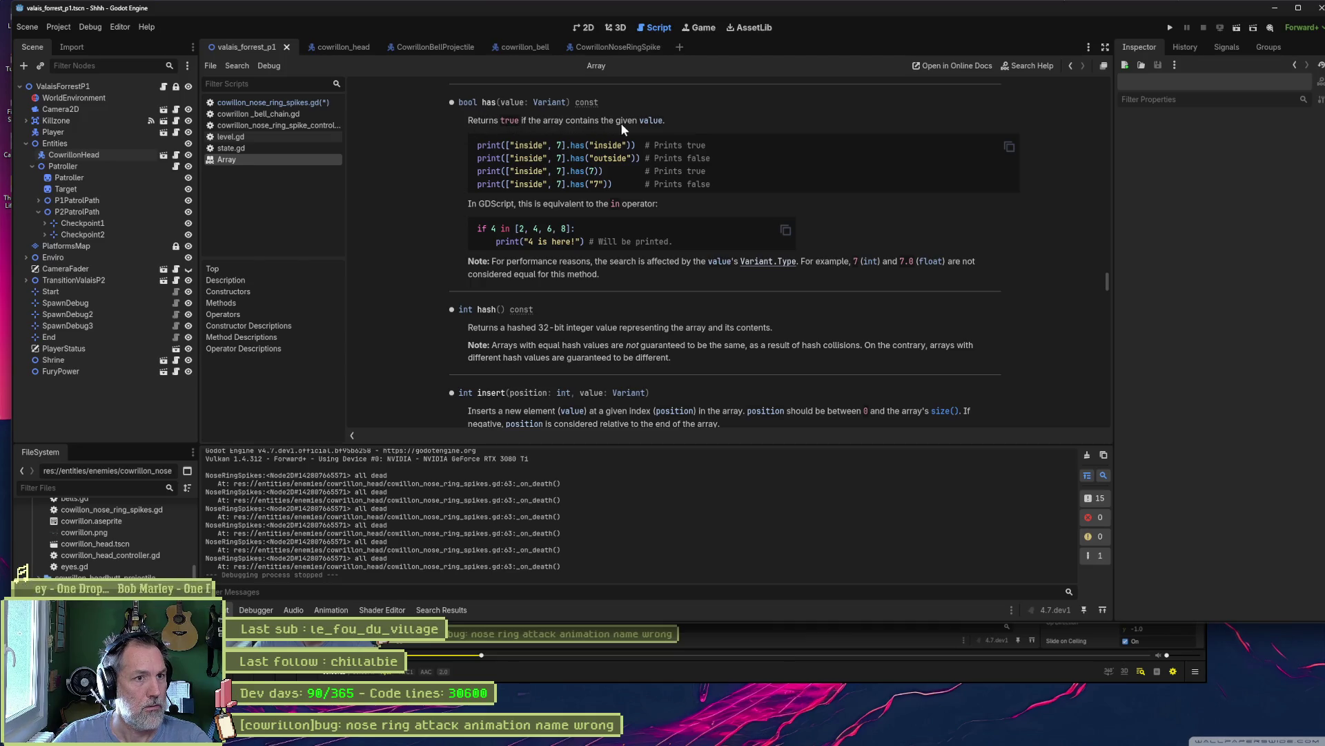
{"action": "key", "text": "ctrl+w"}
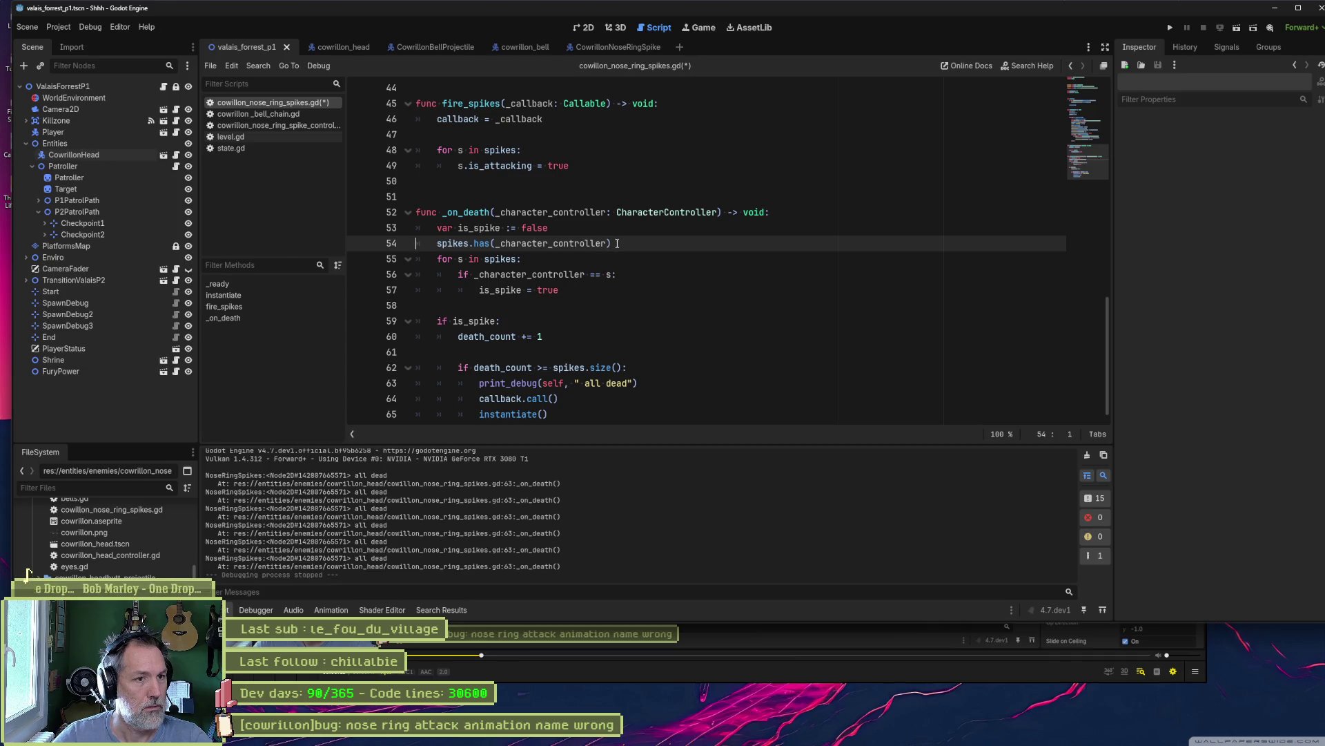
- Replace is_spike in the if condition with the spikes.has(_character_controller) expression
{"action": "left_click_drag", "start_coordinate": [617, 243], "coordinate": [623, 230]}
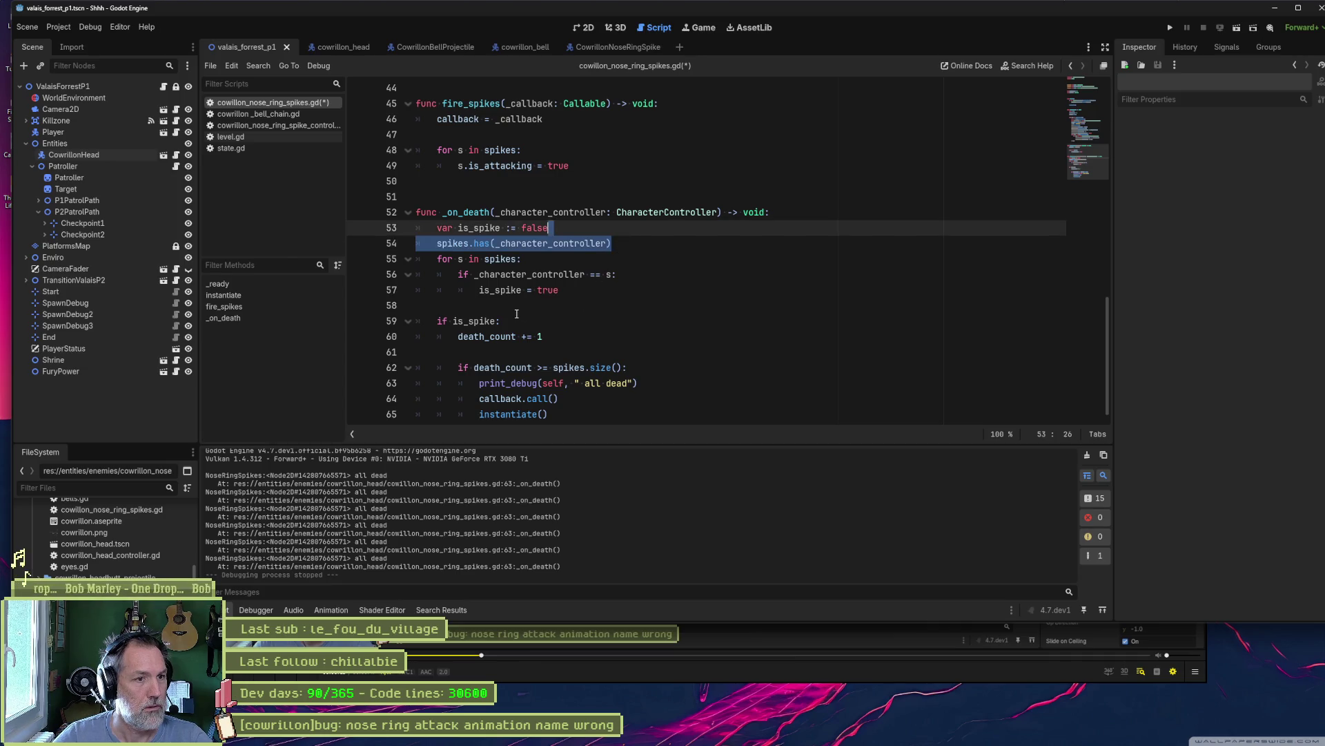
{"action": "left_click_drag", "start_coordinate": [437, 243], "coordinate": [613, 243]}
{"action": "key", "text": "ctrl+c"}
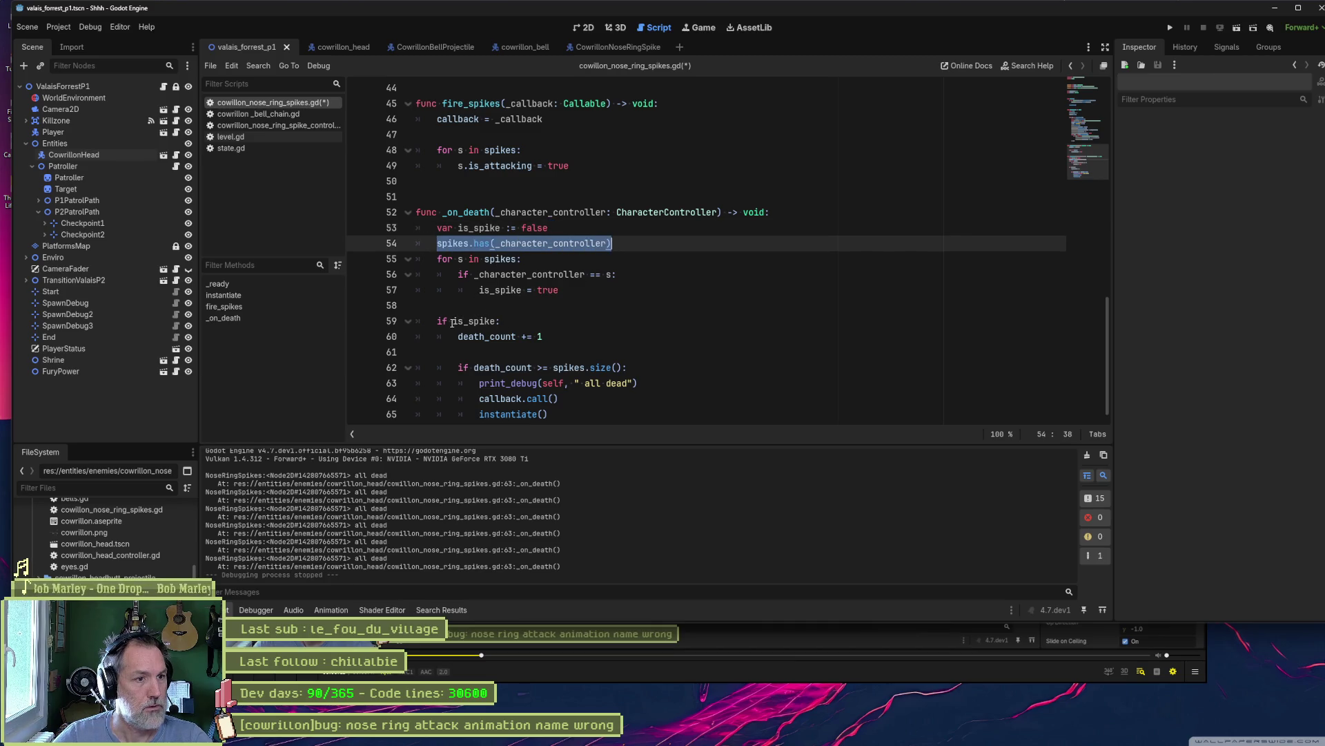
{"action": "double_click", "coordinate": [461, 322]}
{"action": "key", "text": "ctrl+v"}
- Comment out the old is_spike loop and run the game
{"action": "mouse_move", "coordinate": [549, 228]}
{"action": "left_mouse_down"}
{"action": "mouse_move", "coordinate": [593, 243]}
{"action": "mouse_move", "coordinate": [546, 290]}
{"action": "left_mouse_up"}
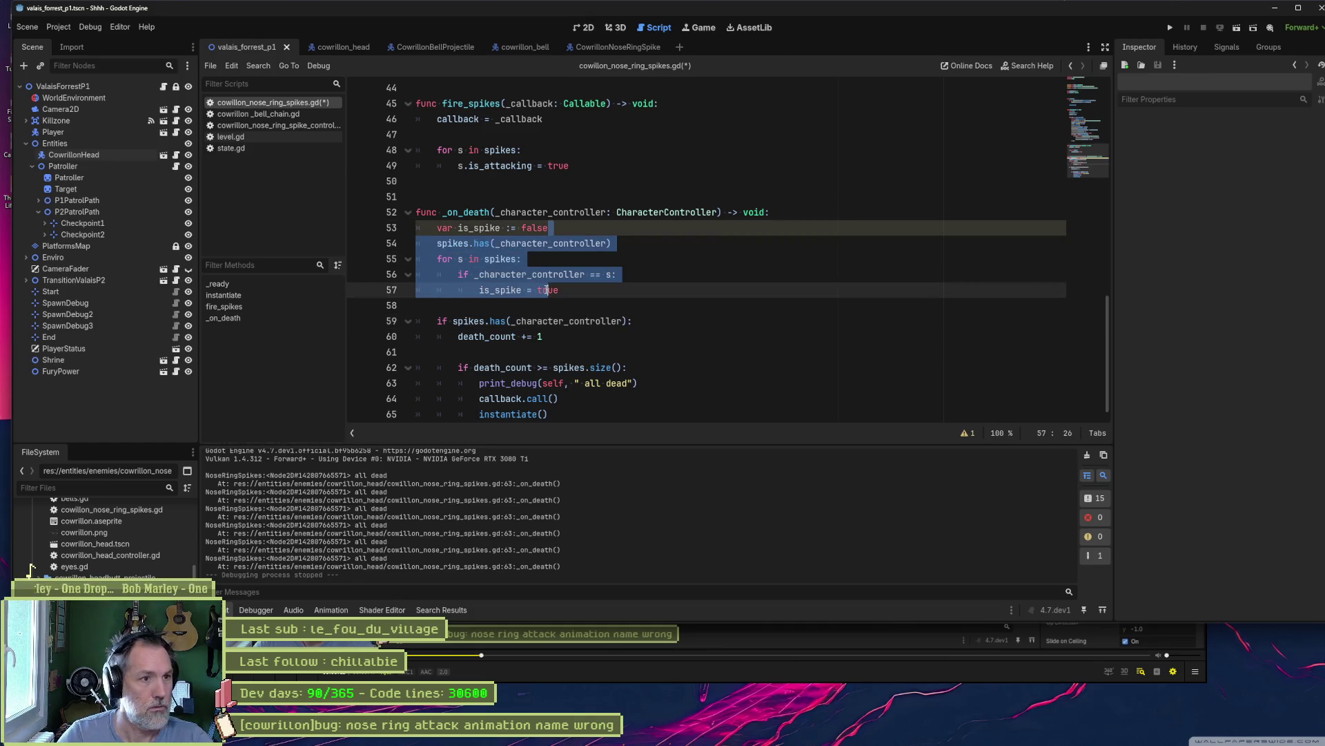
{"action": "key", "text": "ctrl+k"}
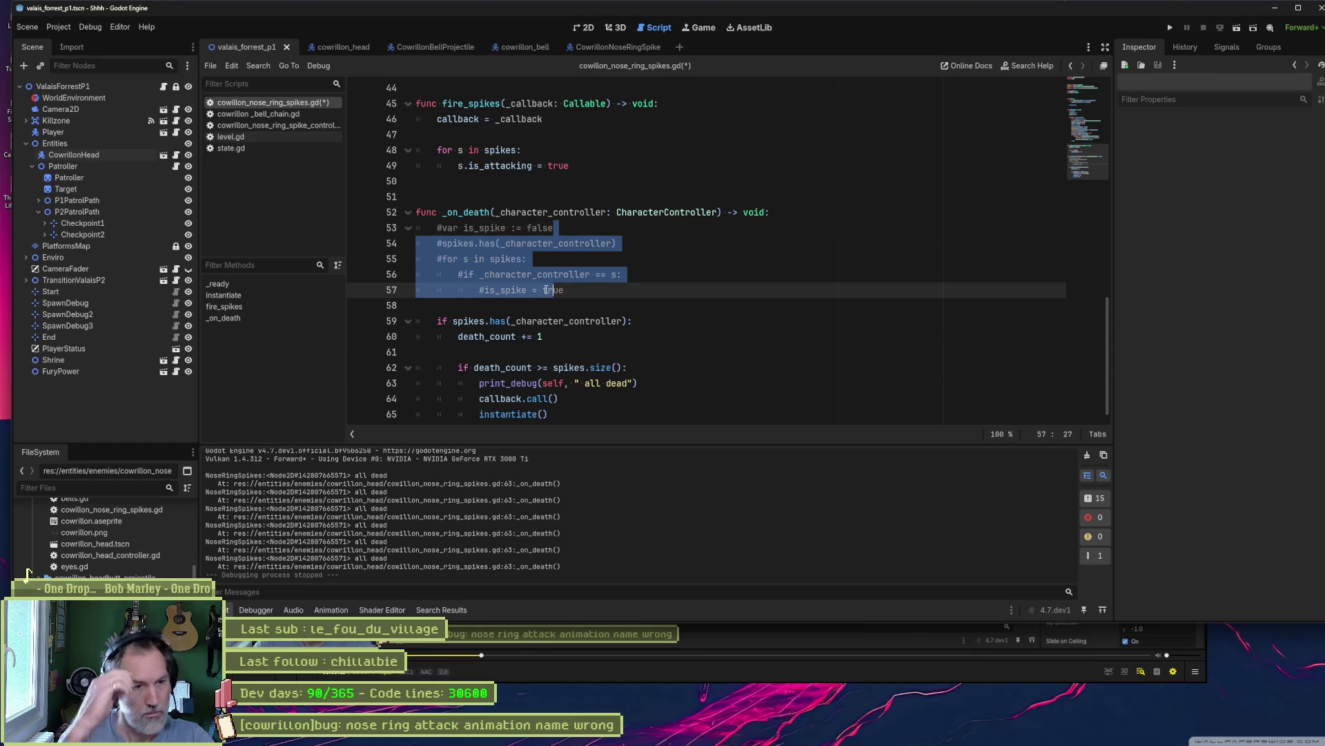
{"action": "key", "text": "F5"}
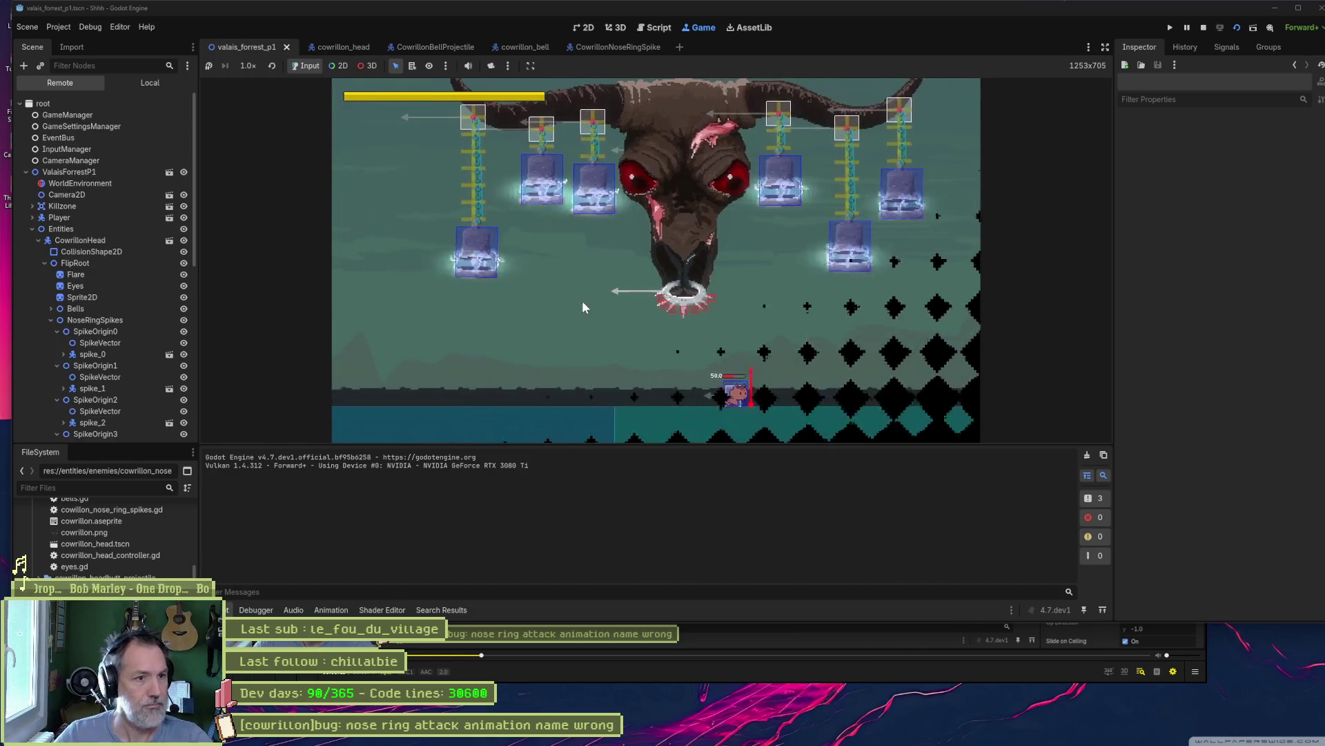
- Dodge the nose-ring spikes moving left and right, then stop the game and return to the script
{"action": "key", "text": "Left"}
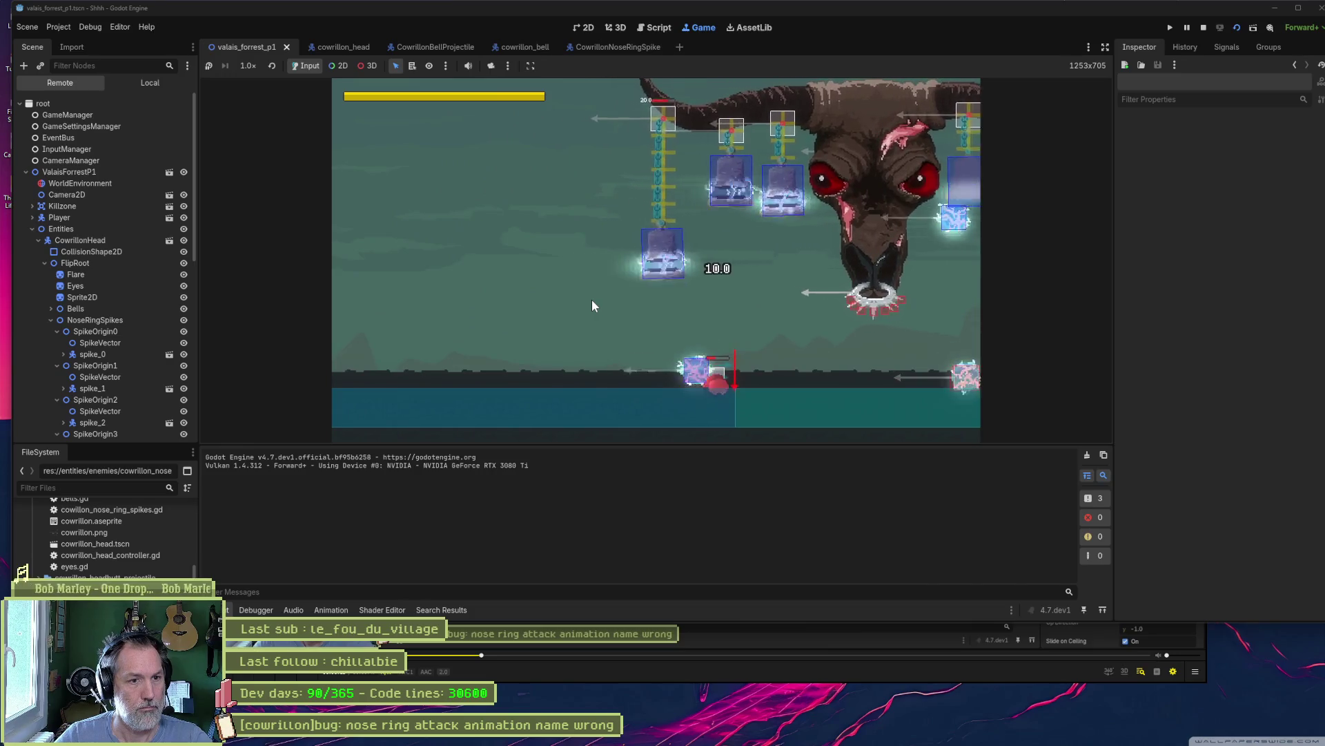
{"action": "key", "text": "Right"}
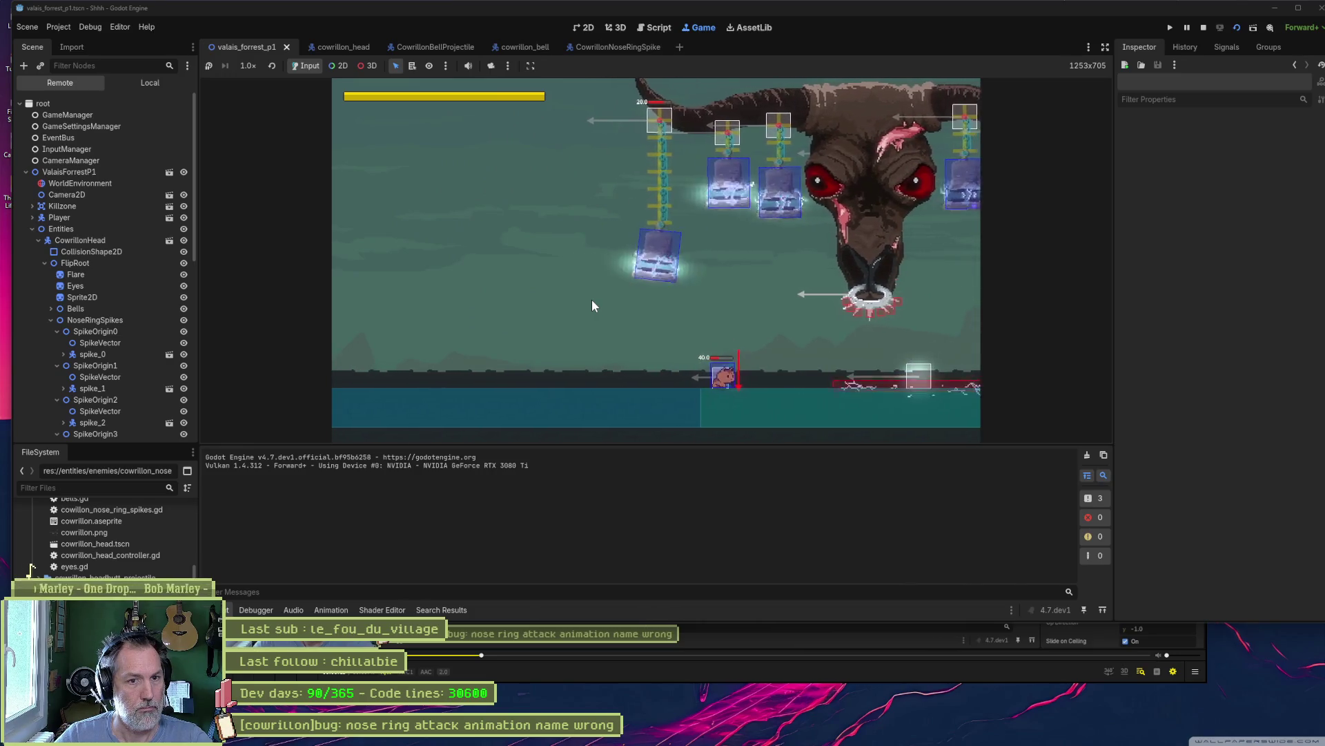
{"action": "key", "text": "Left"}
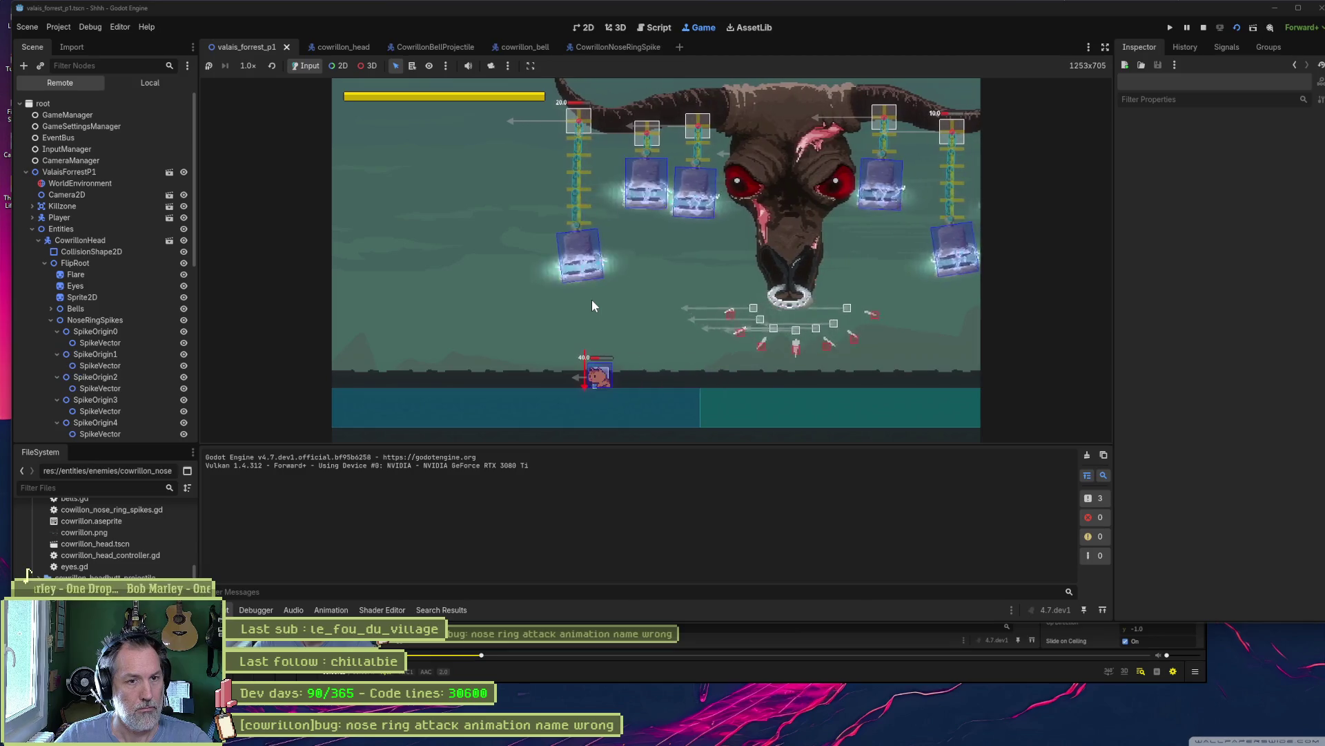
{"action": "key", "text": "Left"}
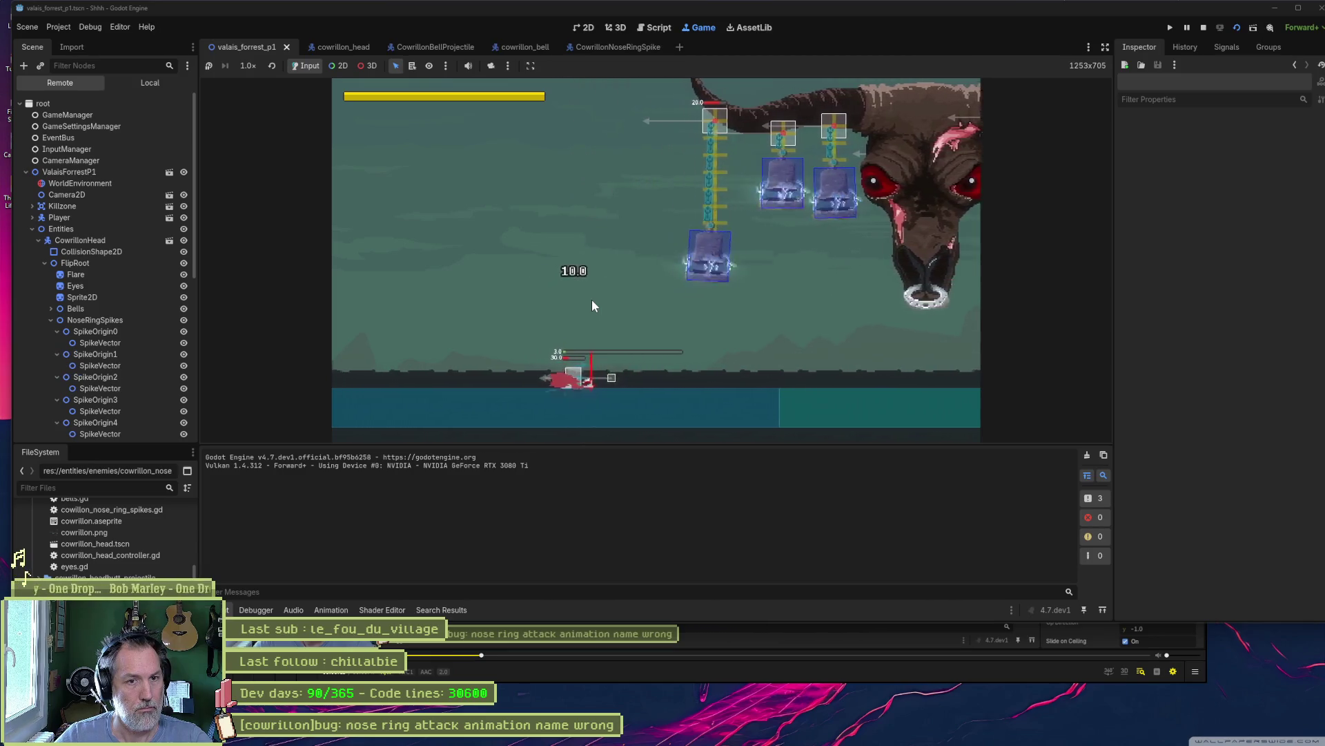
{"action": "key", "text": "F8"}
{"action": "left_click", "coordinate": [553, 308]}
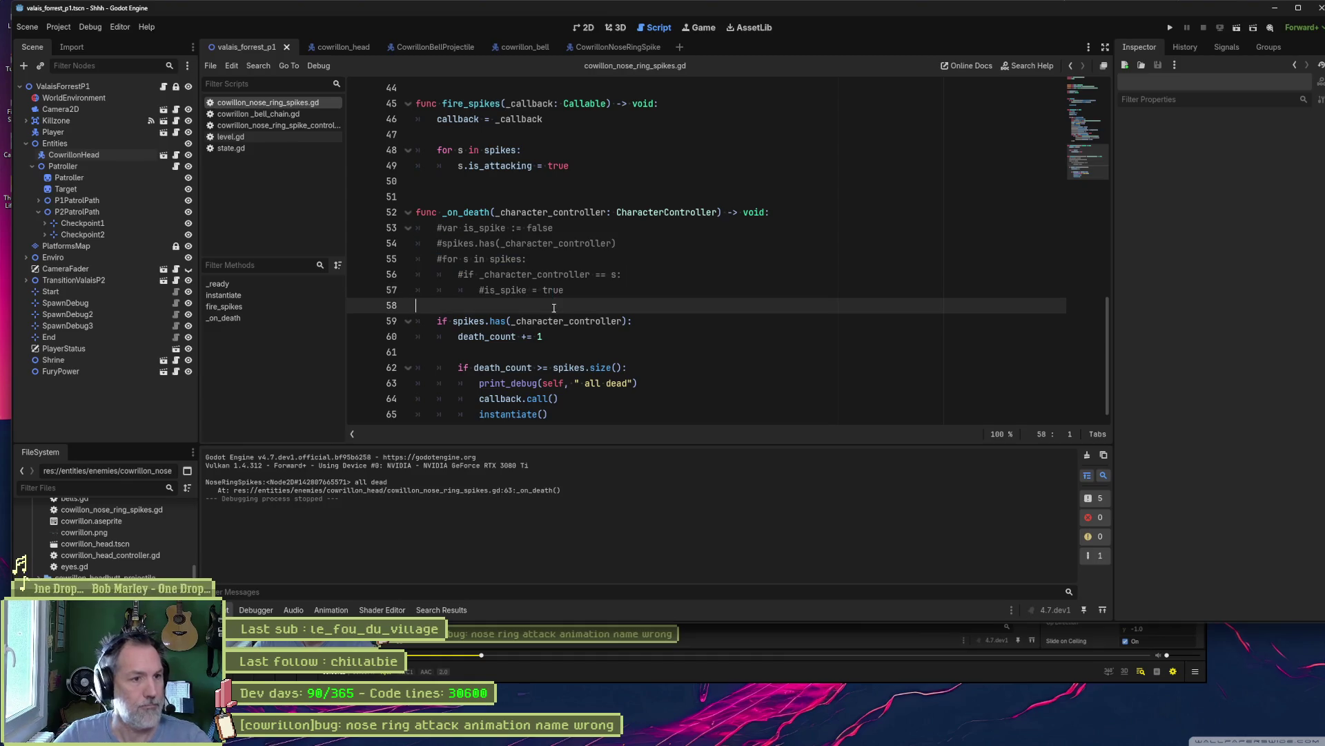
- Delete the commented-out is_spike block and the "all dead" print_debug line from _on_death
{"action": "left_click", "coordinate": [790, 215], "text": "shift"}
{"action": "key", "text": "BackSpace"}
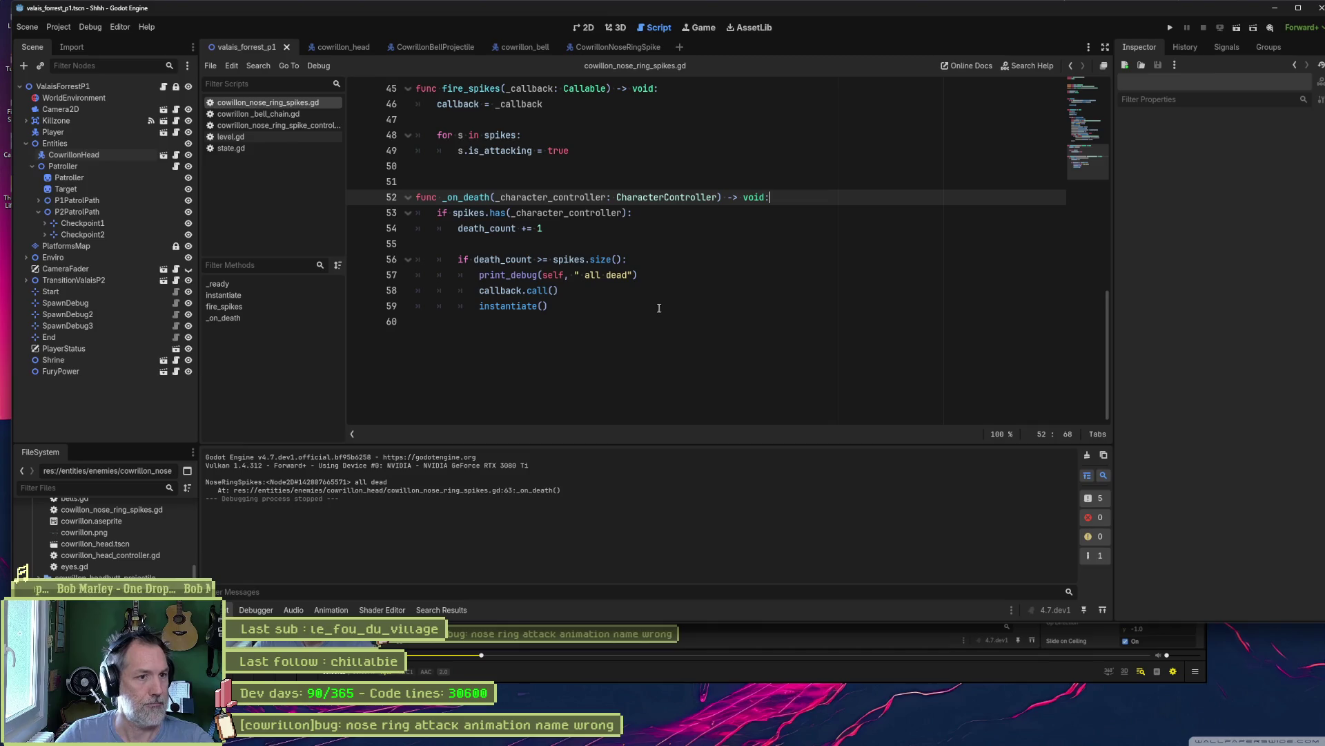
{"action": "left_click", "coordinate": [661, 275]}
{"action": "key", "text": "ctrl+shift+k"}
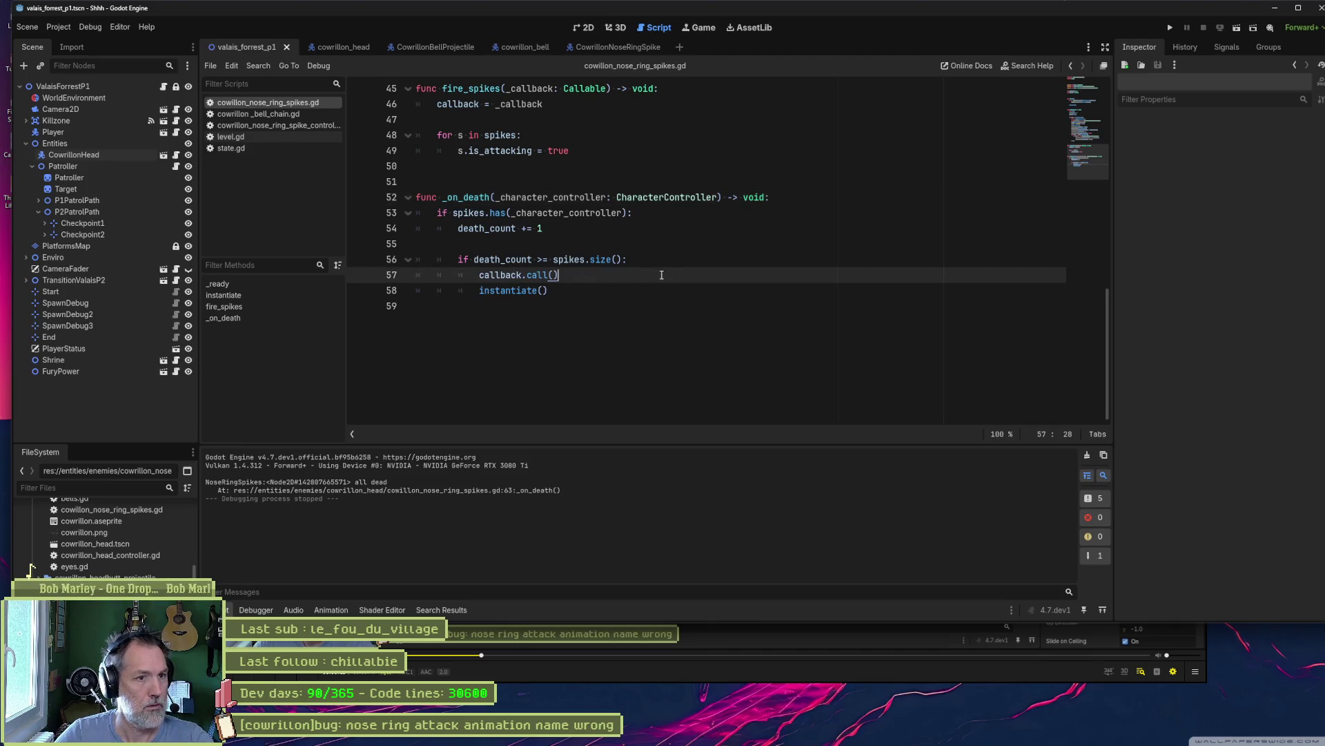
- Check the nose ring attack bug task in Asana, then minimise Asana
{"action": "left_click", "coordinate": [1297, 8]}
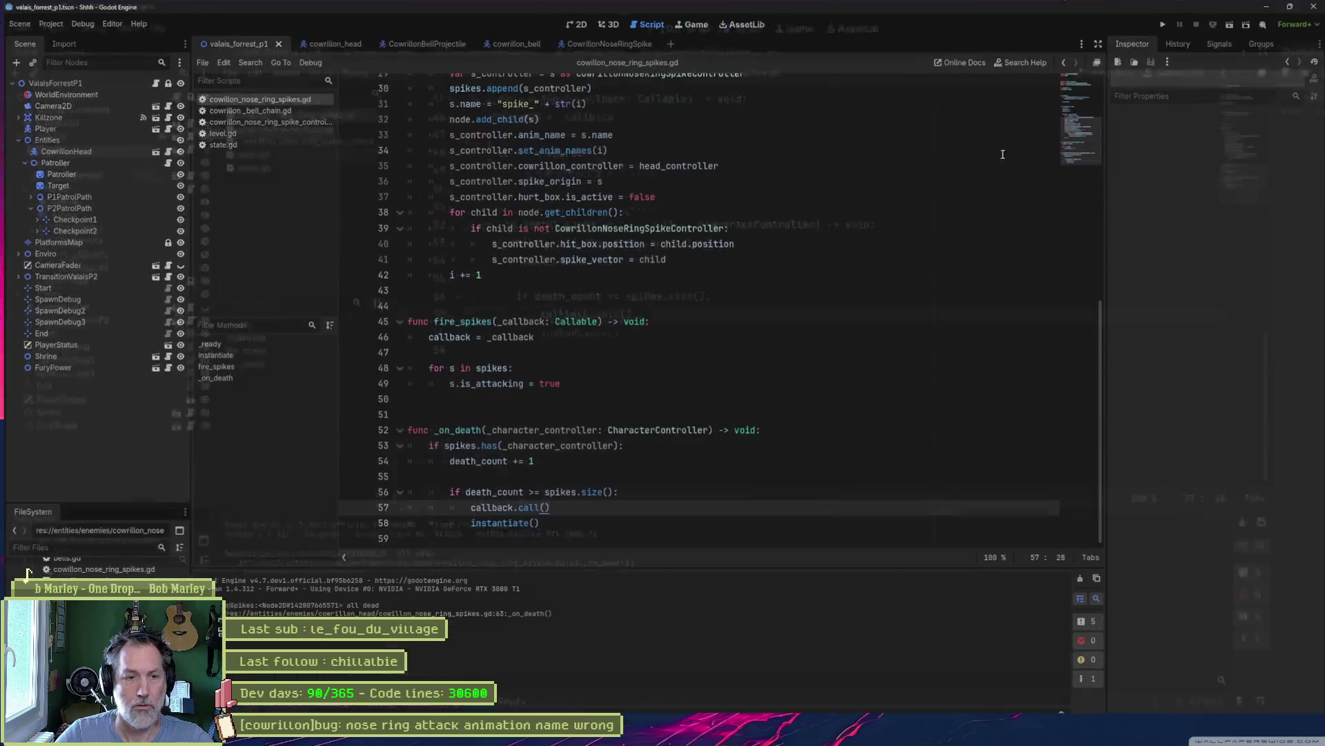
{"action": "left_click", "coordinate": [687, 734]}
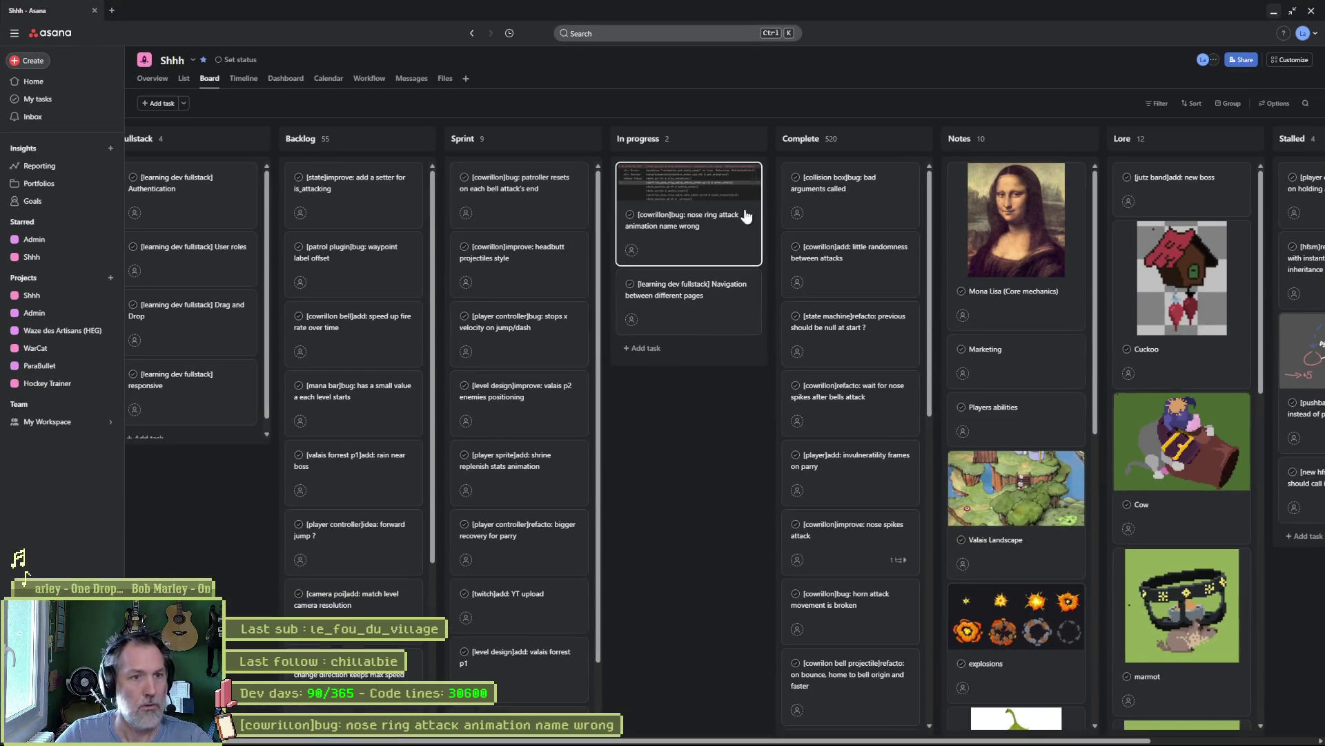
{"action": "left_click", "coordinate": [742, 218]}
{"action": "triple_click", "coordinate": [1146, 102]}
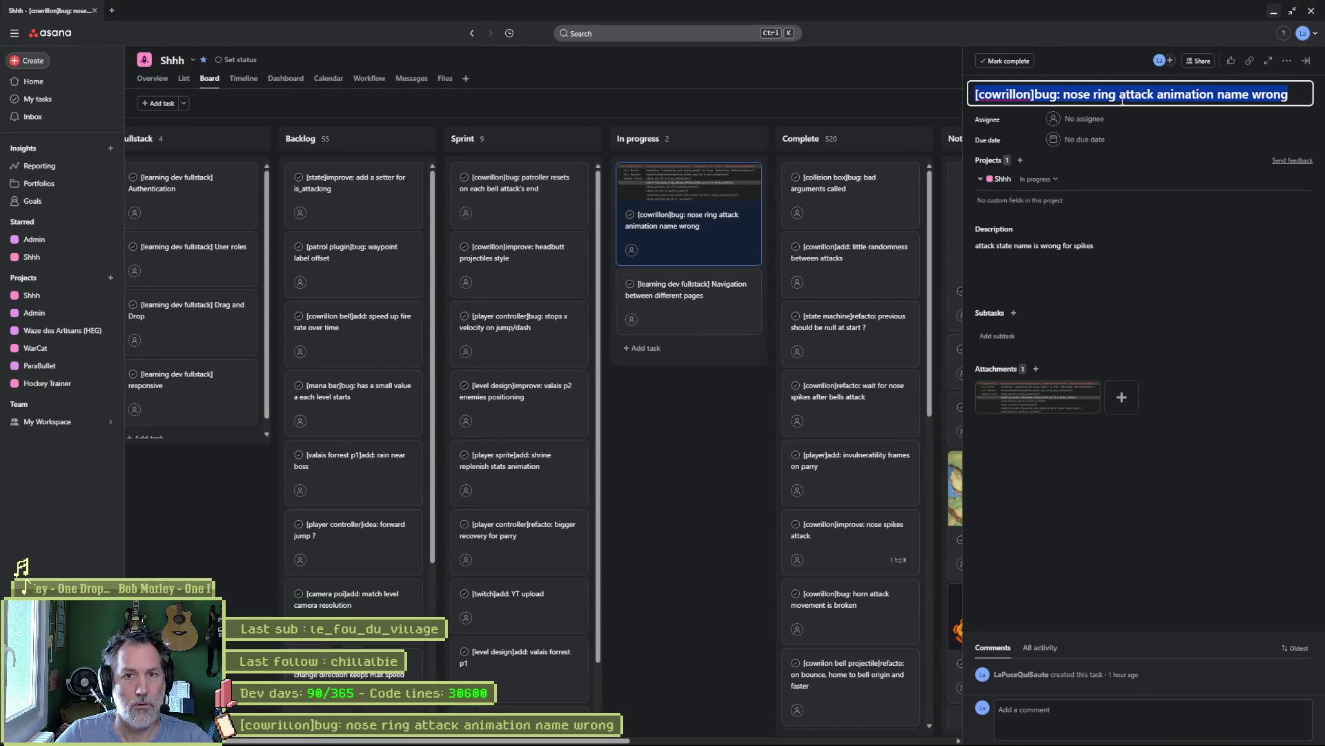
{"action": "left_click", "coordinate": [1274, 12]}
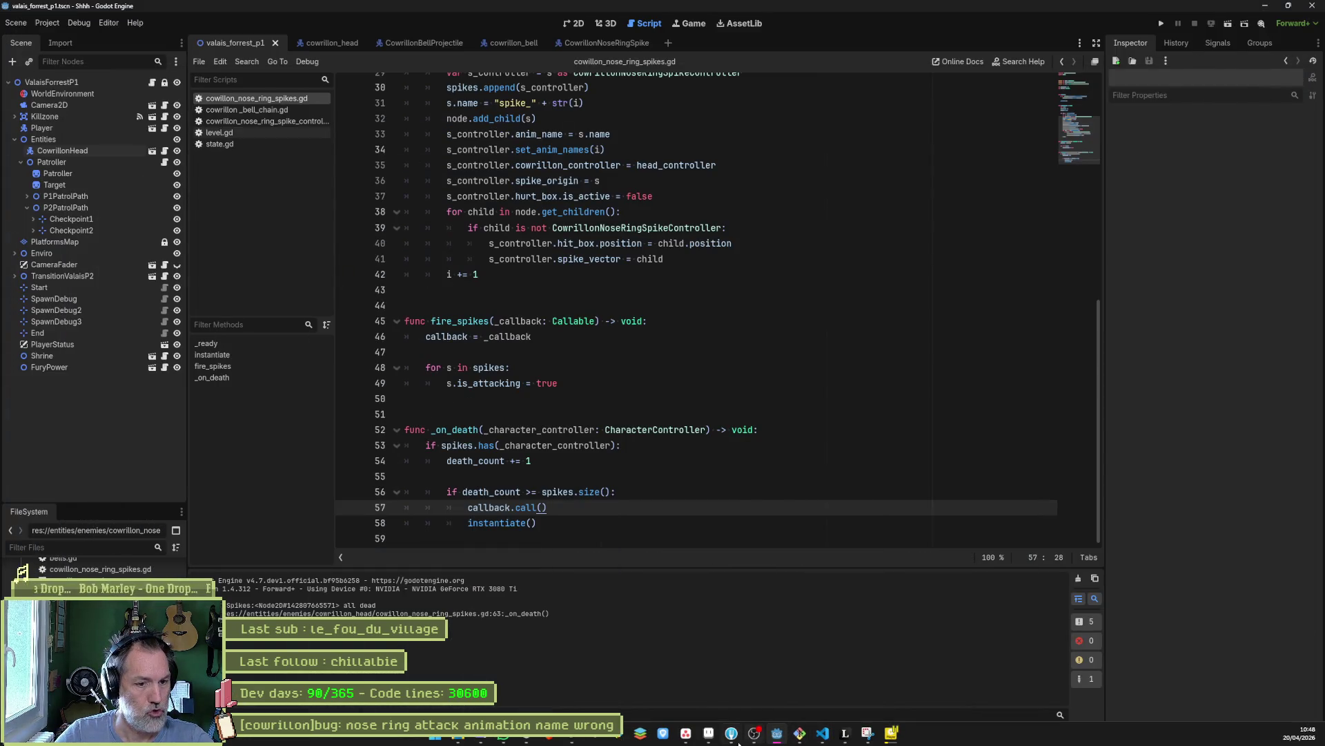
- Discard the three commented-out Attack lines in the spike controller, then stage cowillon_nose_ring_spikes.gd
{"action": "left_click", "coordinate": [731, 733]}
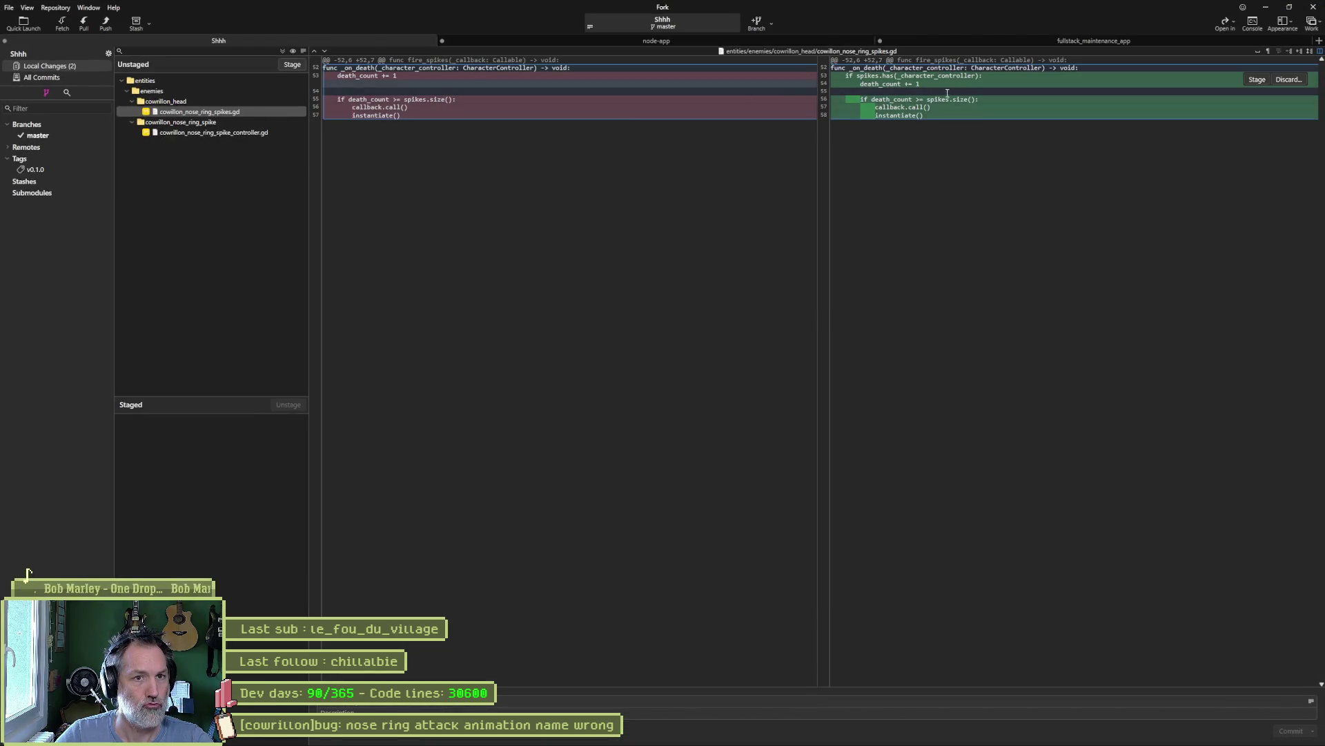
{"action": "left_click", "coordinate": [234, 132]}
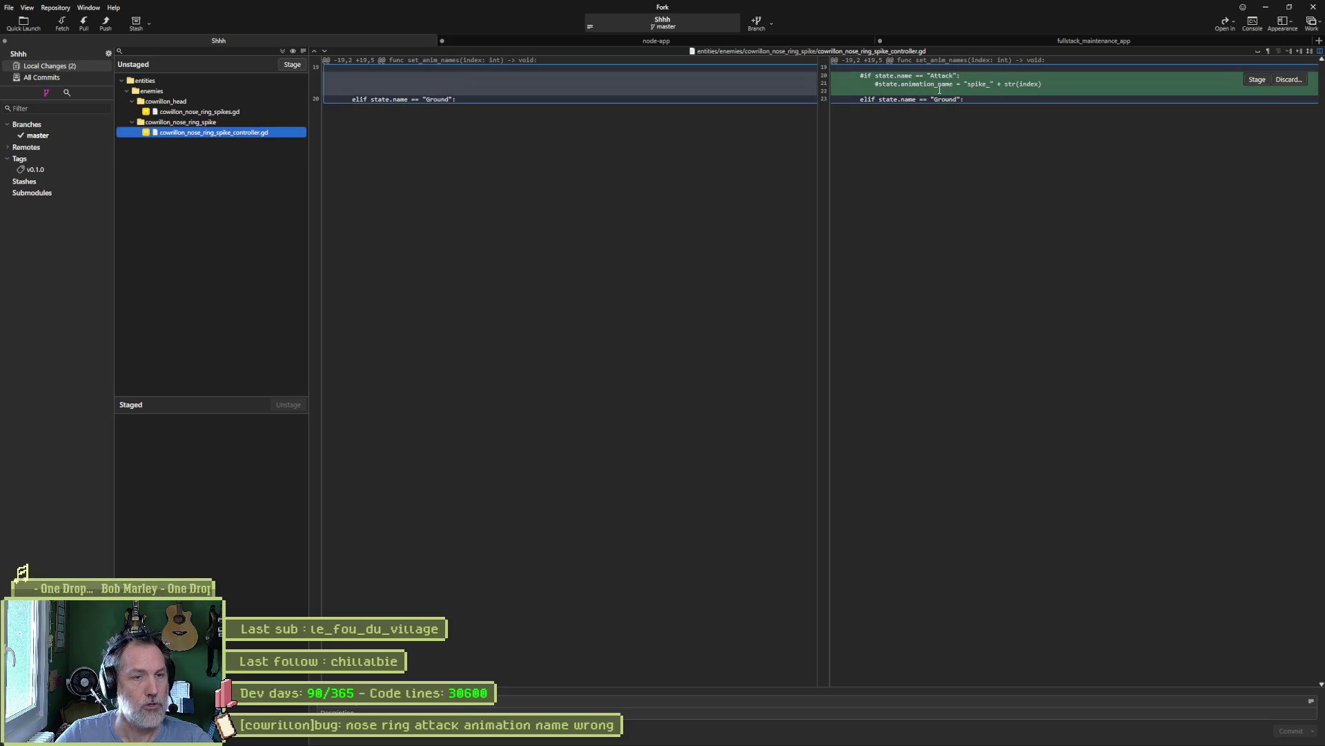
{"action": "mouse_move", "coordinate": [1243, 92]}
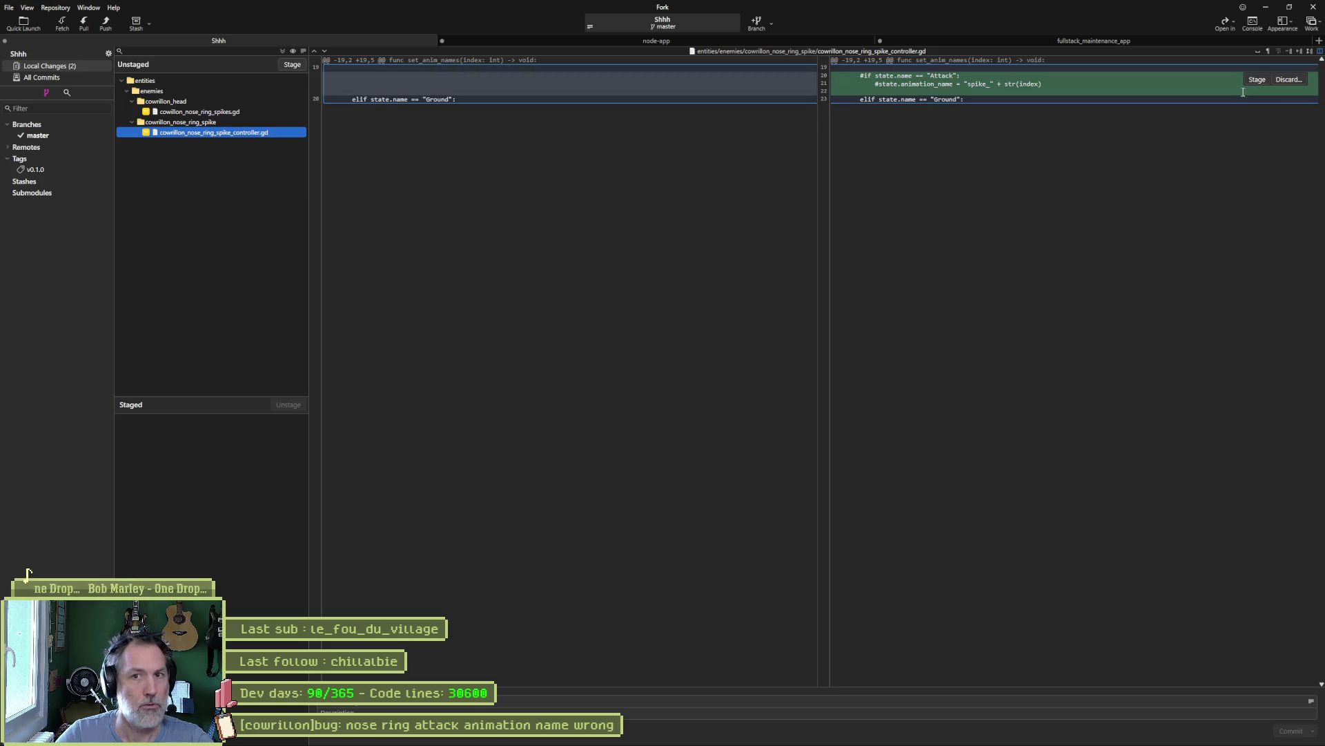
{"action": "left_click", "coordinate": [1288, 80]}
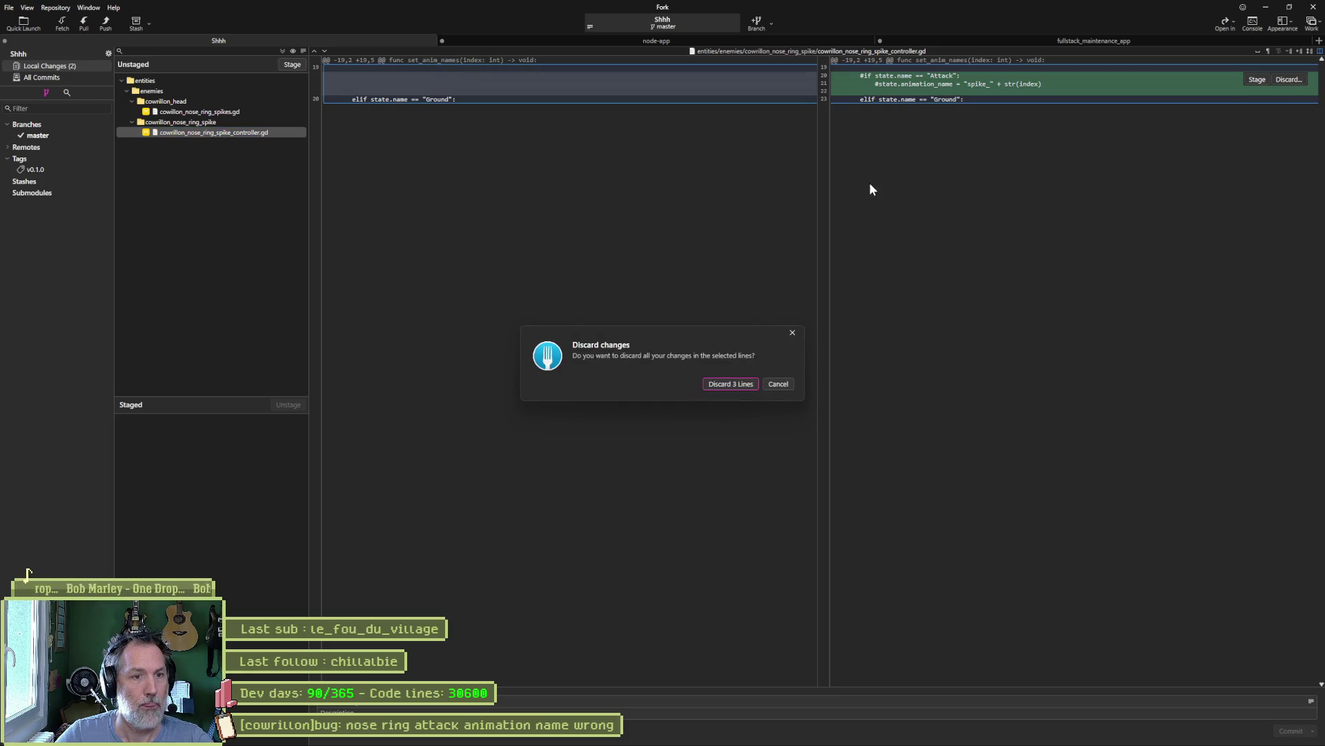
{"action": "left_click", "coordinate": [738, 384]}
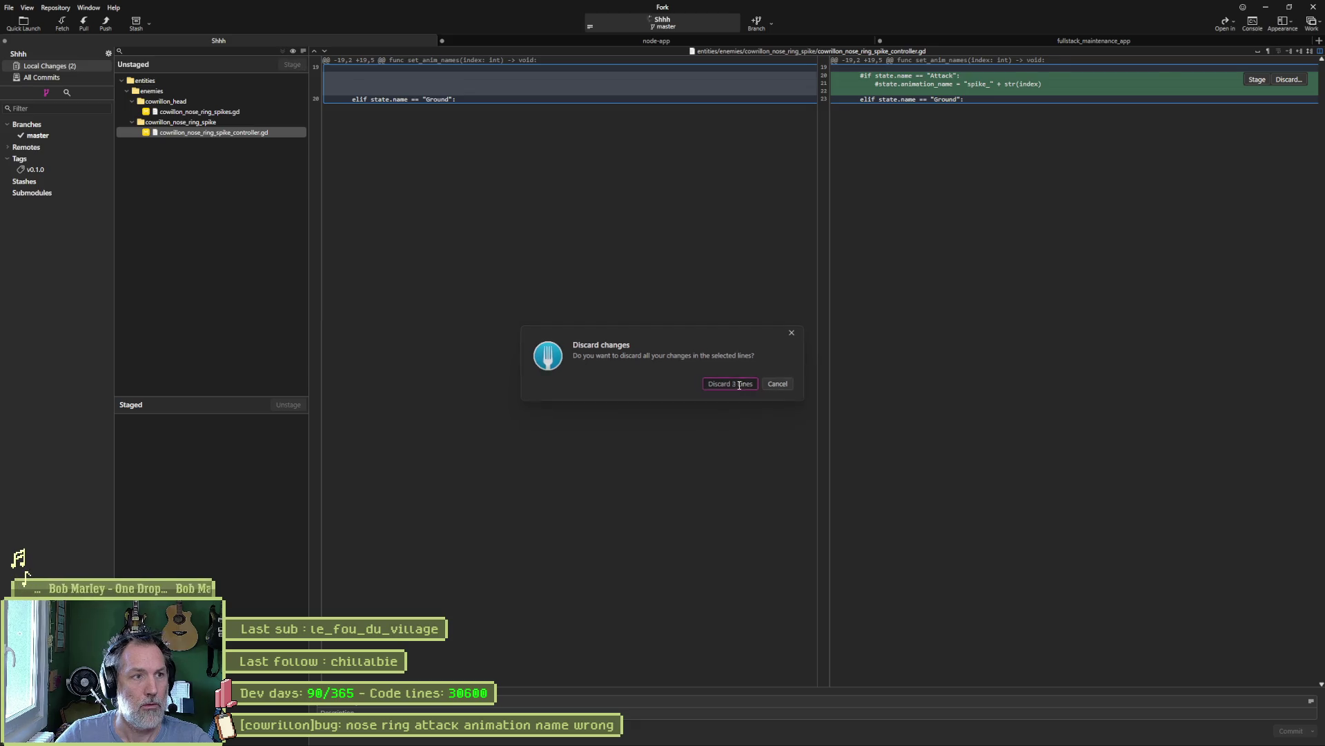
{"action": "left_click", "coordinate": [293, 64]}
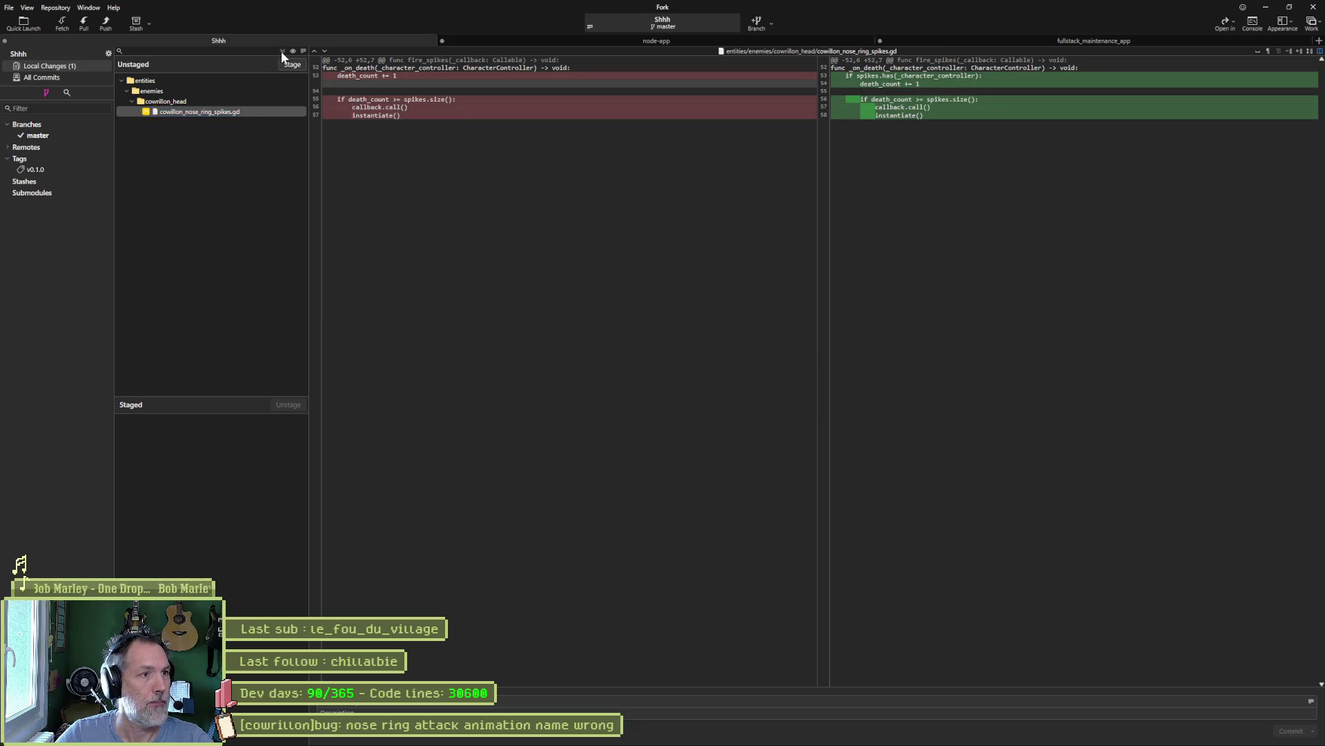
- Commit the staged file with the pasted bug title plus a short explanation as the message
{"action": "left_click", "coordinate": [395, 702]}
{"action": "key", "text": "ctrl+v"}
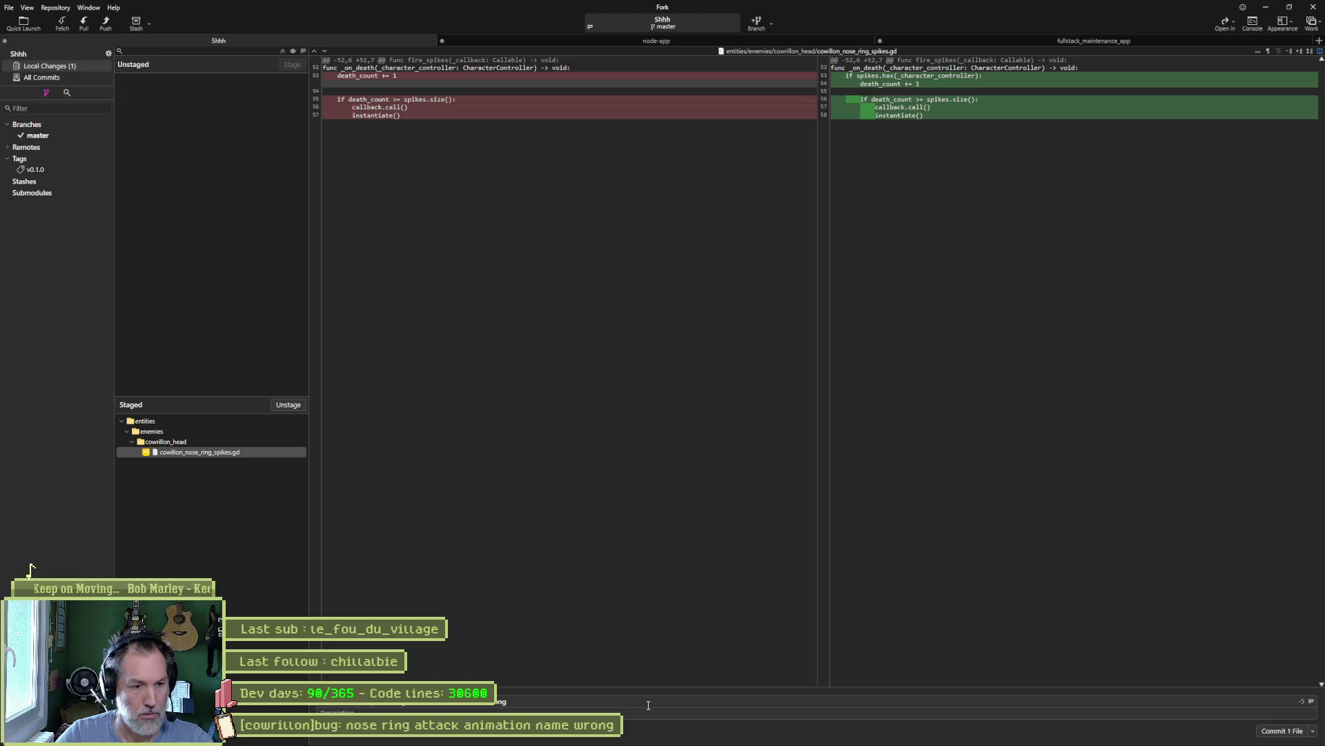
{"action": "type", "text": "(wa"}
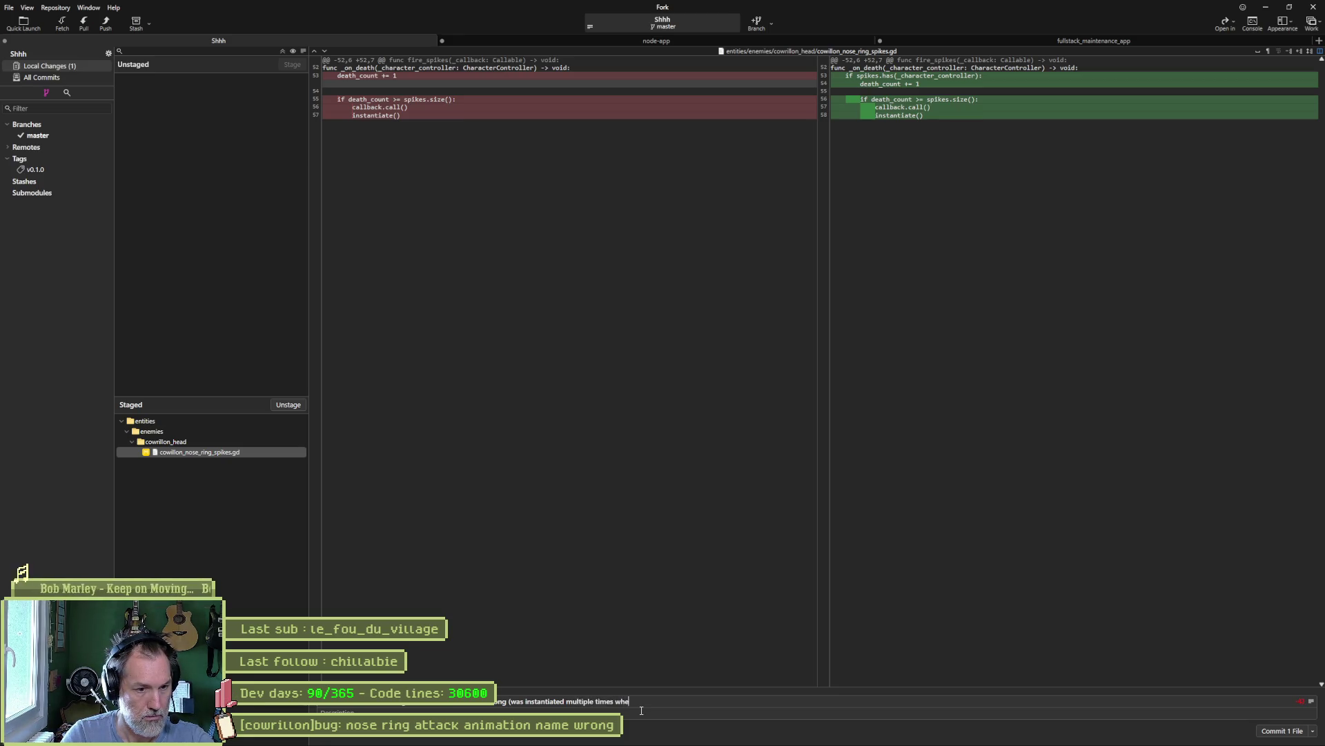
{"action": "type", "text": "ause au"}
{"action": "type", "text": "l dead signal was mess"}
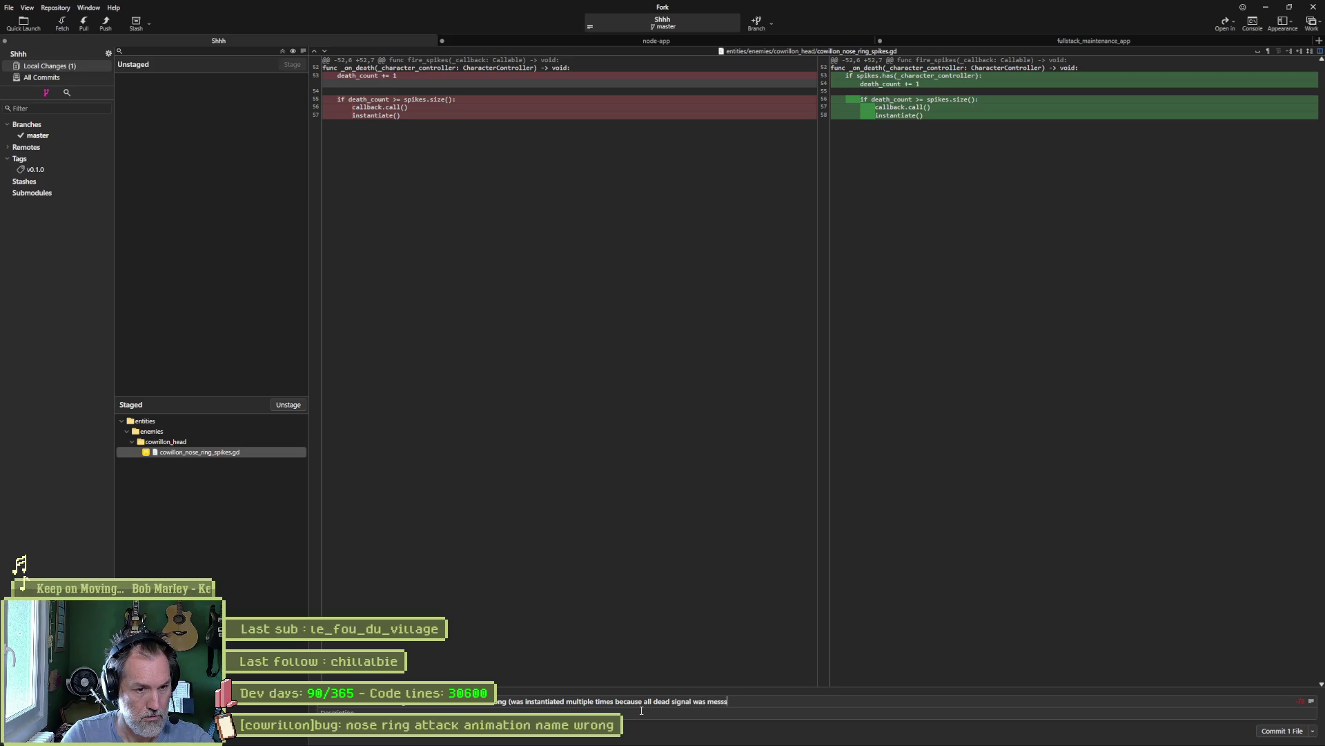
{"action": "type", "text": " up)"}
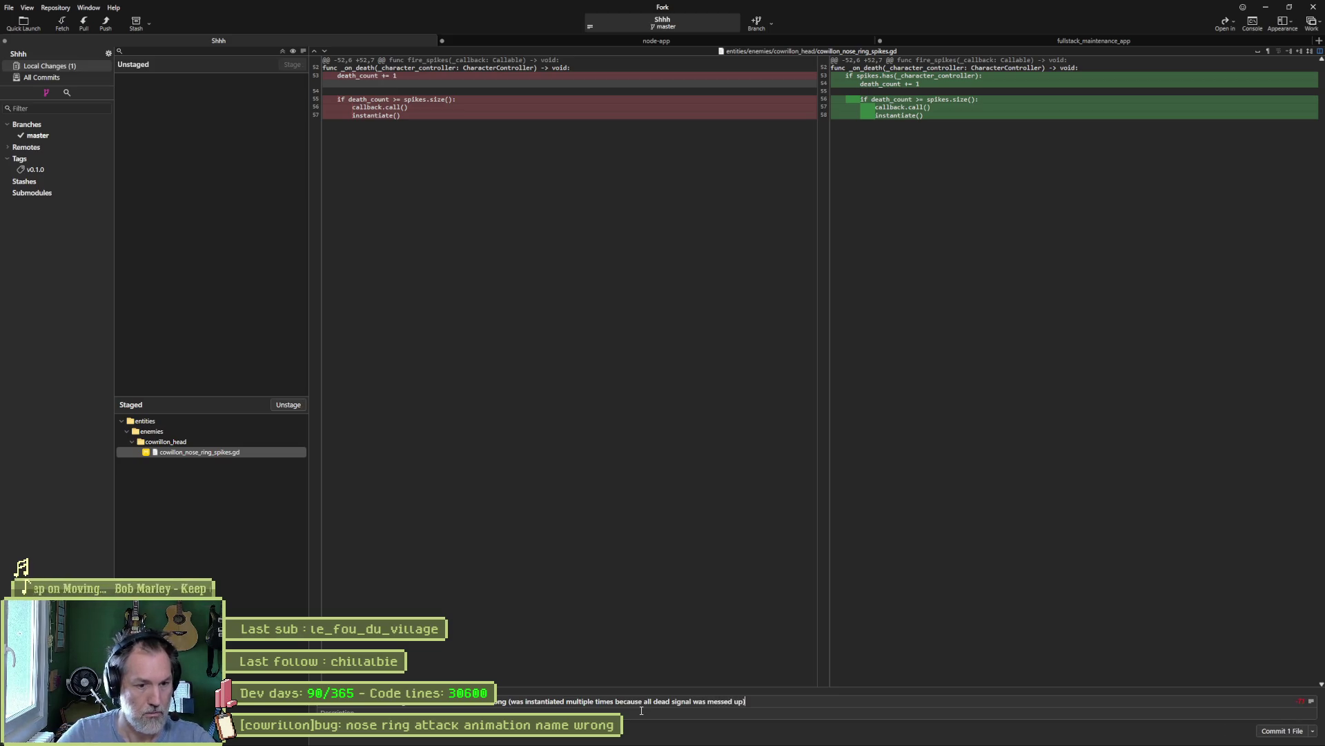
{"action": "left_click", "coordinate": [1270, 733]}
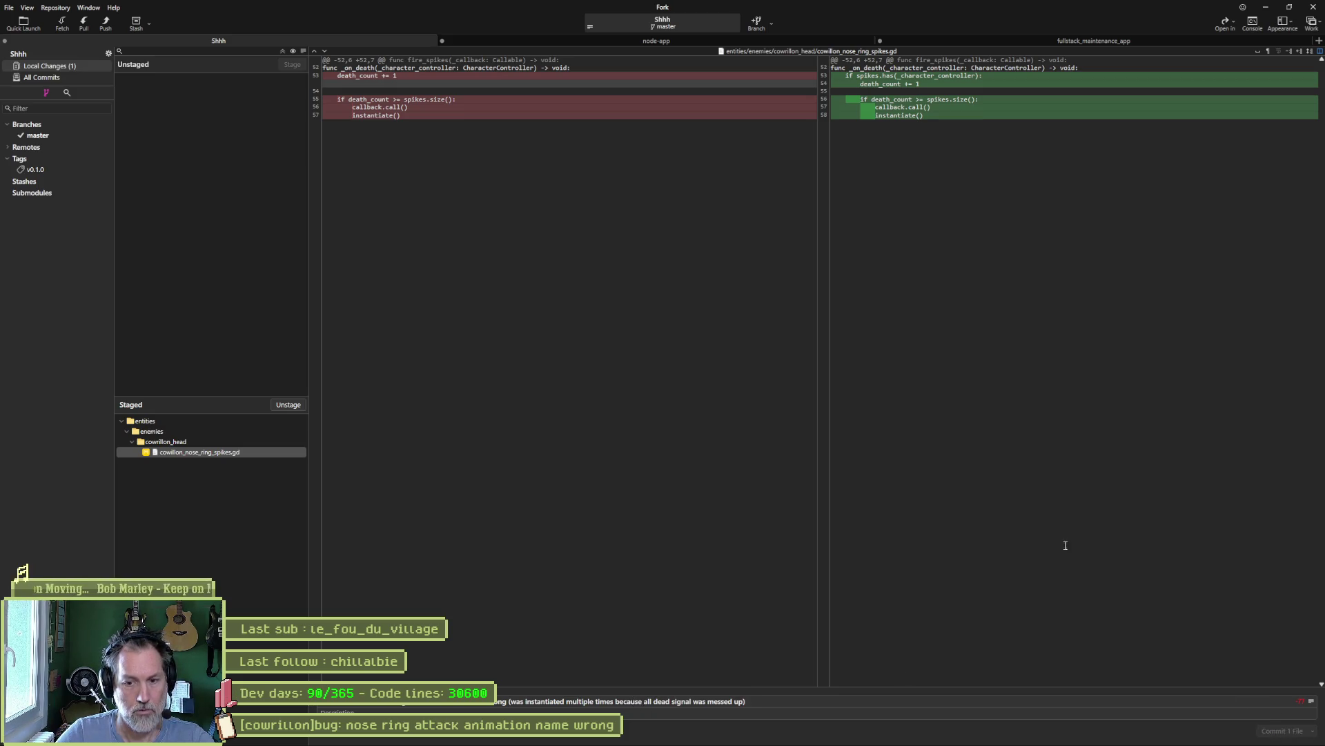
- Push master to origin and minimize Fork
{"action": "left_click", "coordinate": [101, 26]}
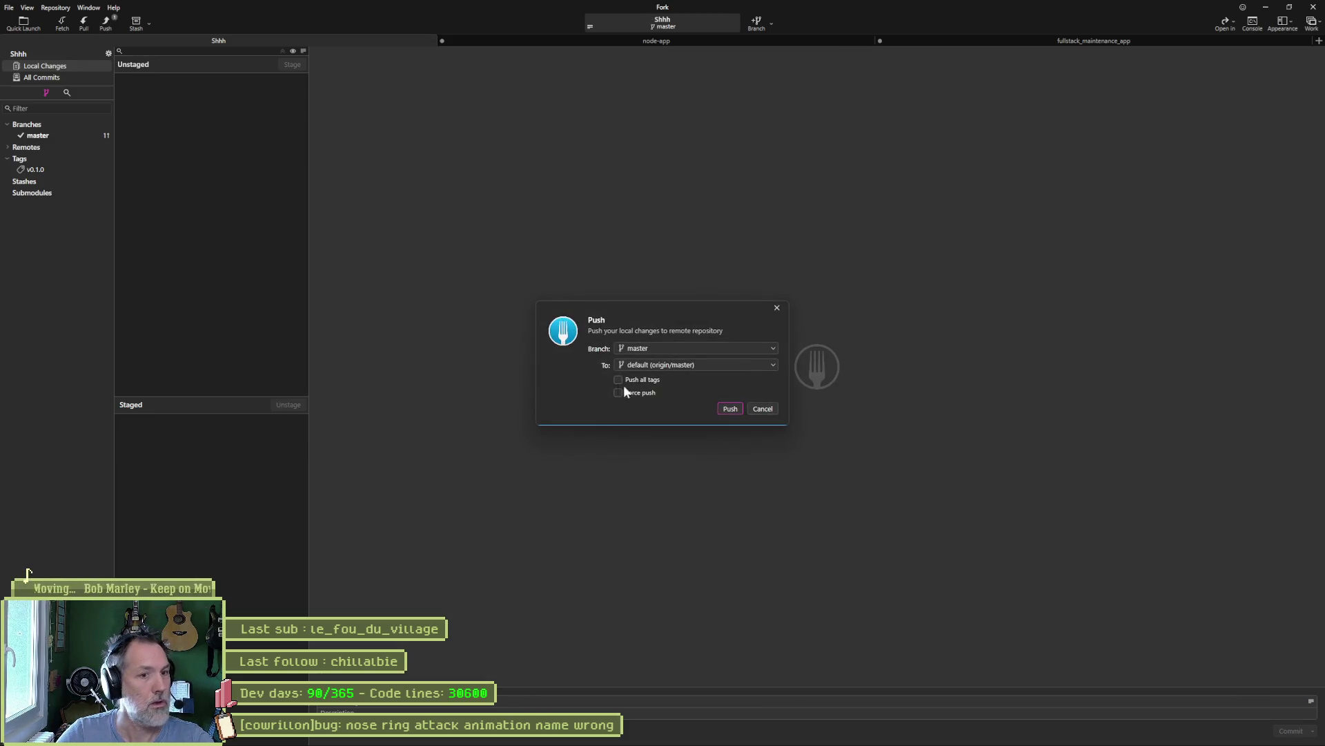
{"action": "left_click", "coordinate": [729, 408]}
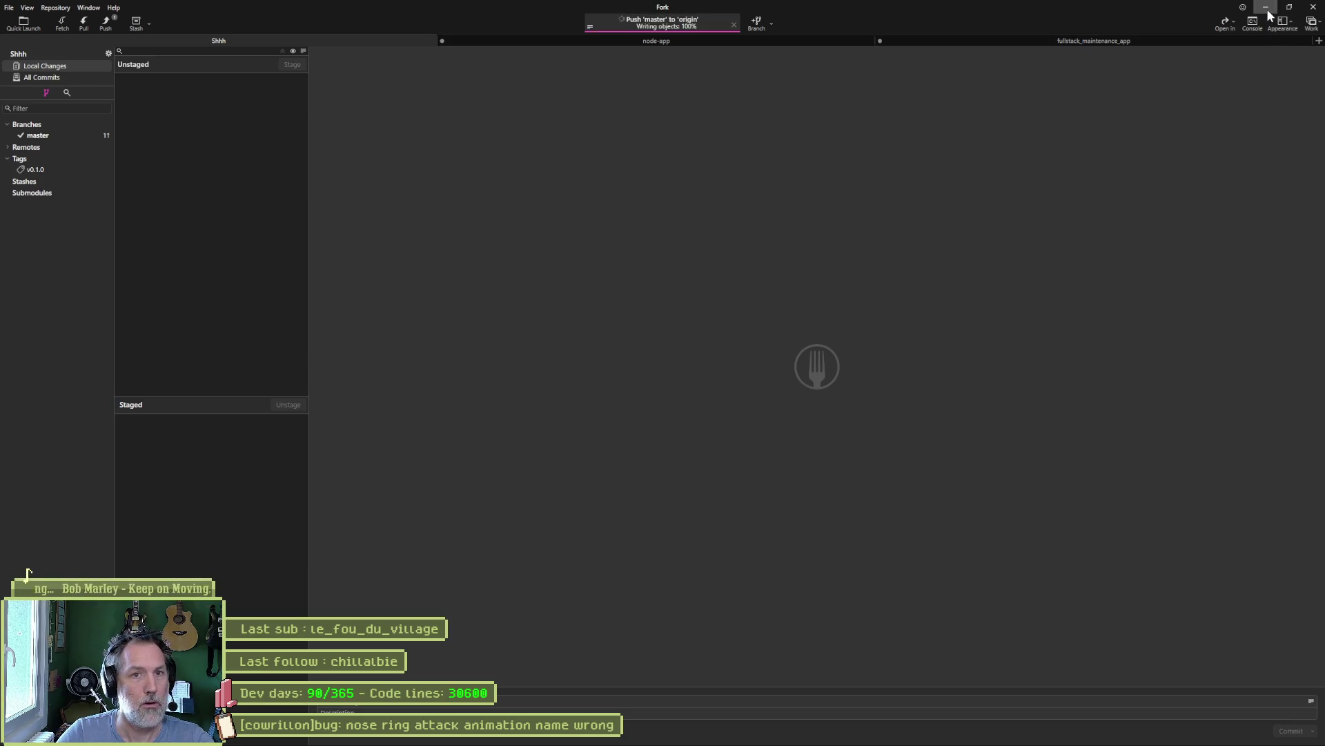
{"action": "left_click", "coordinate": [1269, 14]}
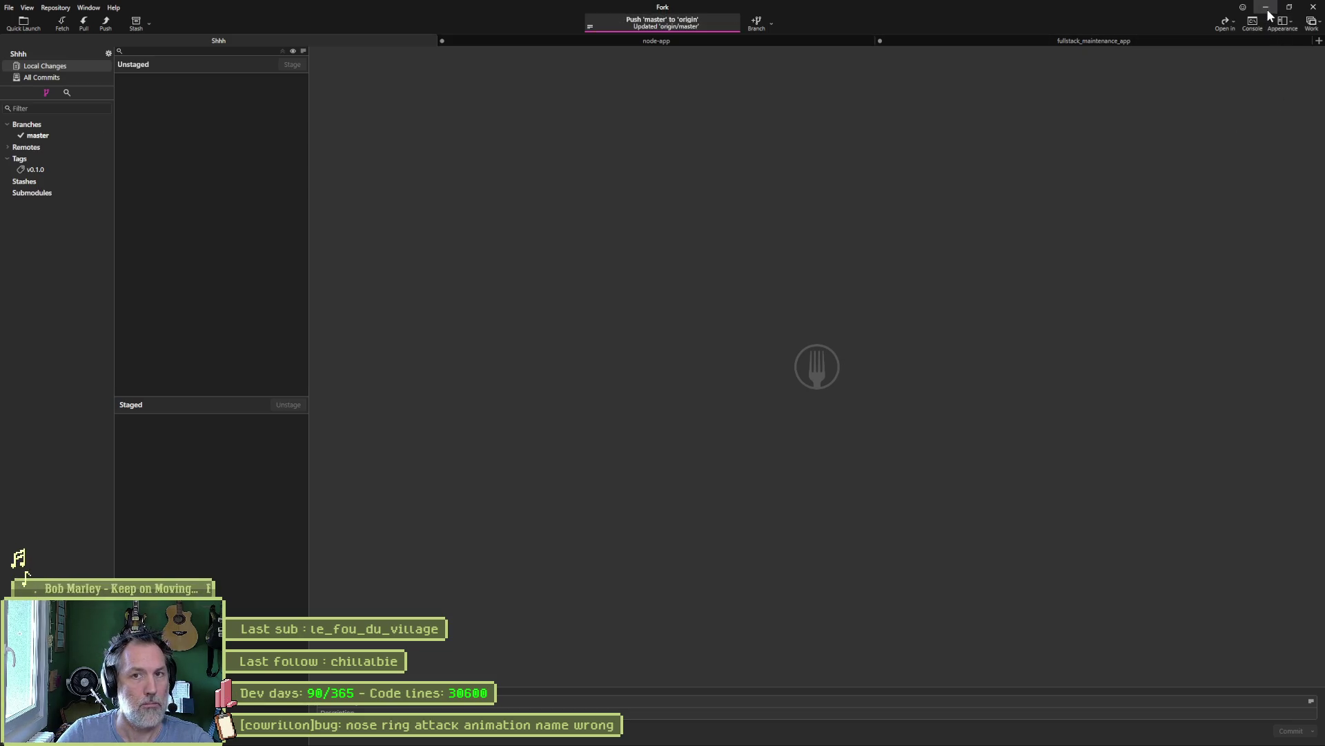
- Move the nose ring attack card from In progress to Complete on the Asana board
{"action": "mouse_move", "coordinate": [791, 743]}
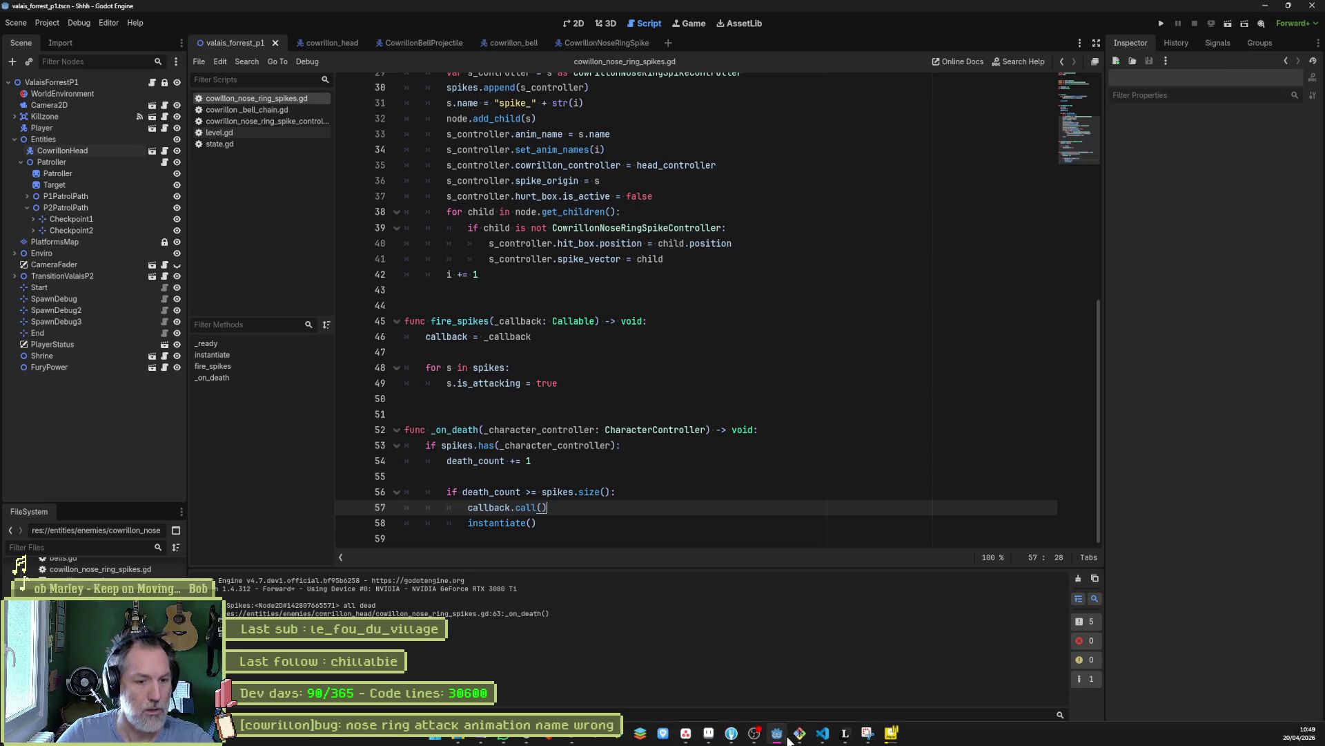
{"action": "left_click", "coordinate": [690, 735]}
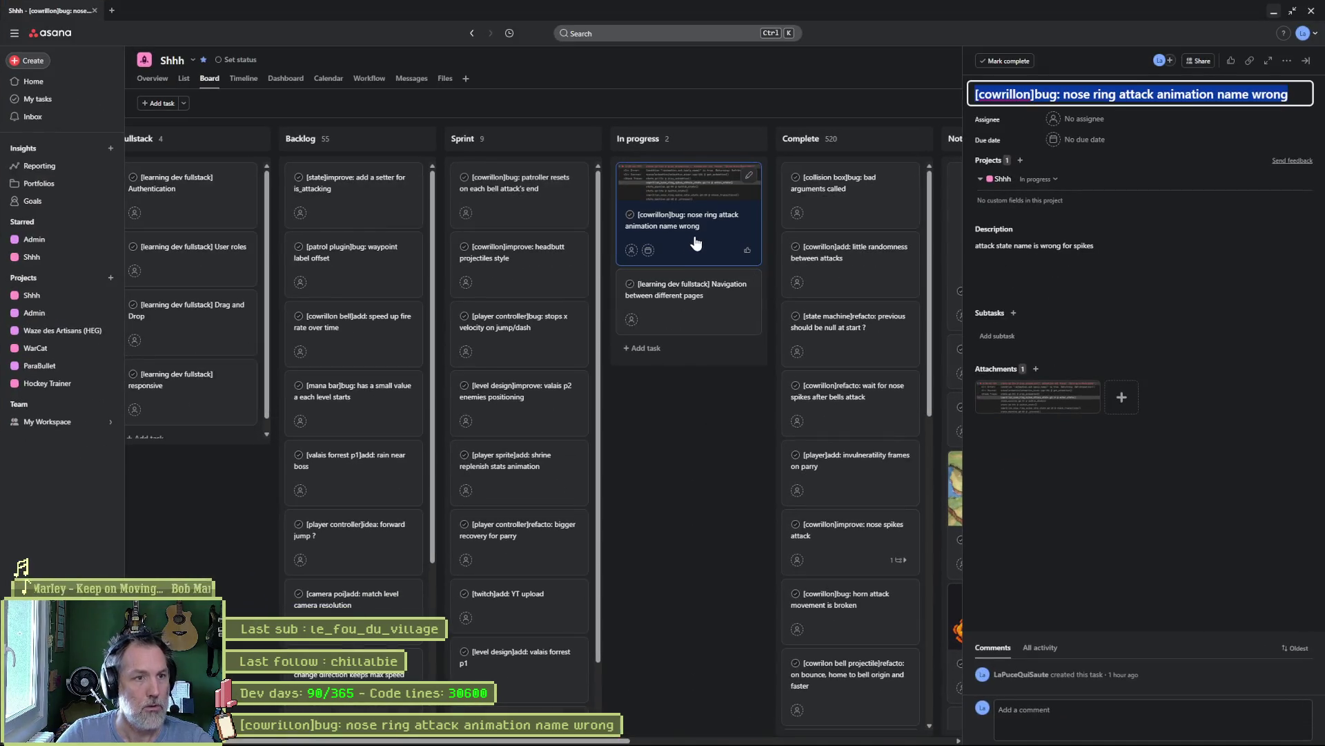
{"action": "left_click", "coordinate": [559, 215]}
{"action": "mouse_move", "coordinate": [560, 215]}
{"action": "left_mouse_down"}
{"action": "mouse_move", "coordinate": [684, 262]}
{"action": "mouse_move", "coordinate": [680, 289]}
{"action": "left_mouse_up"}
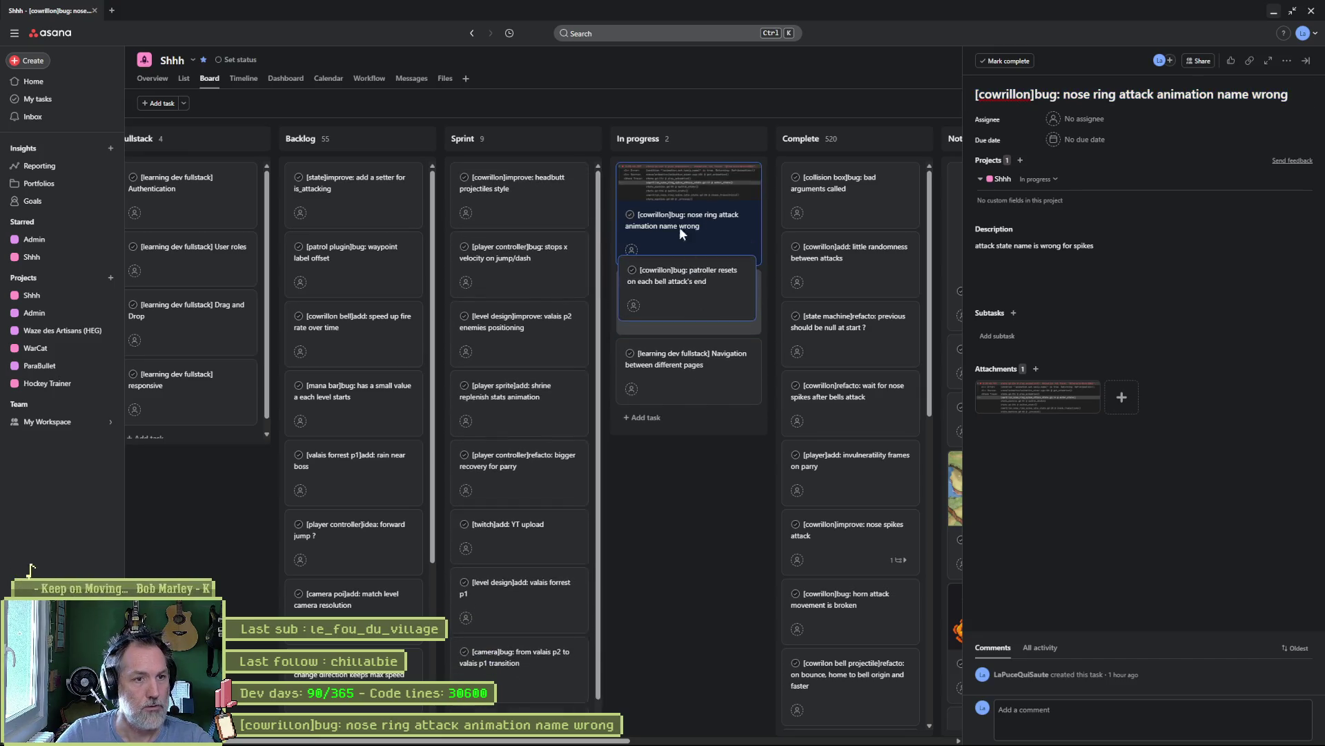
{"action": "mouse_move", "coordinate": [679, 224]}
{"action": "left_mouse_down"}
{"action": "mouse_move", "coordinate": [853, 201]}
{"action": "mouse_move", "coordinate": [828, 228]}
{"action": "left_mouse_up"}
{"action": "left_click", "coordinate": [690, 200]}
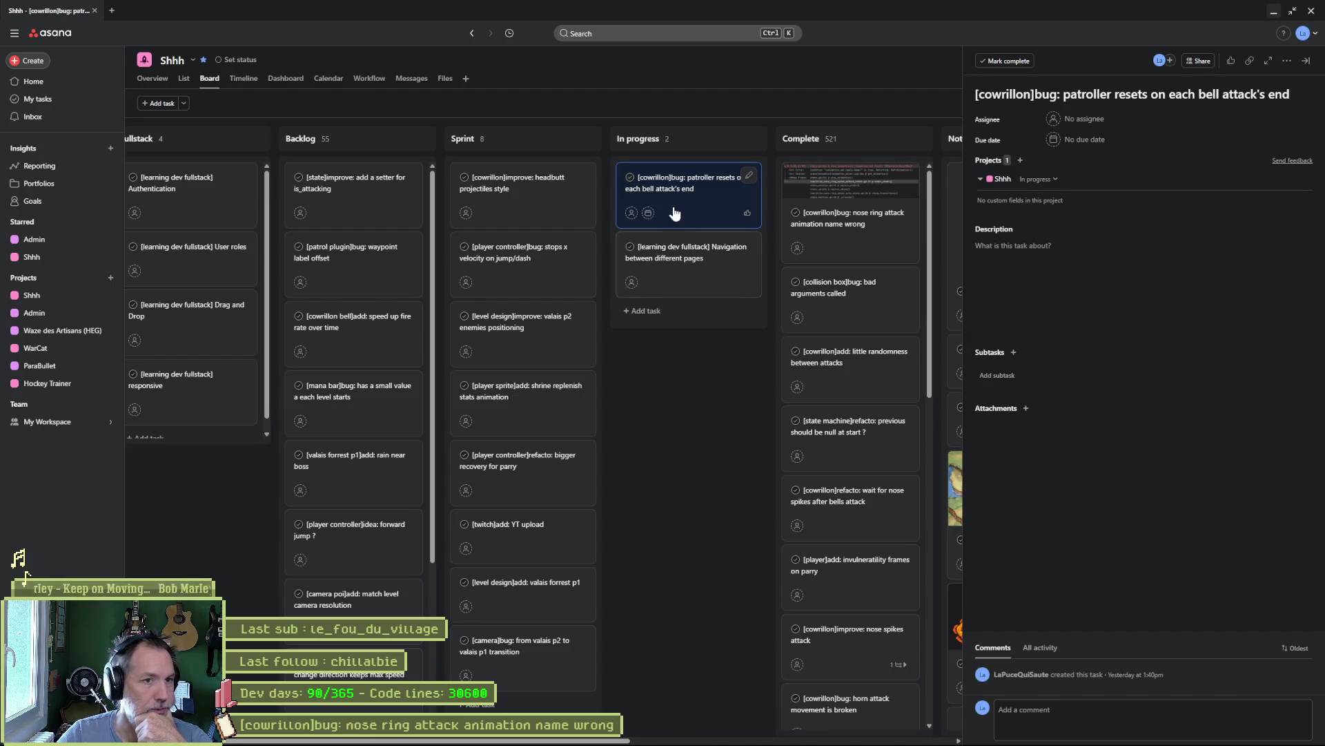
- Return the patroller resets card to Sprint, open the headbutt projectiles task, then switch back to Godot
{"action": "mouse_move", "coordinate": [701, 198]}
{"action": "left_mouse_down"}
{"action": "mouse_move", "coordinate": [533, 271]}
{"action": "mouse_move", "coordinate": [542, 532]}
{"action": "left_mouse_up"}
{"action": "left_click", "coordinate": [526, 203]}
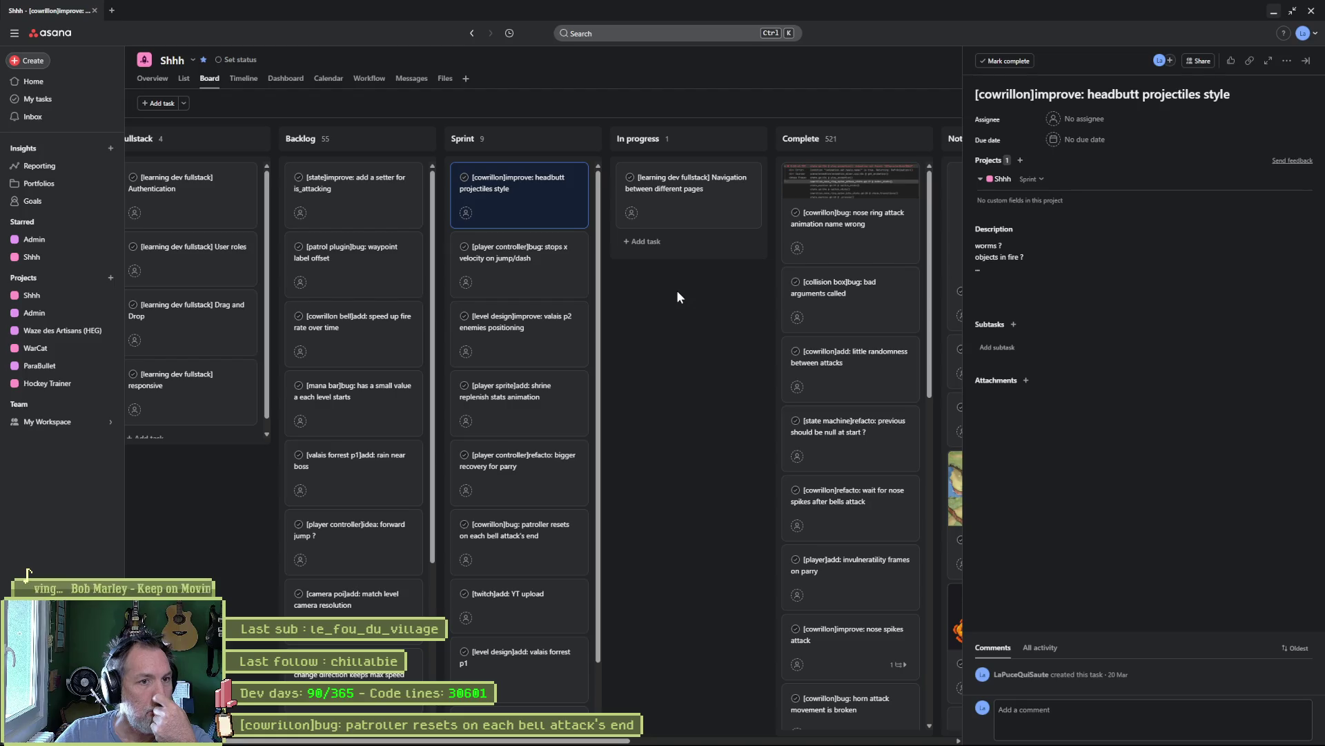
{"action": "mouse_move", "coordinate": [704, 742]}
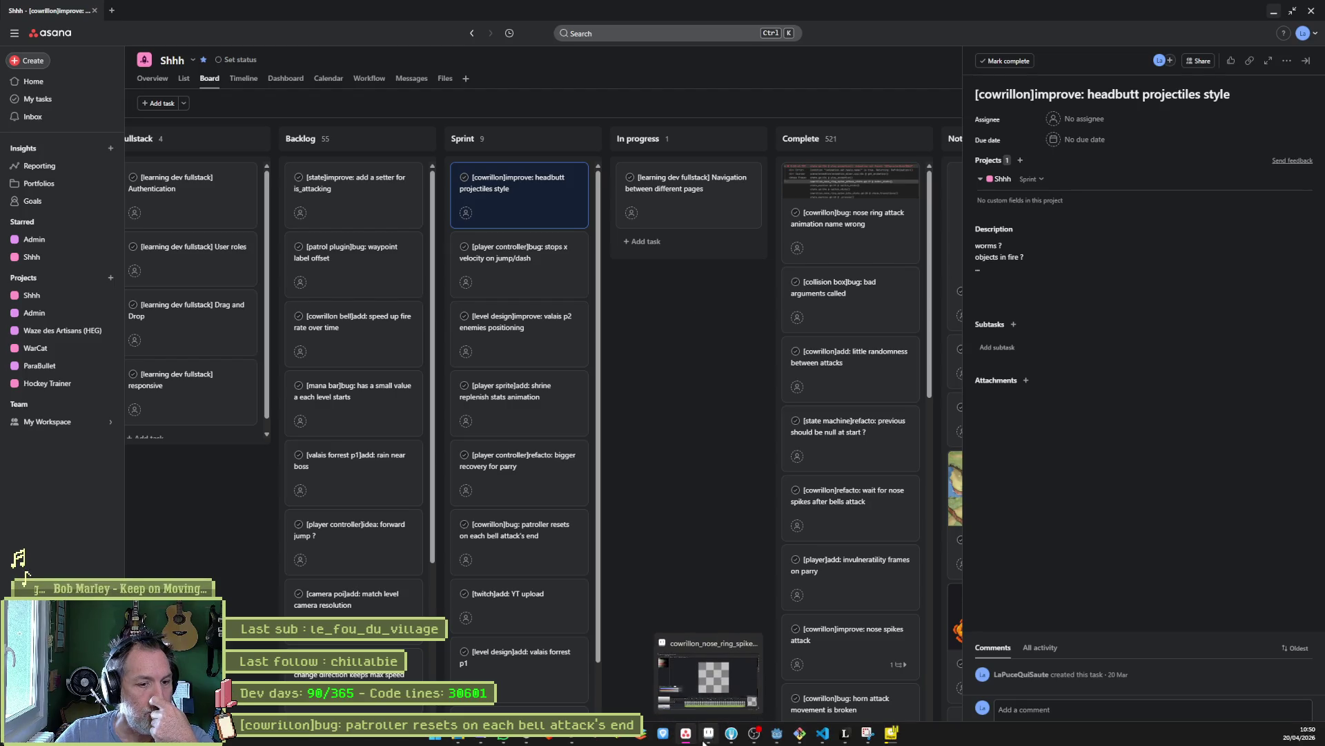
{"action": "mouse_move", "coordinate": [782, 738]}
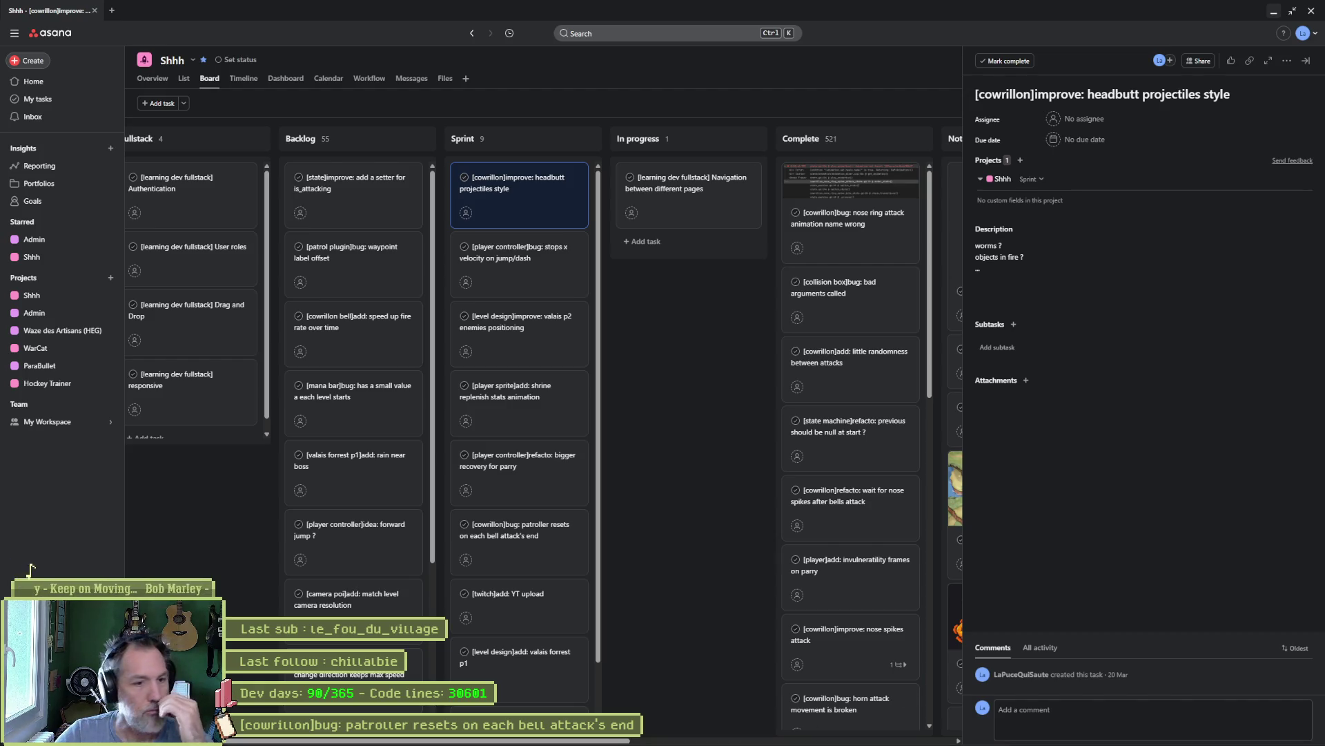
{"action": "left_click", "coordinate": [762, 739]}
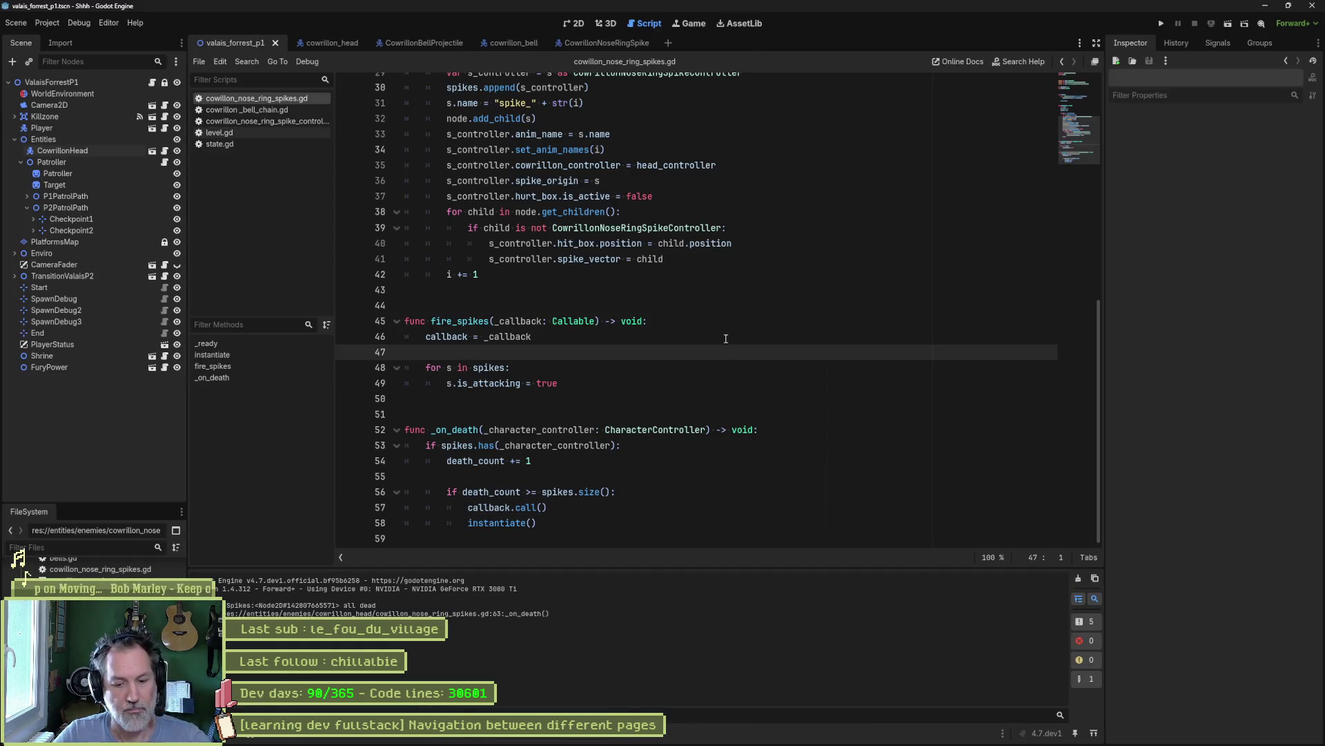
- Run the game with F5, stop it, and launch it again
{"action": "key", "text": "F5"}
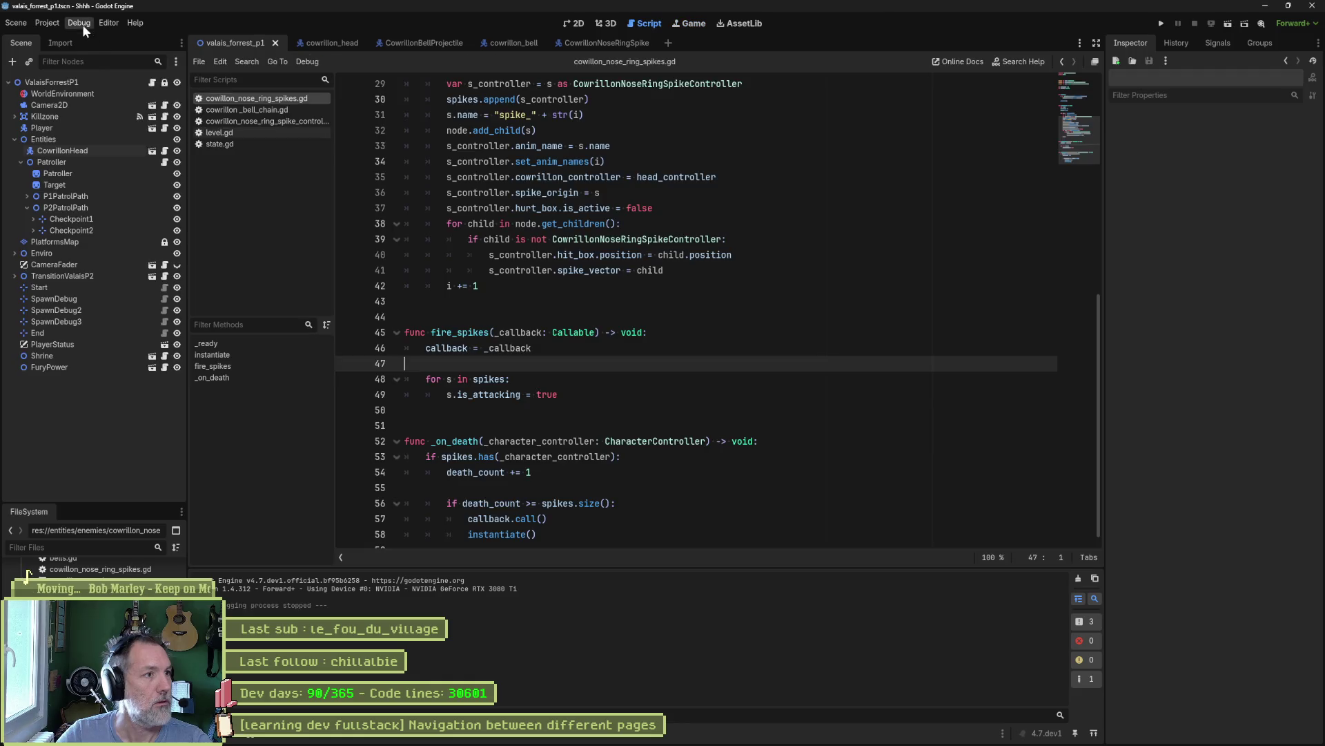
{"action": "left_click", "coordinate": [79, 23]}
{"action": "left_click", "coordinate": [104, 74]}
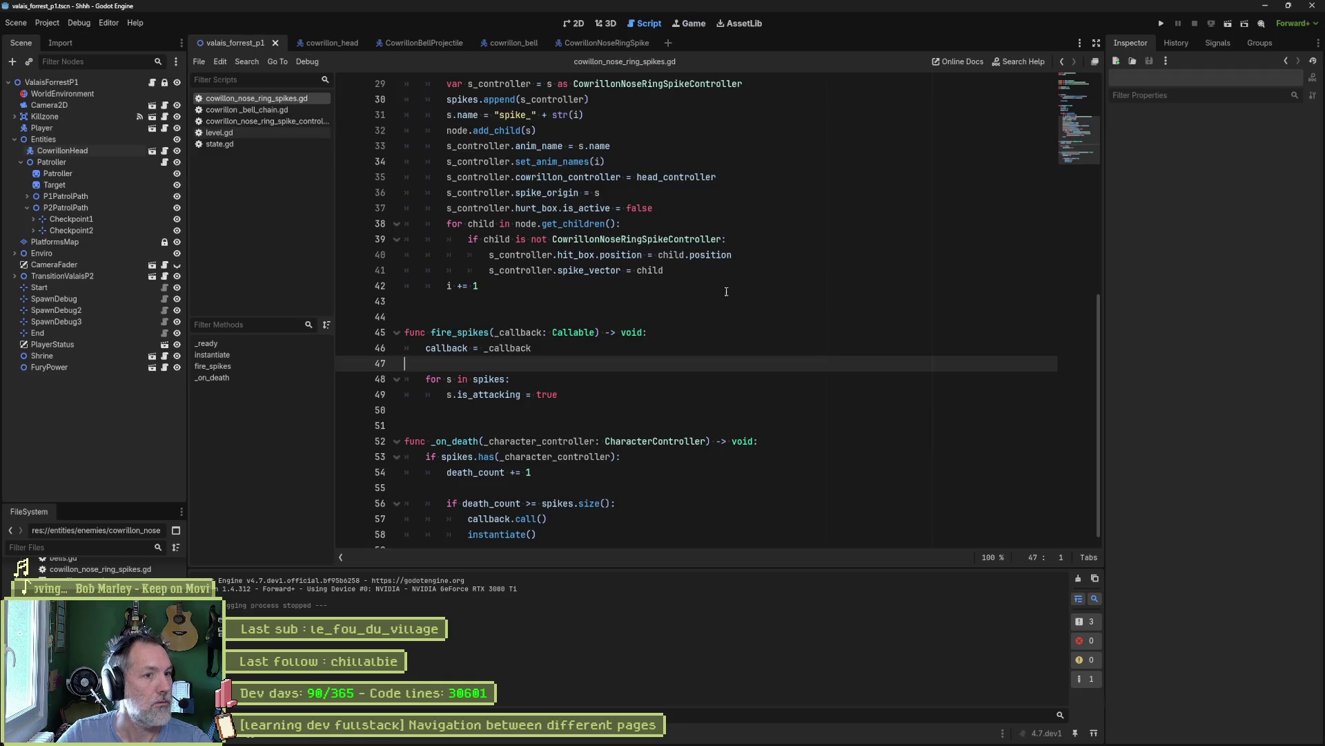
{"action": "key", "text": "F5"}
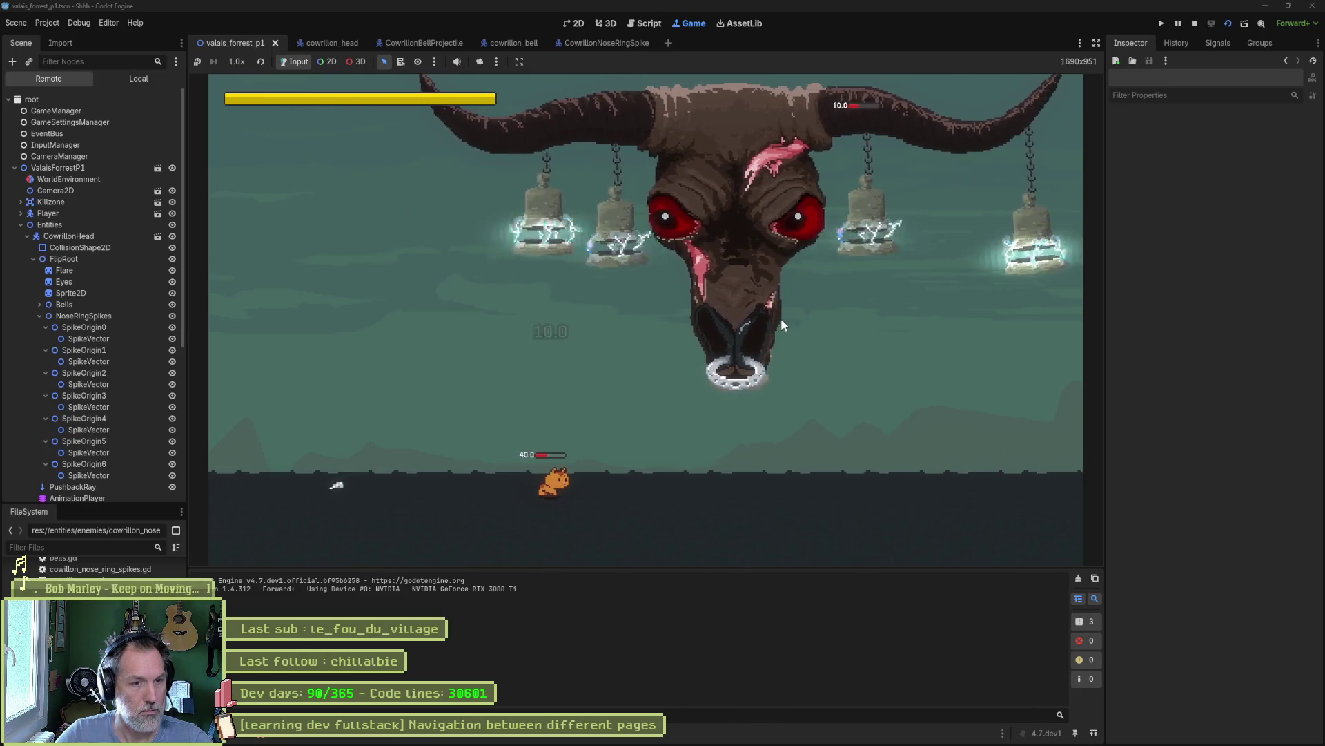
- Open the Debugger's 14 errors and jump to line 53 of cowillon_nose_ring_spikes.gd
{"action": "left_click", "coordinate": [277, 741]}
{"action": "left_click", "coordinate": [292, 501]}
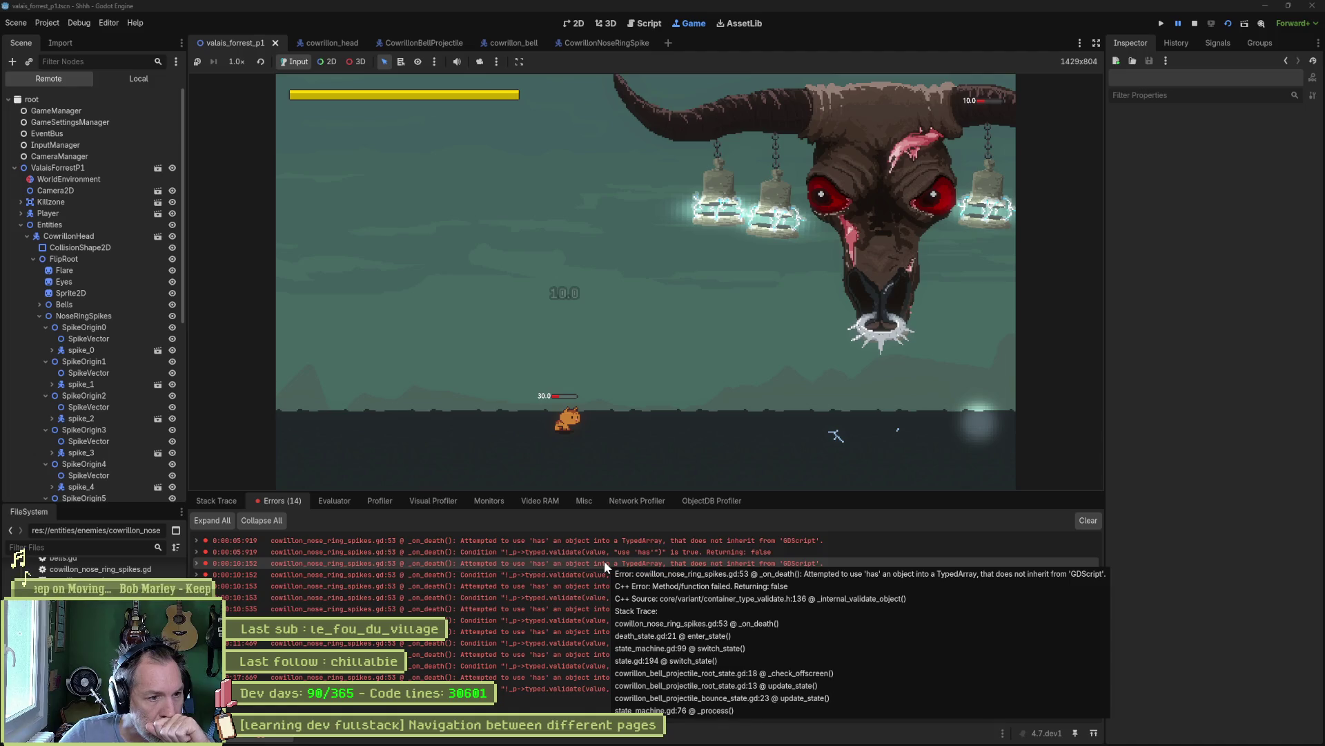
{"action": "double_click", "coordinate": [595, 540]}
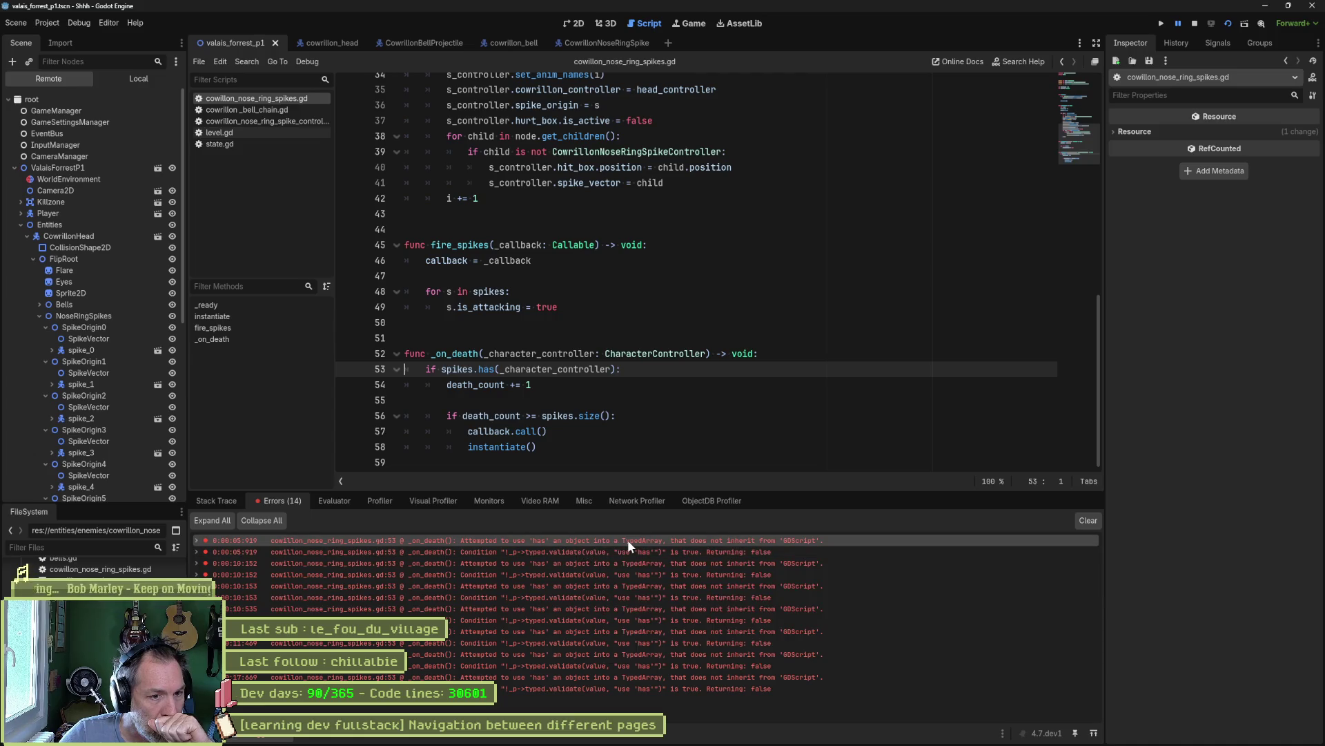
- Inspect the errors and the has() argument's CharacterController type, stop the game, and open Array has() help
{"action": "mouse_move", "coordinate": [627, 540]}
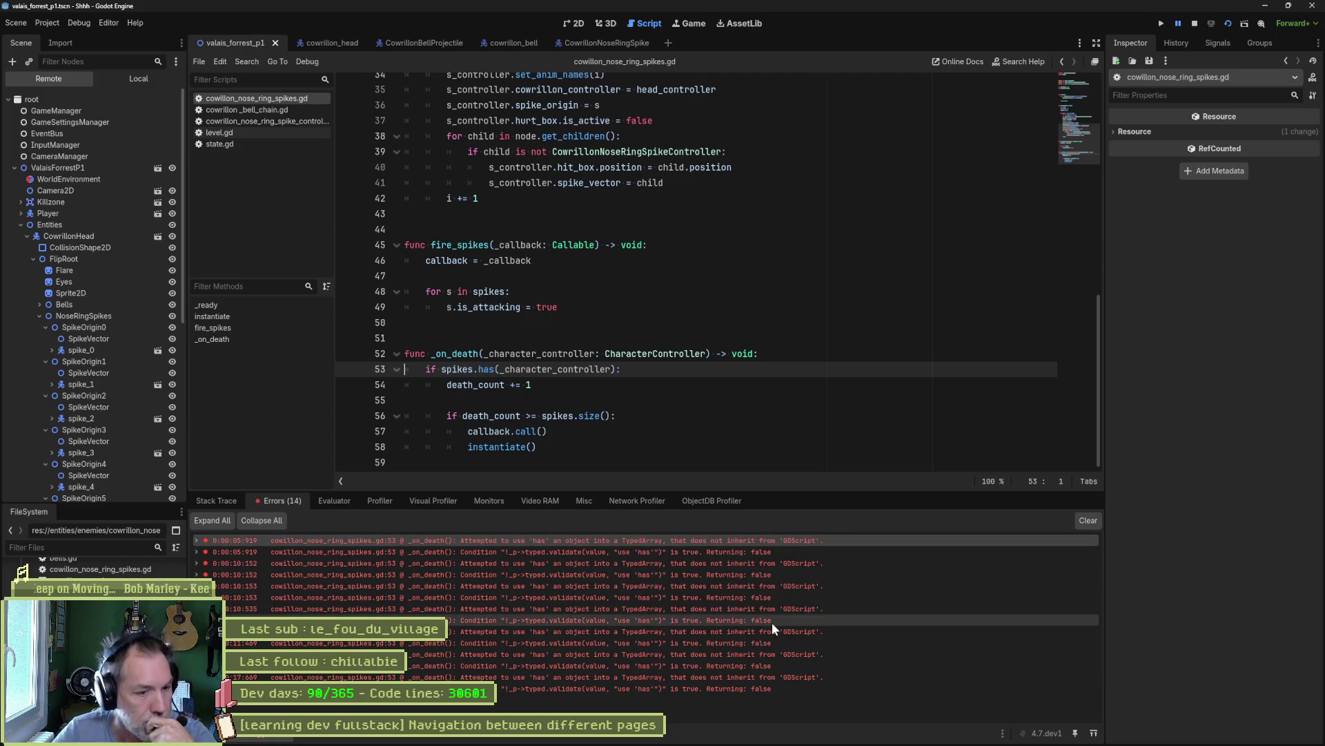
{"action": "mouse_move", "coordinate": [806, 576]}
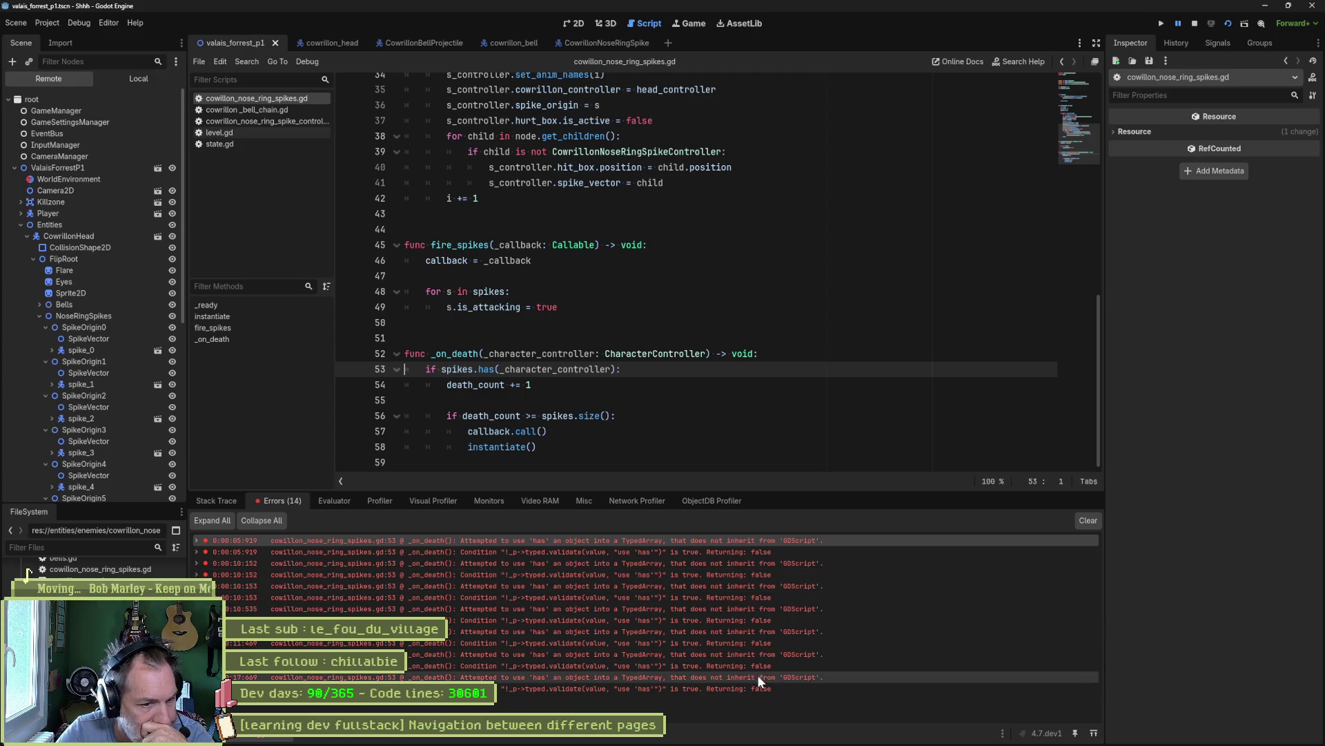
{"action": "mouse_move", "coordinate": [778, 685]}
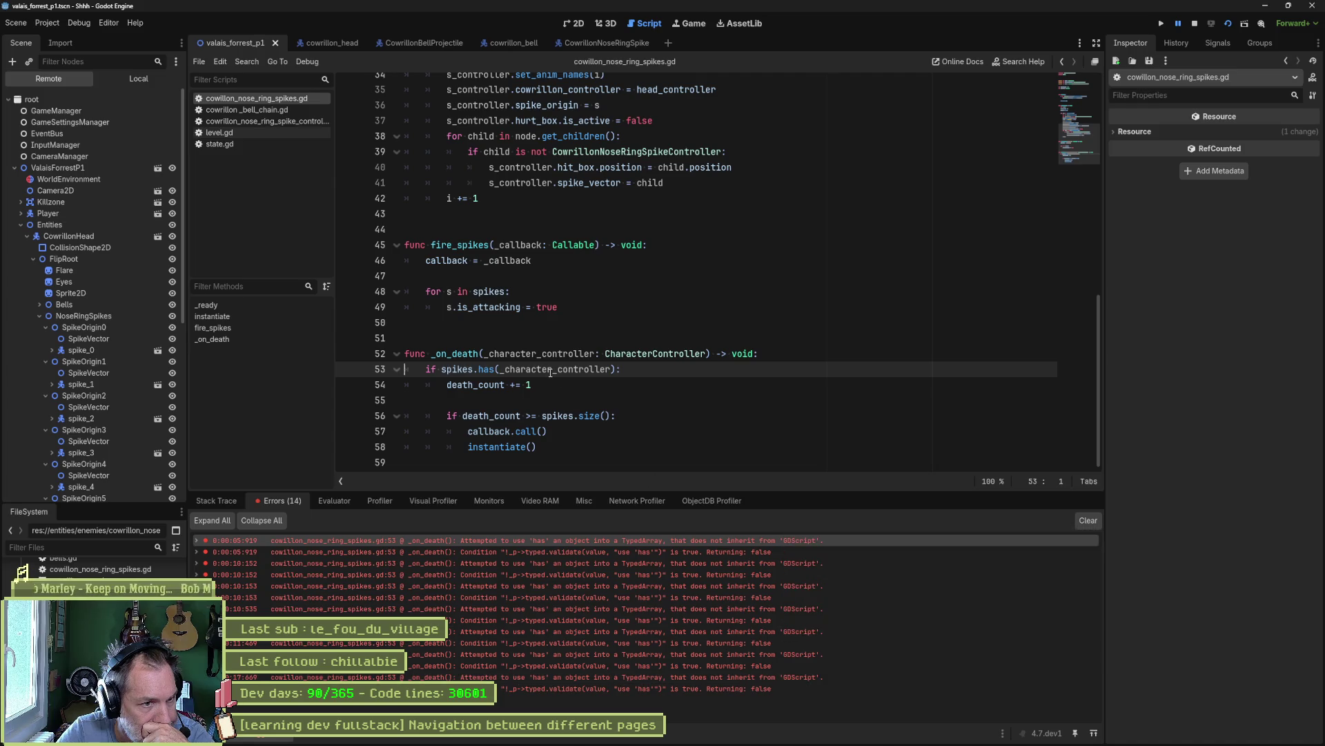
{"action": "double_click", "coordinate": [602, 363]}
{"action": "double_click", "coordinate": [611, 354]}
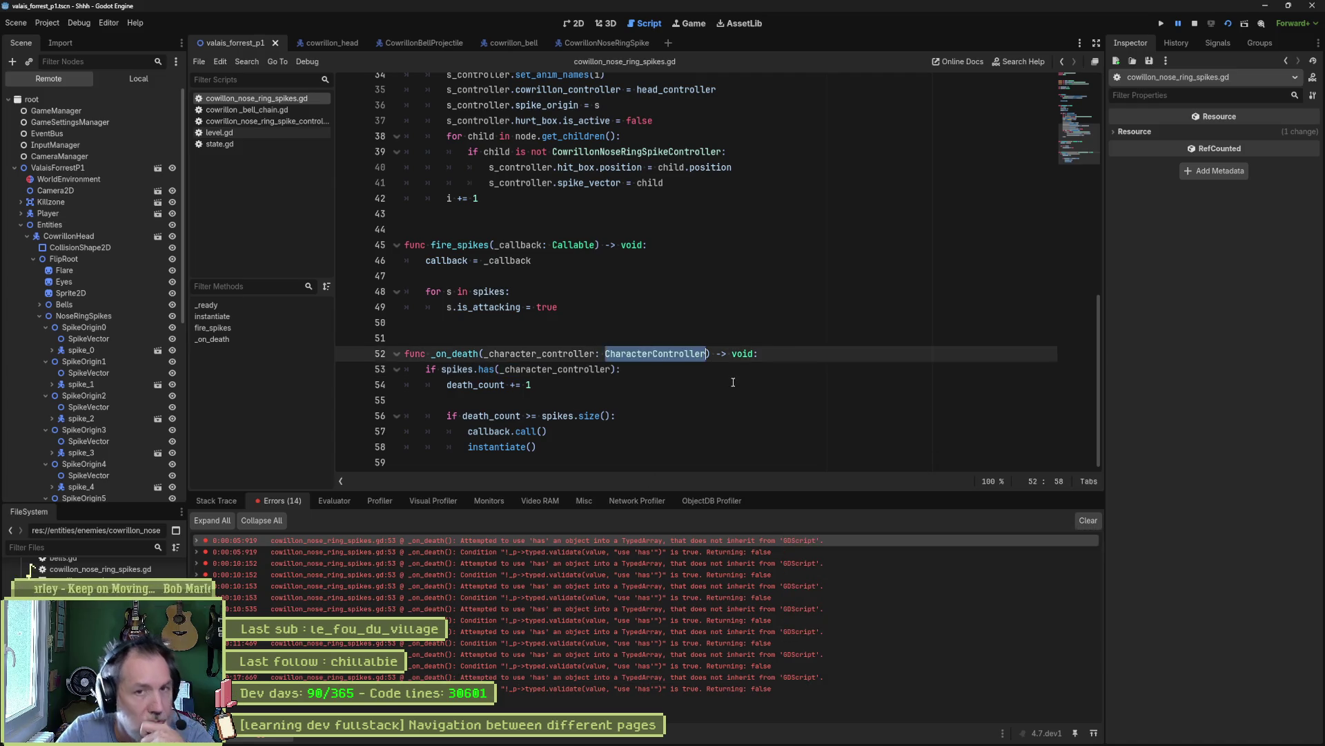
{"action": "key", "text": "F8"}
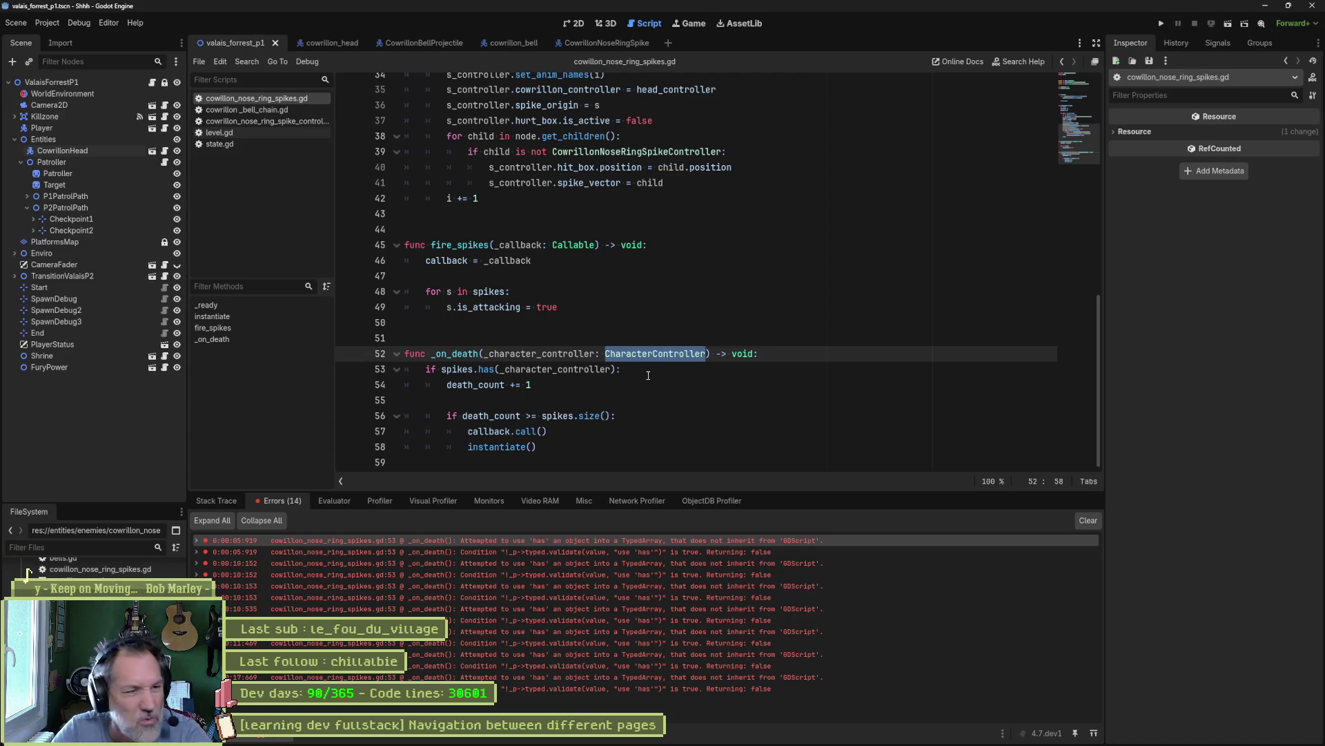
{"action": "left_click", "coordinate": [487, 369], "text": "ctrl"}
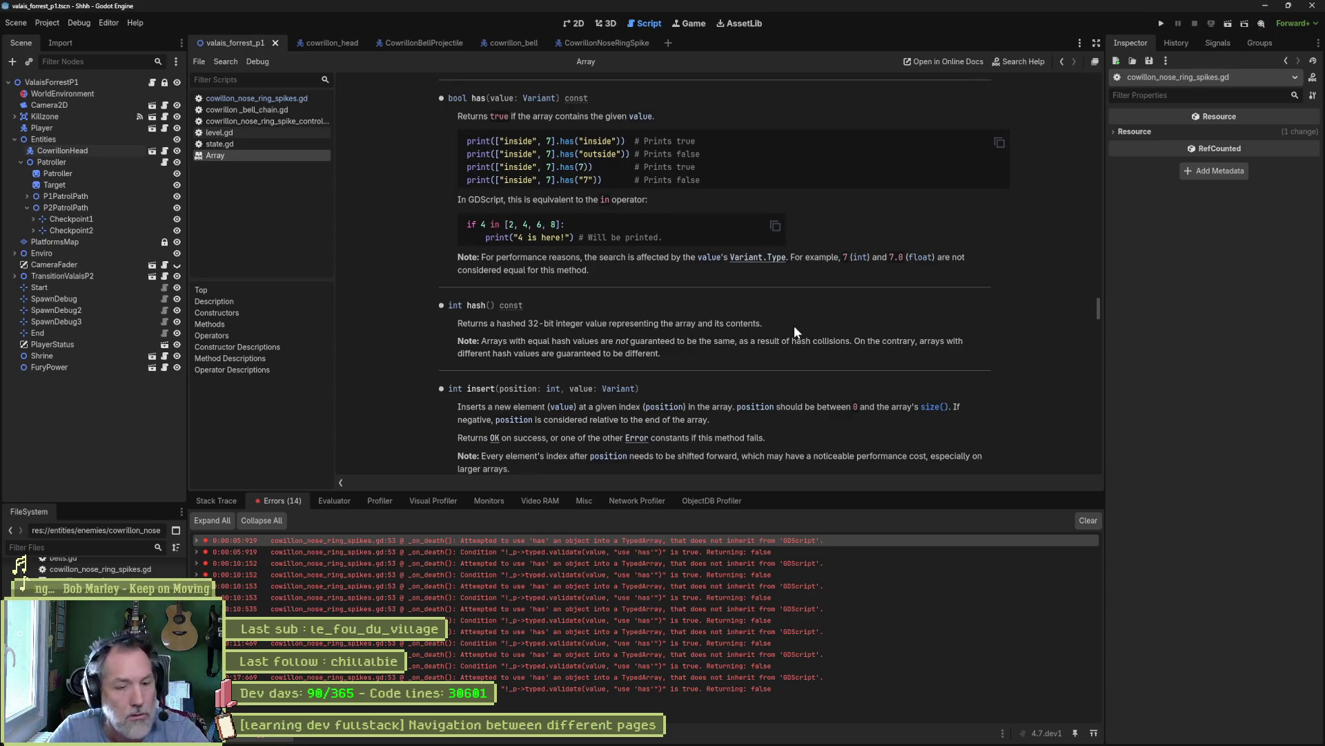
- Change the line 53 check to '_character_controller in spikes' and run the game again
{"action": "key", "text": "ctrl+w"}
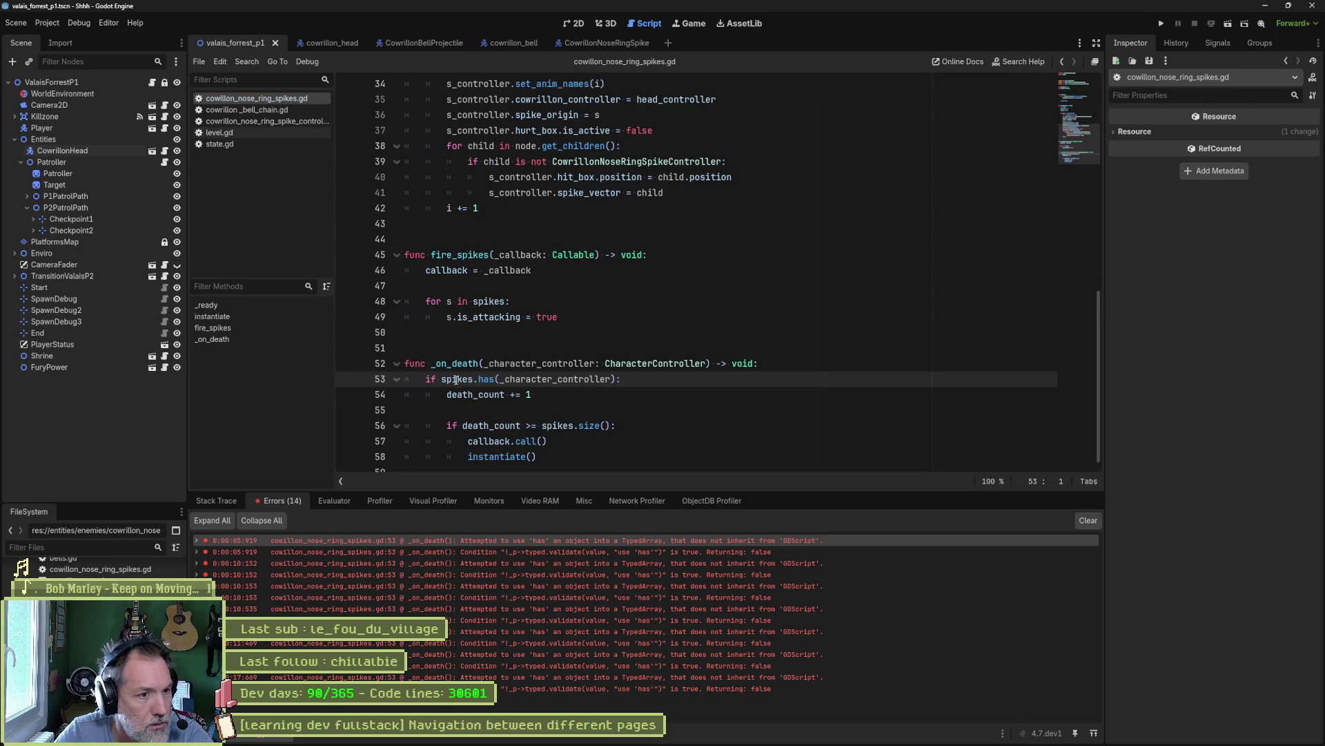
{"action": "double_click", "coordinate": [522, 378]}
{"action": "key", "text": "ctrl+c"}
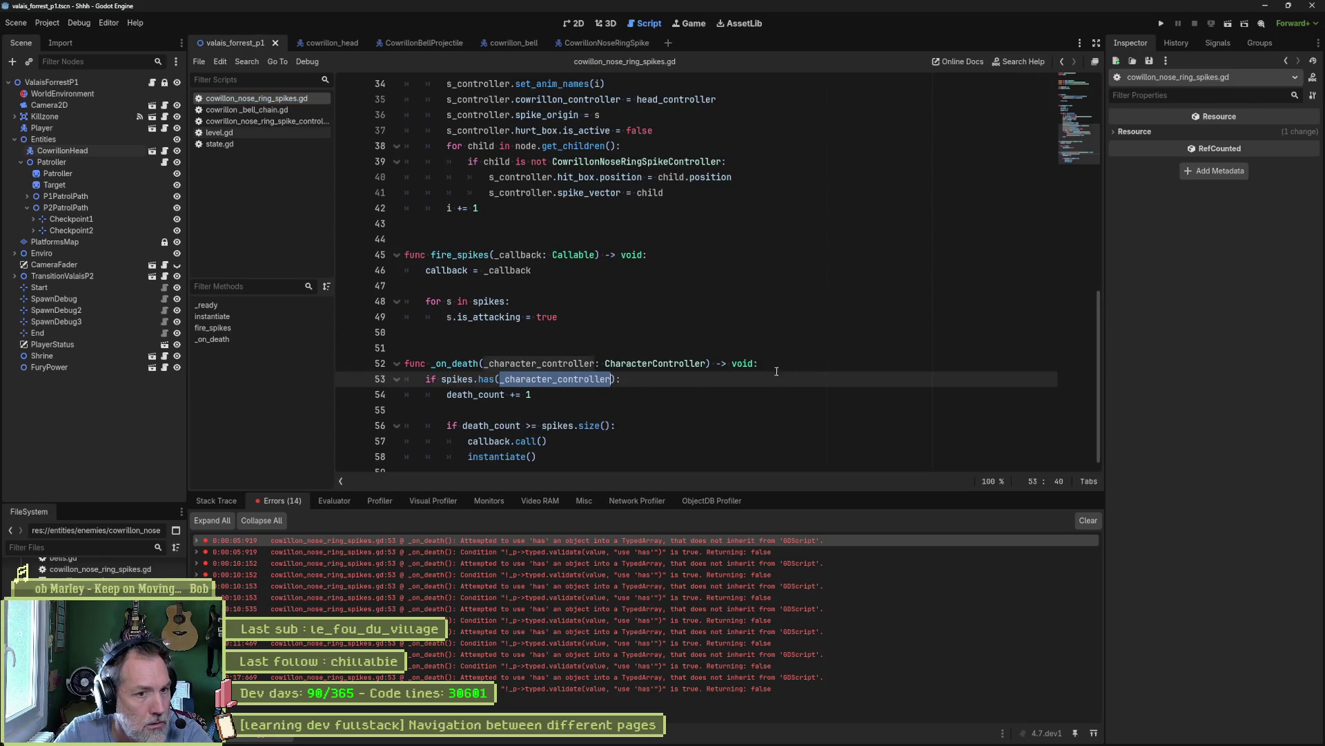
{"action": "left_click_drag", "start_coordinate": [443, 379], "coordinate": [611, 379]}
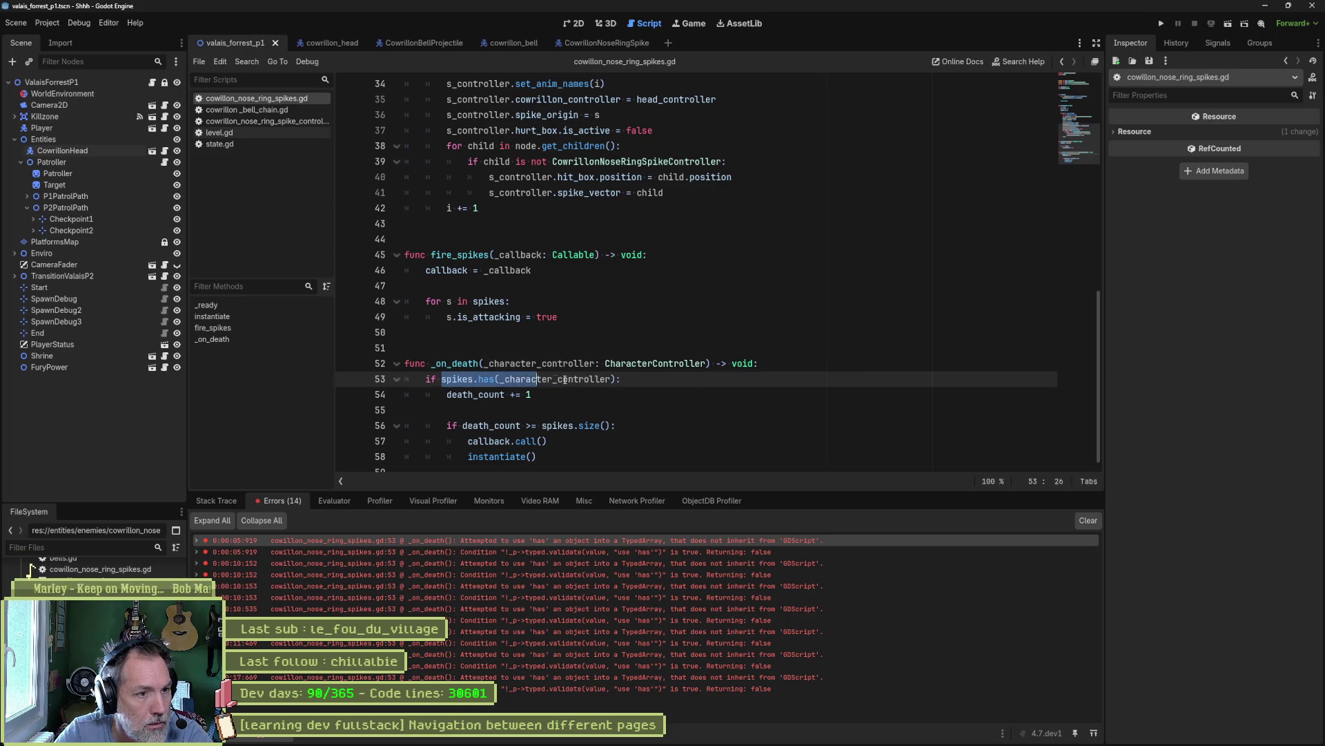
{"action": "key", "text": "ctrl+v"}
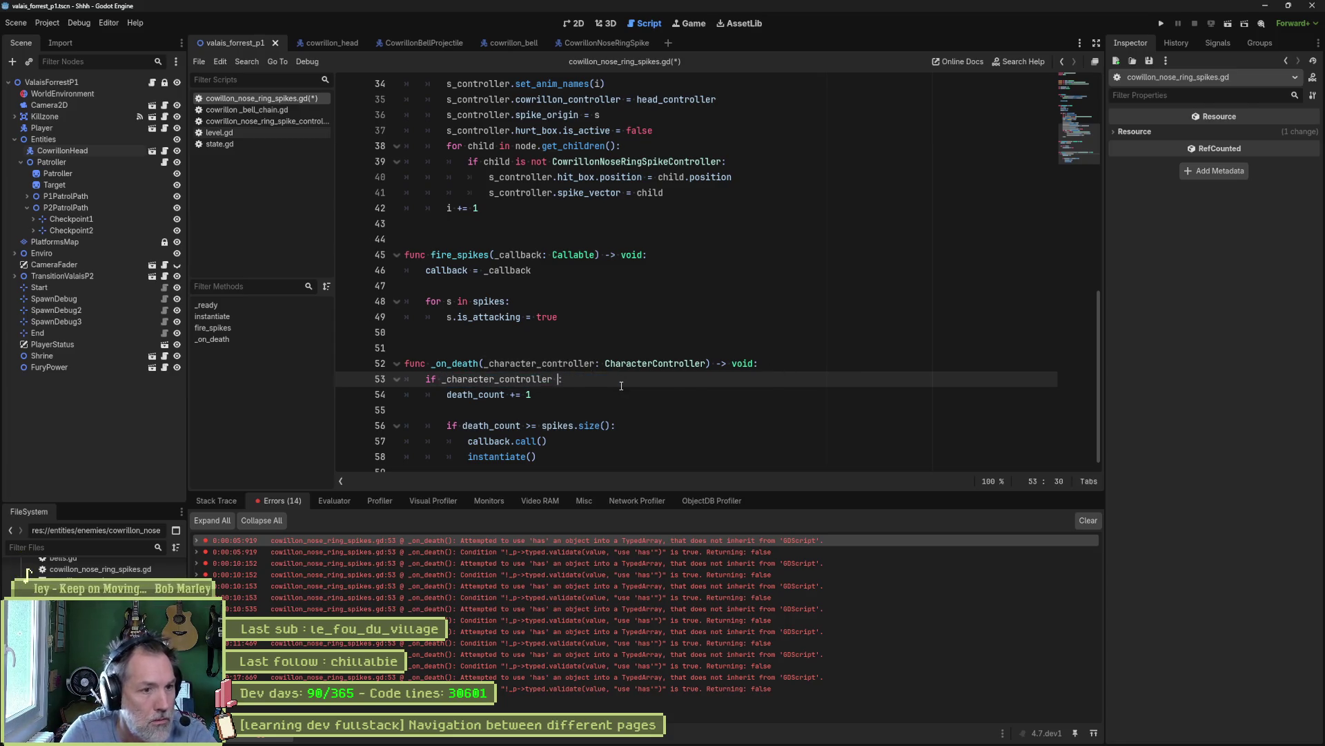
{"action": "type", "text": "in spikes"}
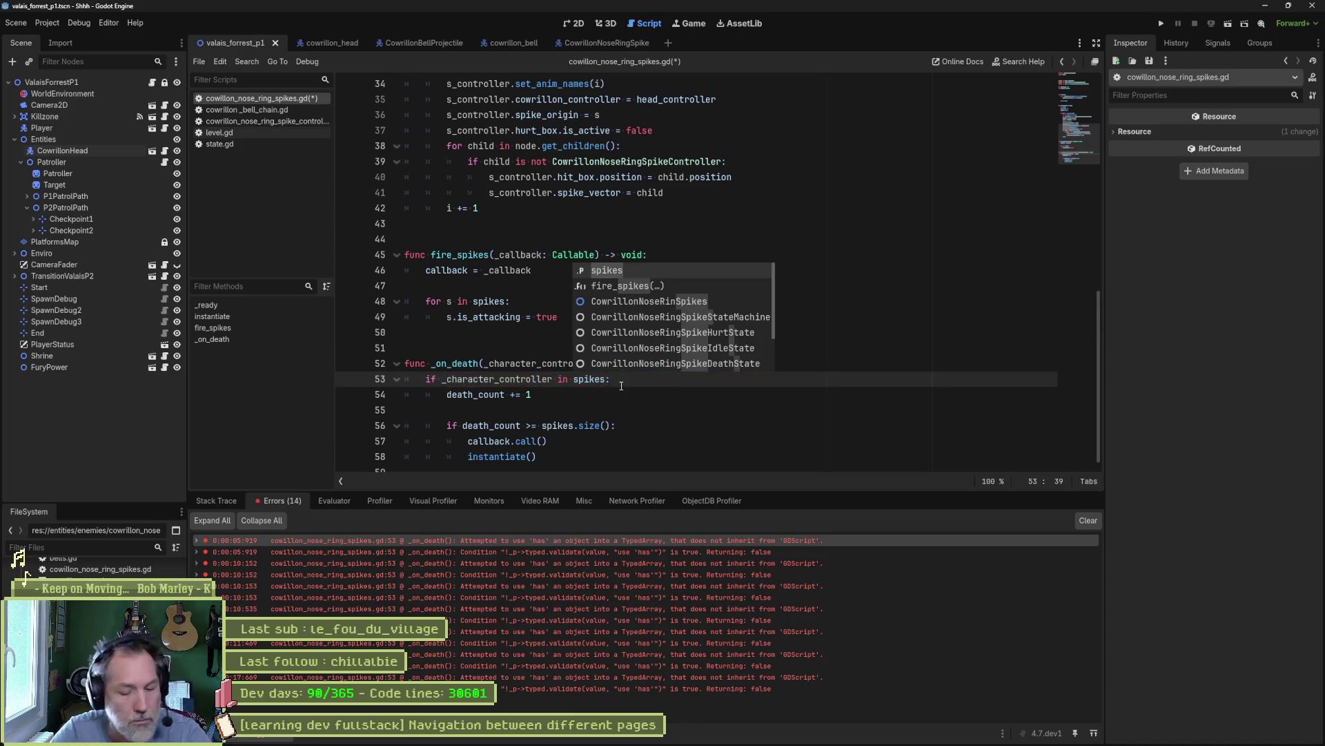
{"action": "key", "text": "F5"}
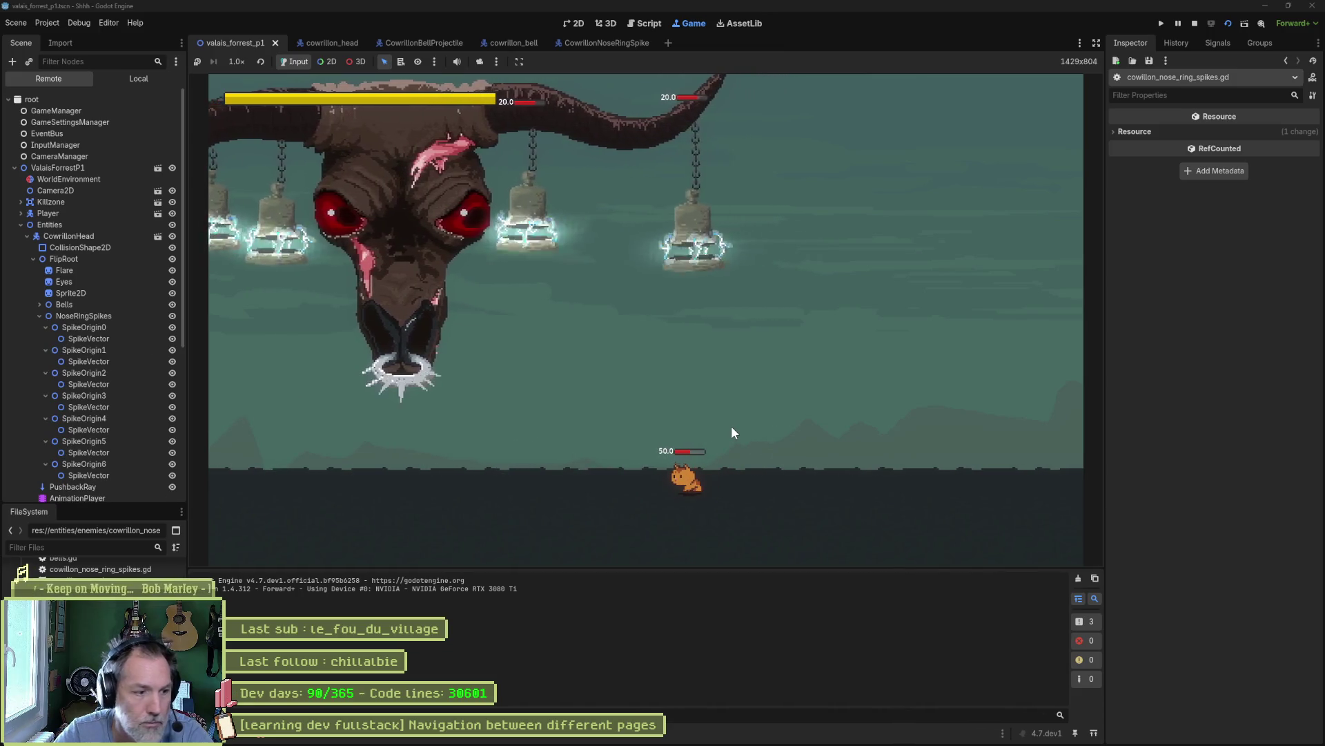
- Jump from the debugger's error list to the failing line 53 and stop the game
{"action": "left_click", "coordinate": [259, 732]}
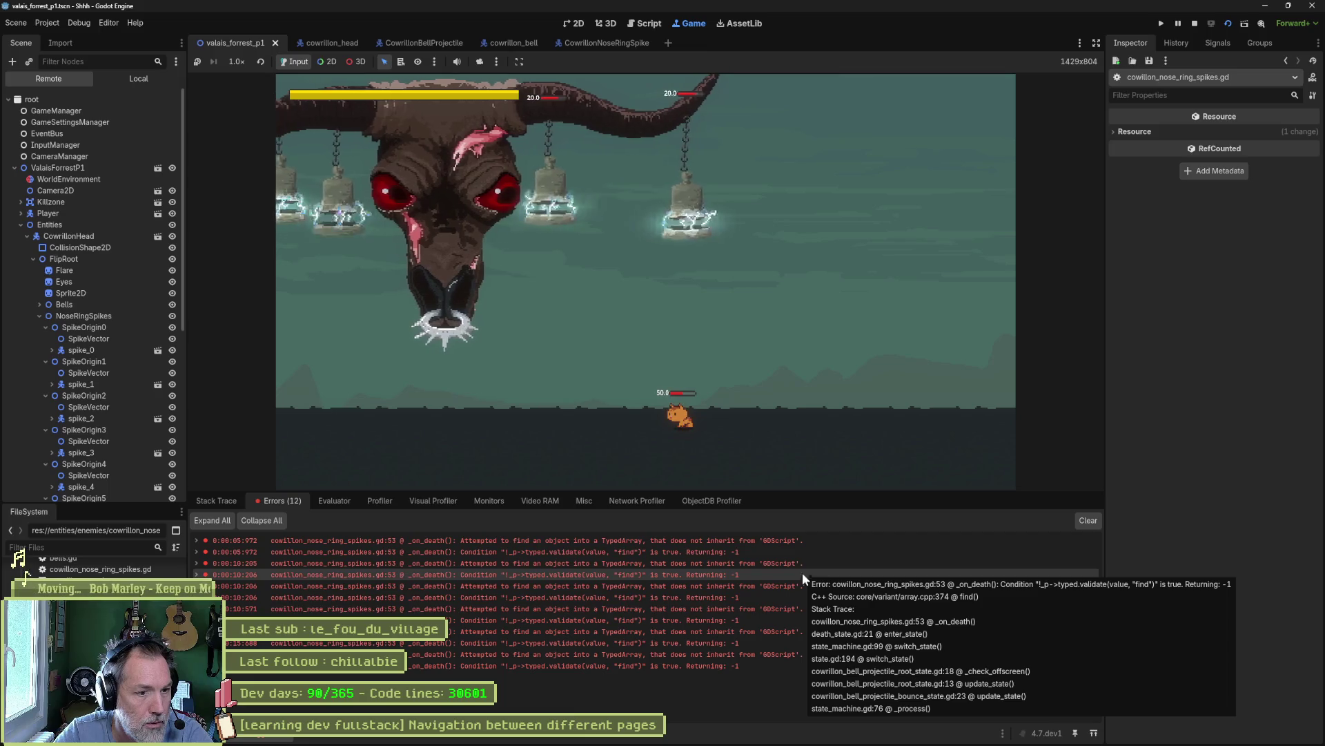
{"action": "double_click", "coordinate": [793, 586]}
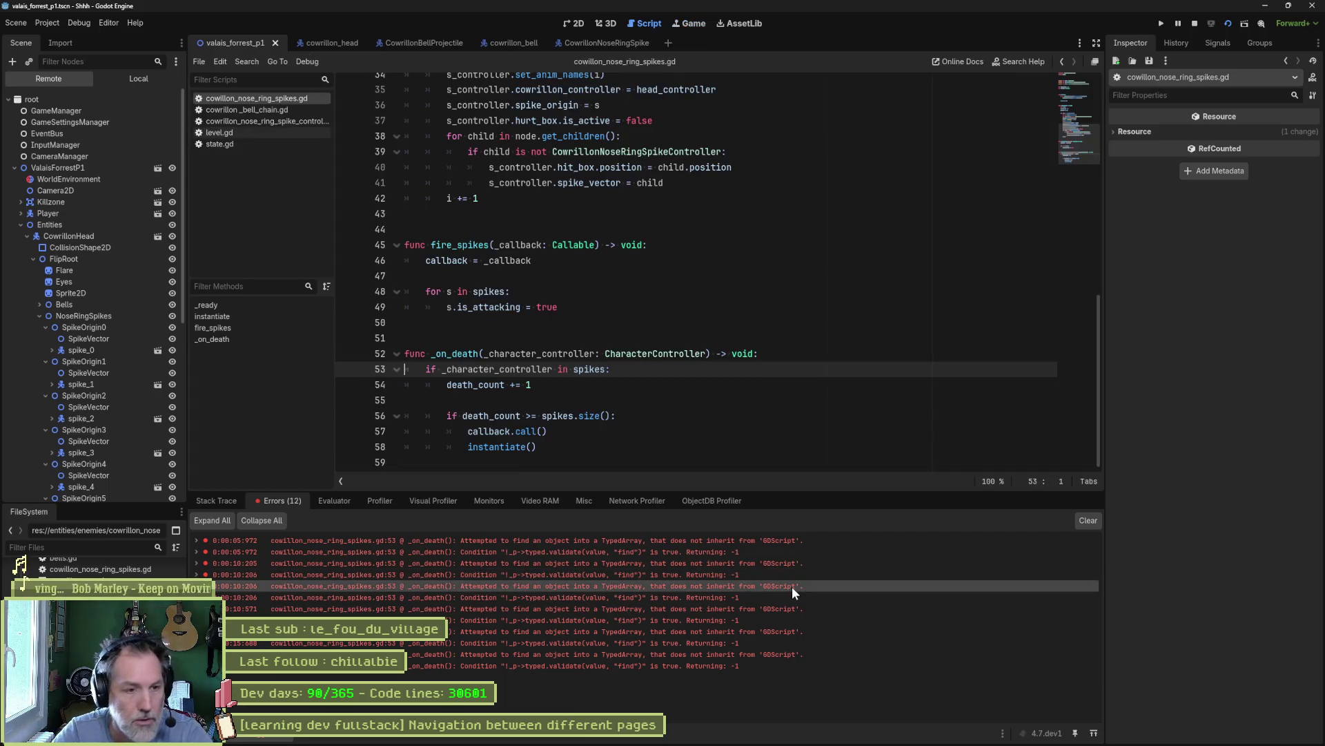
{"action": "key", "text": "F8"}
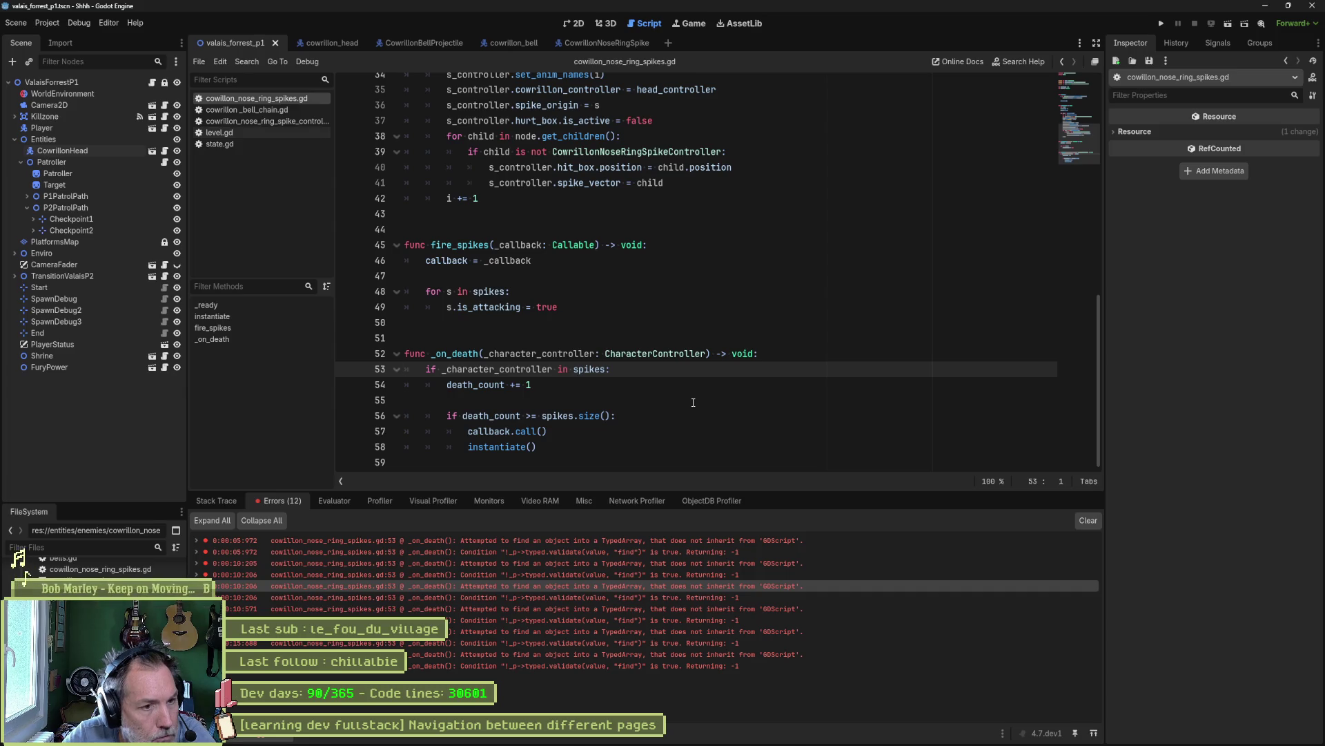
- Inspect the _on_death signature's _character_controller parameter and its CharacterController type
{"action": "double_click", "coordinate": [579, 356]}
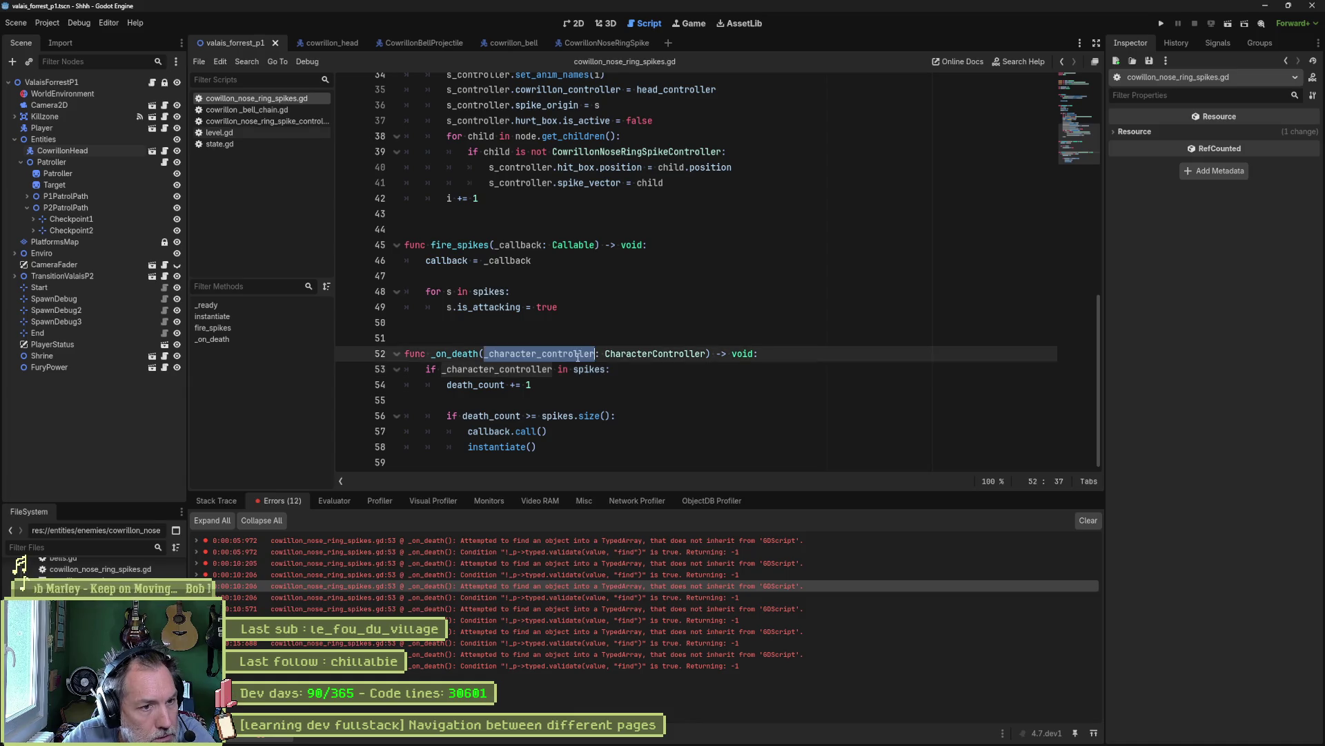
{"action": "double_click", "coordinate": [627, 356]}
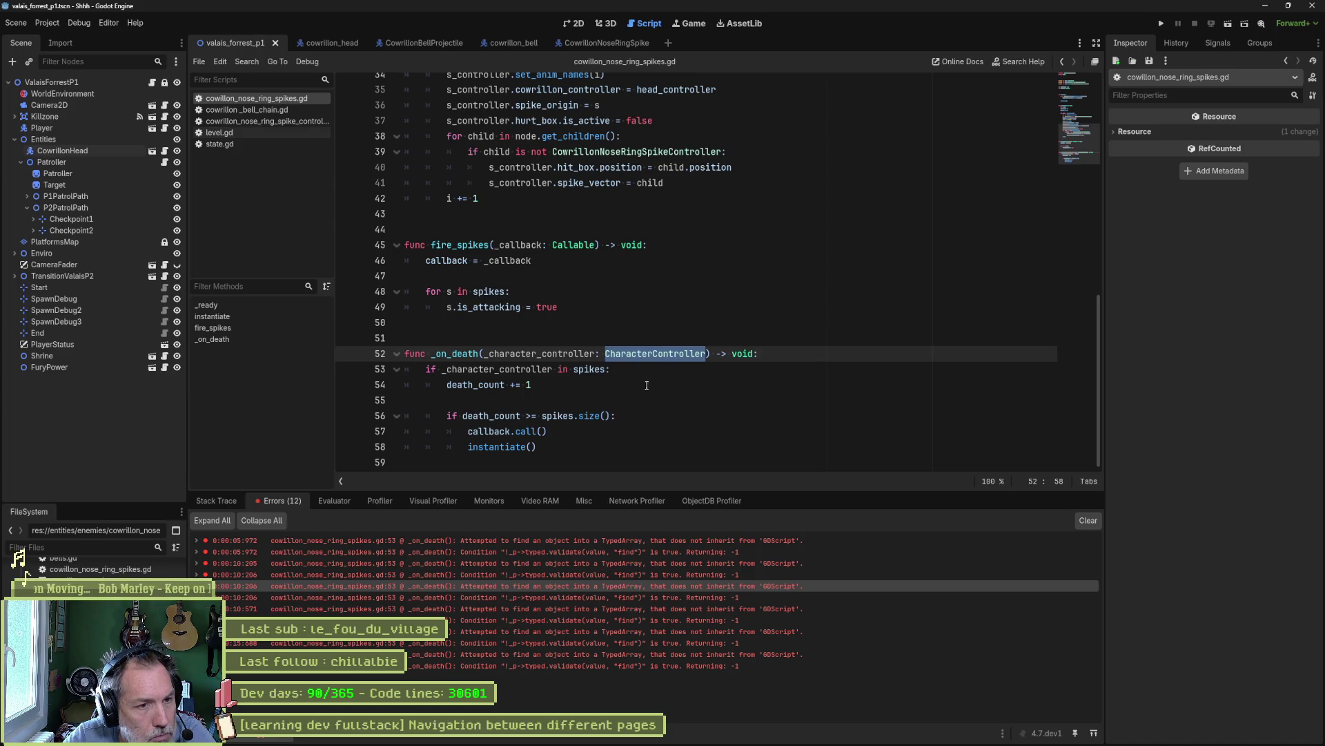
{"action": "scroll", "coordinate": [641, 385], "scroll_direction": "up", "scroll_amount": 6}
{"action": "scroll", "coordinate": [642, 386], "scroll_direction": "up", "scroll_amount": 5}
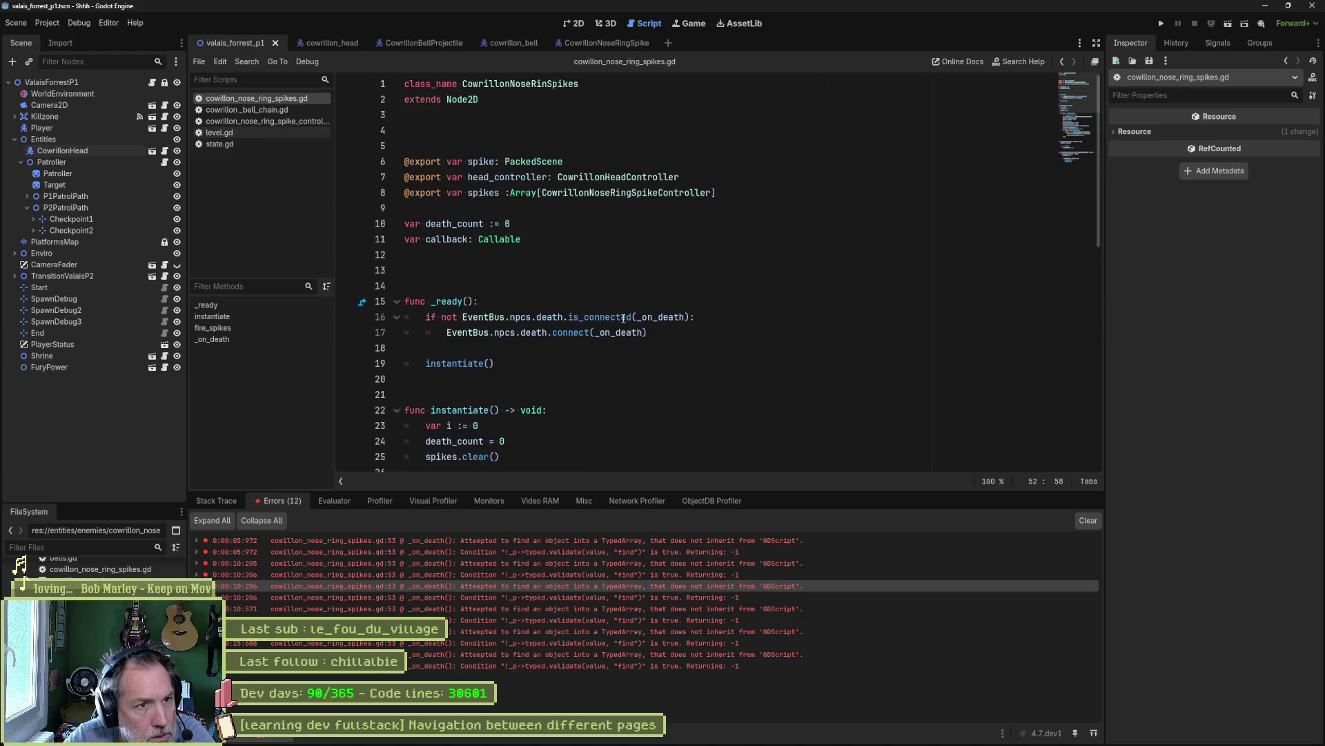
- Check the spikes array's element type on line 8 and highlight every use of spikes
{"action": "double_click", "coordinate": [617, 177]}
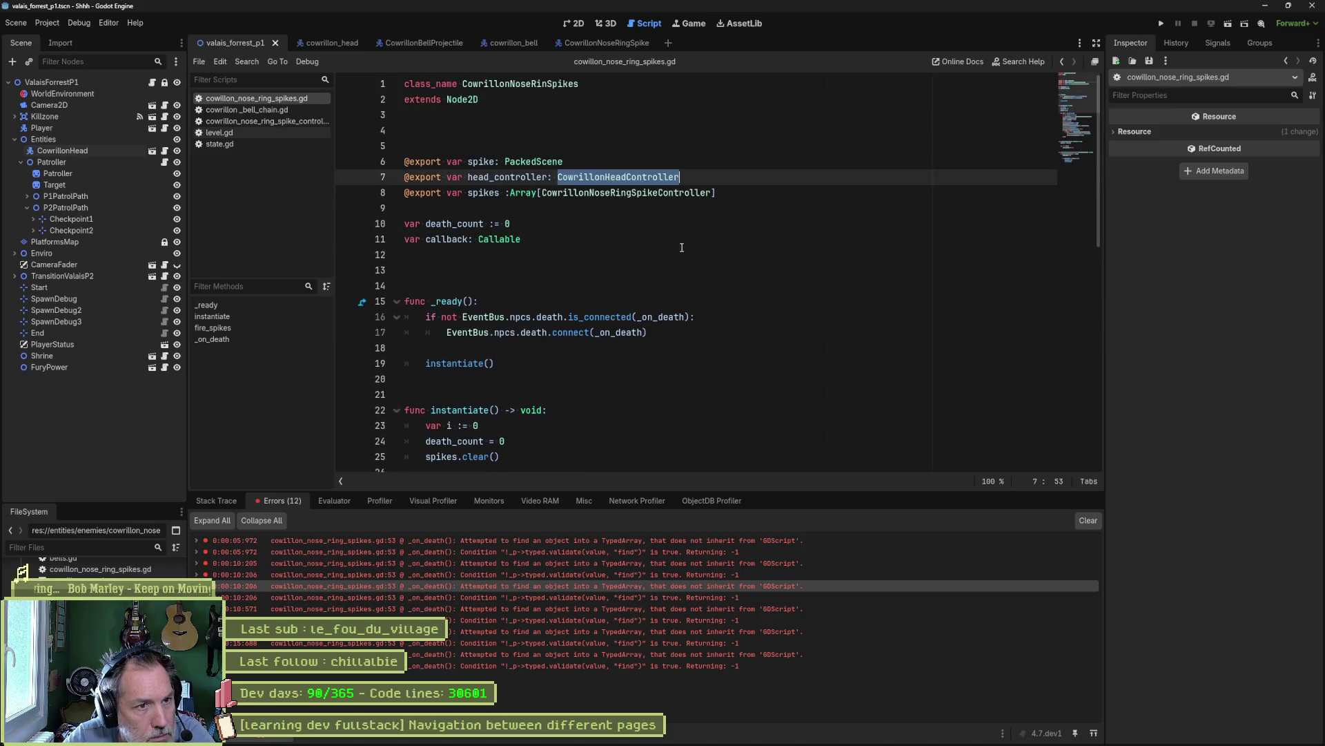
{"action": "double_click", "coordinate": [636, 194]}
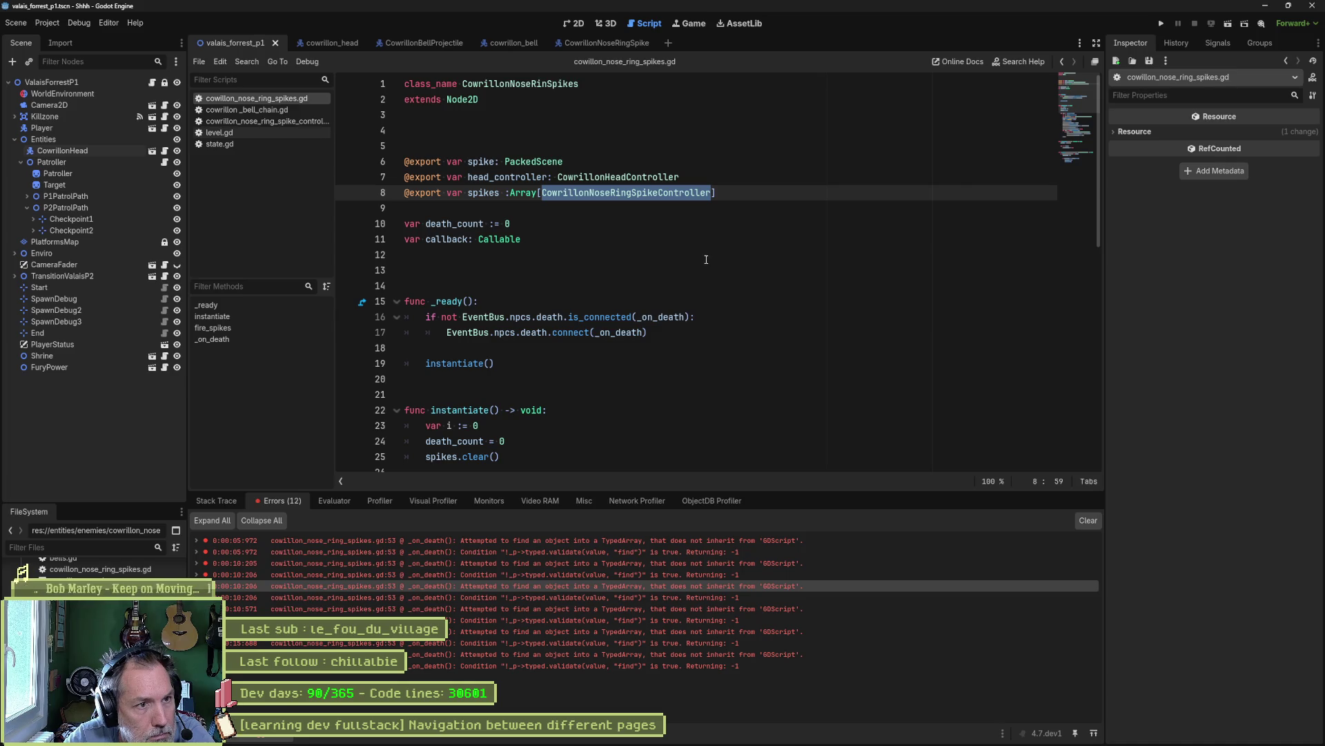
{"action": "double_click", "coordinate": [483, 192]}
{"action": "scroll", "coordinate": [643, 297], "scroll_direction": "down", "scroll_amount": 3}
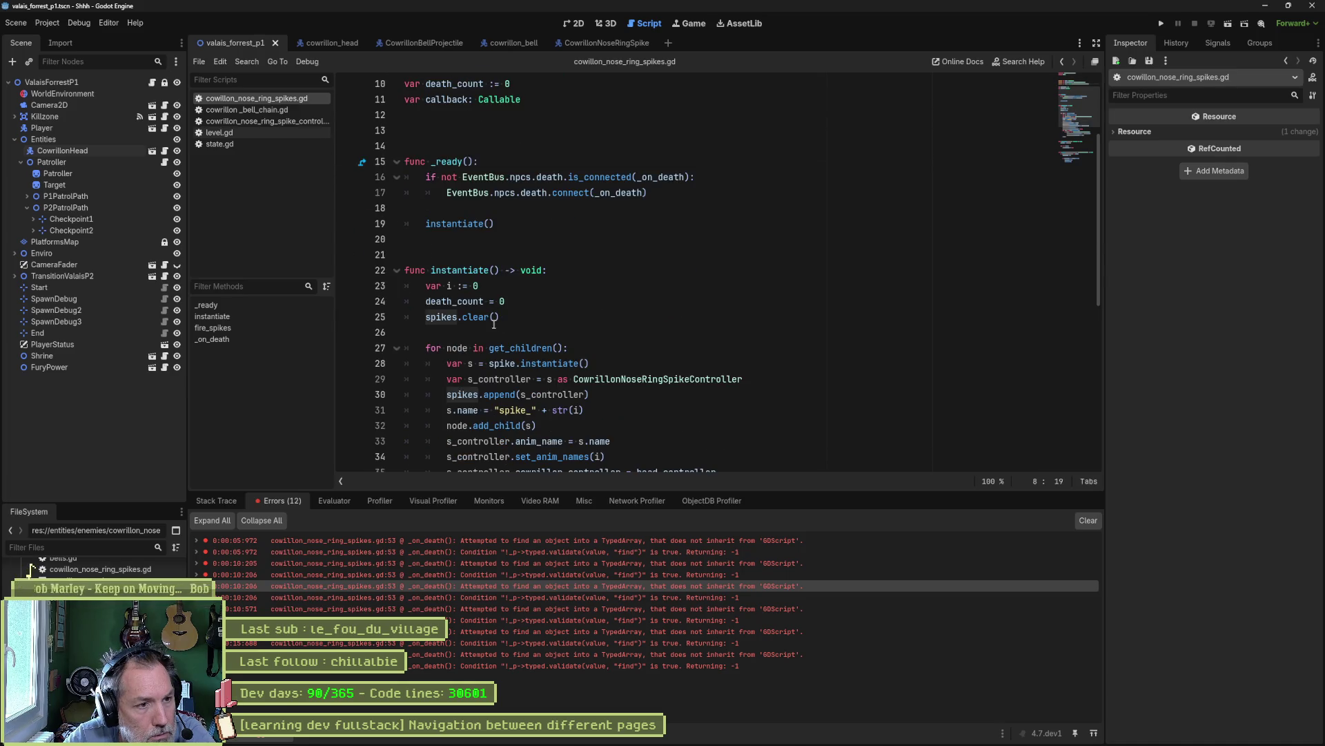
{"action": "scroll", "coordinate": [508, 362], "scroll_direction": "down", "scroll_amount": 1}
{"action": "scroll", "coordinate": [524, 377], "scroll_direction": "down", "scroll_amount": 5}
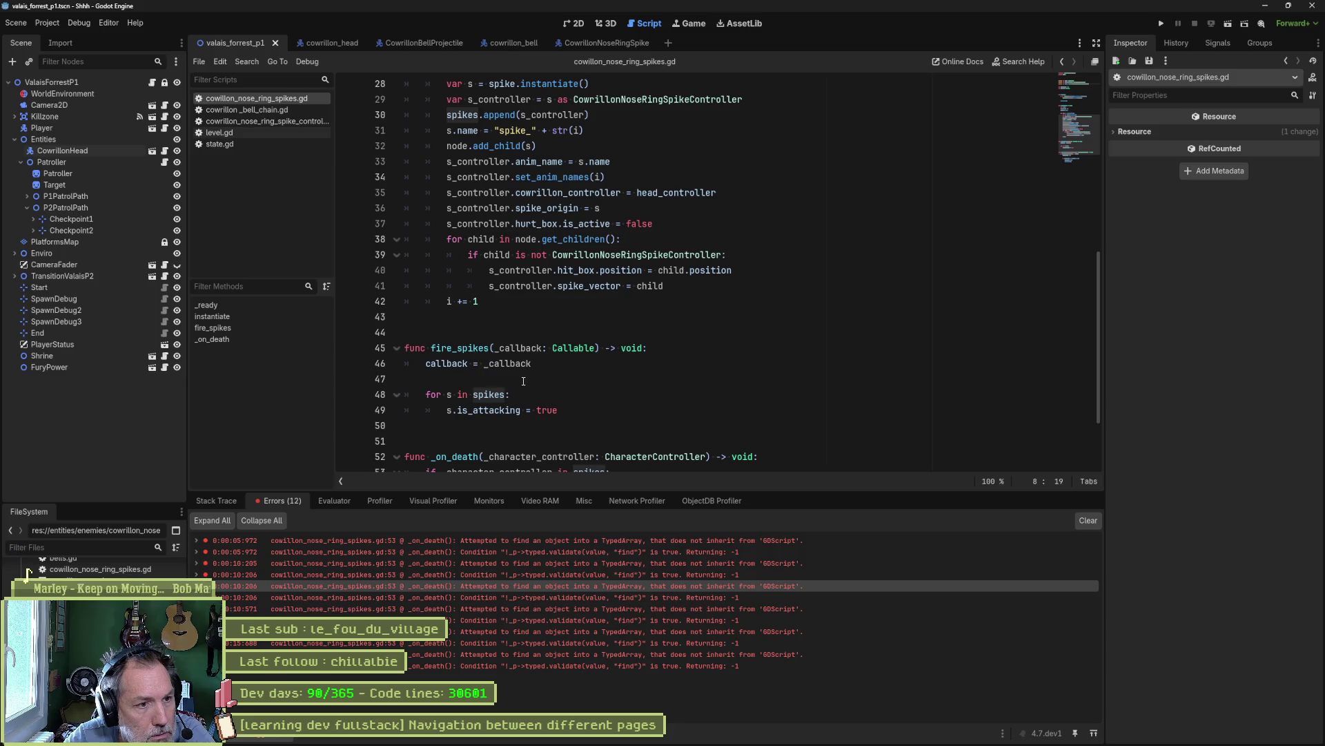
{"action": "mouse_move", "coordinate": [470, 413]}
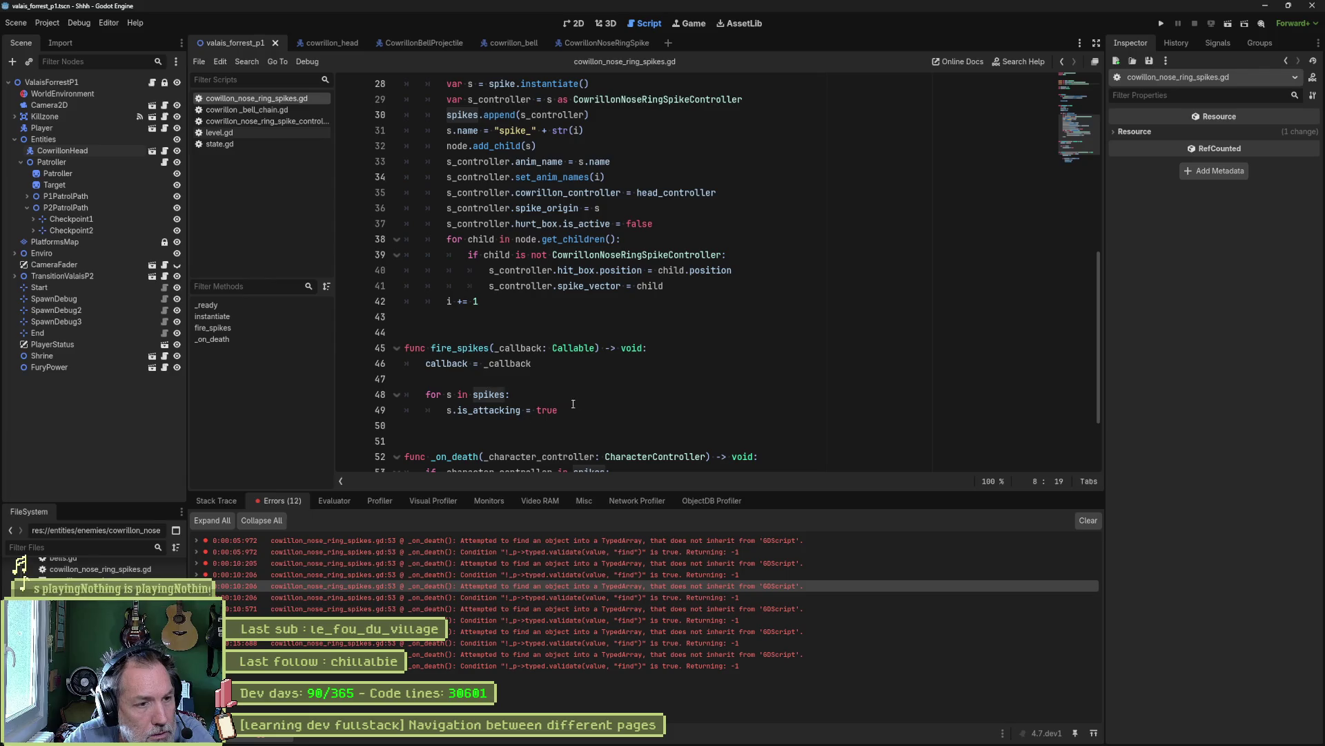
{"action": "scroll", "coordinate": [602, 398], "scroll_direction": "down", "scroll_amount": 2}
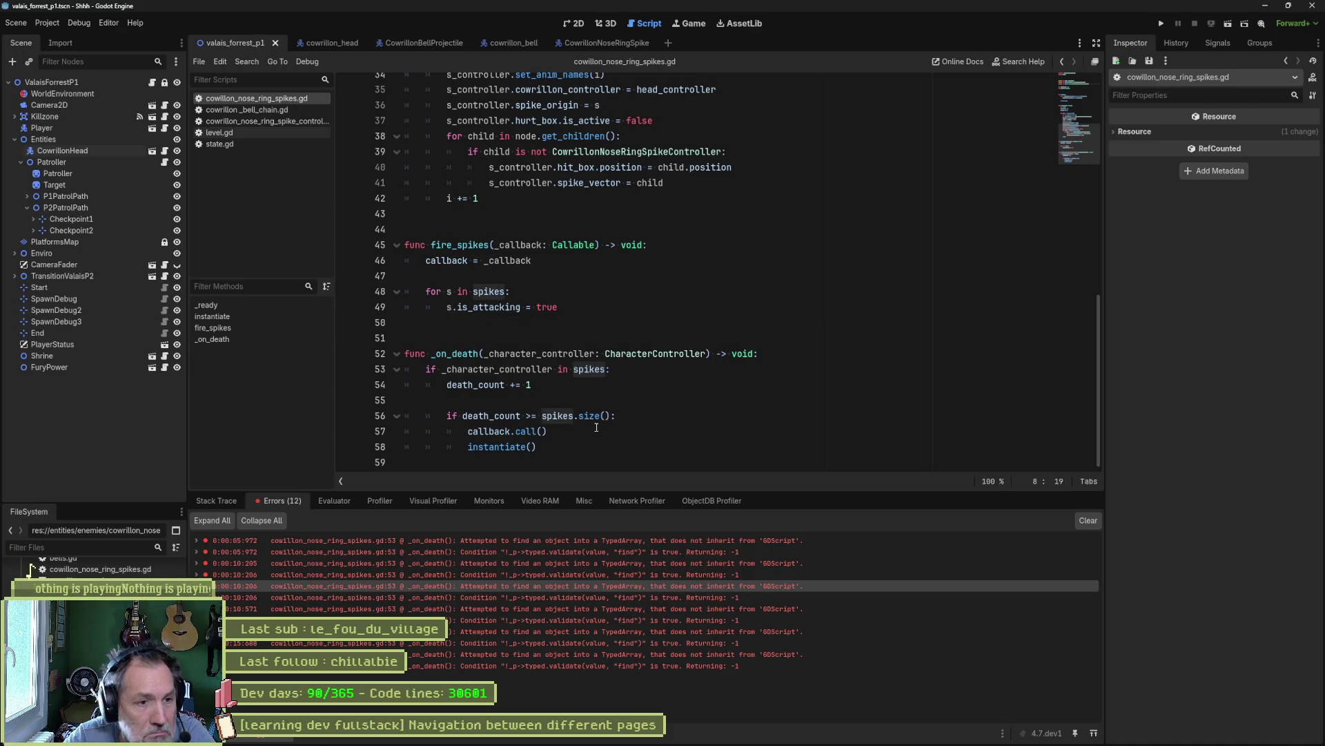
- Replace line 8's CowrillonNoseRingSpikeController array type with CharacterController and rerun the game
{"action": "double_click", "coordinate": [644, 353]}
{"action": "key", "text": "ctrl+c"}
{"action": "scroll", "coordinate": [608, 267], "scroll_direction": "up", "scroll_amount": 10}
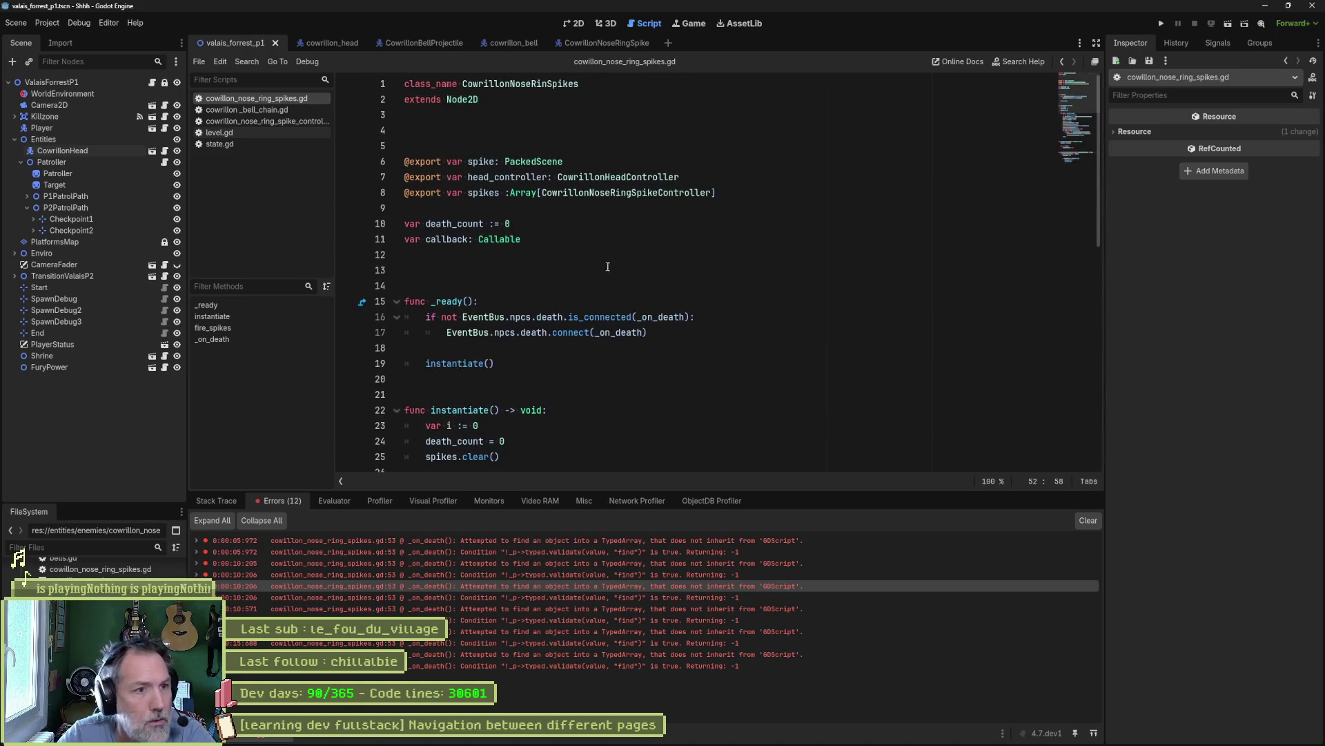
{"action": "left_click", "coordinate": [613, 178]}
{"action": "double_click", "coordinate": [607, 192]}
{"action": "key", "text": "ctrl+v"}
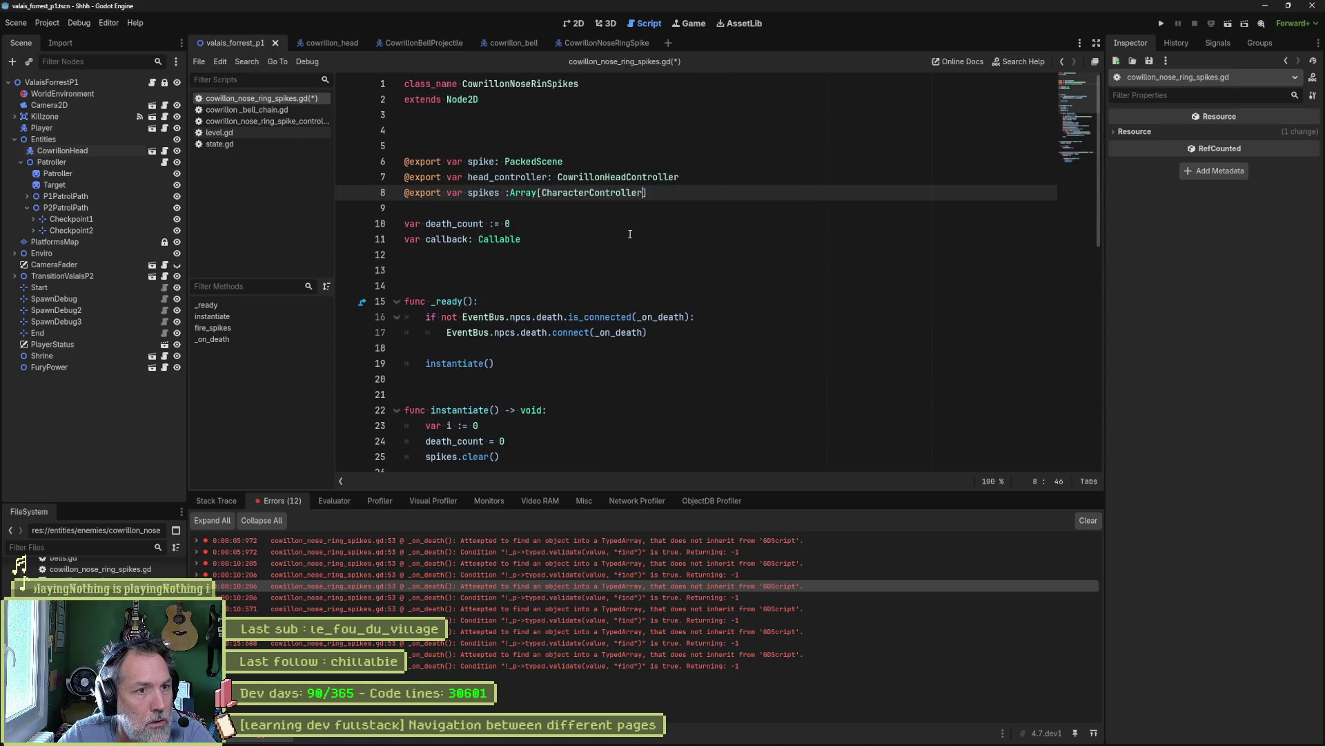
{"action": "key", "text": "F6"}
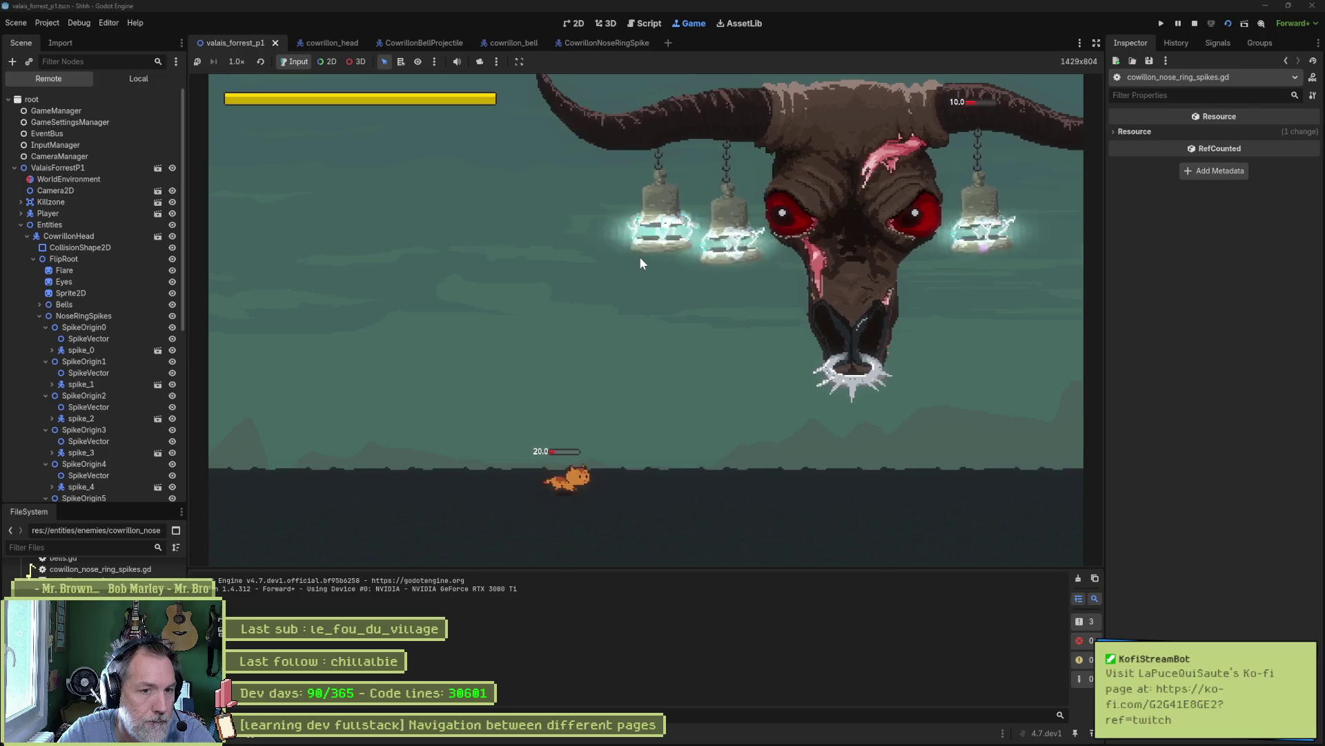
- Run the cat left and right under the boss, dodging spike projectiles and dashing left
{"action": "key", "text": "Right"}
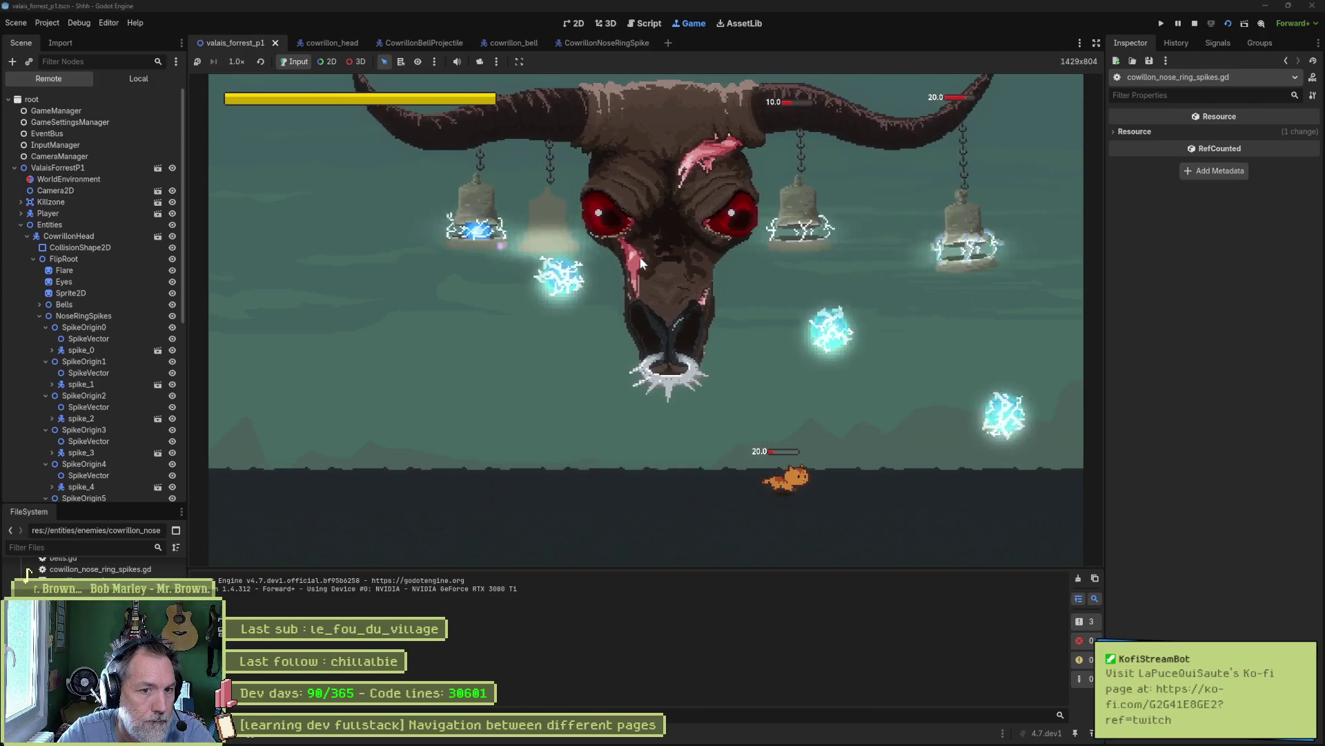
{"action": "key", "text": "Left"}
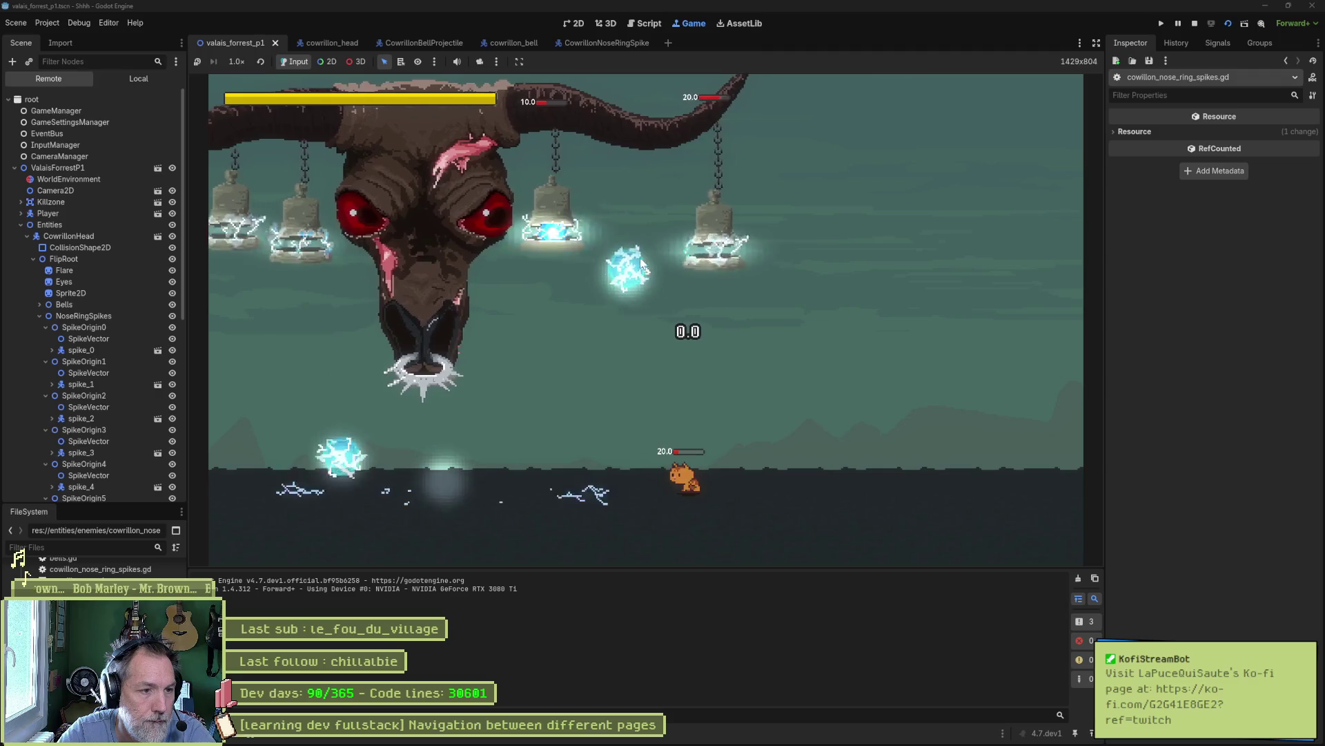
{"action": "key", "text": "Left"}
{"action": "key", "text": "Right"}
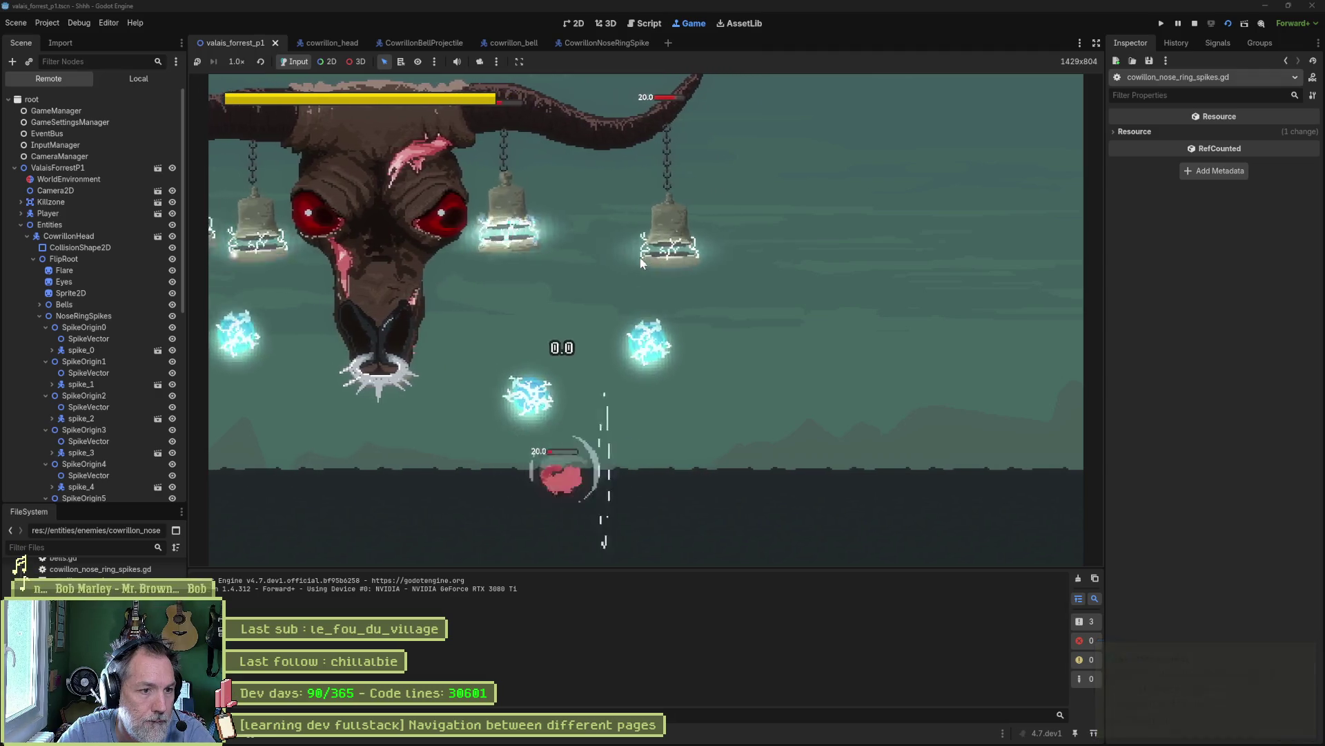
{"action": "key", "text": "Left"}
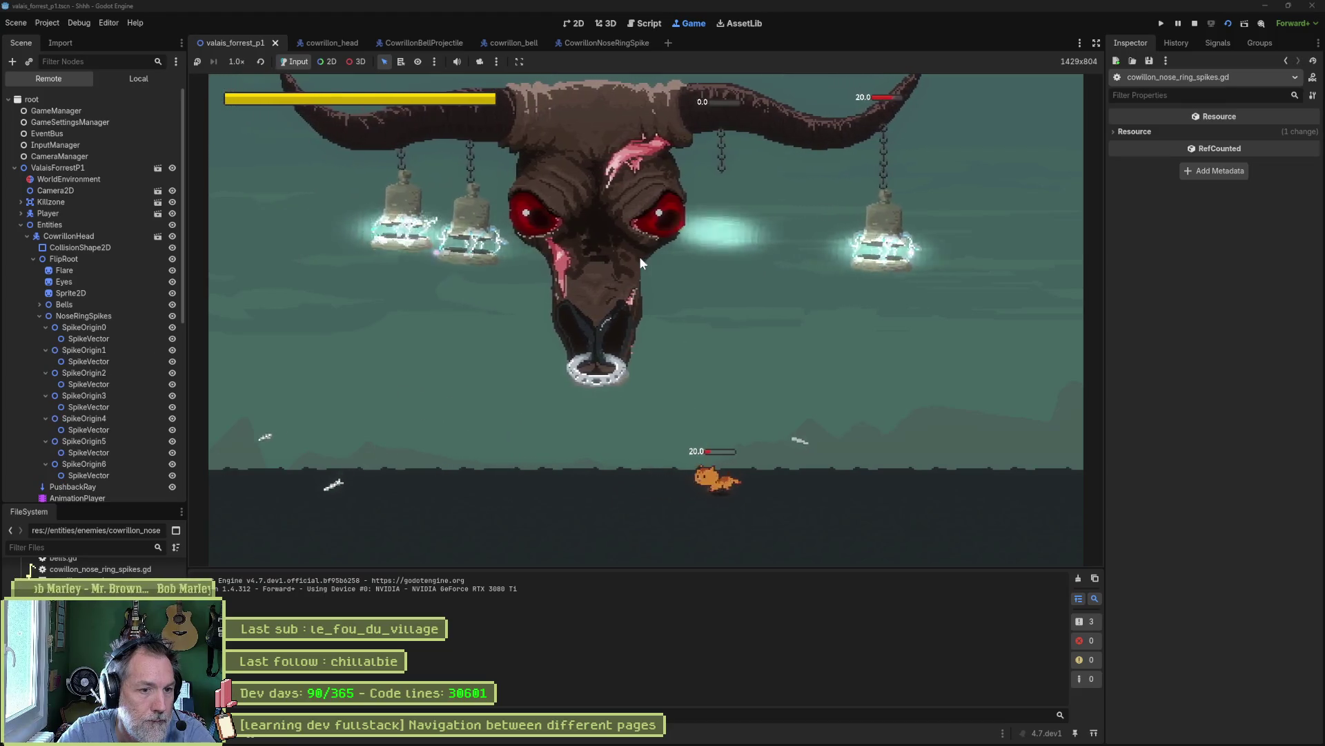
{"action": "key", "text": "Left"}
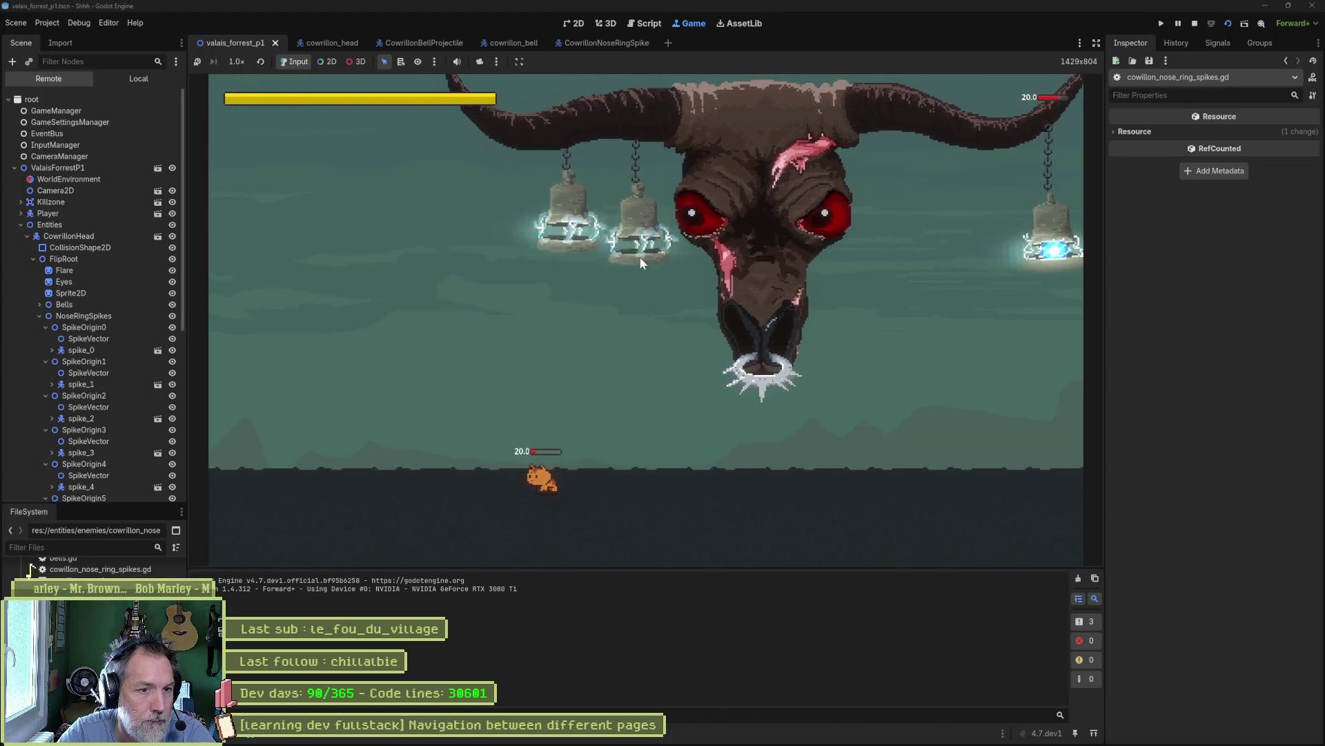
{"action": "key", "text": "Right"}
{"action": "key", "text": "Left"}
{"action": "key", "text": "Right"}
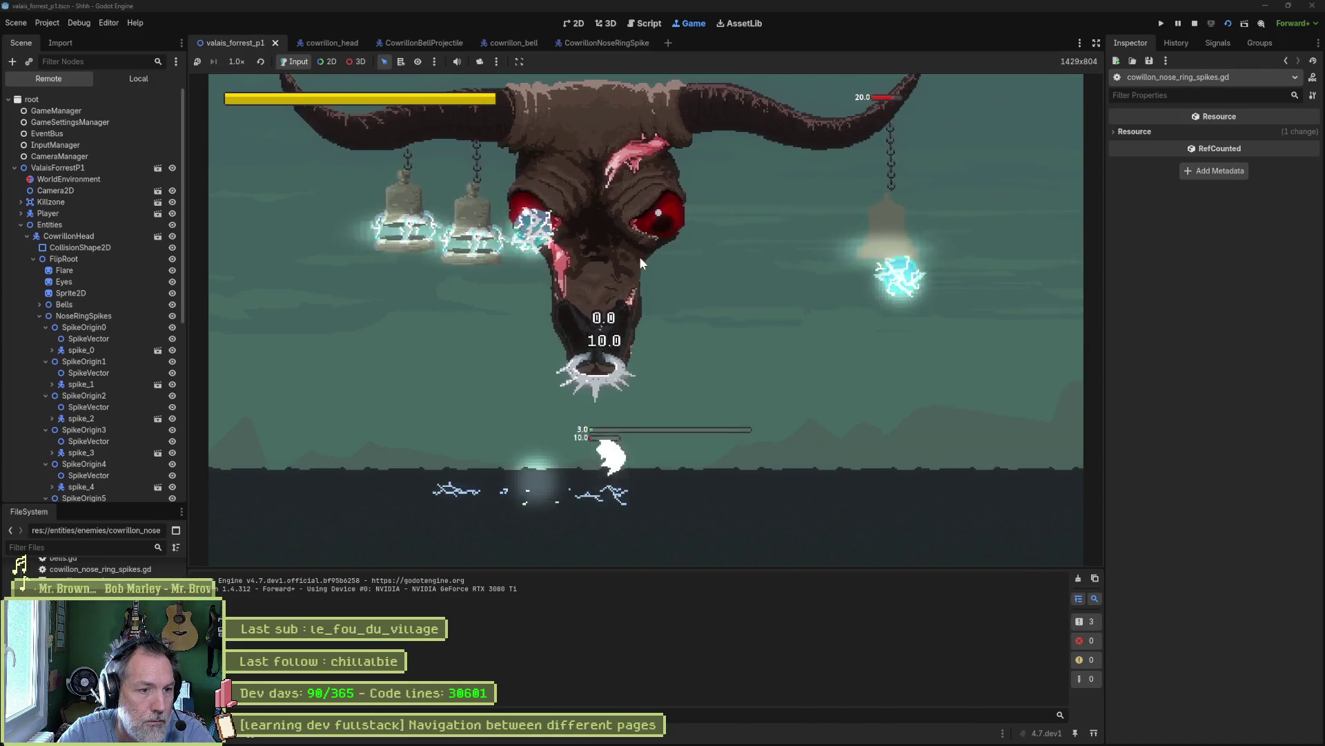
{"action": "key", "text": "Right"}
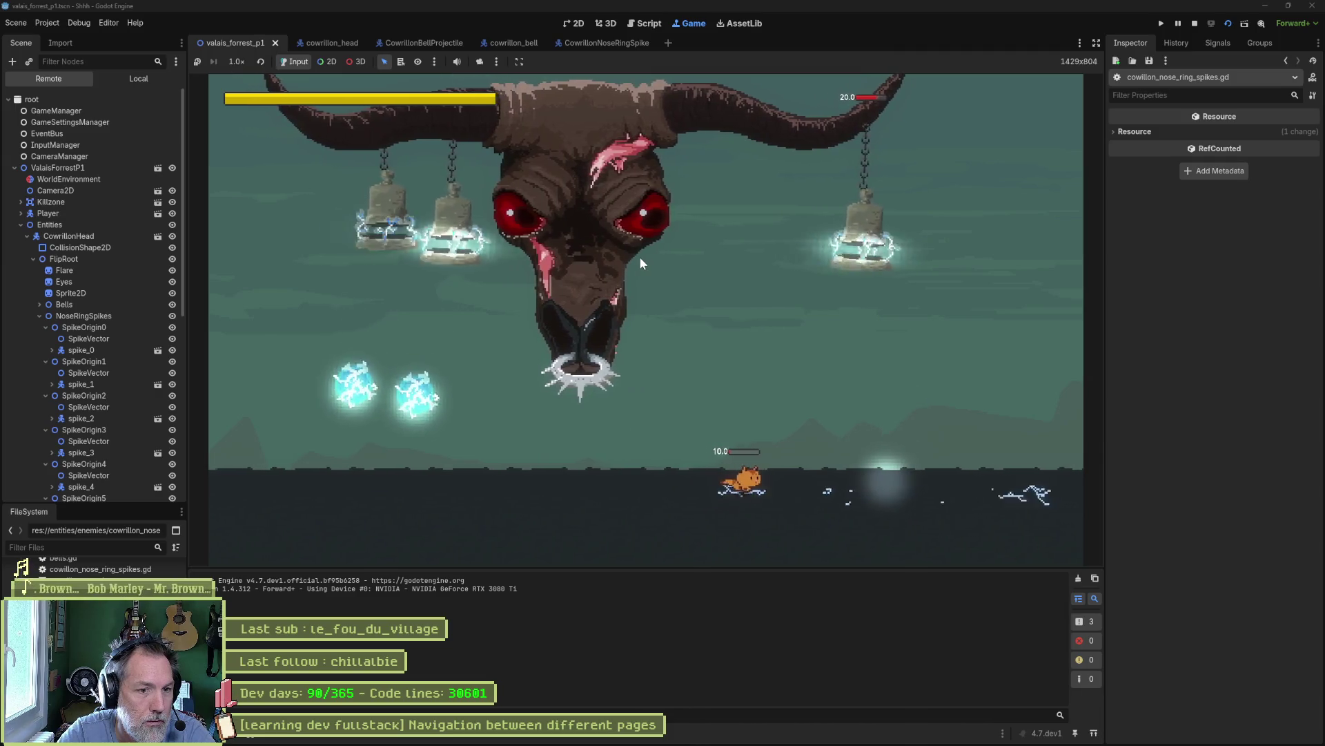
{"action": "key", "text": "Right"}
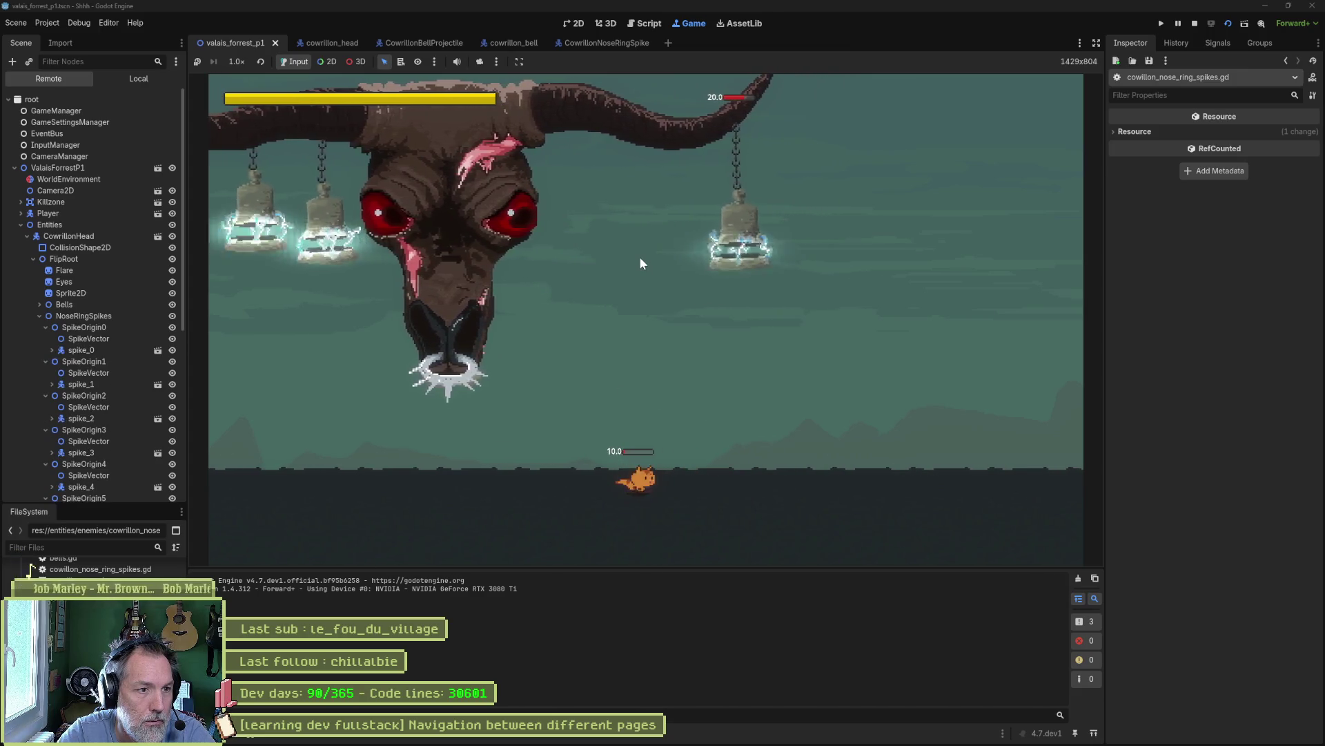
{"action": "key", "text": "Left"}
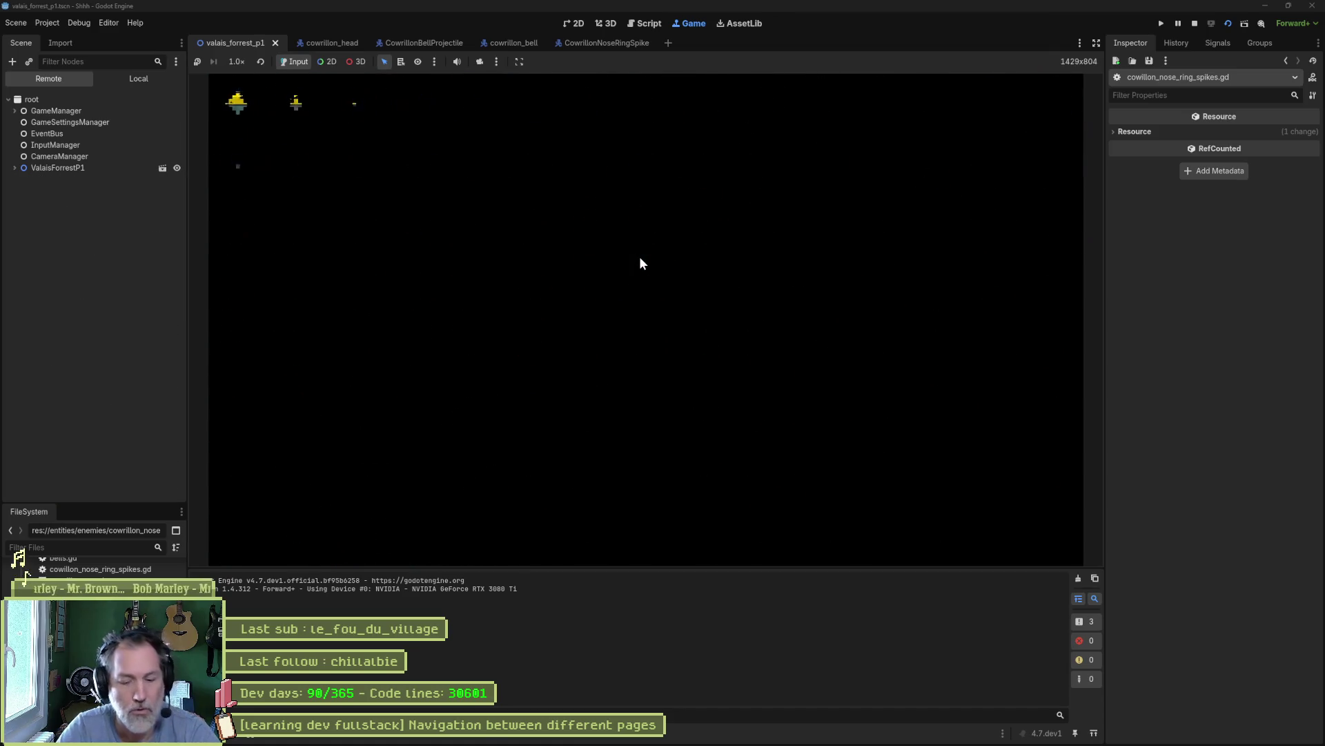
- Stop the game and go to _on_death to inspect the spikes membership check on line 53
{"action": "key", "text": "F8"}
{"action": "mouse_move", "coordinate": [663, 739]}
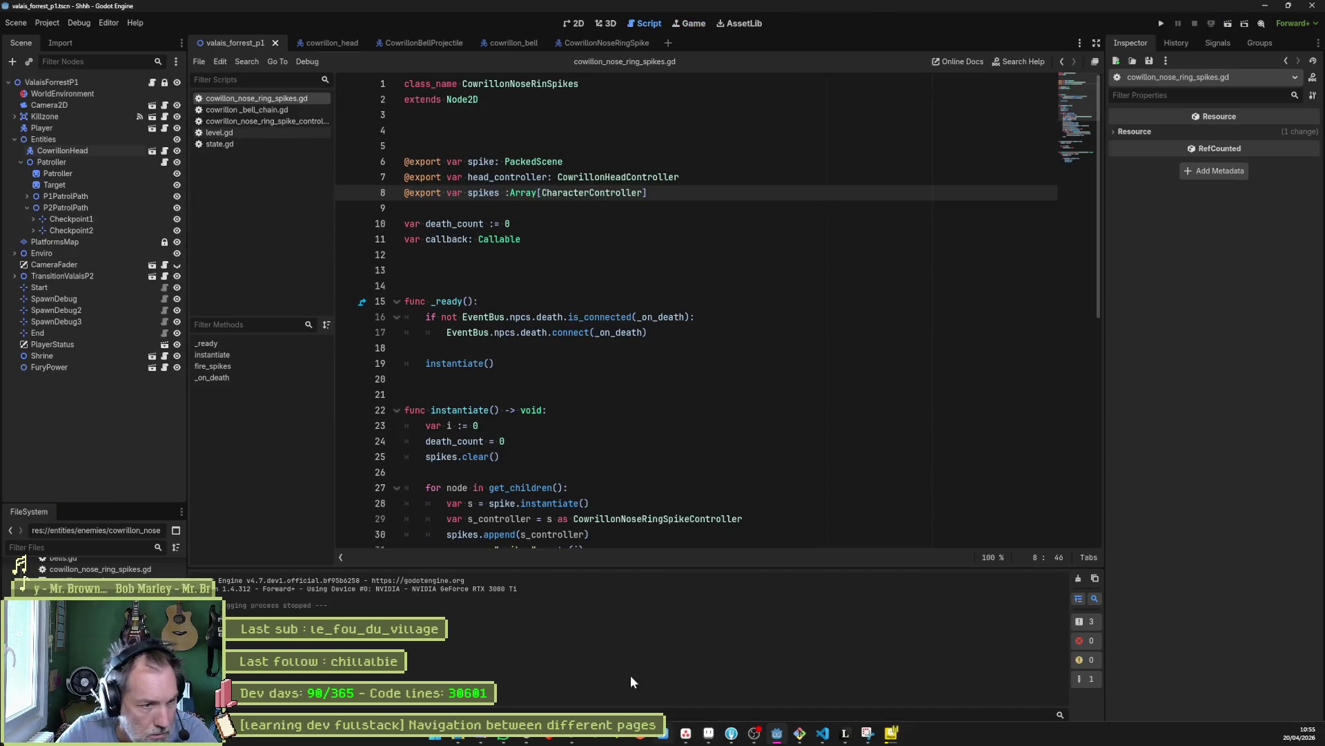
{"action": "scroll", "coordinate": [278, 339], "scroll_direction": "down", "scroll_amount": 5}
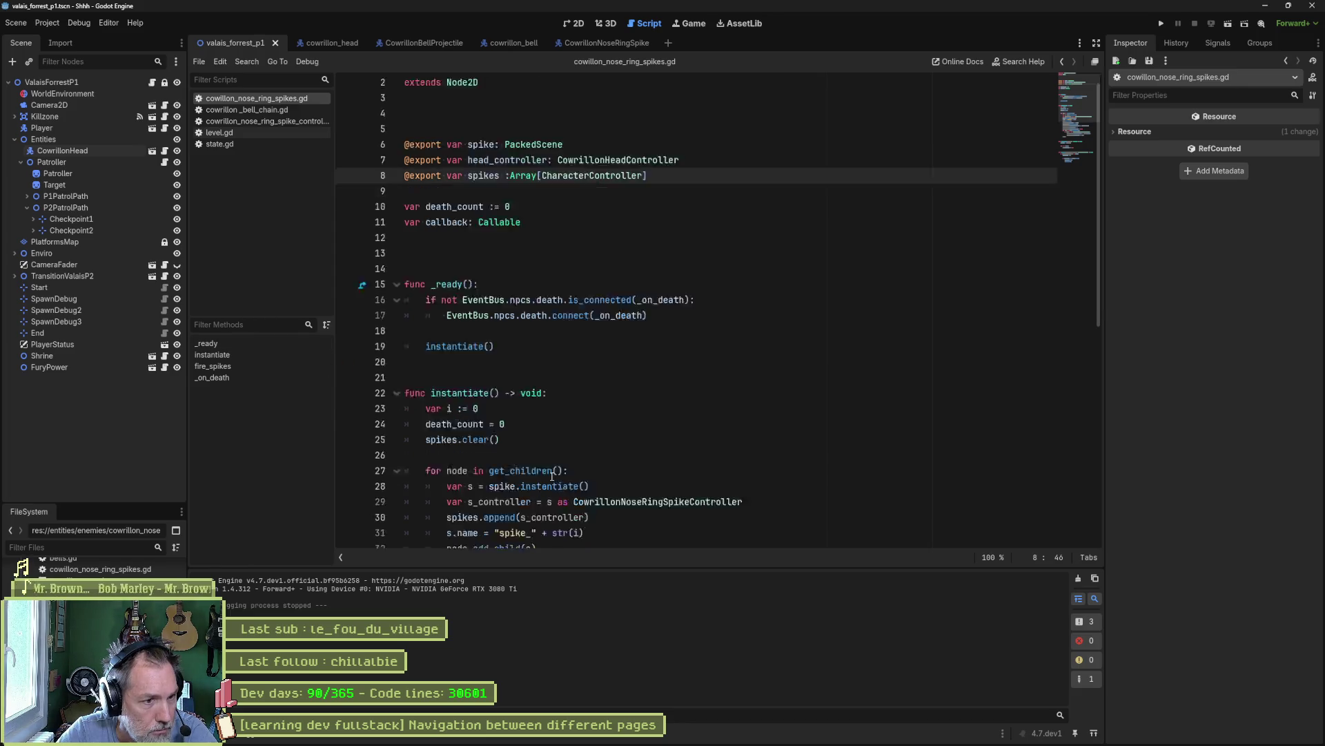
{"action": "left_click", "coordinate": [234, 373]}
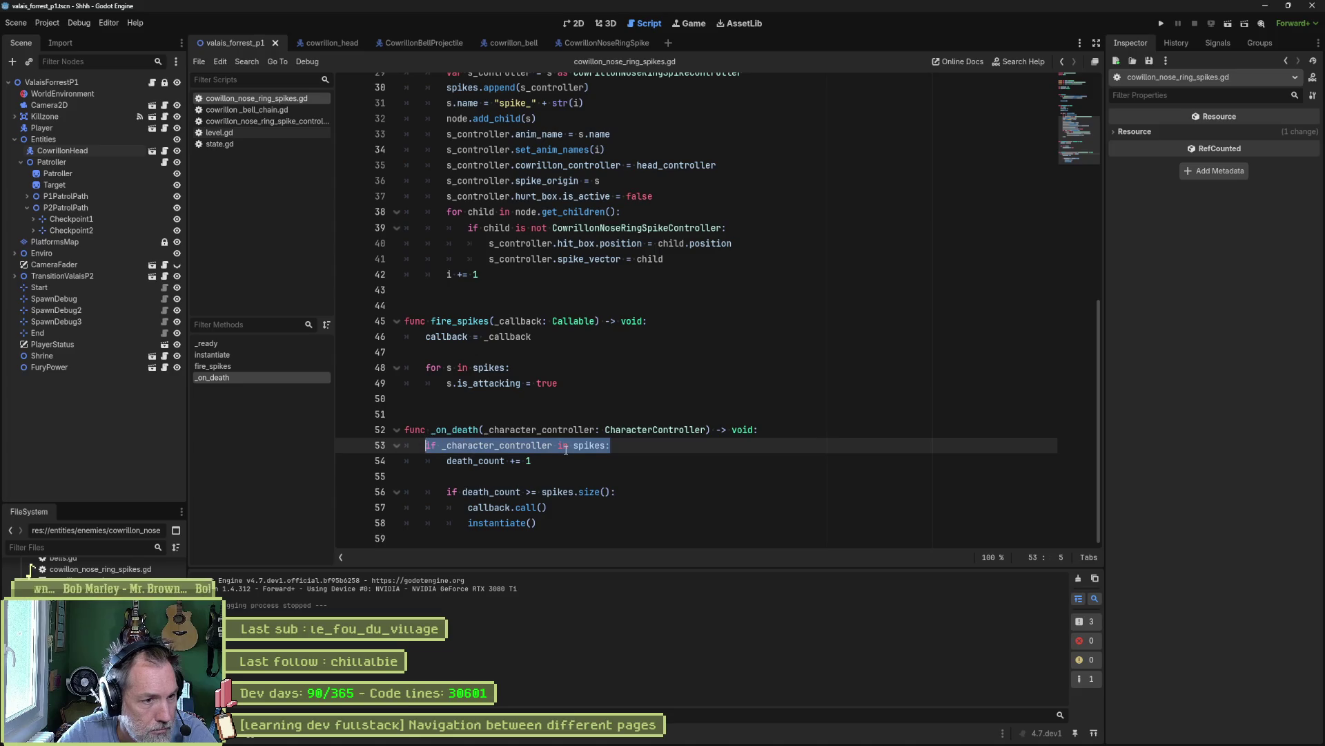
{"action": "left_click", "coordinate": [619, 445]}
- Select the CowrillonNoseRingSpikeController type name, then switch to Asana and on to Fork
{"action": "scroll", "coordinate": [787, 341], "scroll_direction": "up", "scroll_amount": 8}
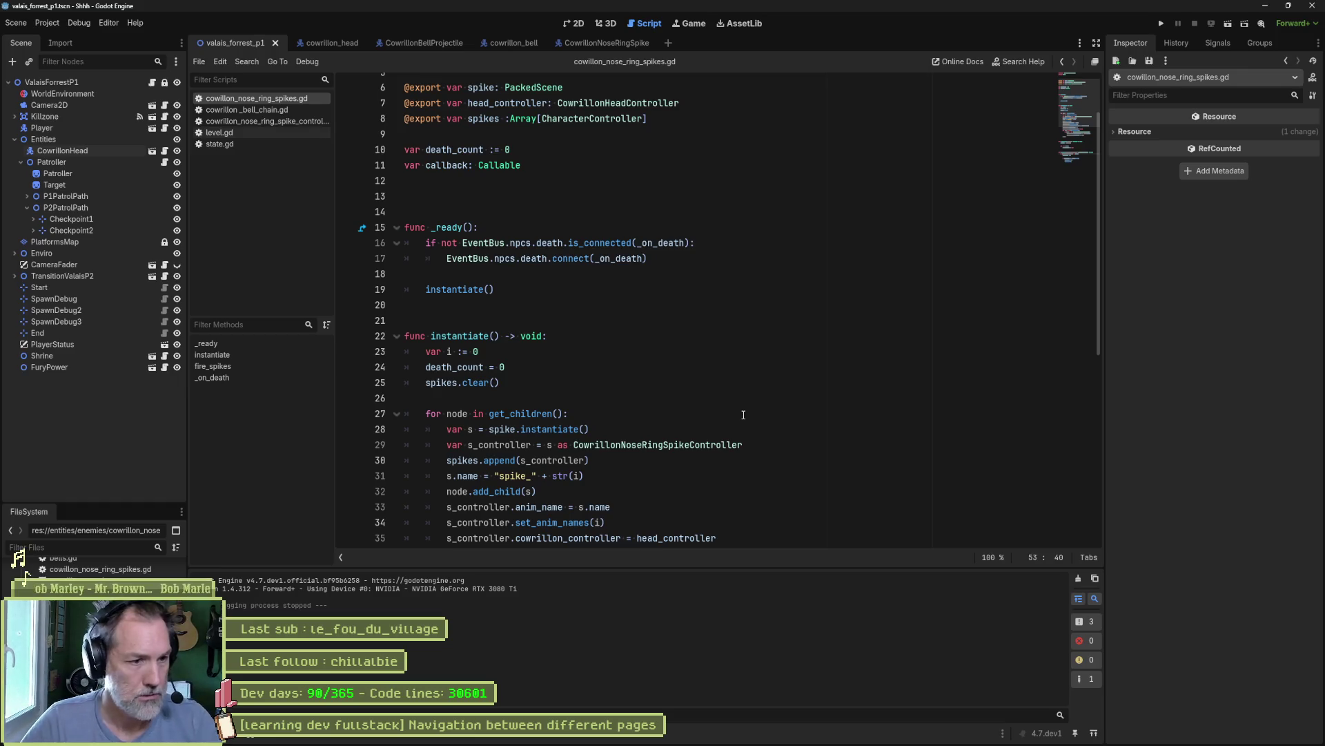
{"action": "double_click", "coordinate": [667, 444]}
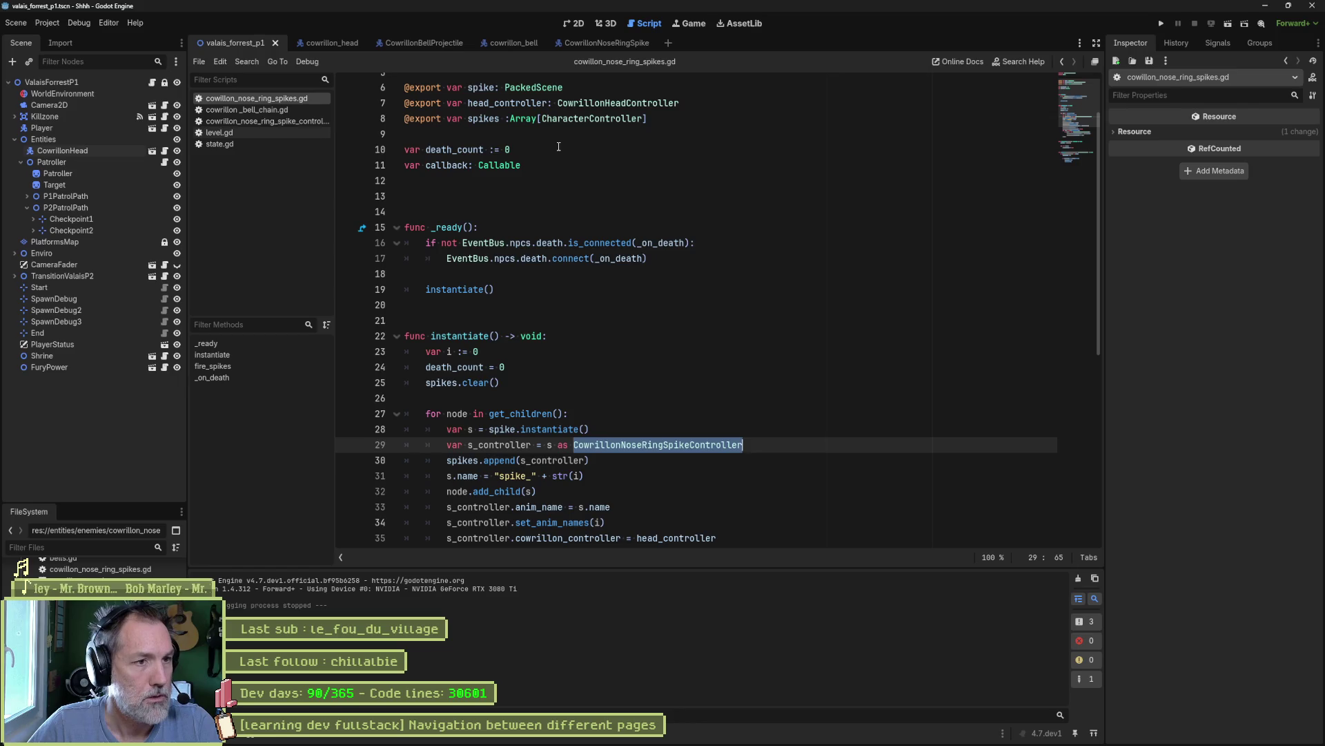
{"action": "scroll", "coordinate": [561, 155], "scroll_direction": "up", "scroll_amount": 2}
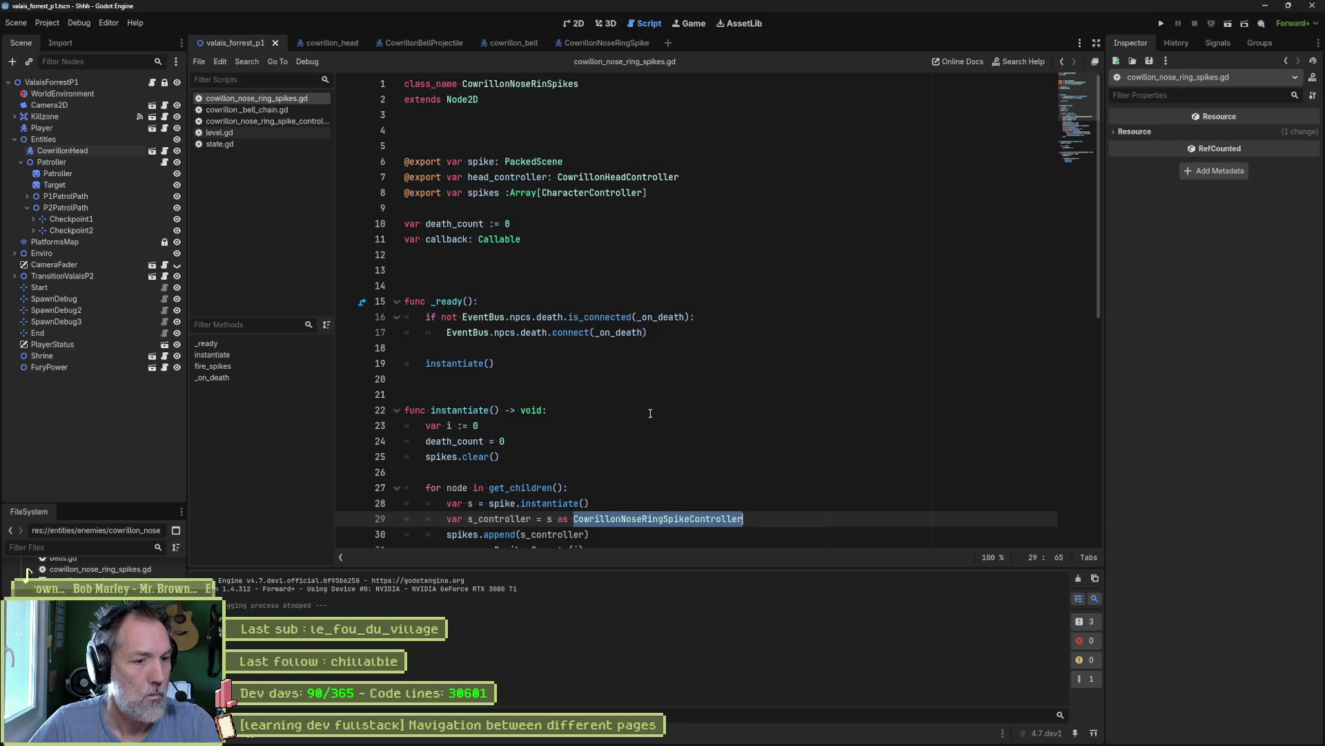
{"action": "left_click", "coordinate": [687, 736]}
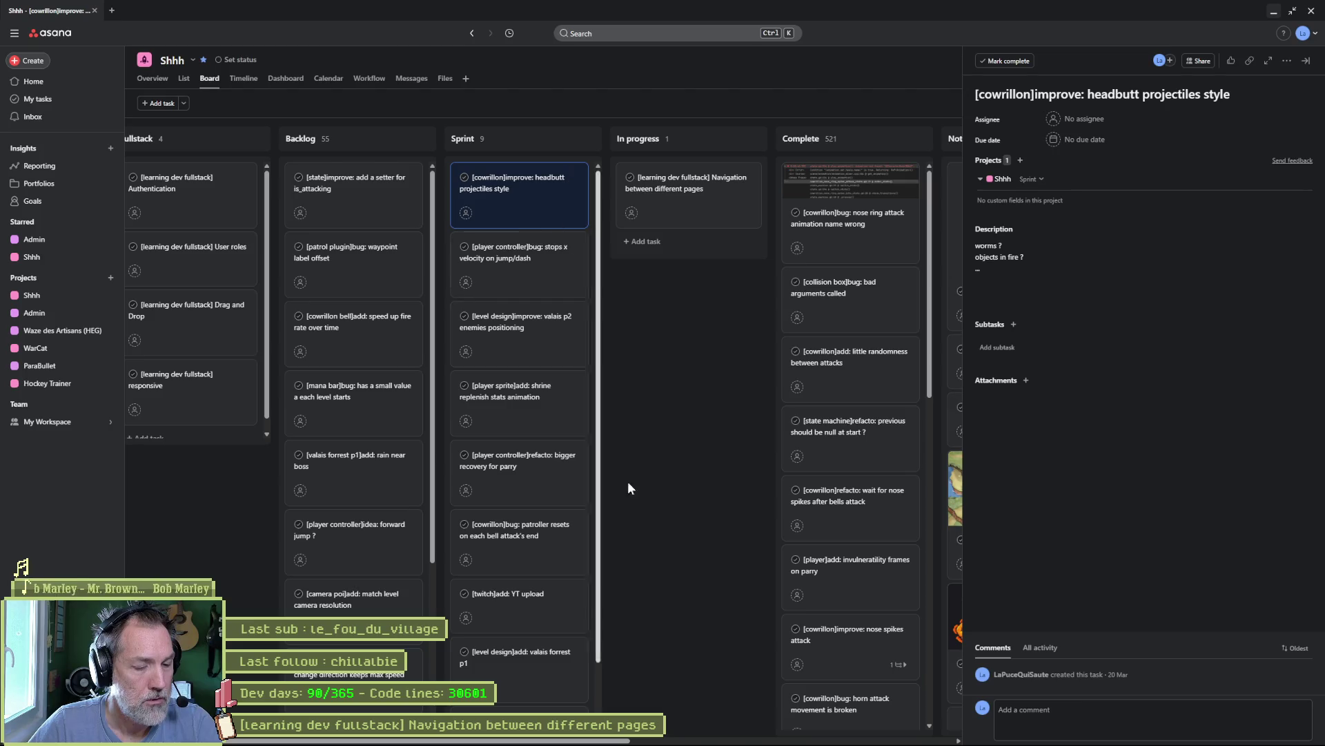
{"action": "left_click", "coordinate": [732, 736]}
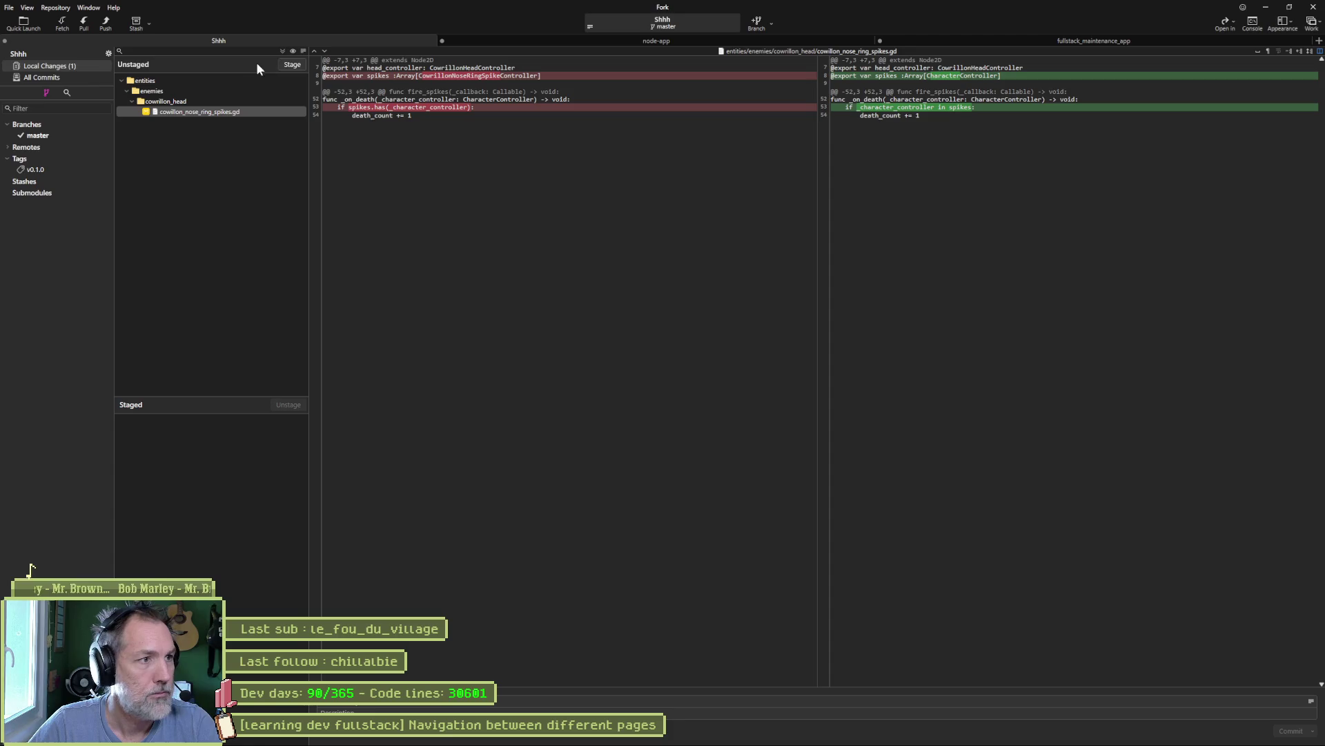
- Stage and commit cowillon_nose_ring_spikes.gd, push master to origin, then minimize Fork
{"action": "left_click", "coordinate": [283, 50]}
{"action": "type", "text": "type comparison"}
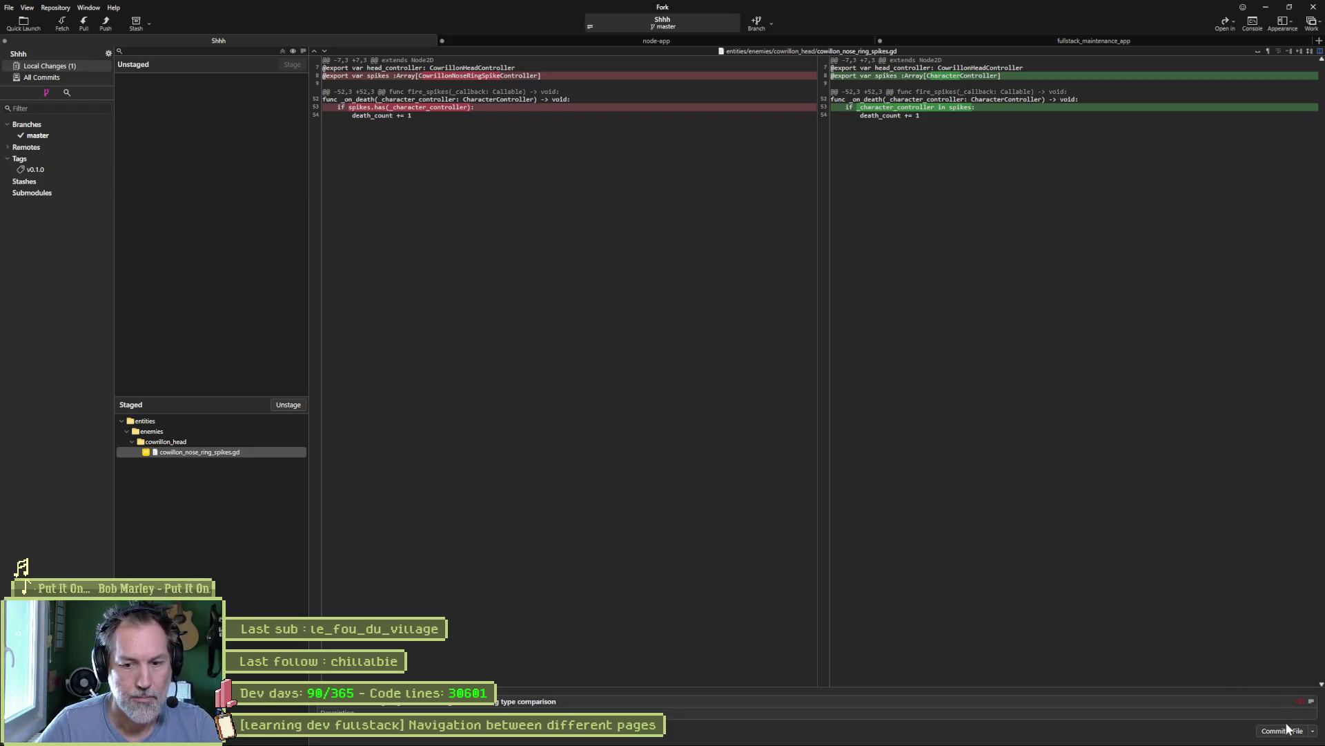
{"action": "left_click", "coordinate": [1287, 729]}
{"action": "key", "text": "ctrl+shift+p"}
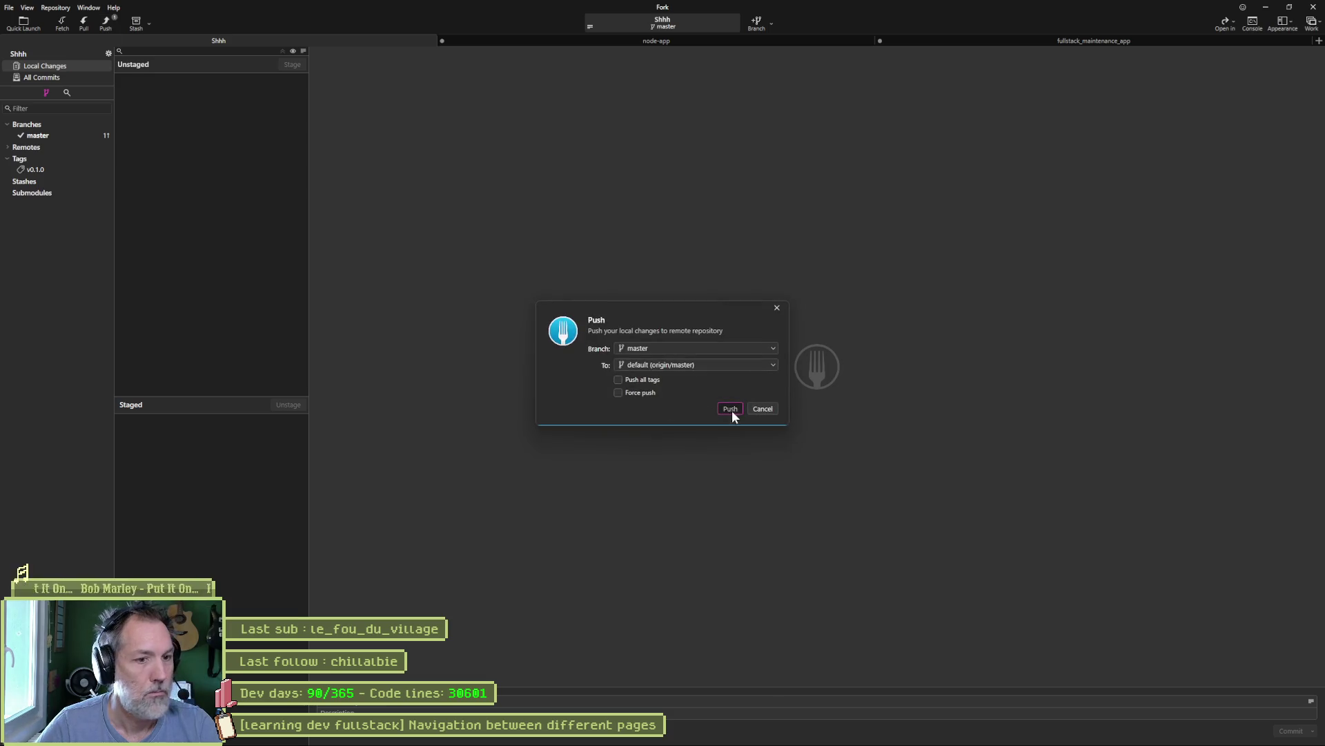
{"action": "left_click", "coordinate": [730, 410]}
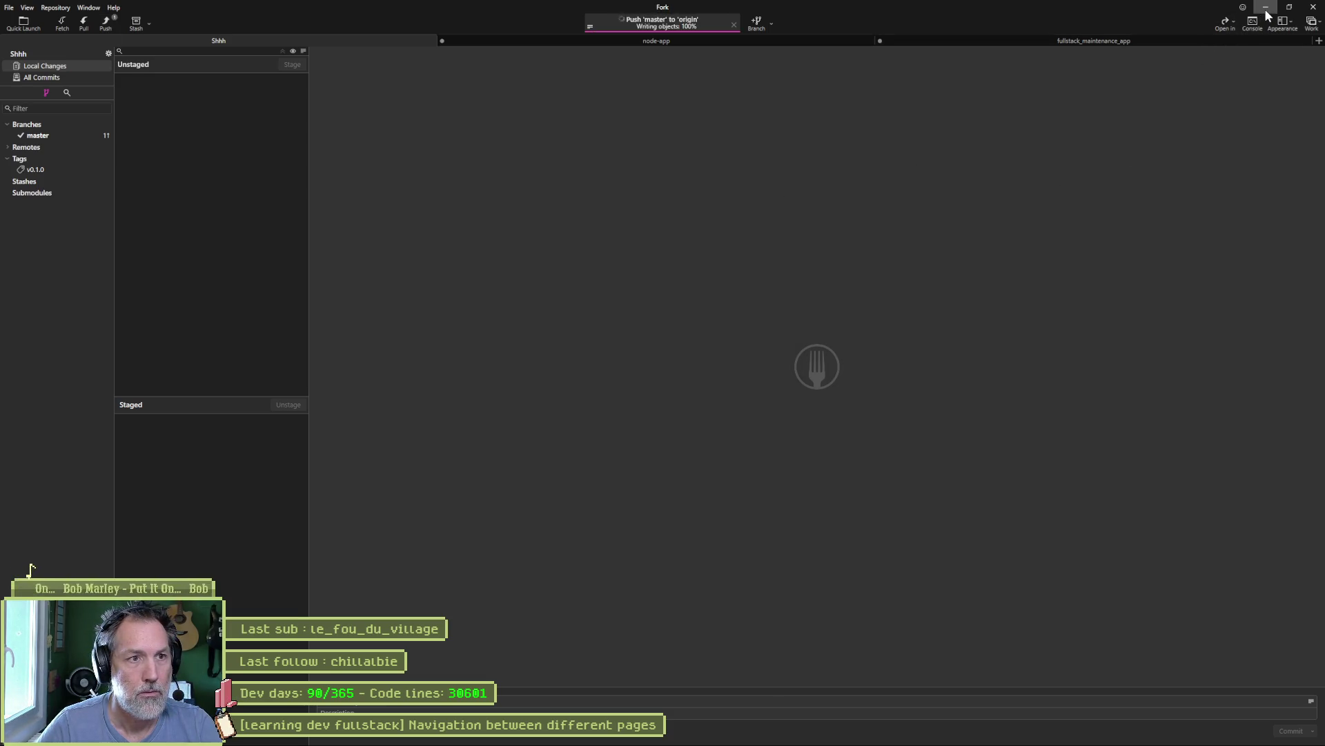
{"action": "left_click", "coordinate": [1267, 9]}
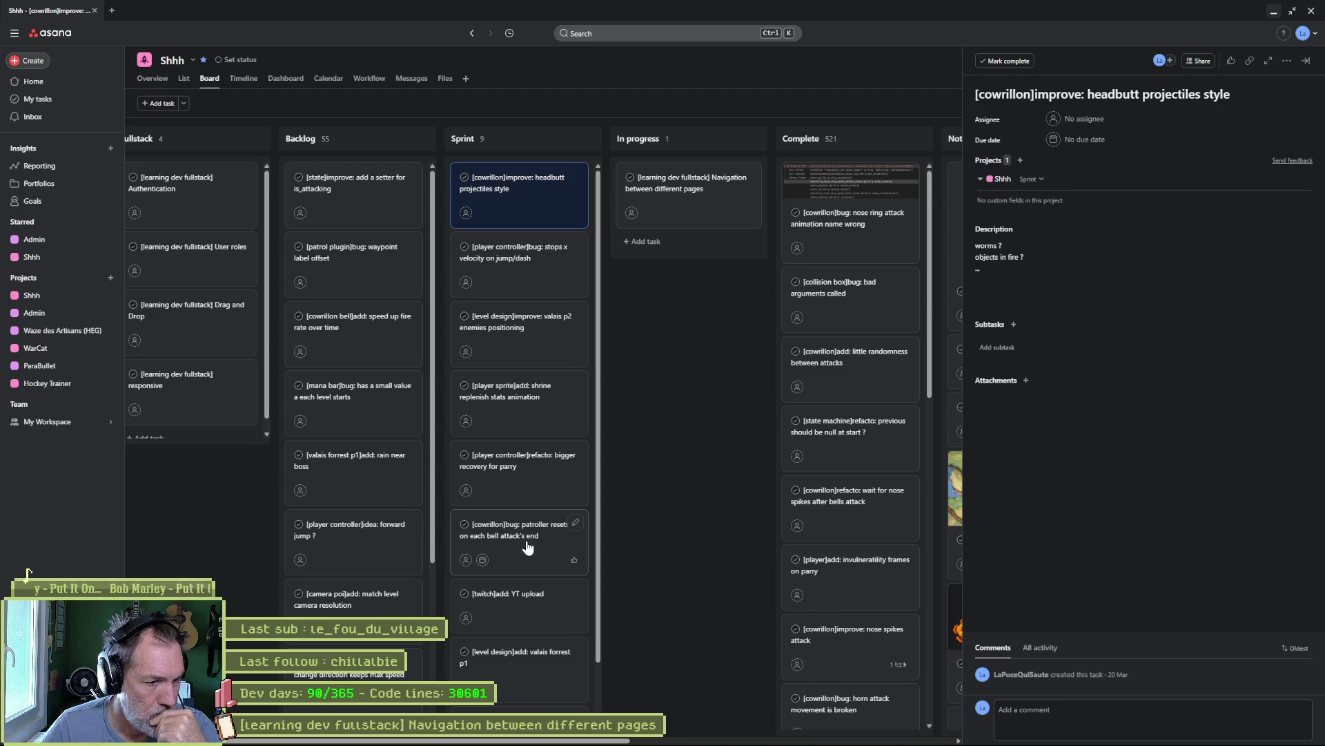
{"action": "scroll", "coordinate": [528, 552], "scroll_direction": "down", "scroll_amount": 1}
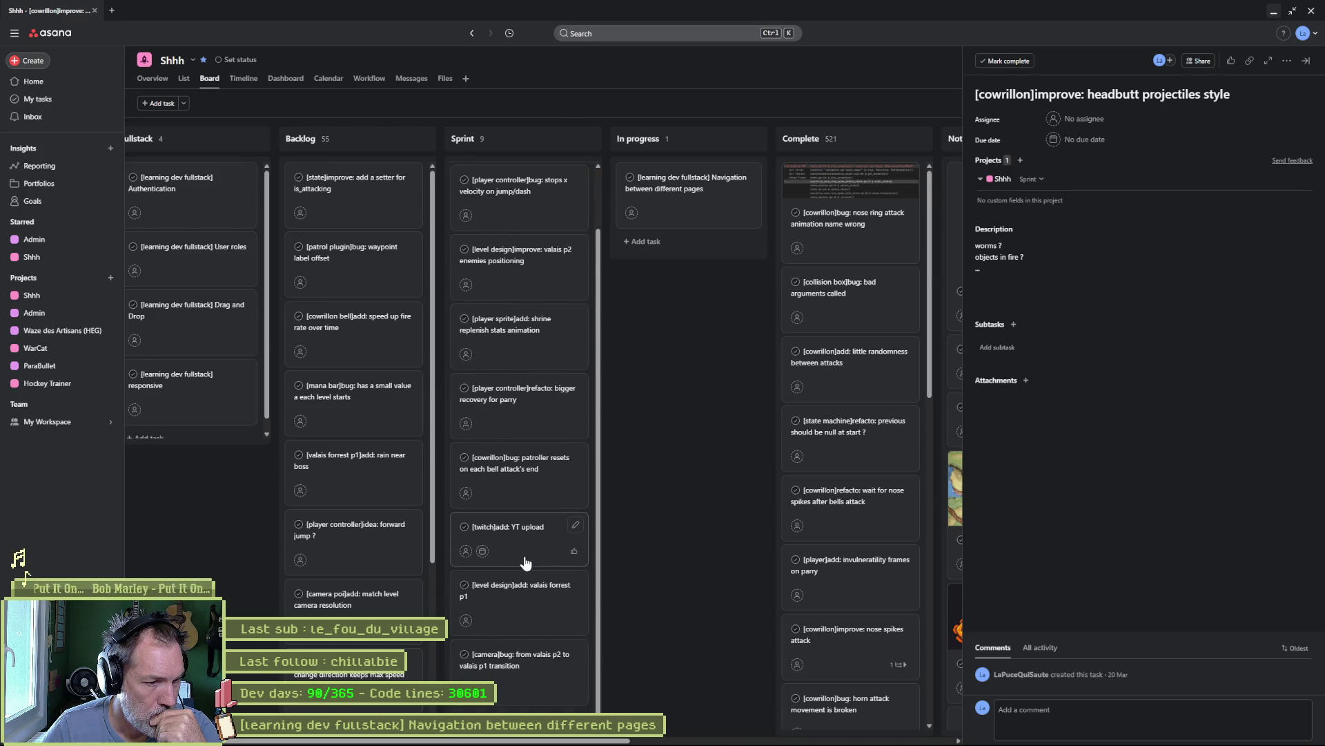
{"action": "scroll", "coordinate": [524, 562], "scroll_direction": "up", "scroll_amount": 1}
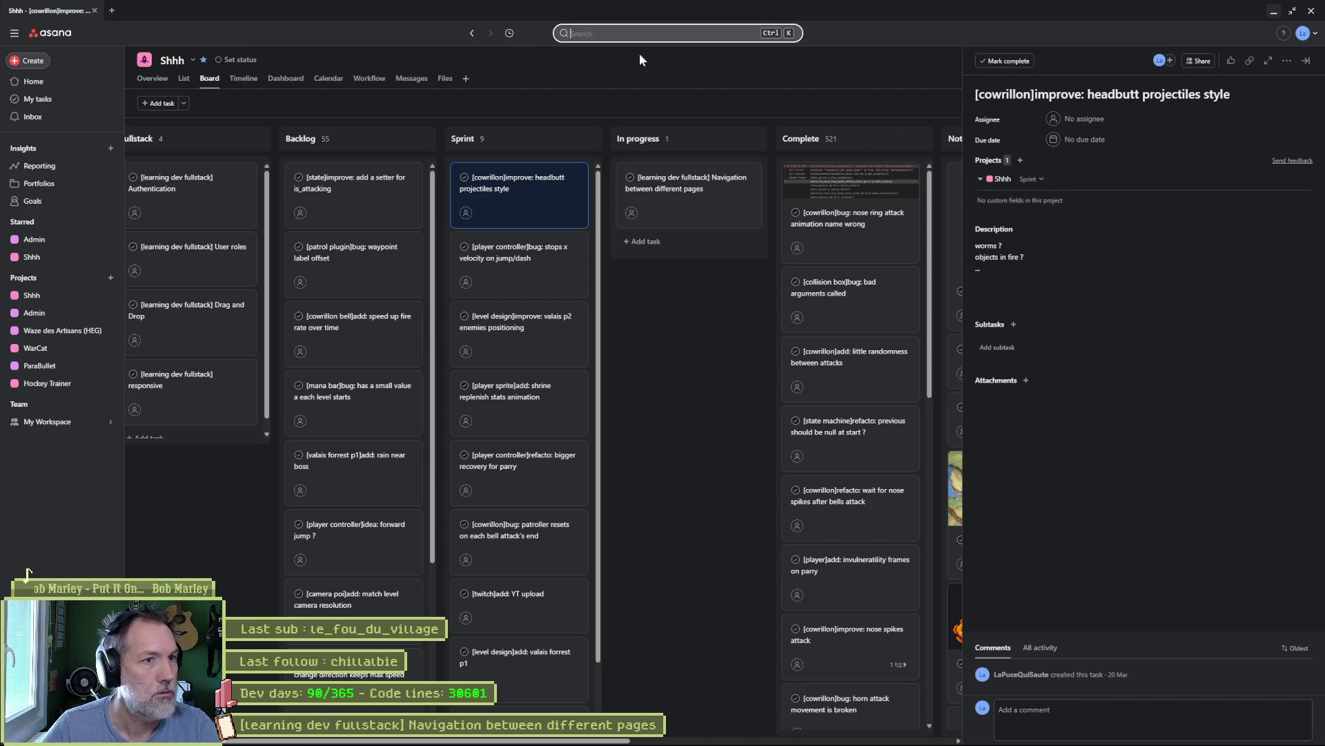
- Search Asana for 'mana', view all results, and open then close the advanced filters
{"action": "type", "text": "mana"}
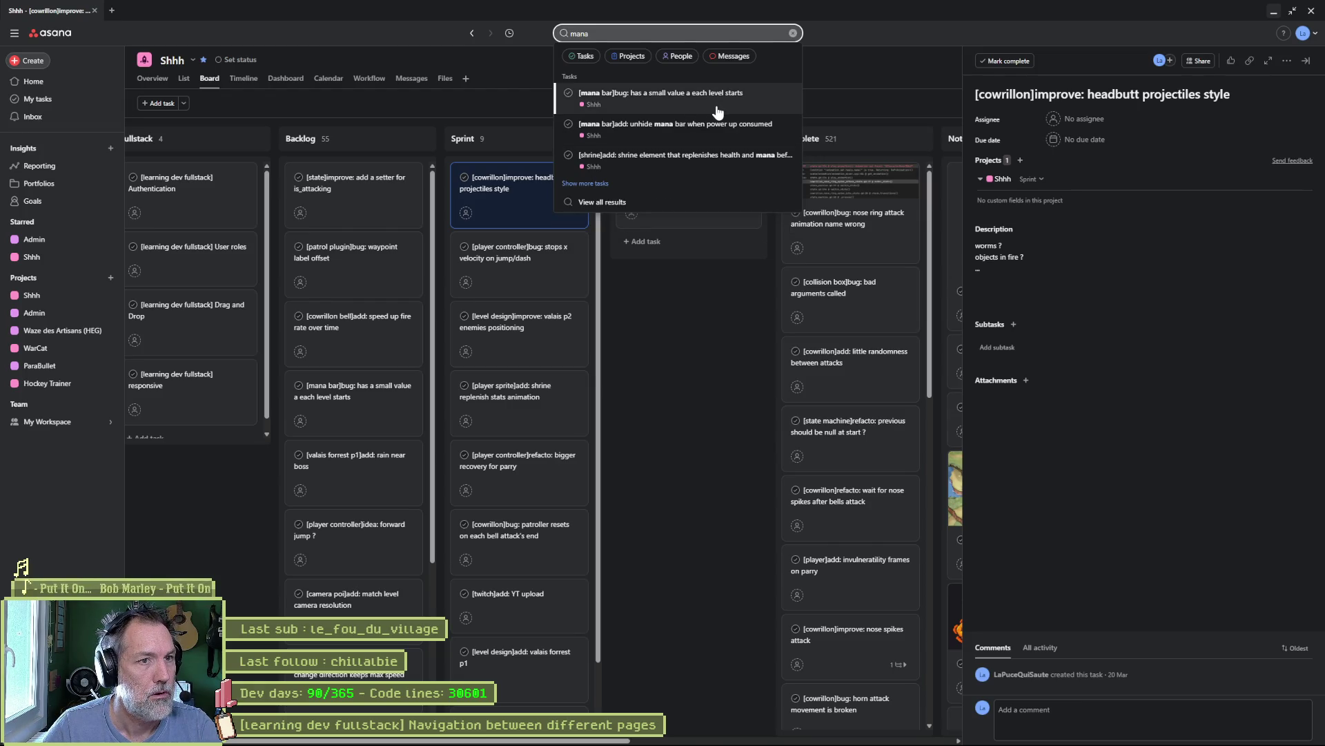
{"action": "left_click", "coordinate": [612, 200]}
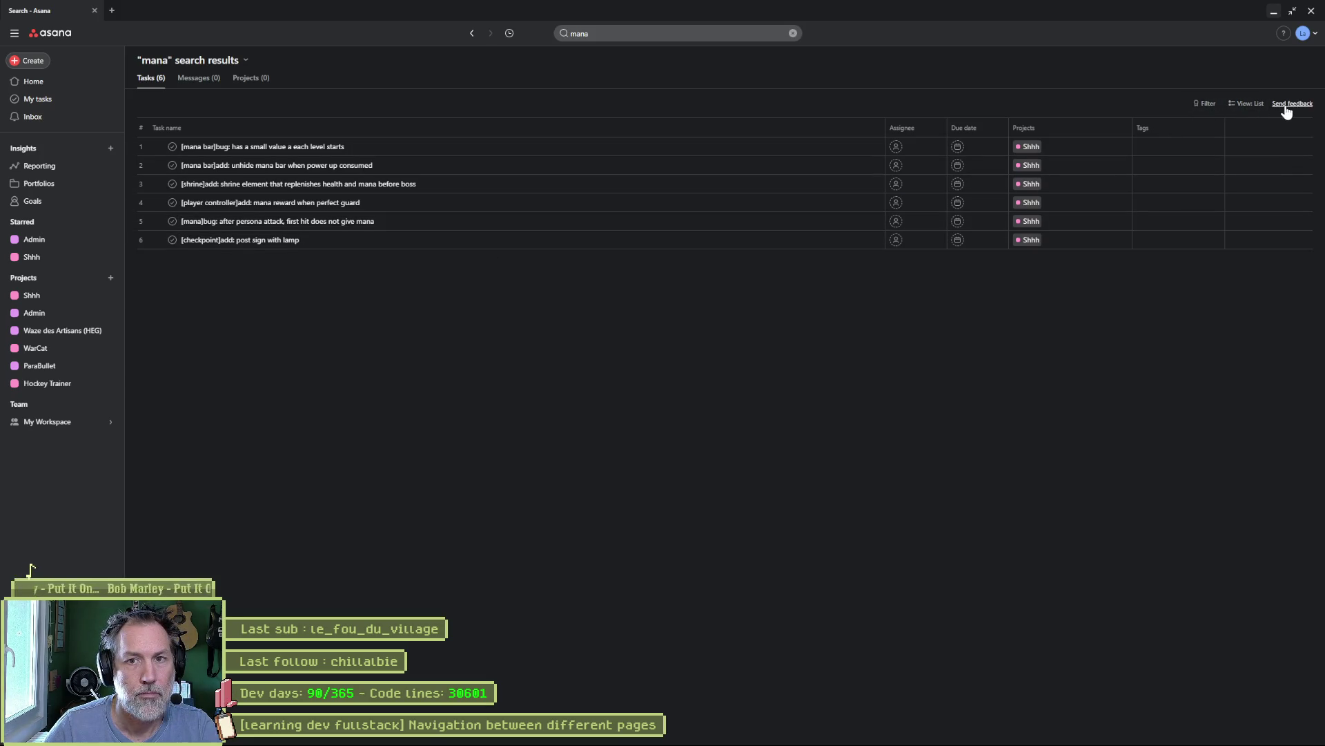
{"action": "left_click", "coordinate": [1204, 105]}
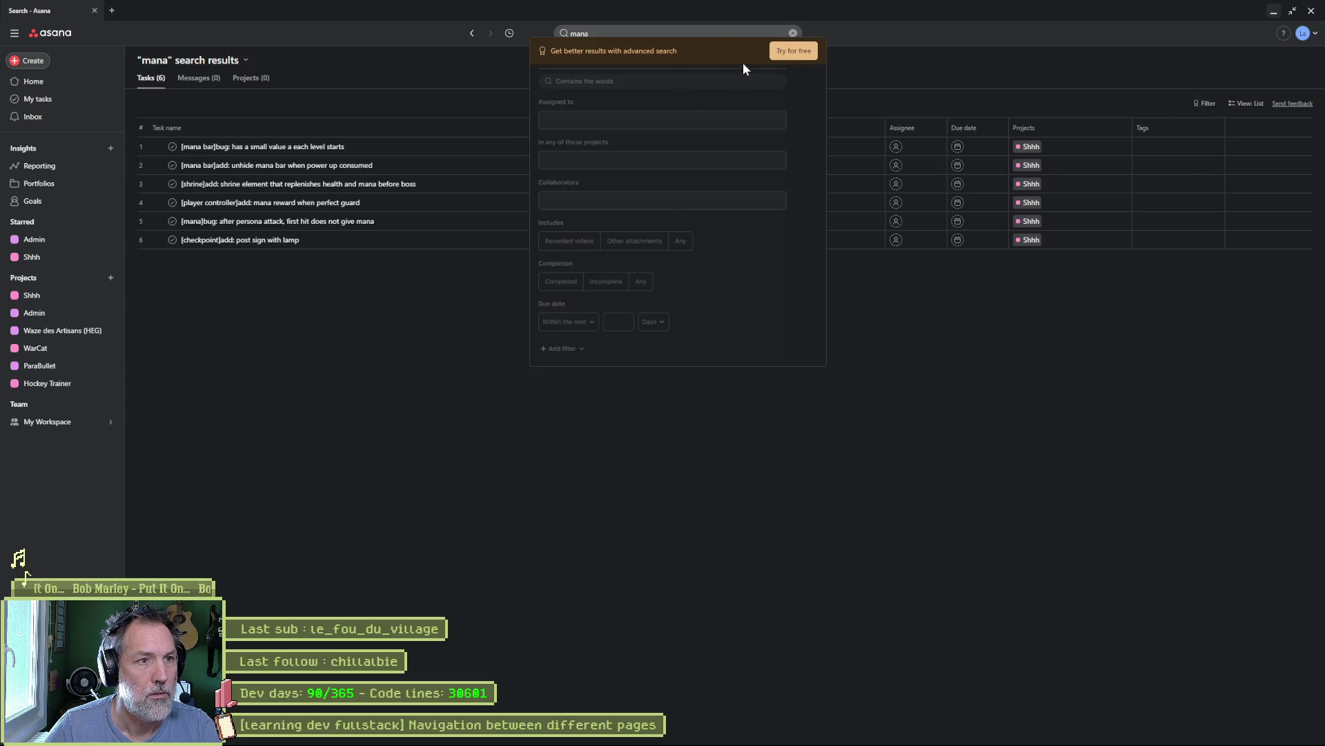
{"action": "left_click", "coordinate": [996, 259]}
{"action": "right_click", "coordinate": [1161, 129]}
{"action": "left_click", "coordinate": [963, 265]}
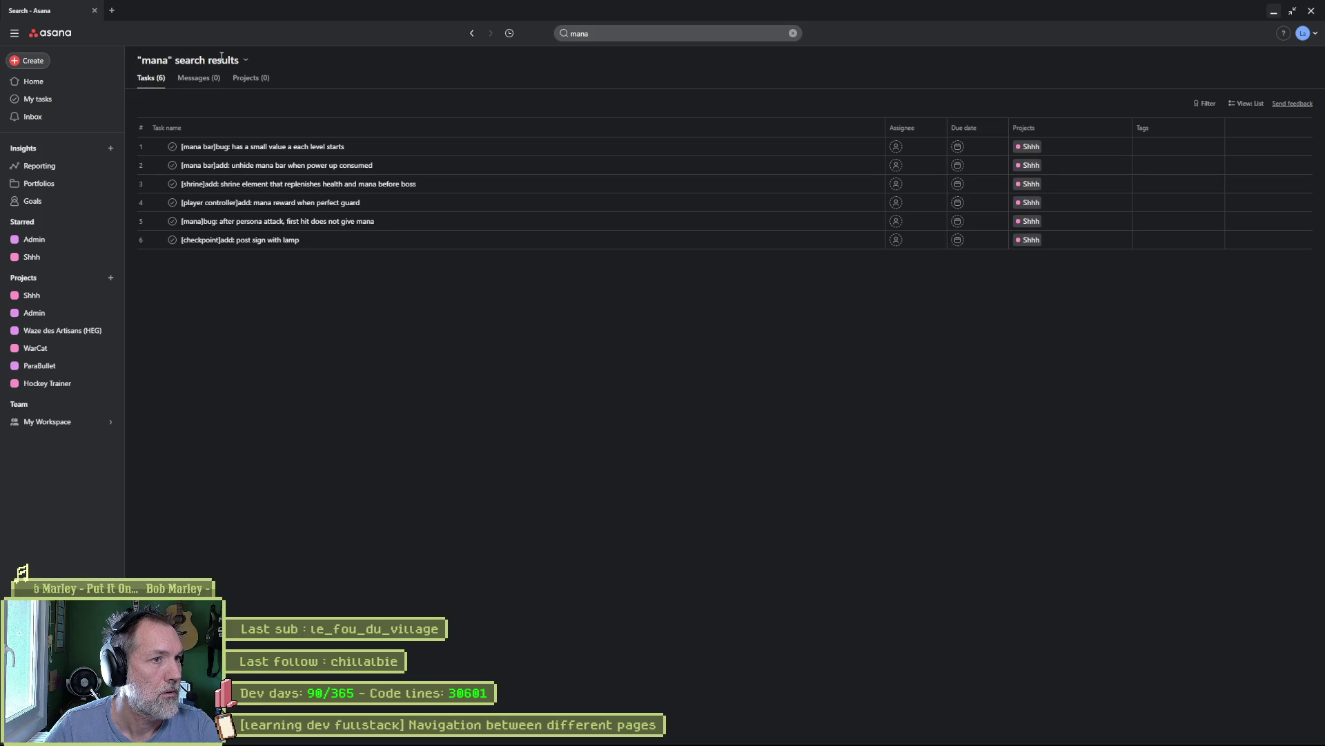
- Return to the Shhh board, add a new In progress task, and go back to Godot
{"action": "left_click", "coordinate": [473, 35]}
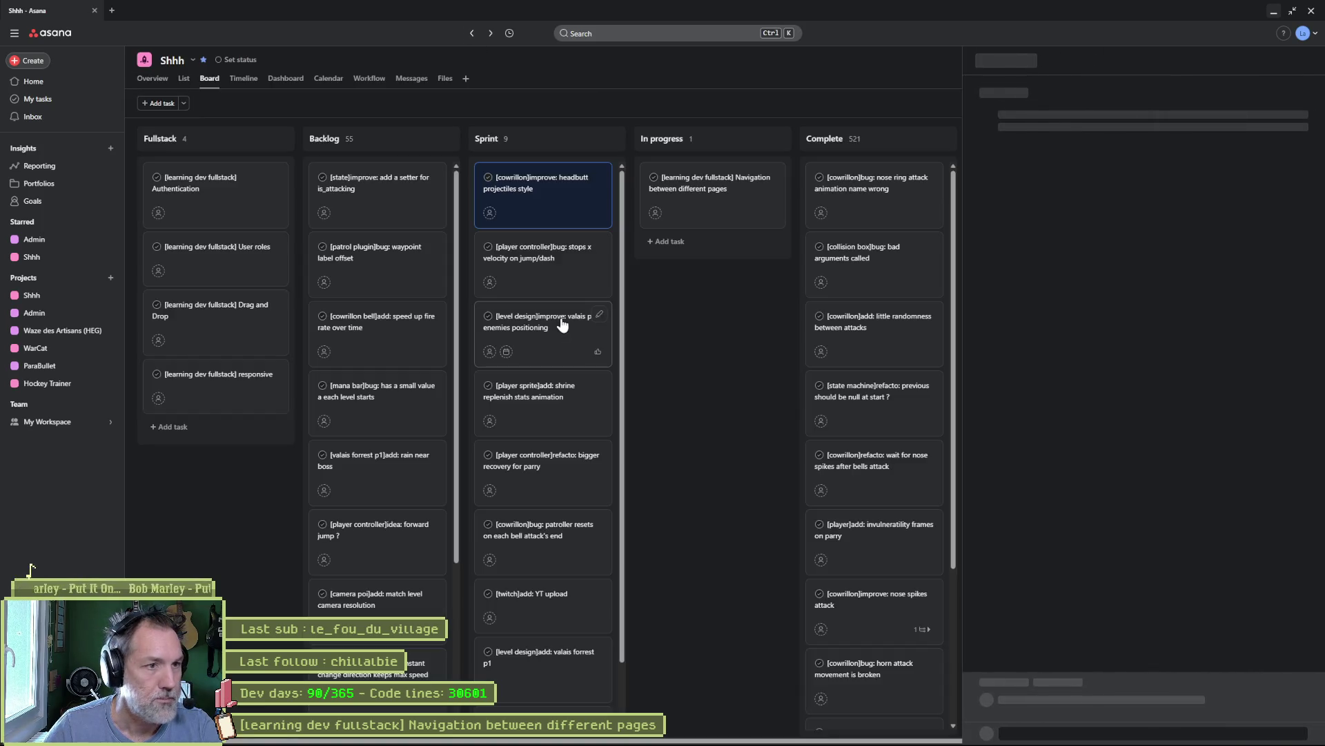
{"action": "left_click", "coordinate": [666, 242]}
{"action": "type", "text": "[]"}
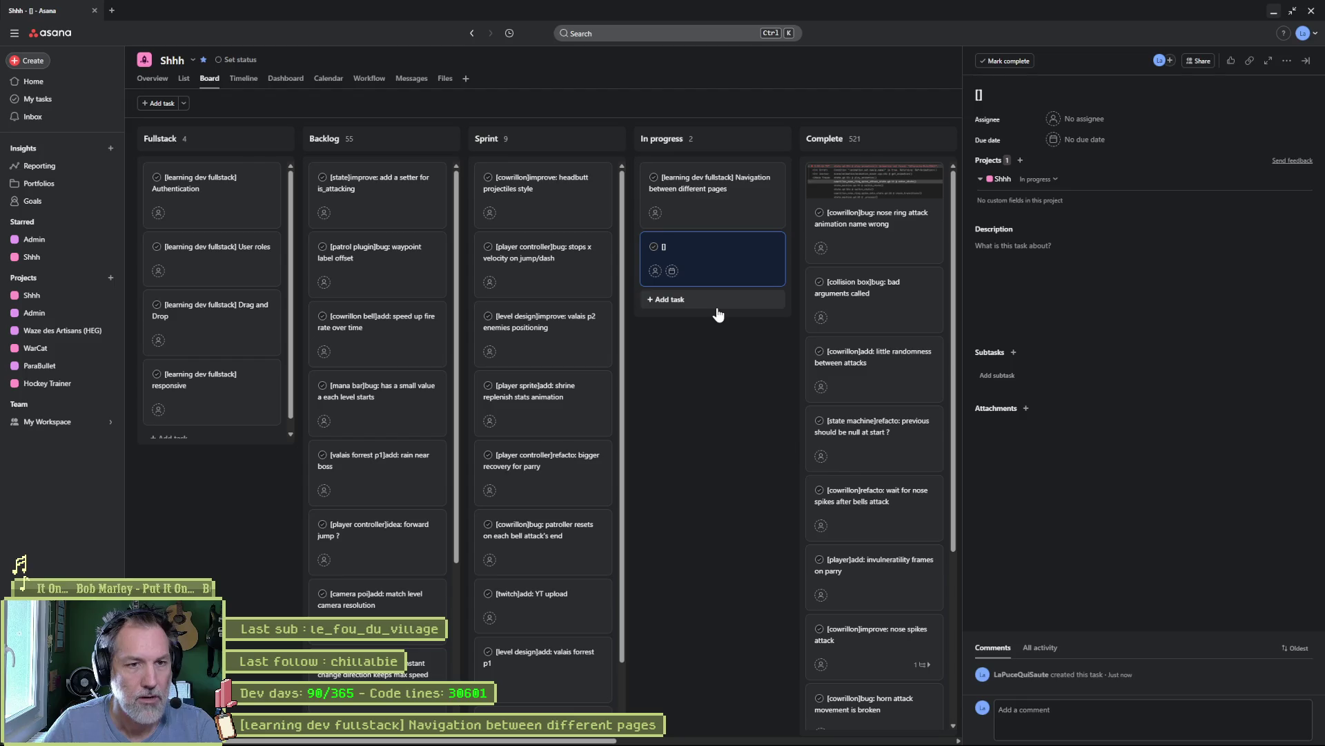
{"action": "left_click", "coordinate": [719, 352]}
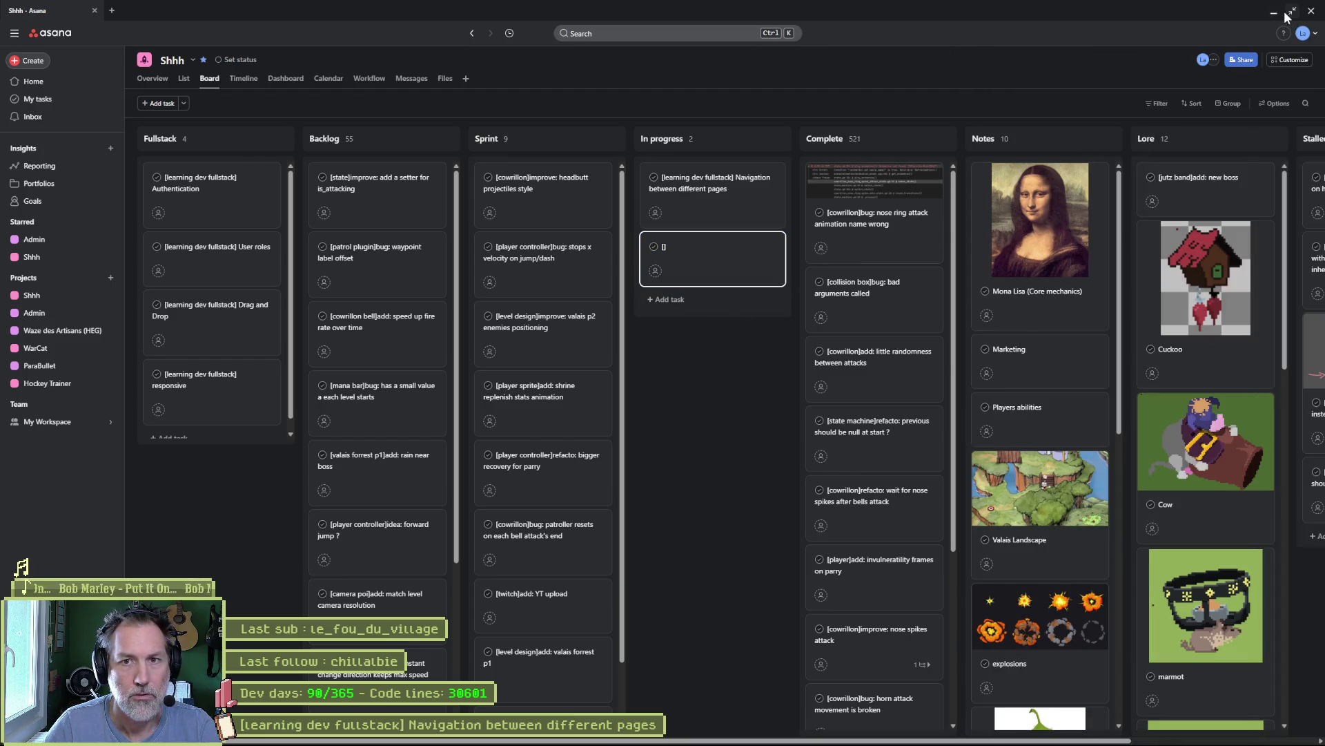
{"action": "key", "text": "alt+Tab"}
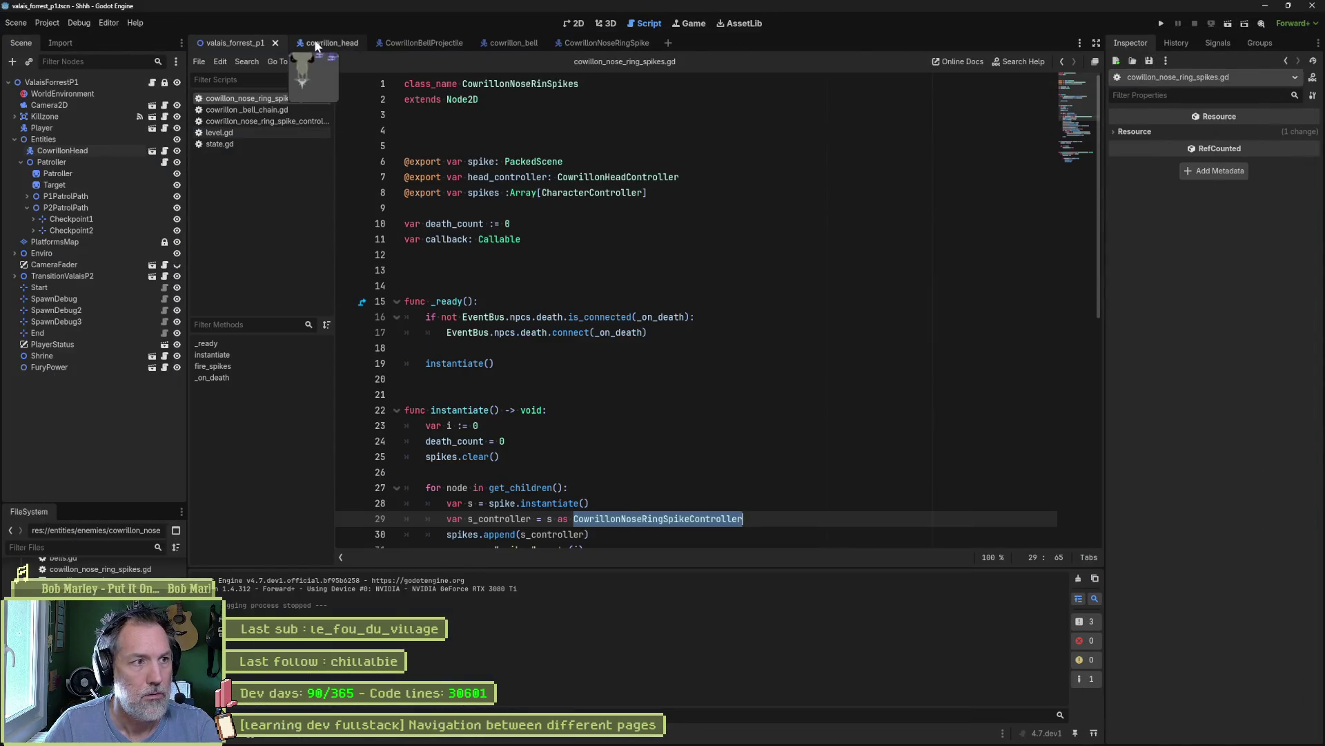
- Test-run the scene, stop it, and select the Player node
{"action": "key", "text": "F6"}
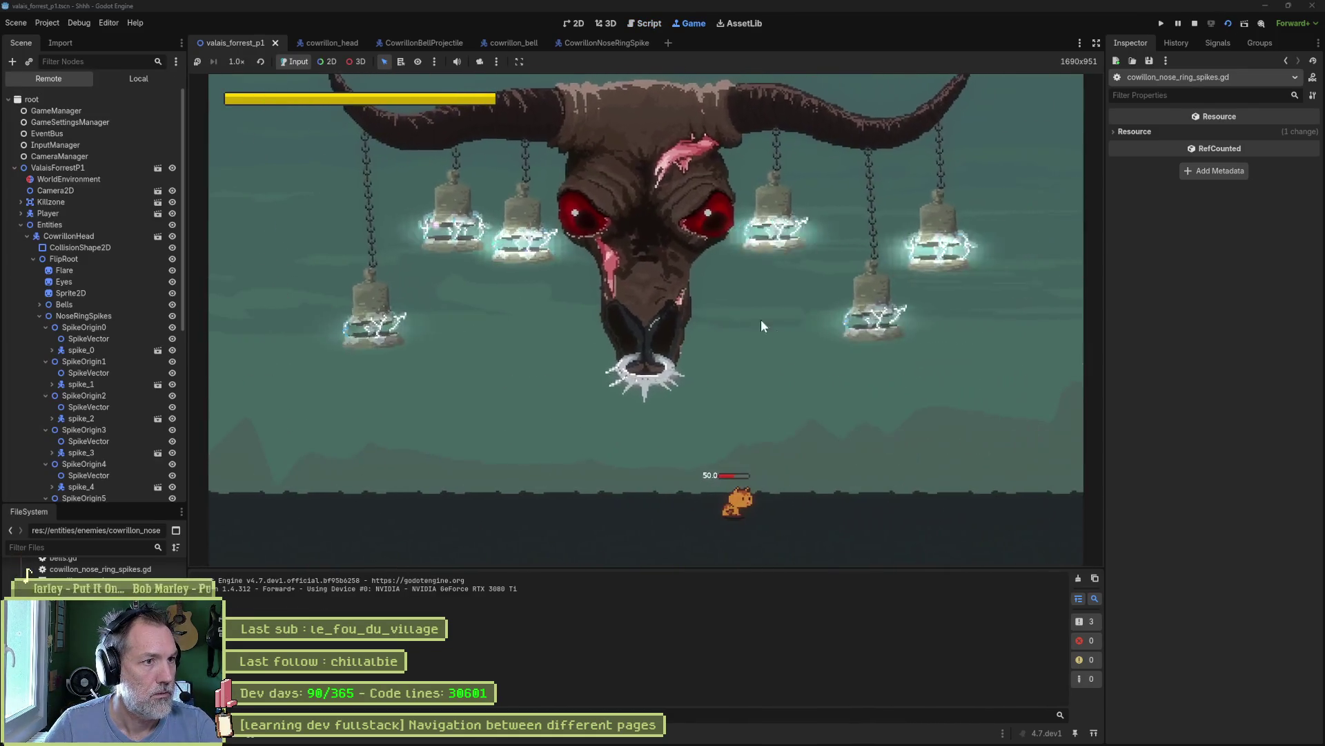
{"action": "key", "text": "F8"}
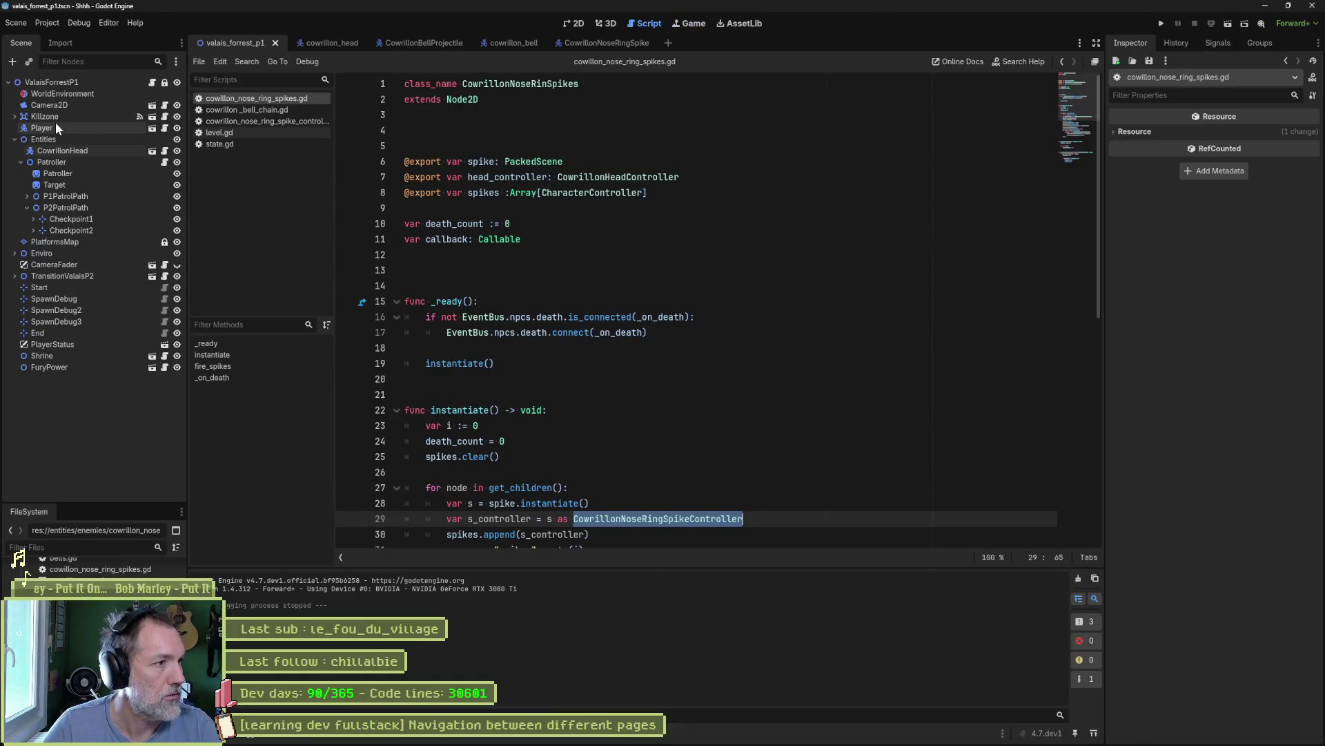
{"action": "left_click", "coordinate": [54, 127]}
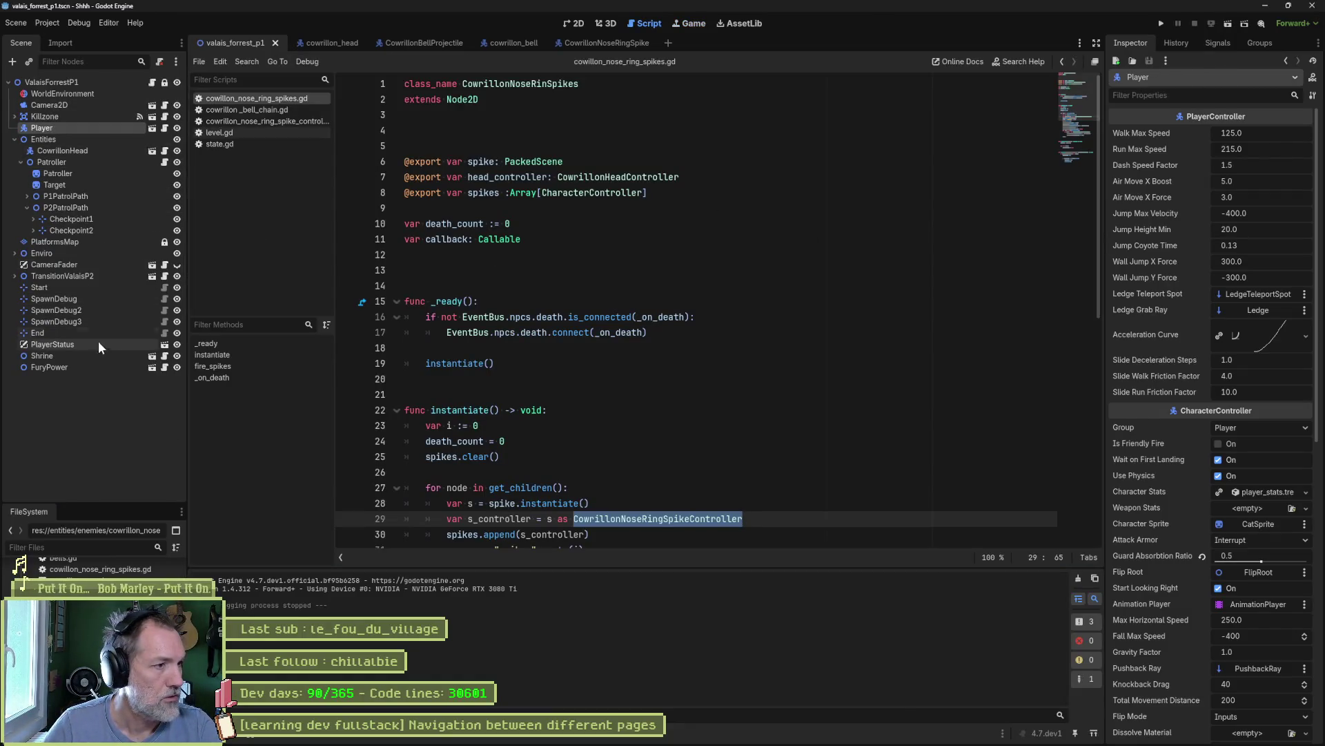
{"action": "scroll", "coordinate": [90, 563], "scroll_direction": "down", "scroll_amount": 5}
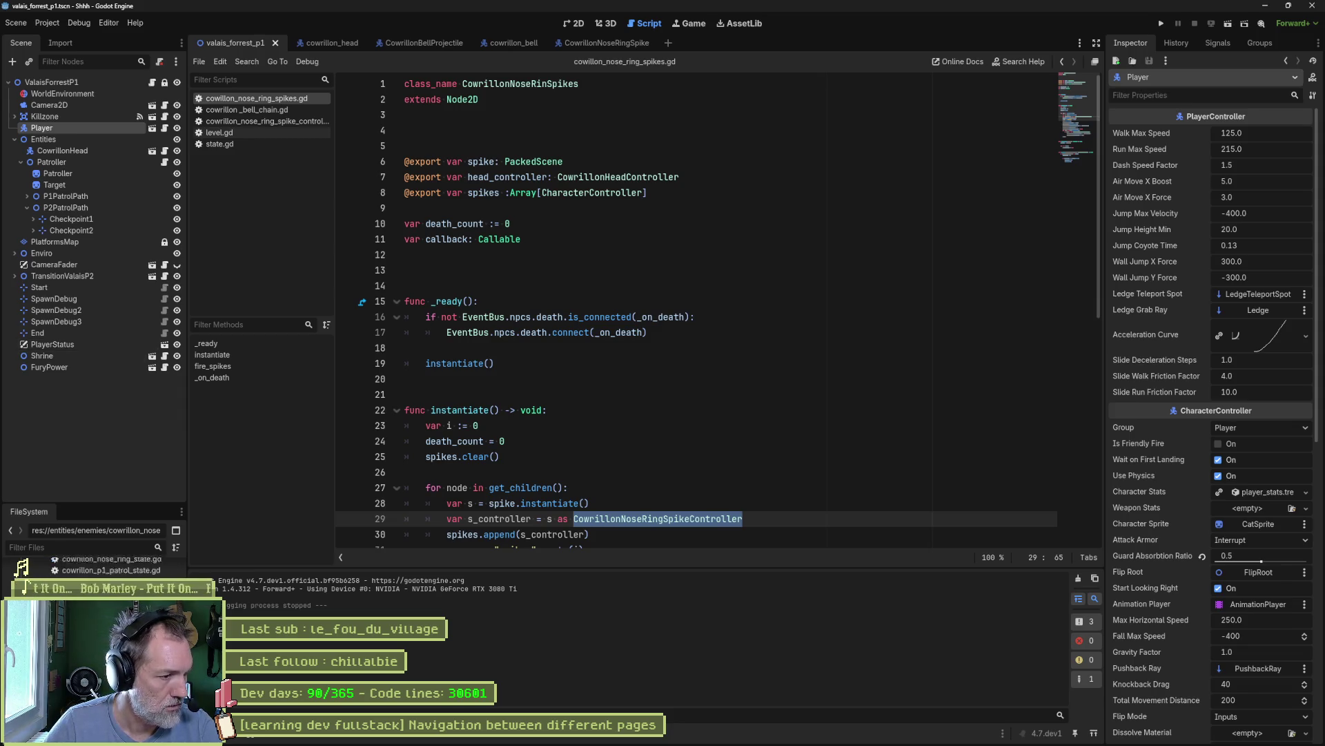
{"action": "scroll", "coordinate": [26, 573], "scroll_direction": "up", "scroll_amount": 10}
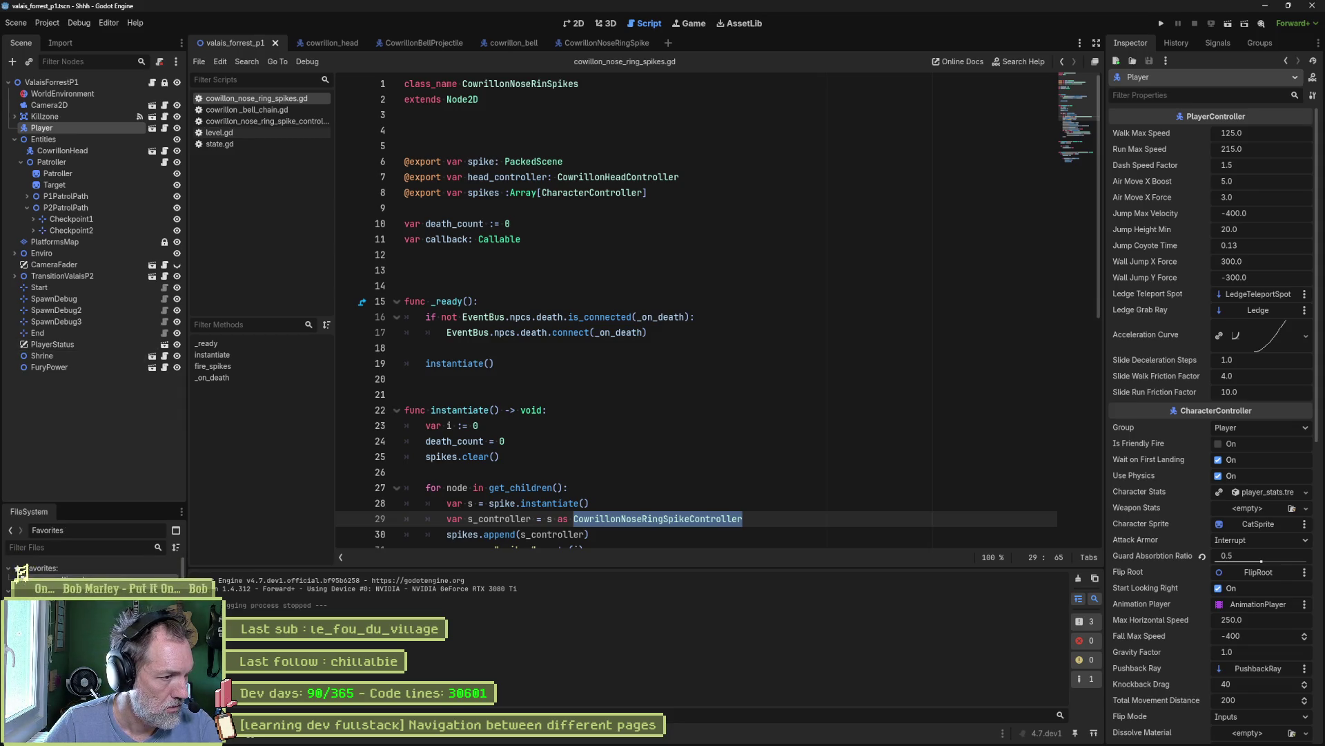
- Turn off Infinite Mana in game_settings.tres and relaunch the game
{"action": "left_click", "coordinate": [29, 578]}
{"action": "left_click", "coordinate": [1219, 278]}
{"action": "key", "text": "F5"}
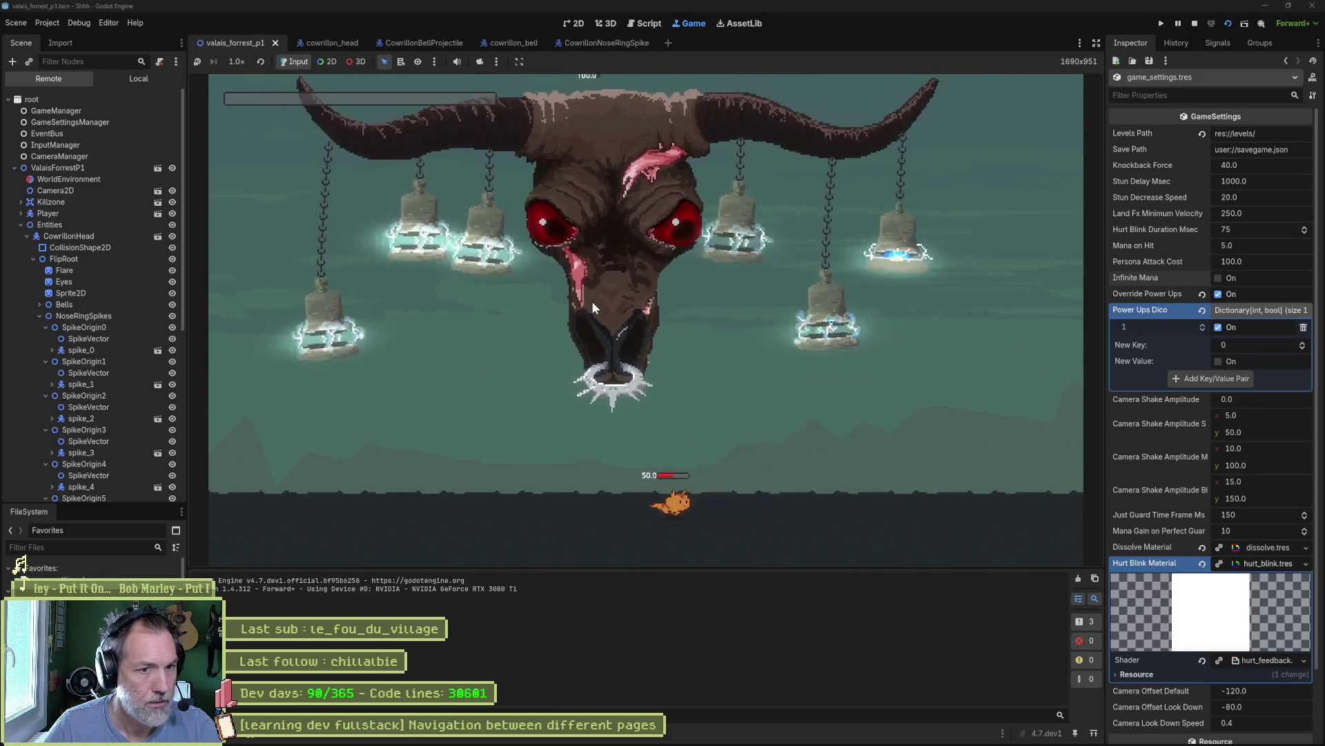
- Move the player left and right beneath the boss, jumping up and to the right
{"action": "key", "text": "Right"}
{"action": "key", "text": "Left"}
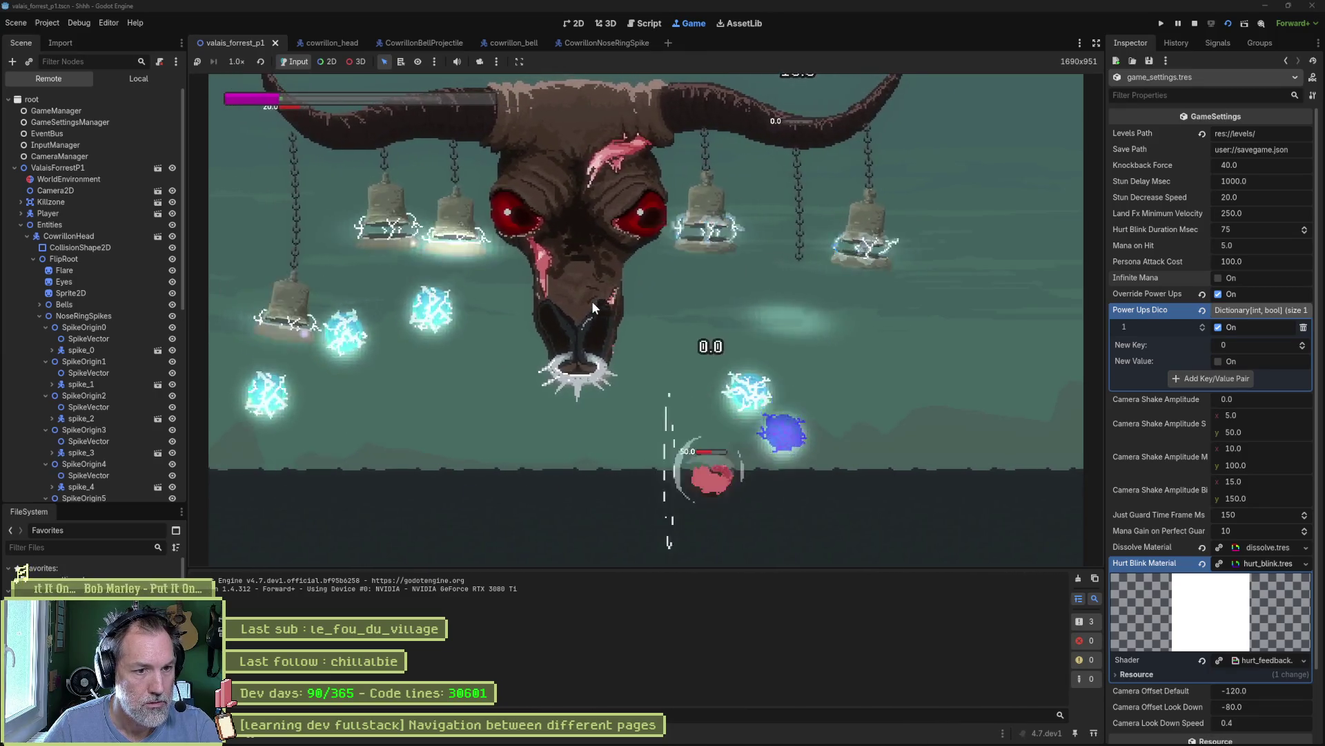
{"action": "key", "text": "Left"}
{"action": "key", "text": "Right"}
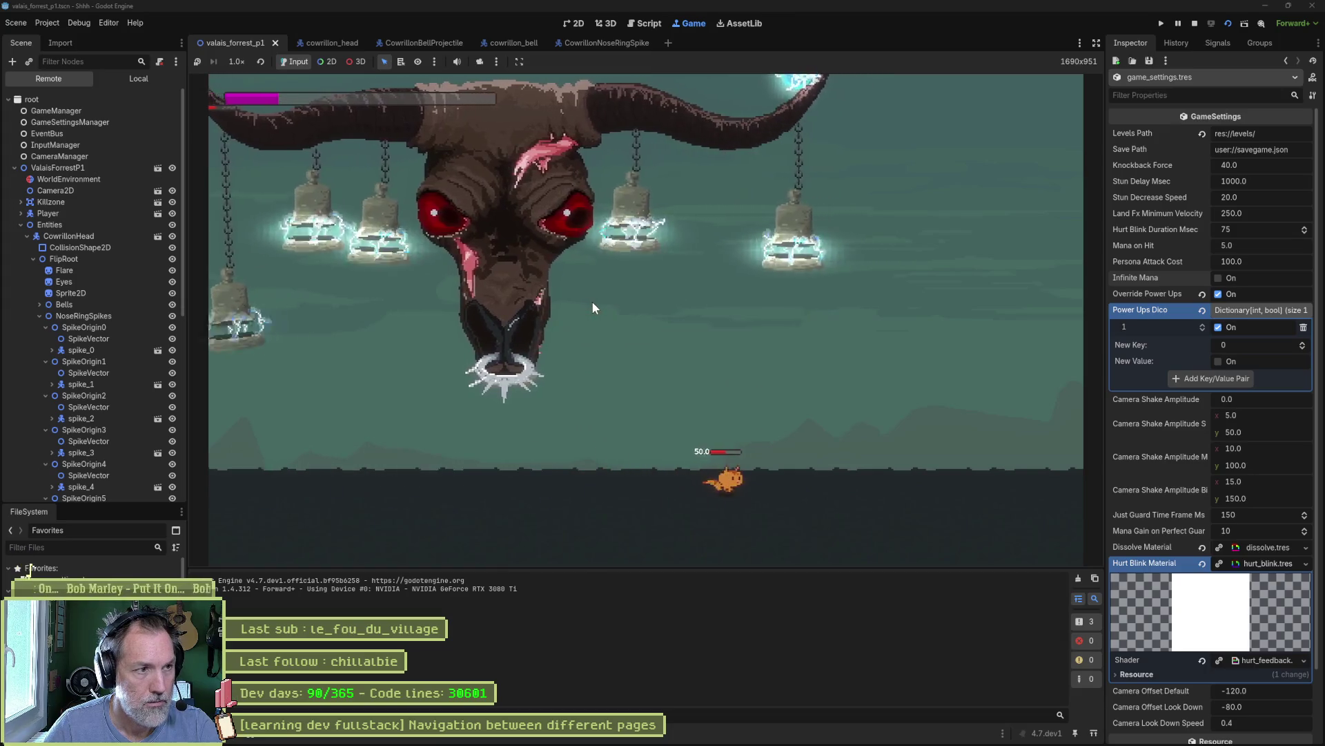
{"action": "key", "text": "Left"}
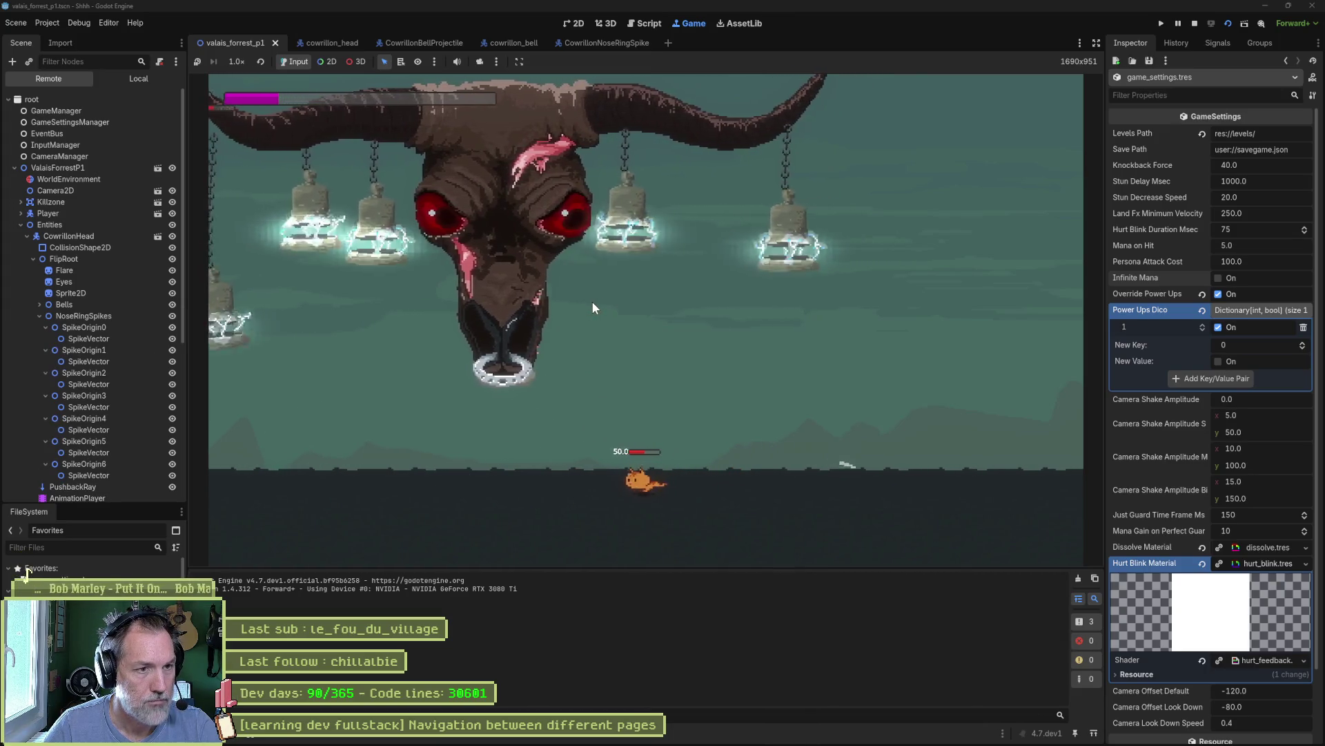
{"action": "key", "text": "Left"}
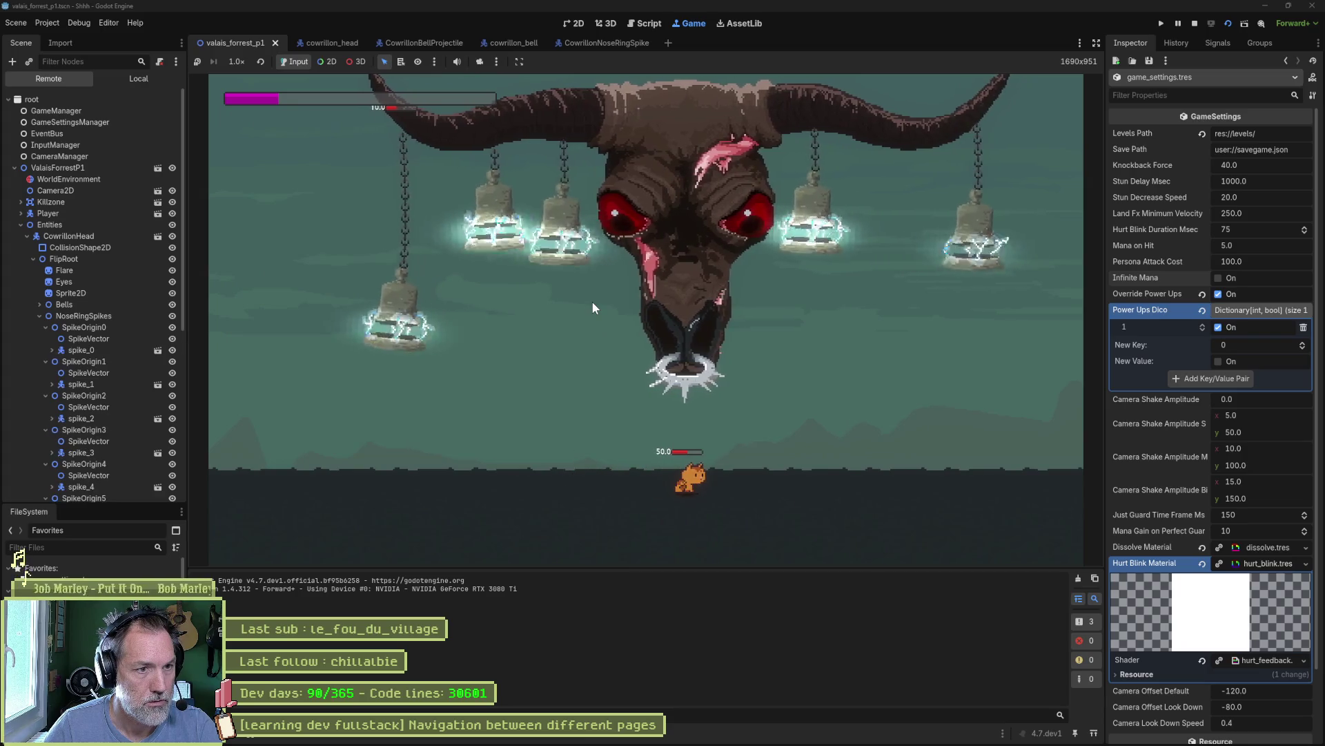
{"action": "key", "text": "Right"}
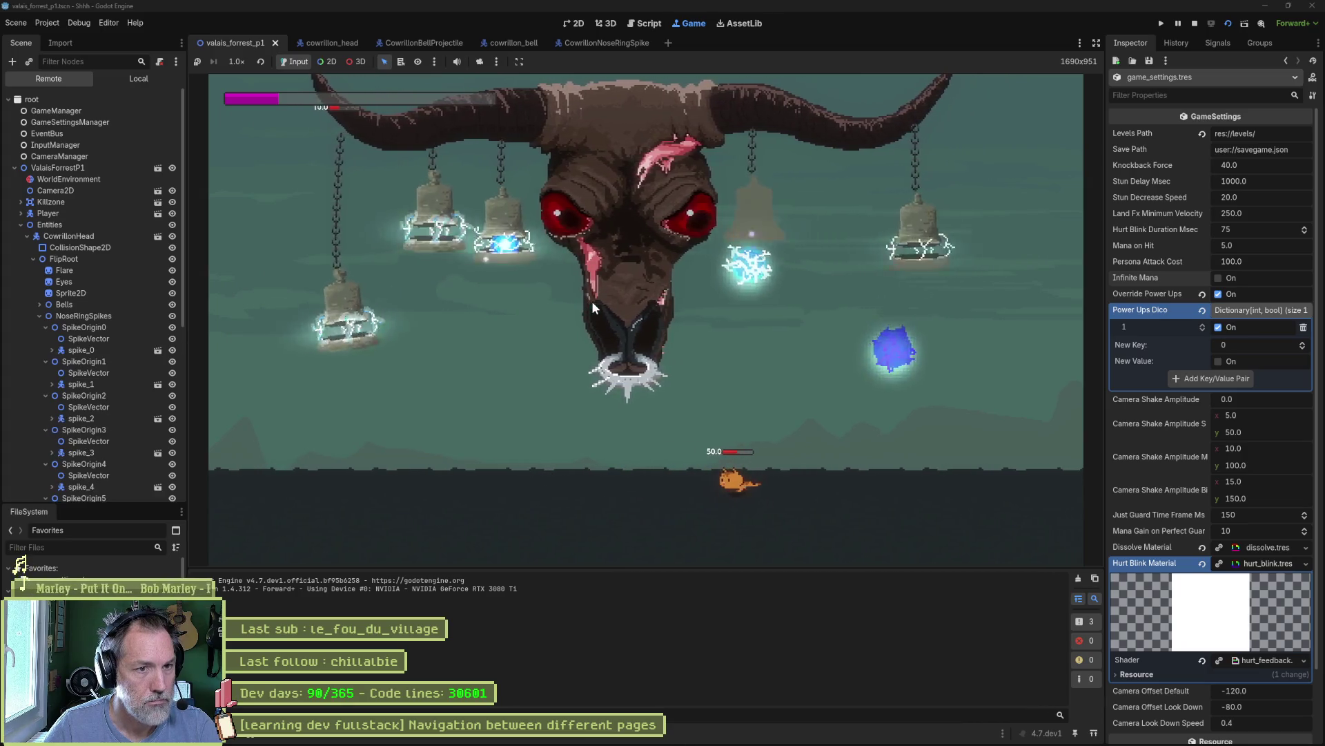
{"action": "key", "text": "Left"}
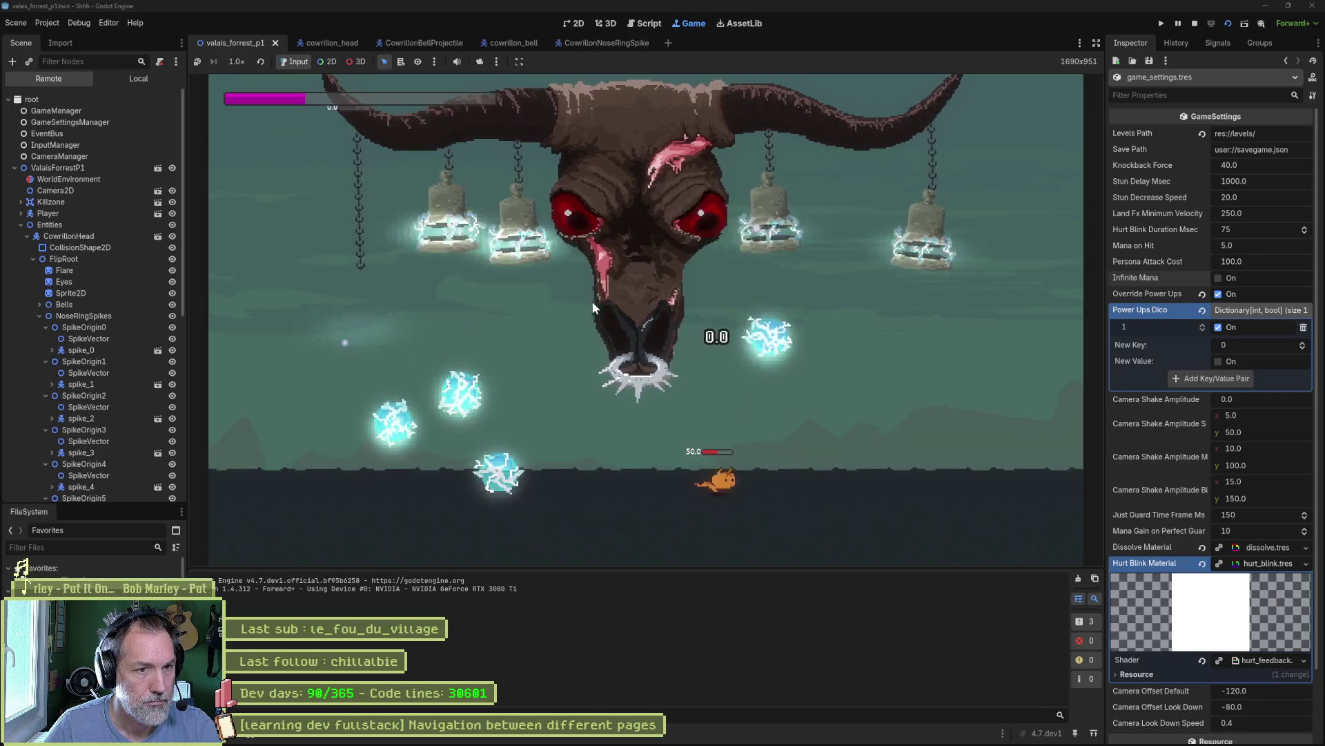
{"action": "key", "text": "Right"}
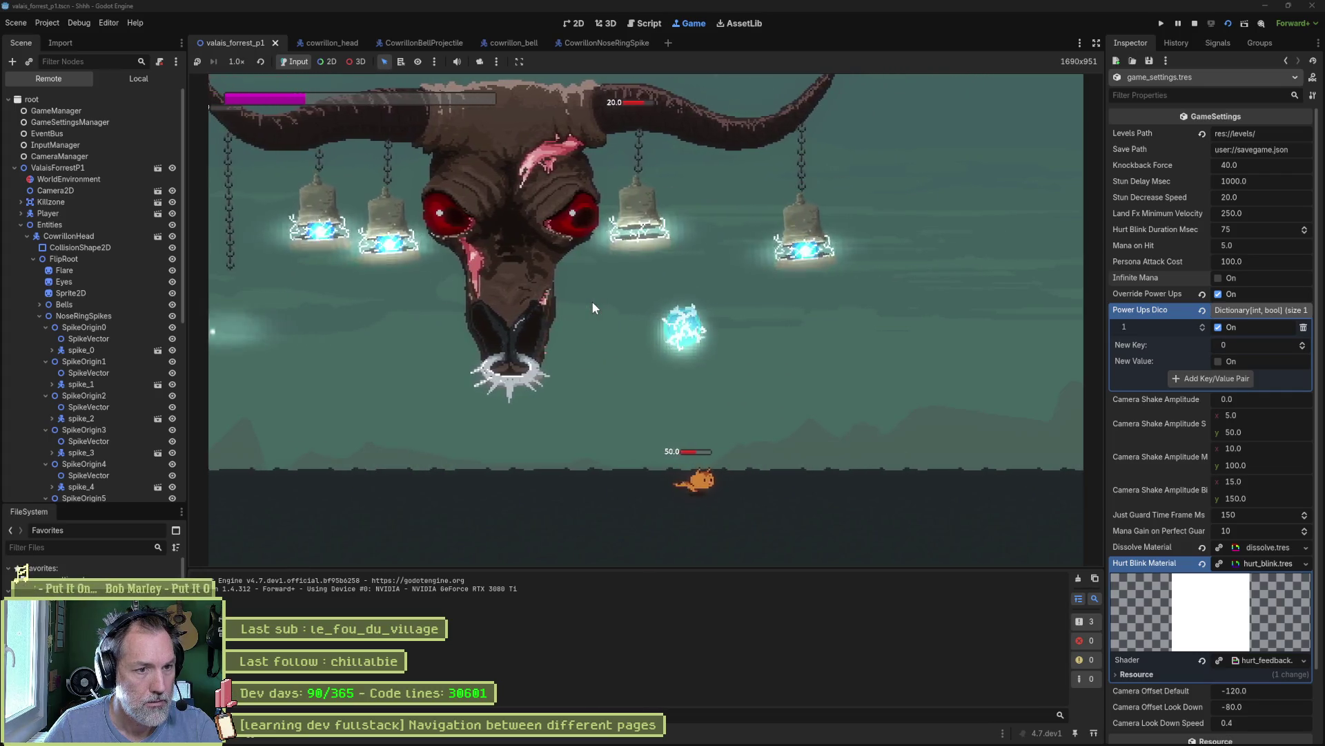
{"action": "key", "text": "Right"}
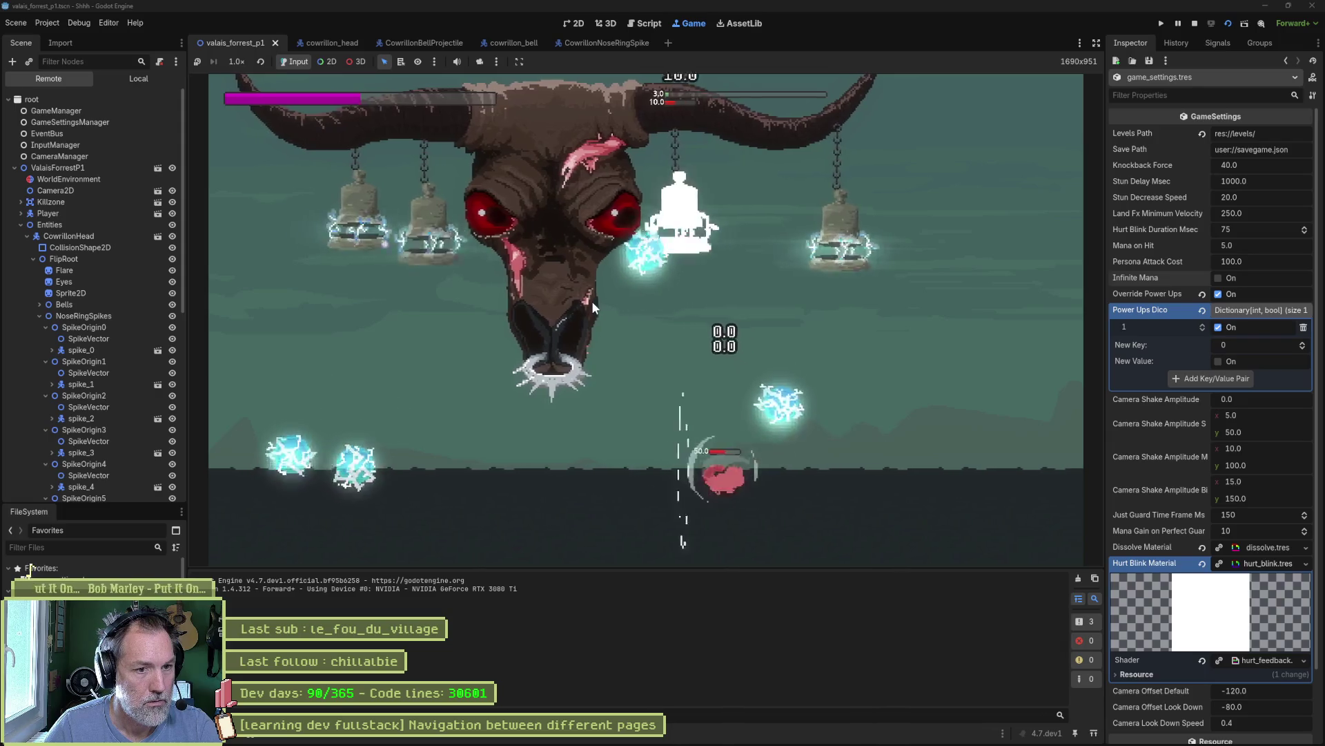
{"action": "key", "text": "Left"}
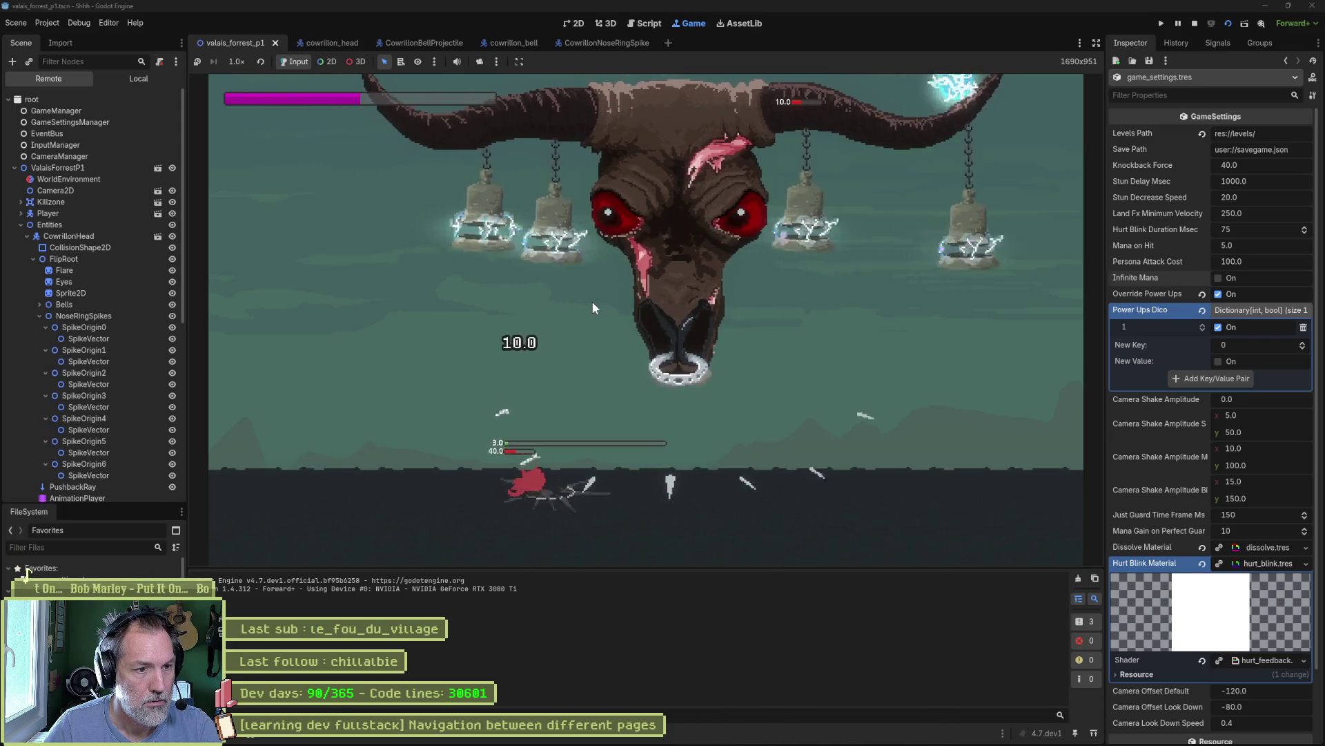
{"action": "key", "text": "Right"}
{"action": "key", "text": "Right"}
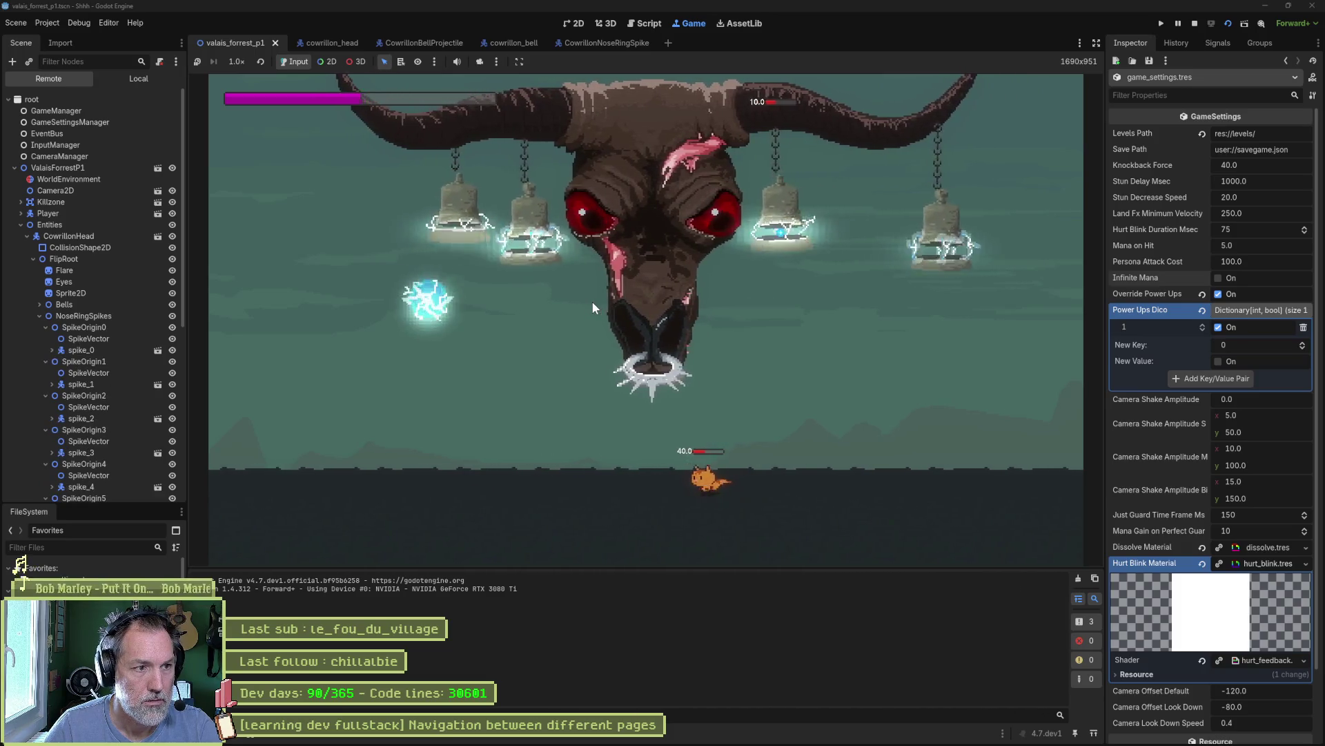
{"action": "key", "text": "Left"}
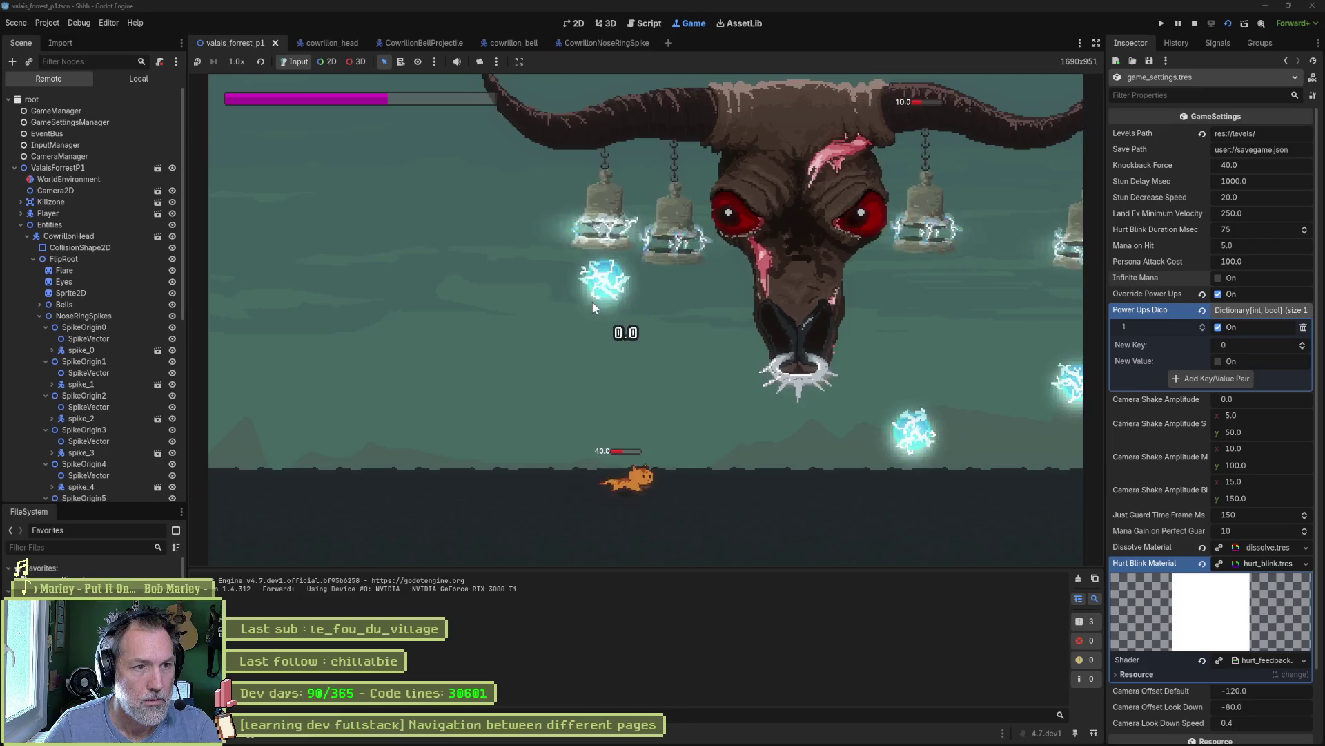
{"action": "key", "text": "Right"}
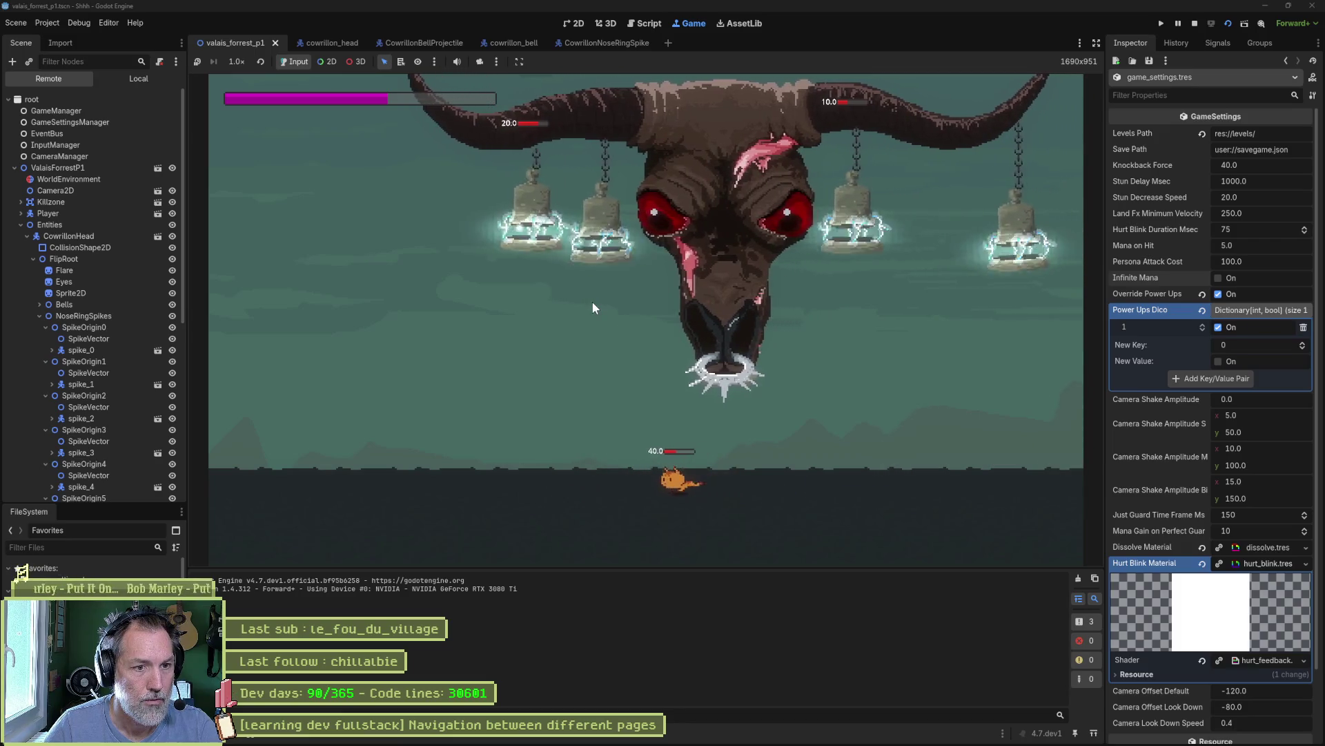
{"action": "key", "text": "Left"}
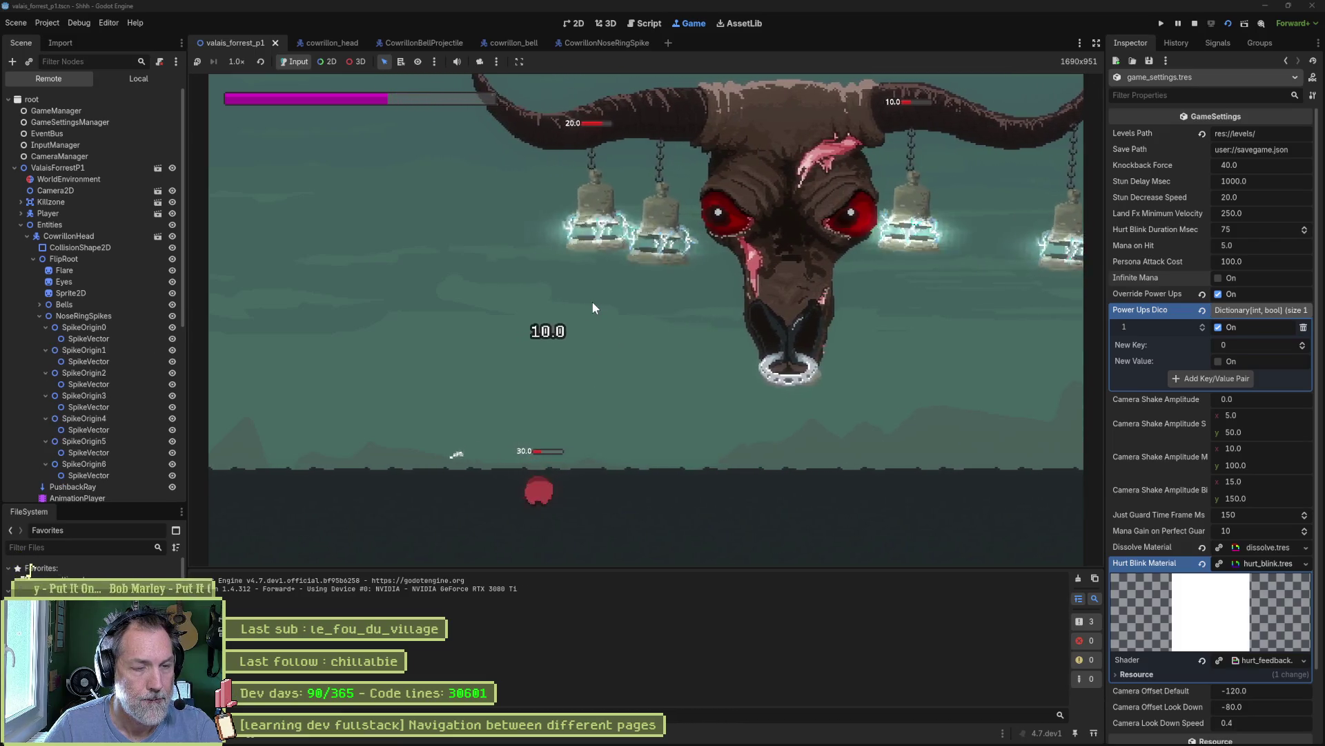
{"action": "key", "text": "Right"}
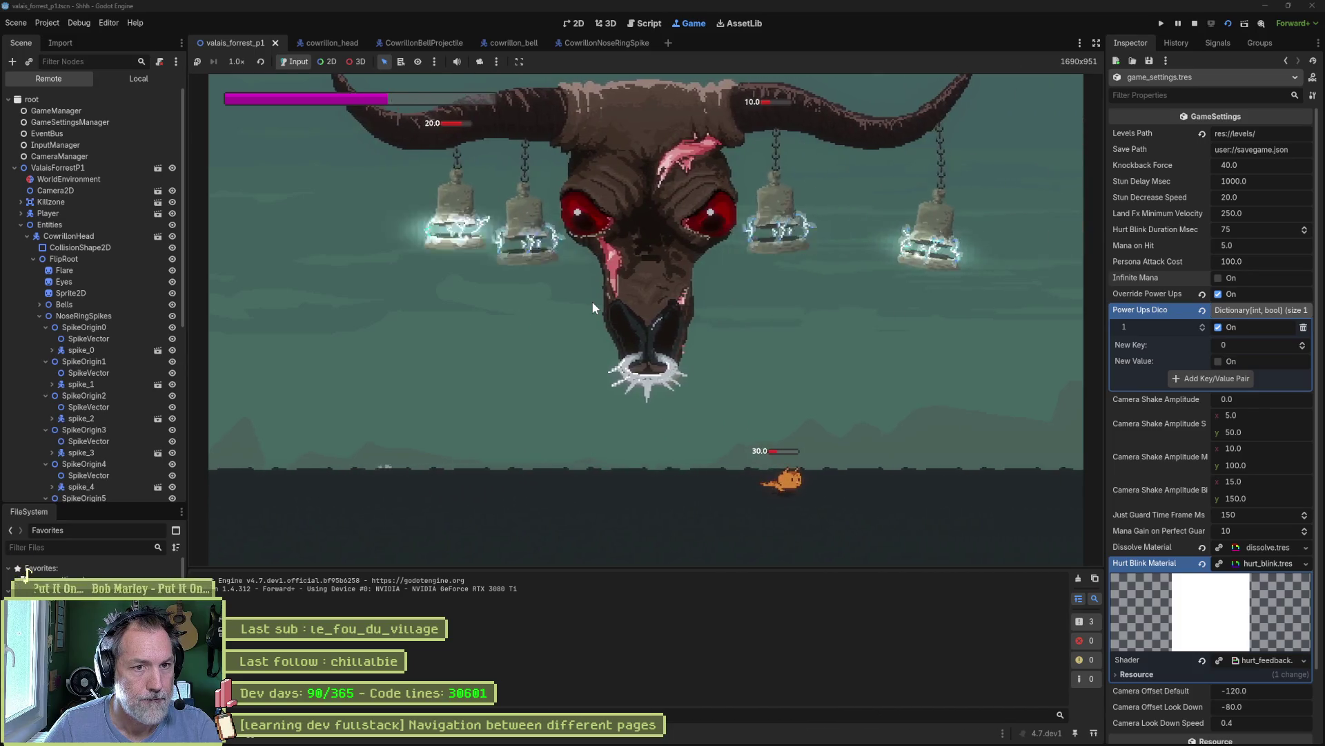
{"action": "key", "text": "Right"}
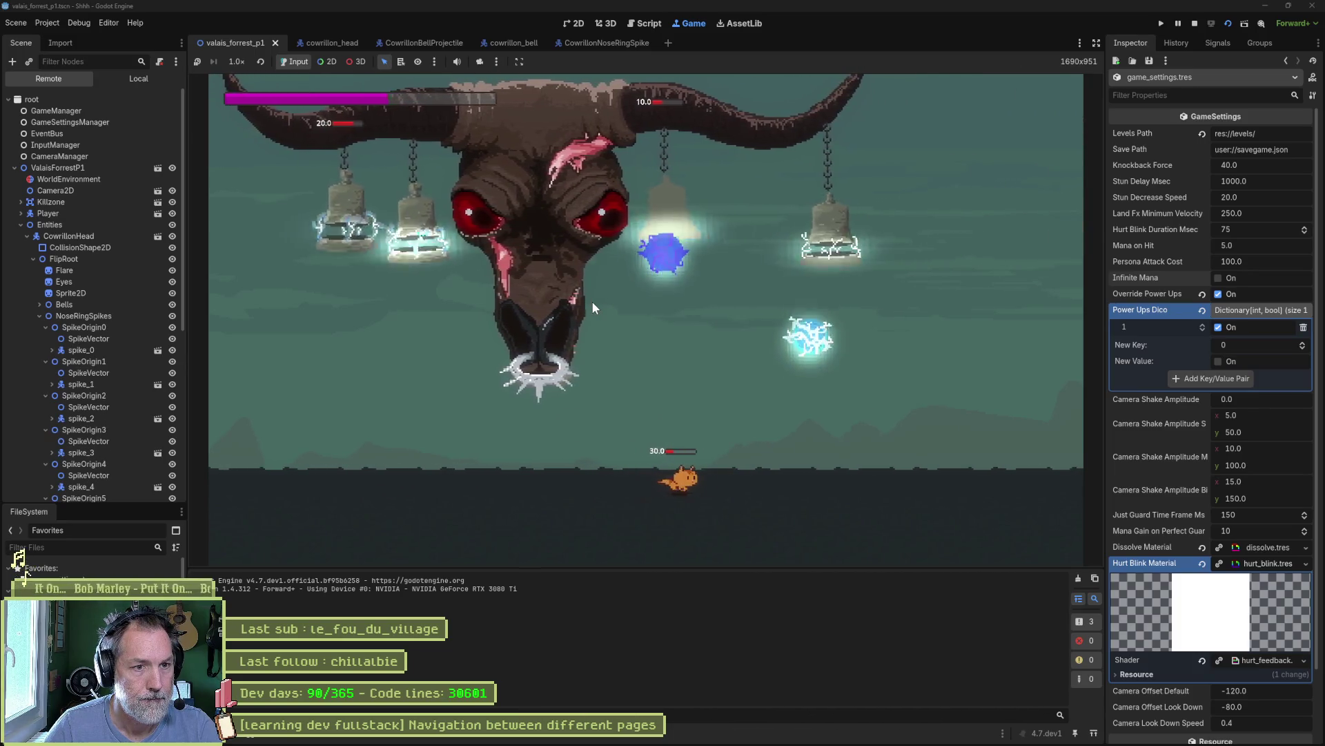
{"action": "key", "text": "Right"}
{"action": "key", "text": "space"}
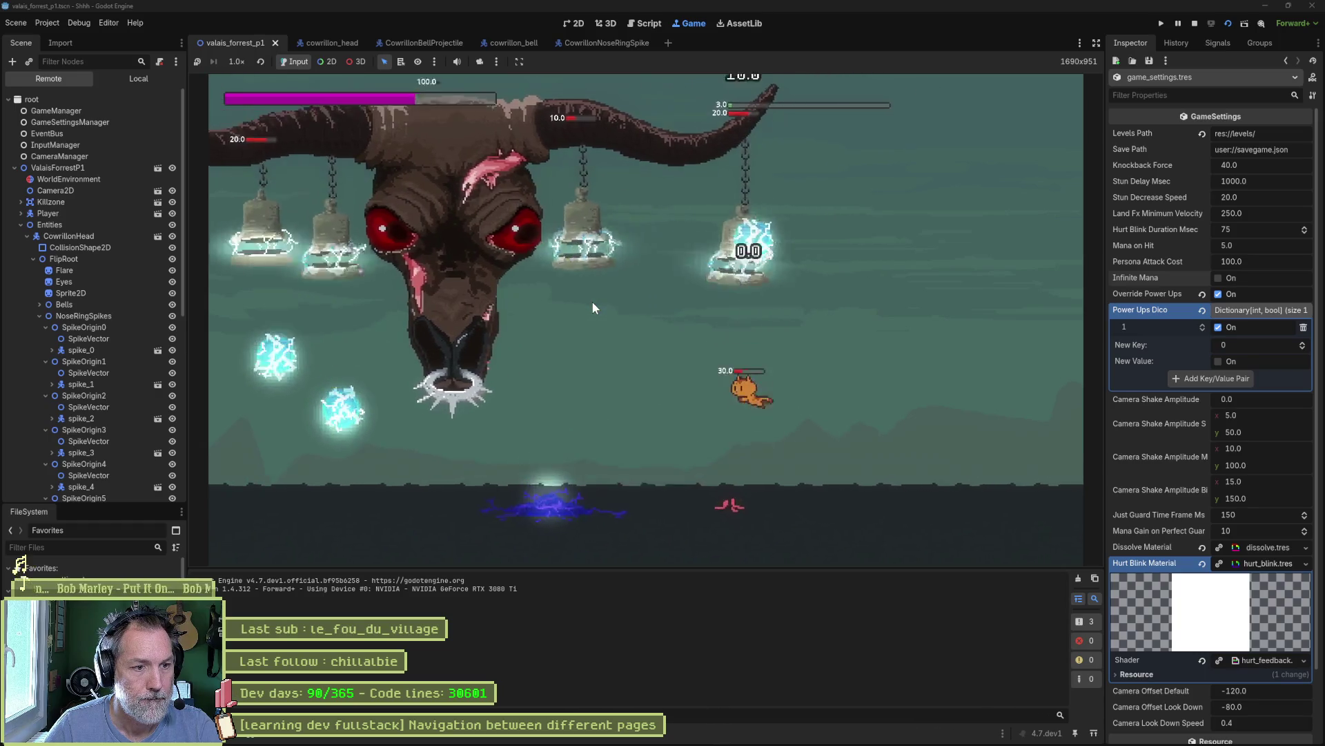
{"action": "key", "text": "Left"}
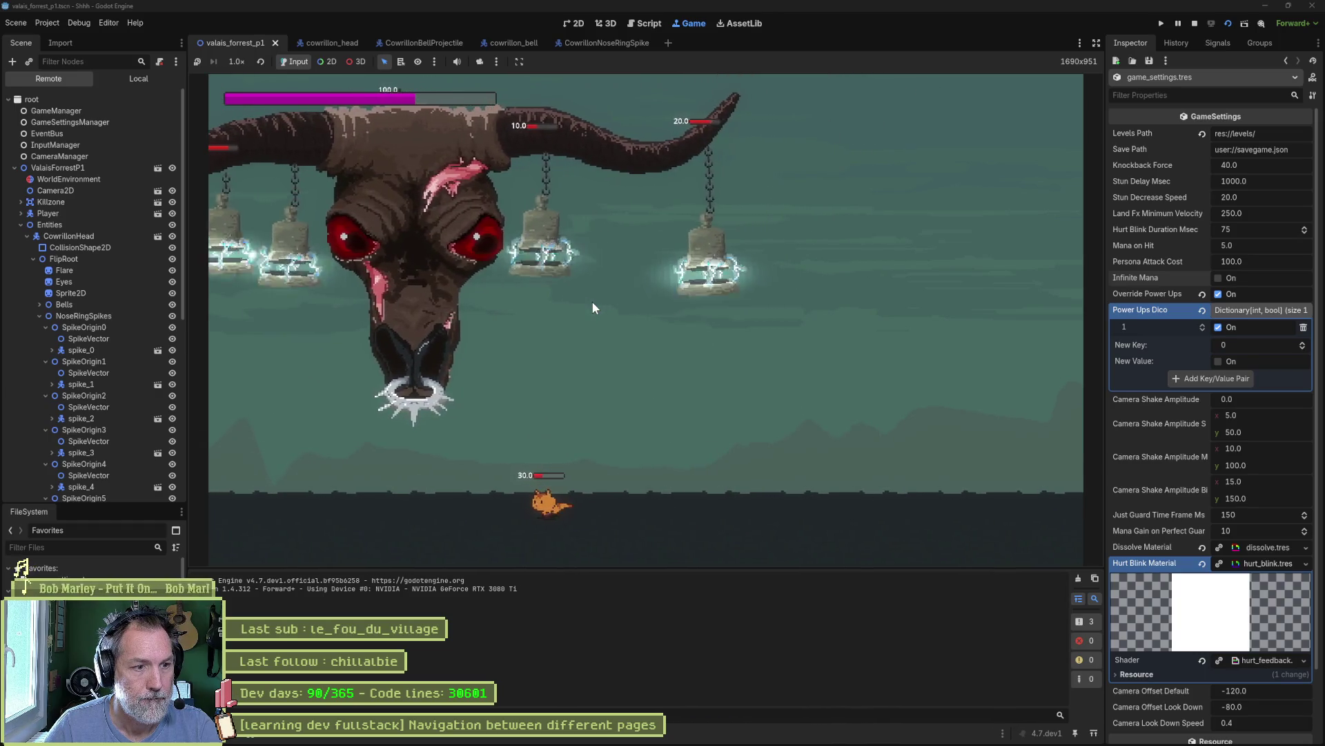
- Run under the boss and attack it repeatedly with X
{"action": "key", "text": "Right"}
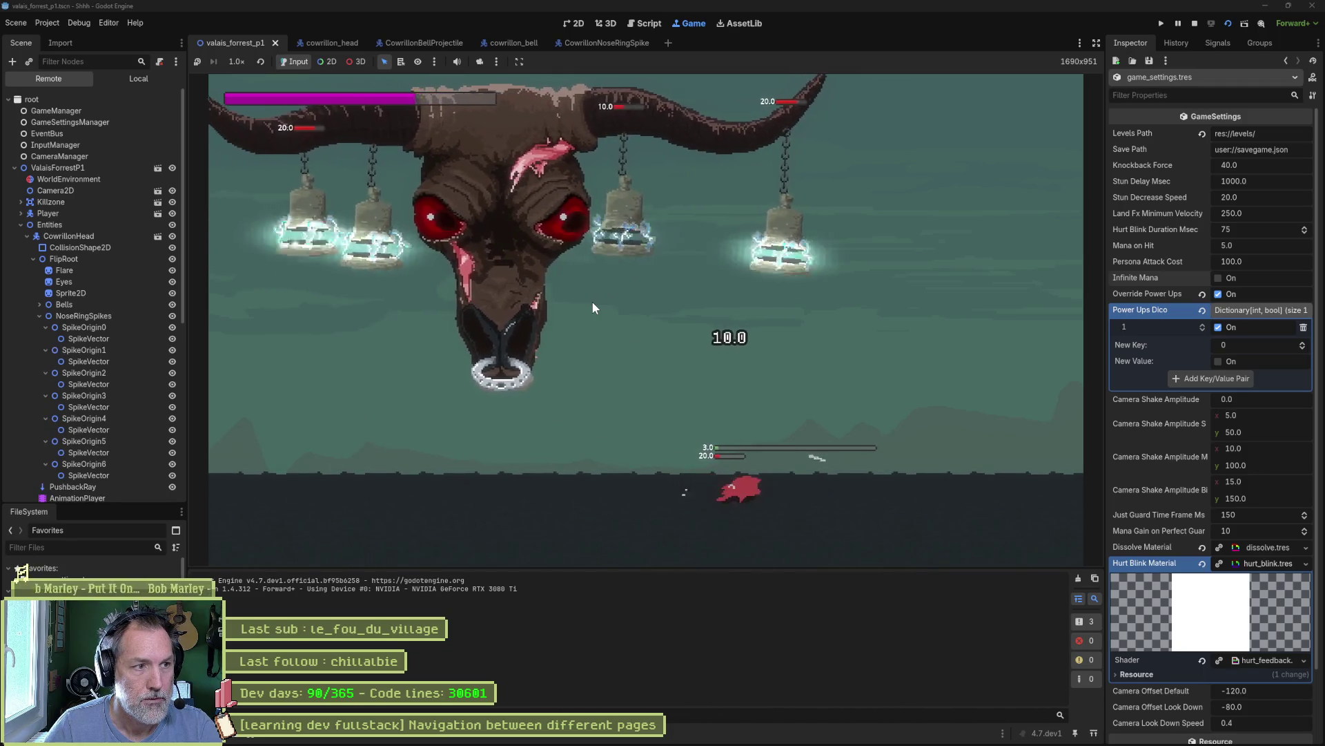
{"action": "key", "text": "Left"}
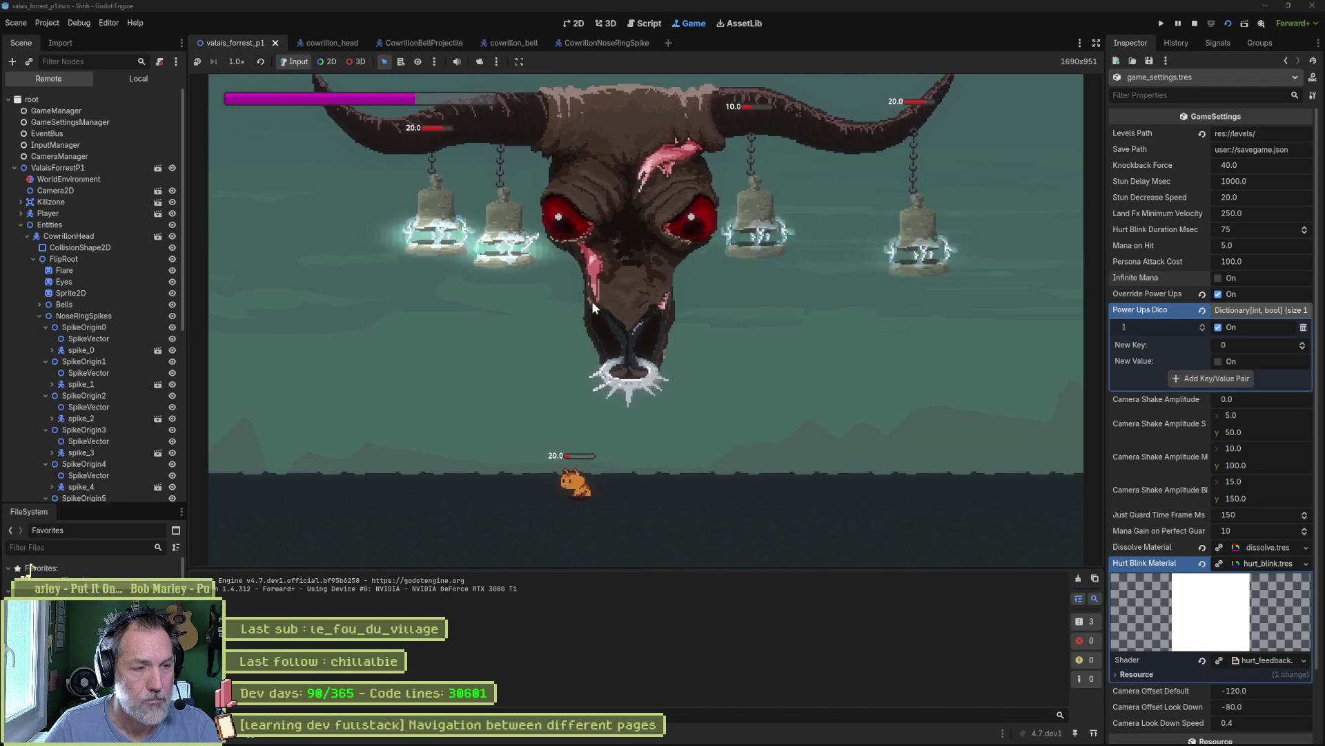
{"action": "key", "text": "Right"}
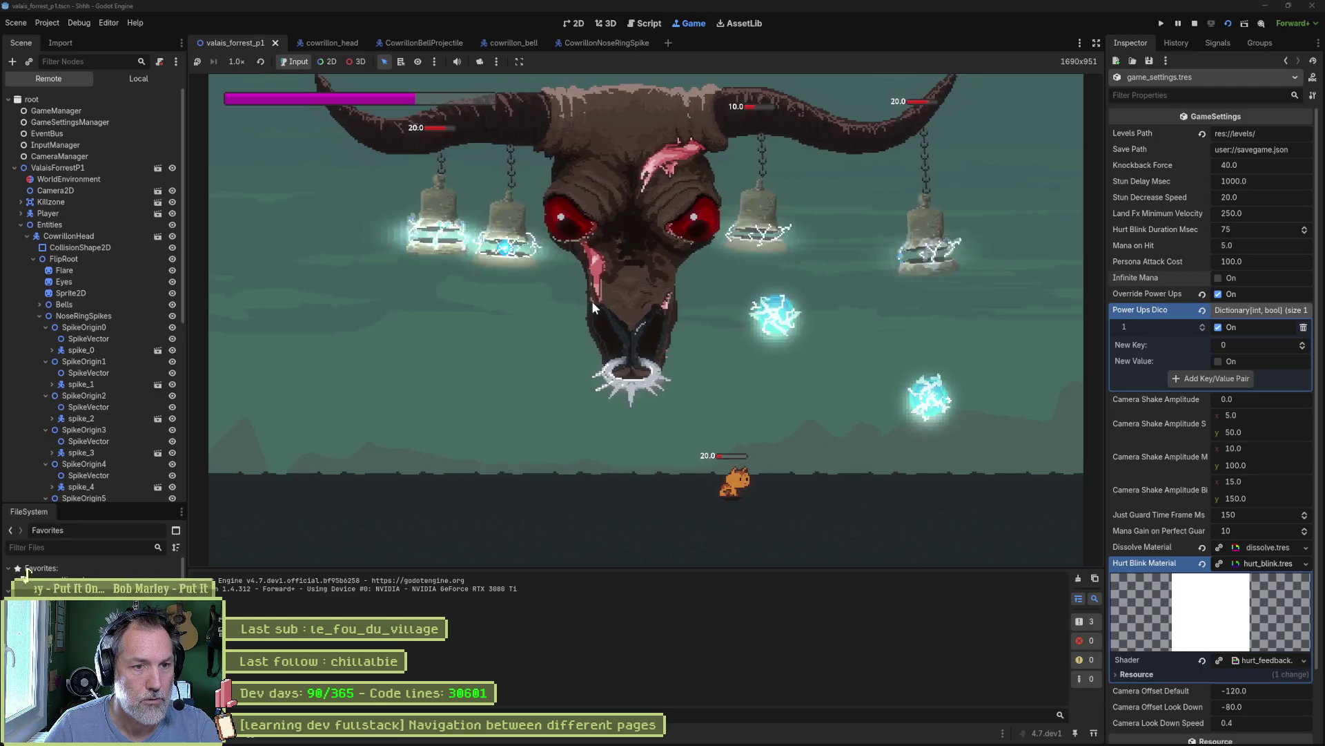
{"action": "key", "text": "x"}
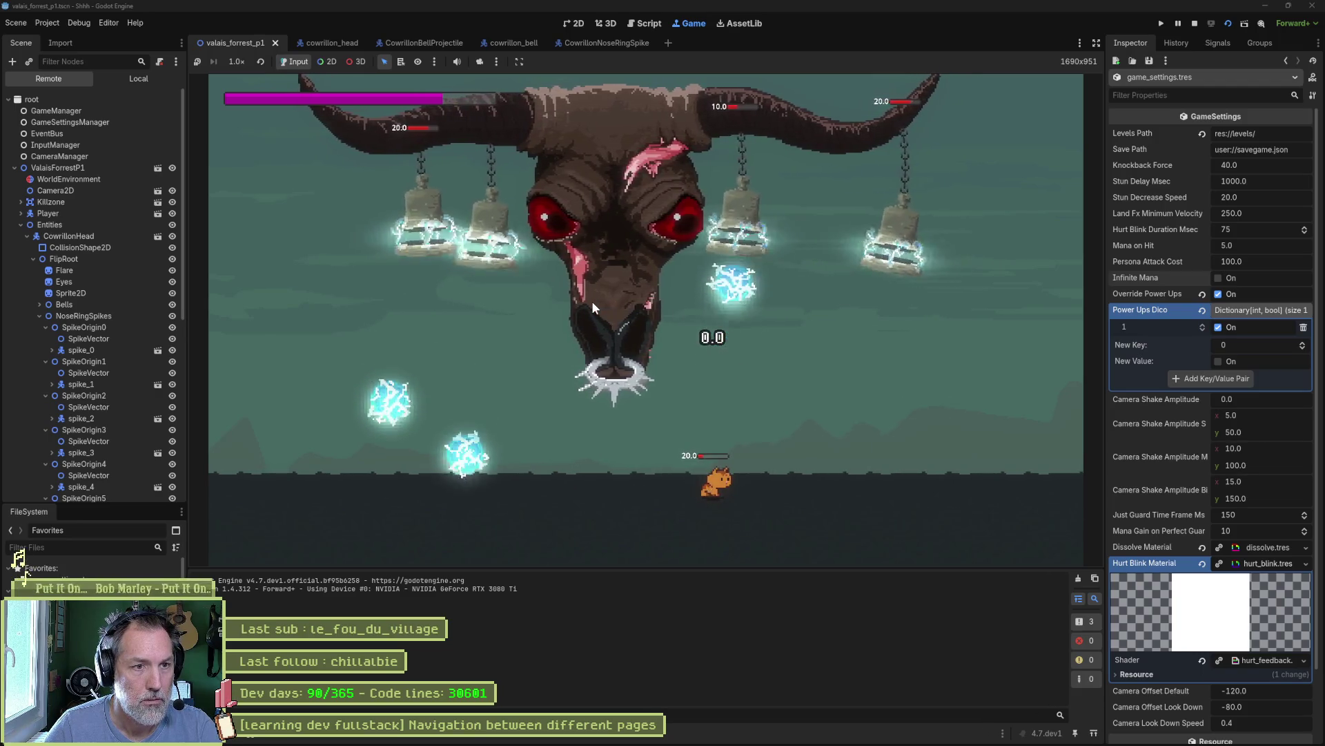
{"action": "key", "text": "Right"}
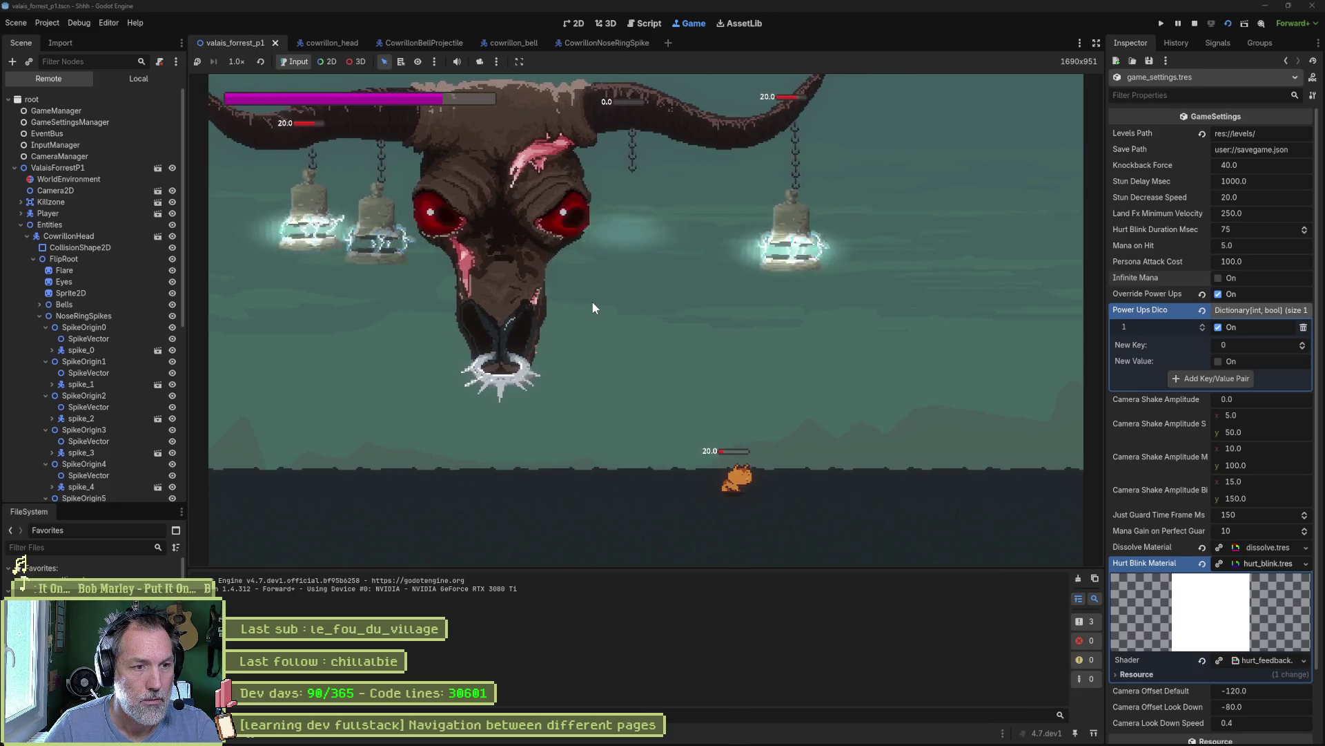
{"action": "key", "text": "Right"}
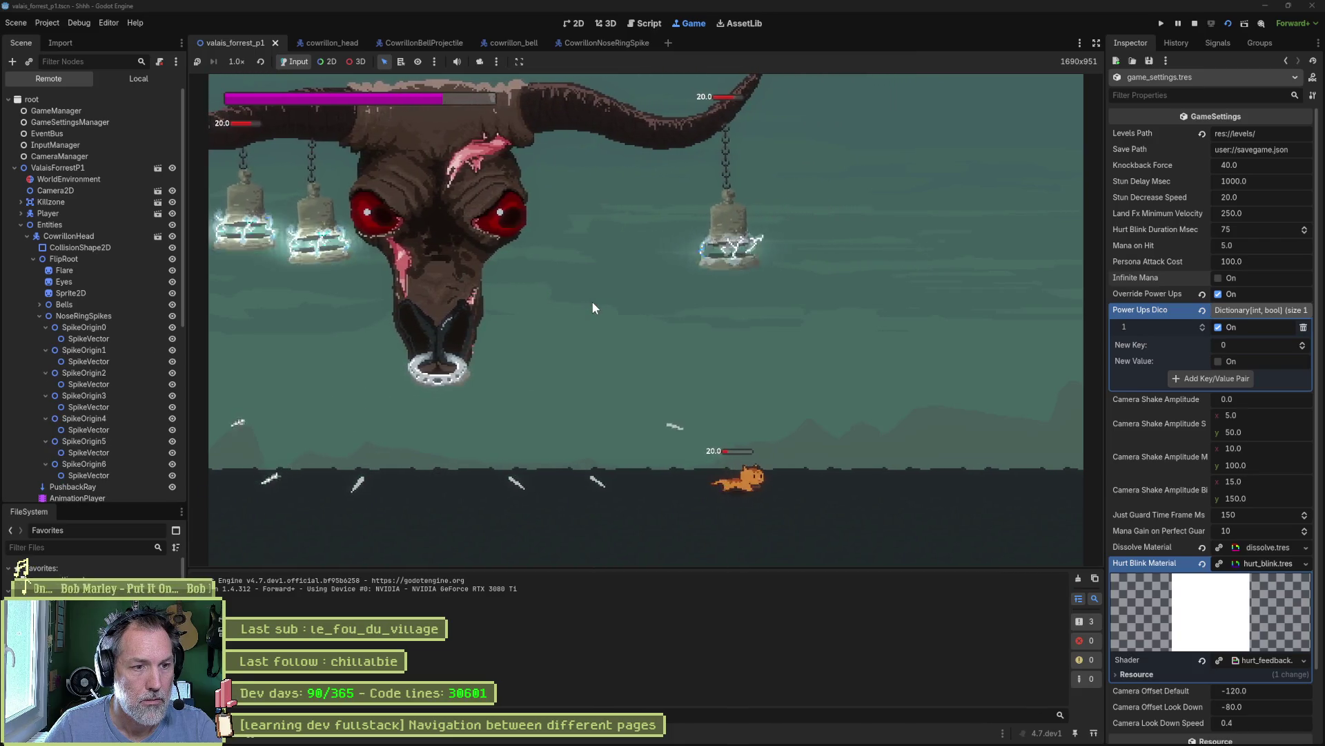
{"action": "key", "text": "x"}
{"action": "key", "text": "Left"}
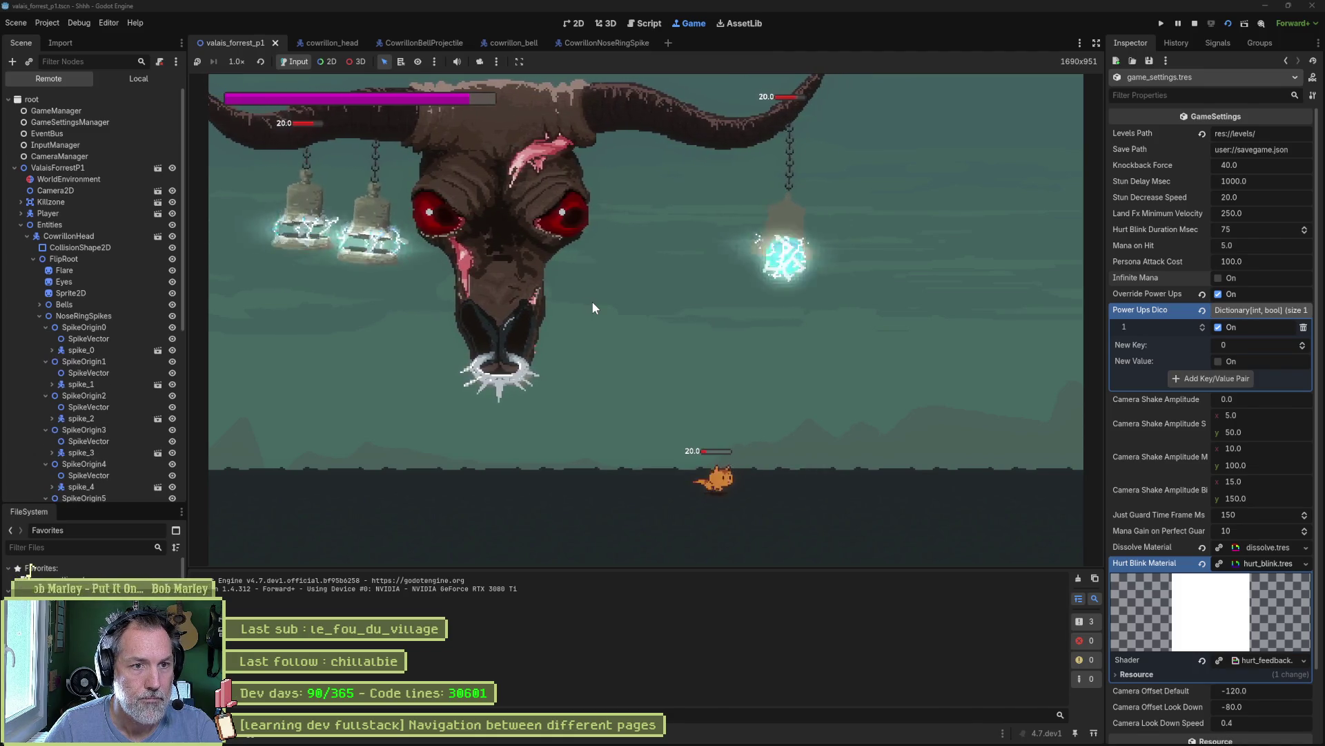
{"action": "key", "text": "Right"}
{"action": "key", "text": "x"}
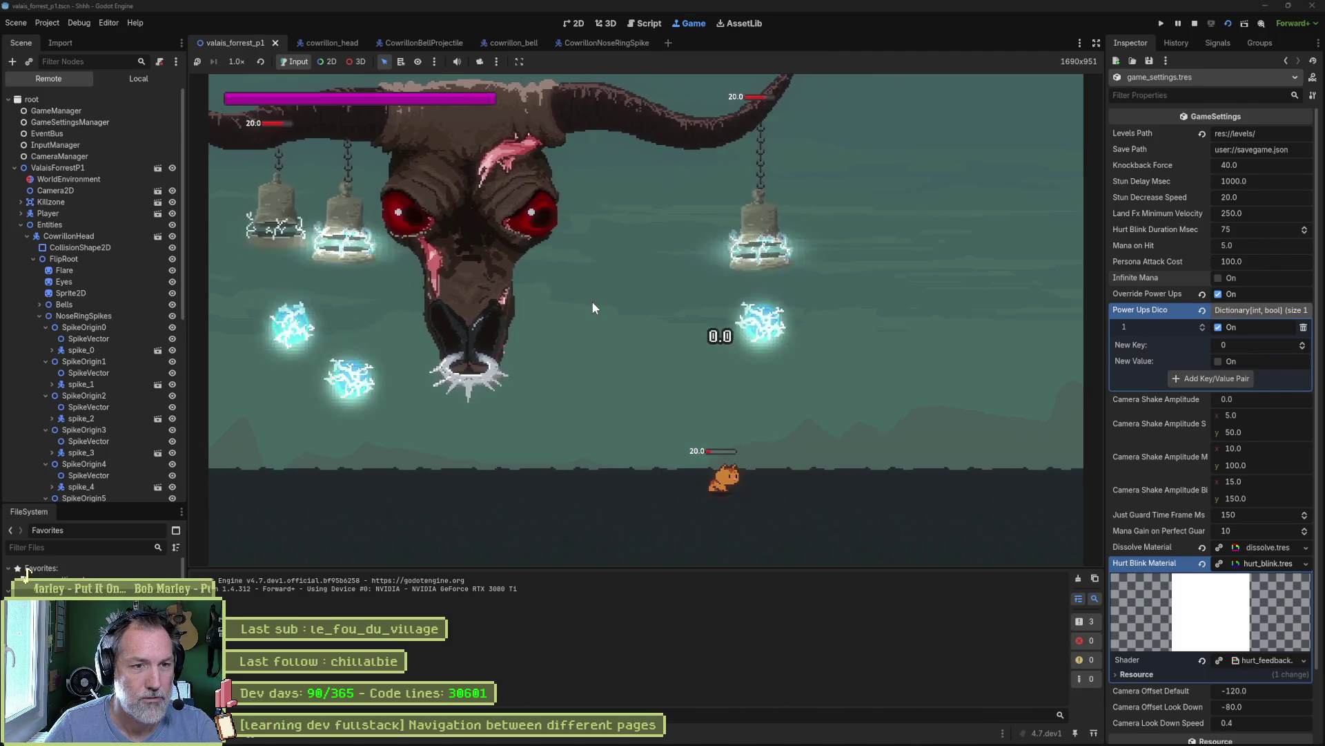
{"action": "key", "text": "Right"}
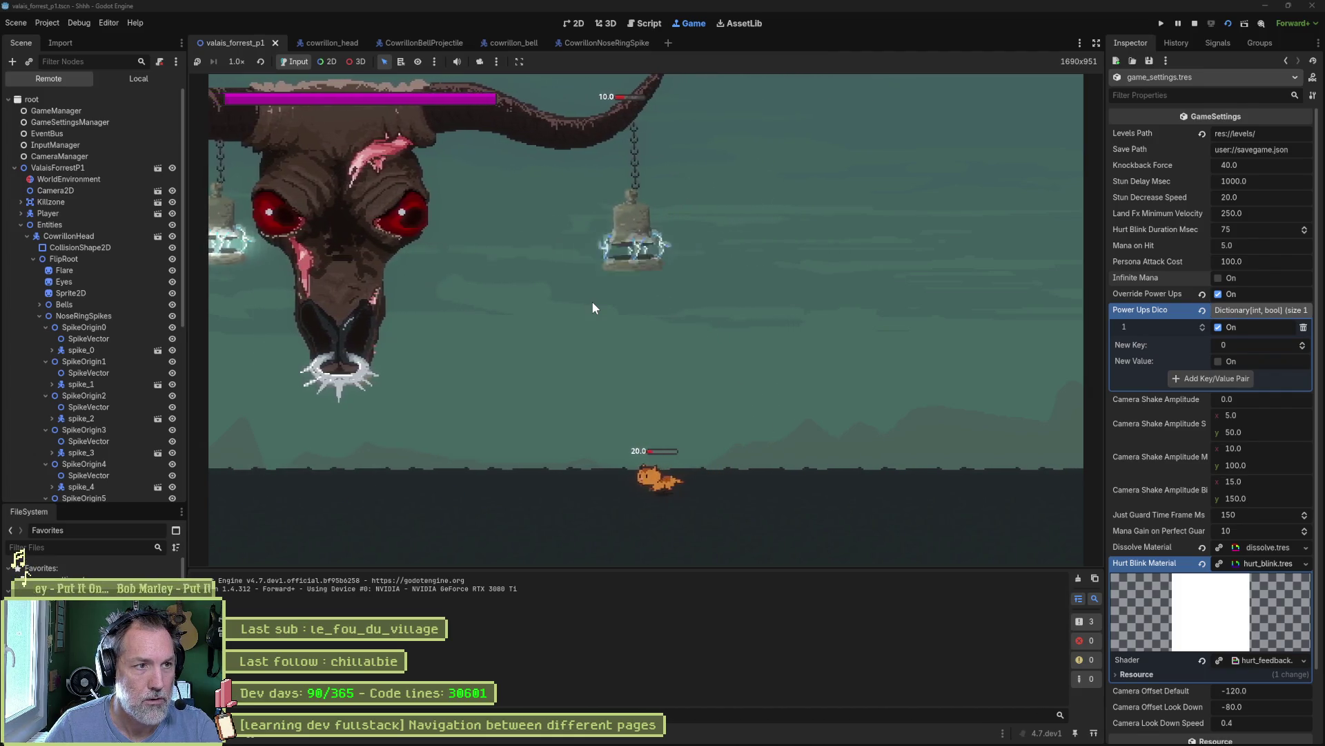
{"action": "key", "text": "Left"}
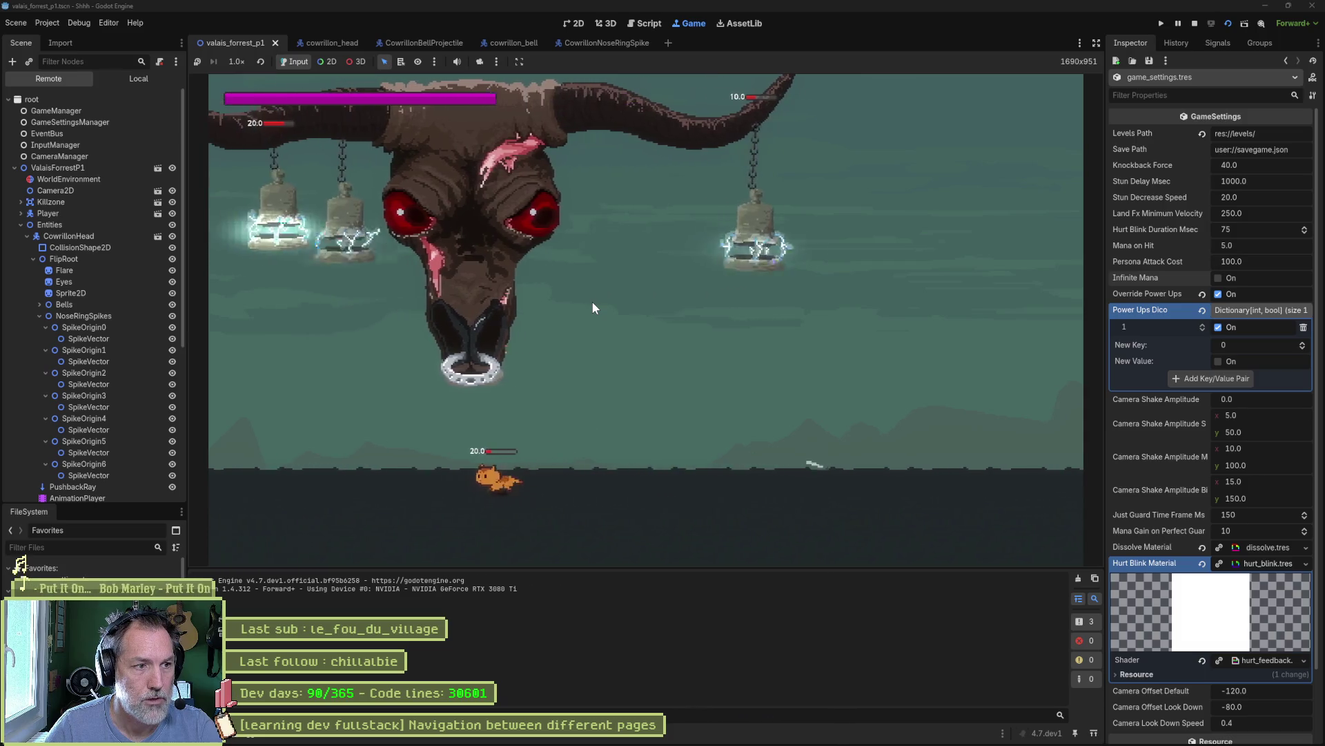
{"action": "key", "text": "Right"}
{"action": "key", "text": "Right"}
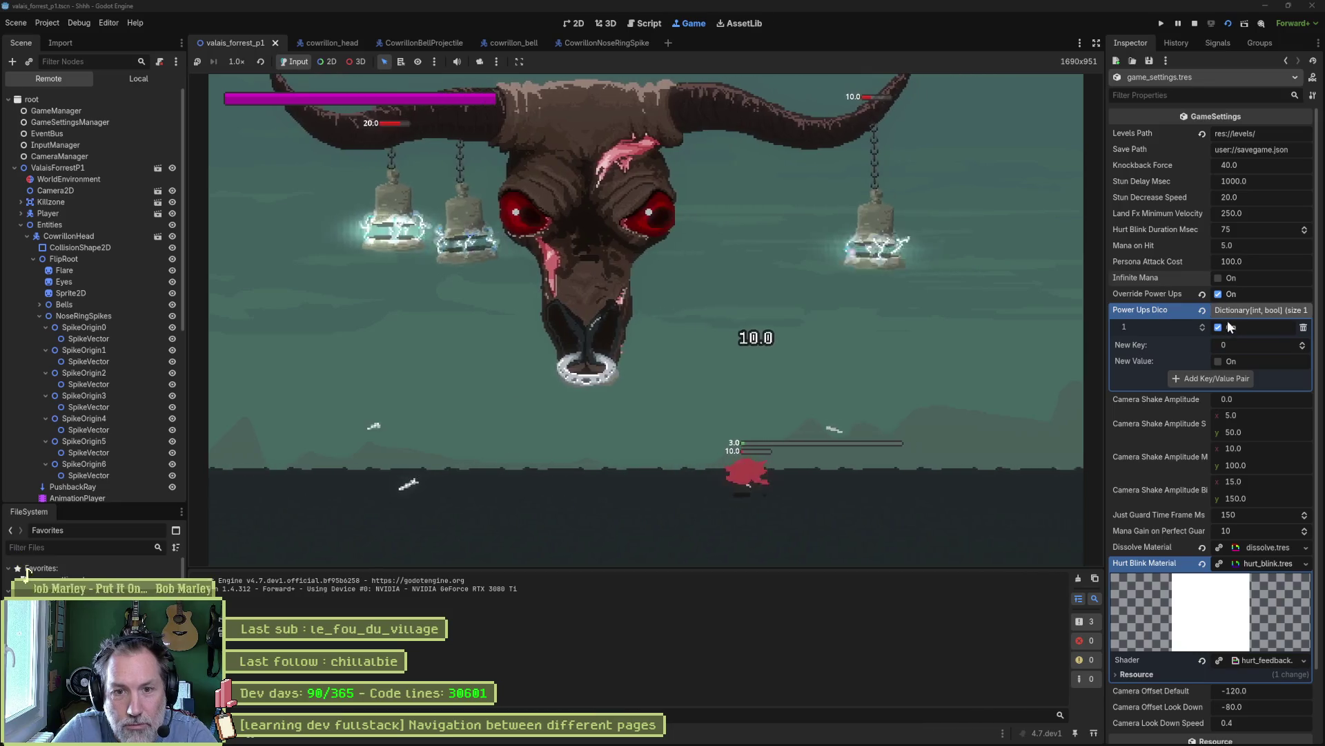
- Set a new Power Ups Dico entry to On with key 0, then stop the game
{"action": "left_click", "coordinate": [1219, 361]}
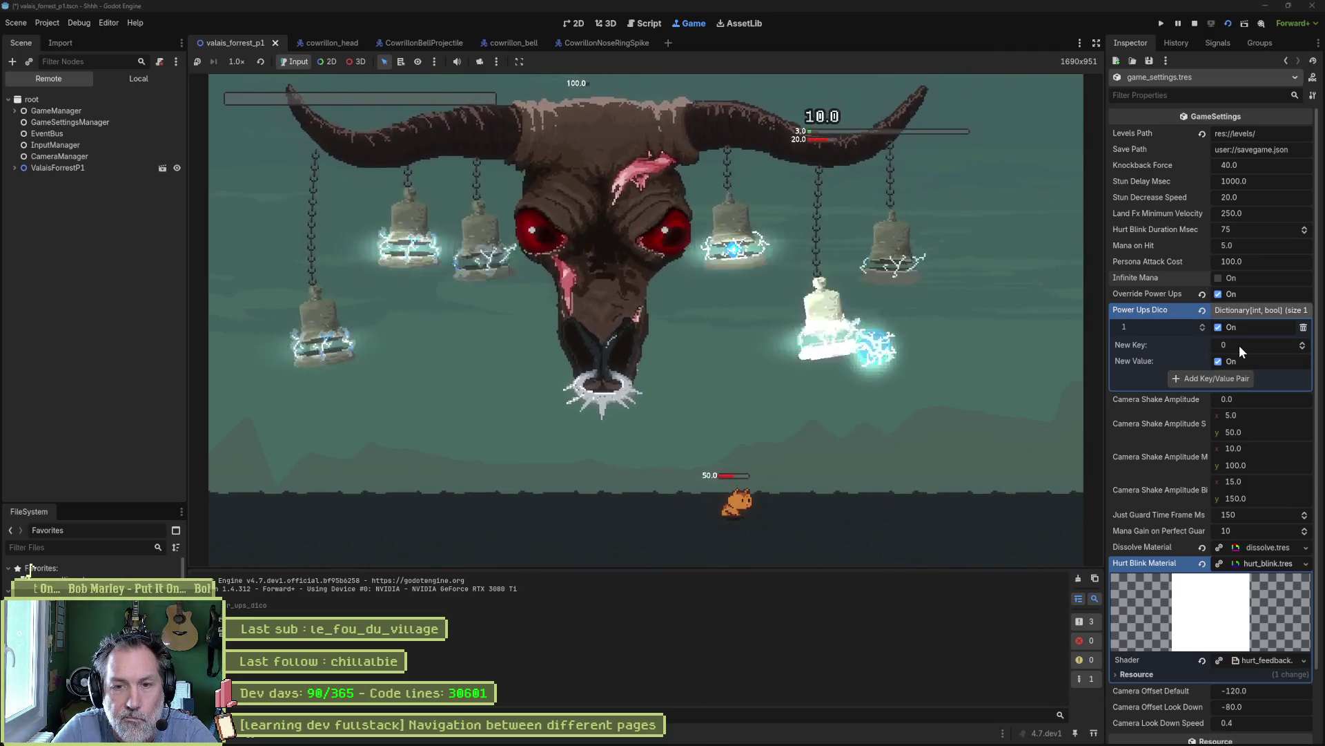
{"action": "left_click", "coordinate": [1303, 343]}
{"action": "left_click", "coordinate": [1303, 343]}
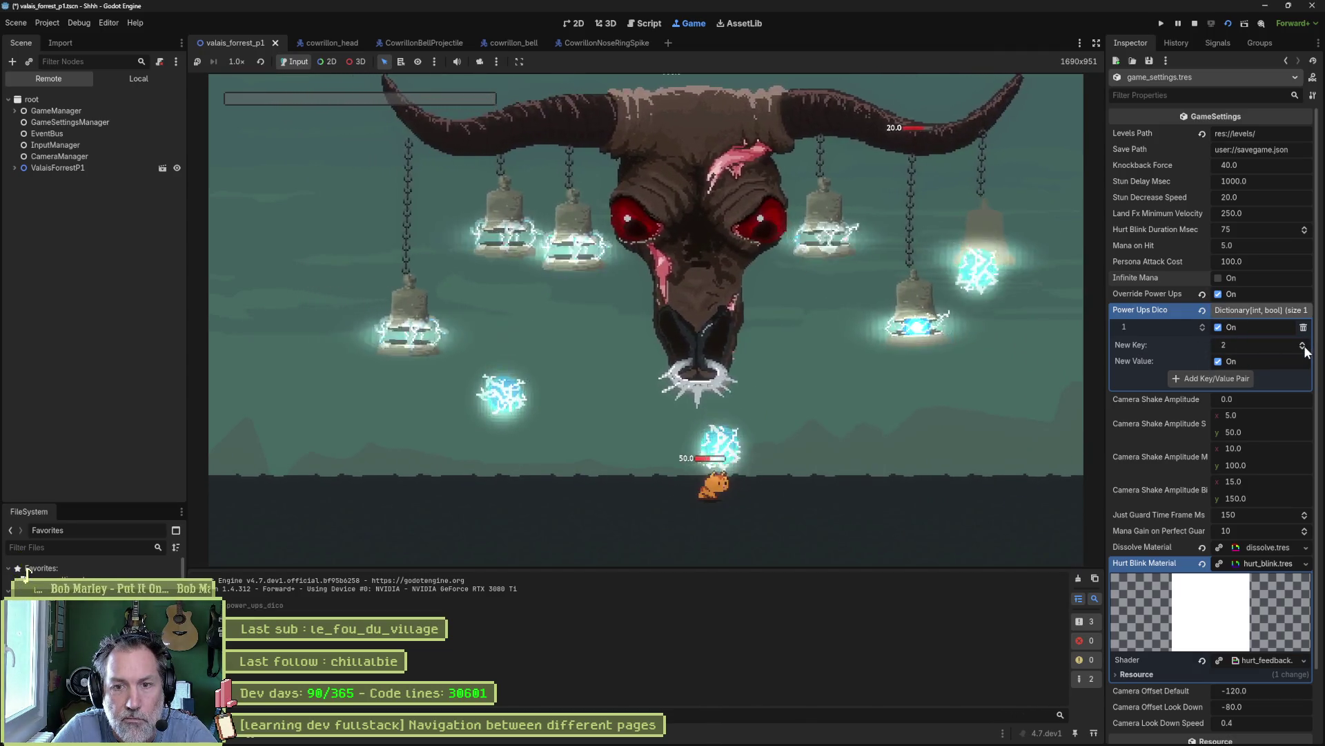
{"action": "left_click", "coordinate": [1247, 379]}
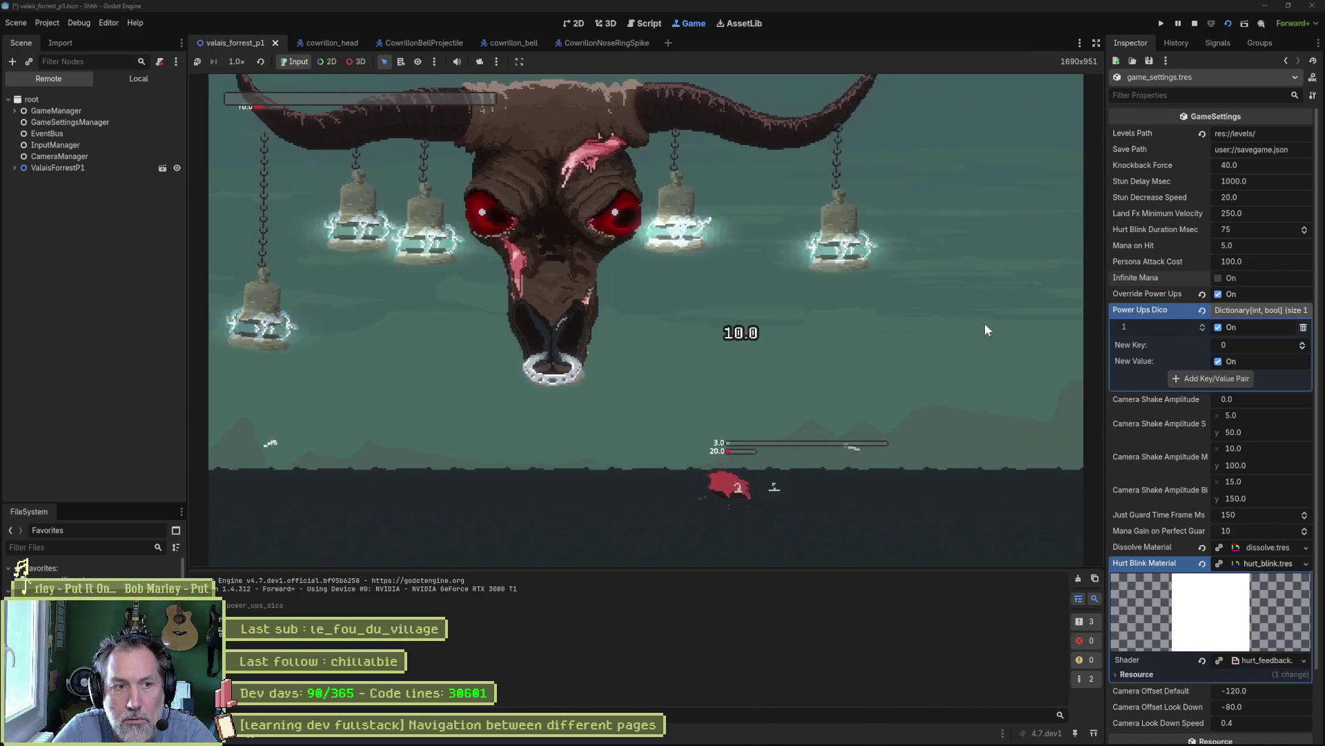
{"action": "left_click", "coordinate": [1194, 23]}
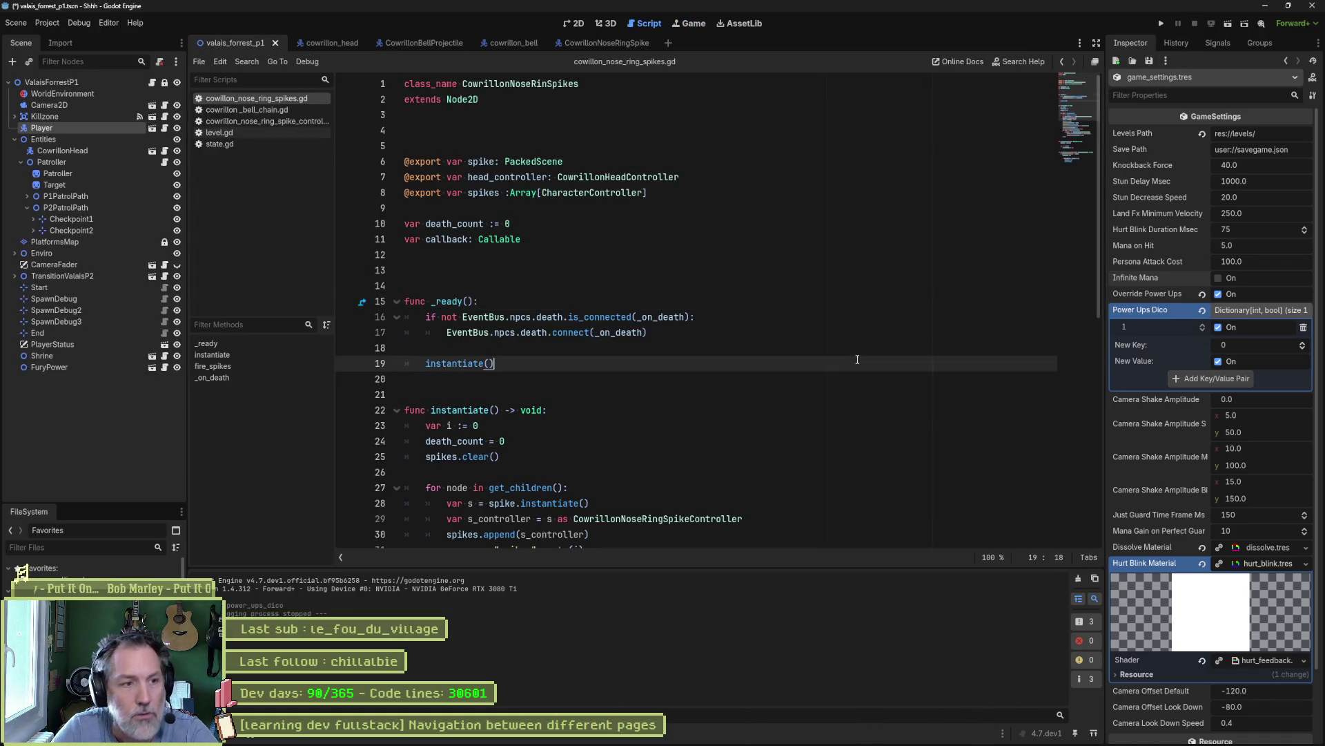
- Switch to the CowrillonBellProjectile scene tab and expand its Weapon Stats and Character Stats resources
{"action": "mouse_move", "coordinate": [802, 730]}
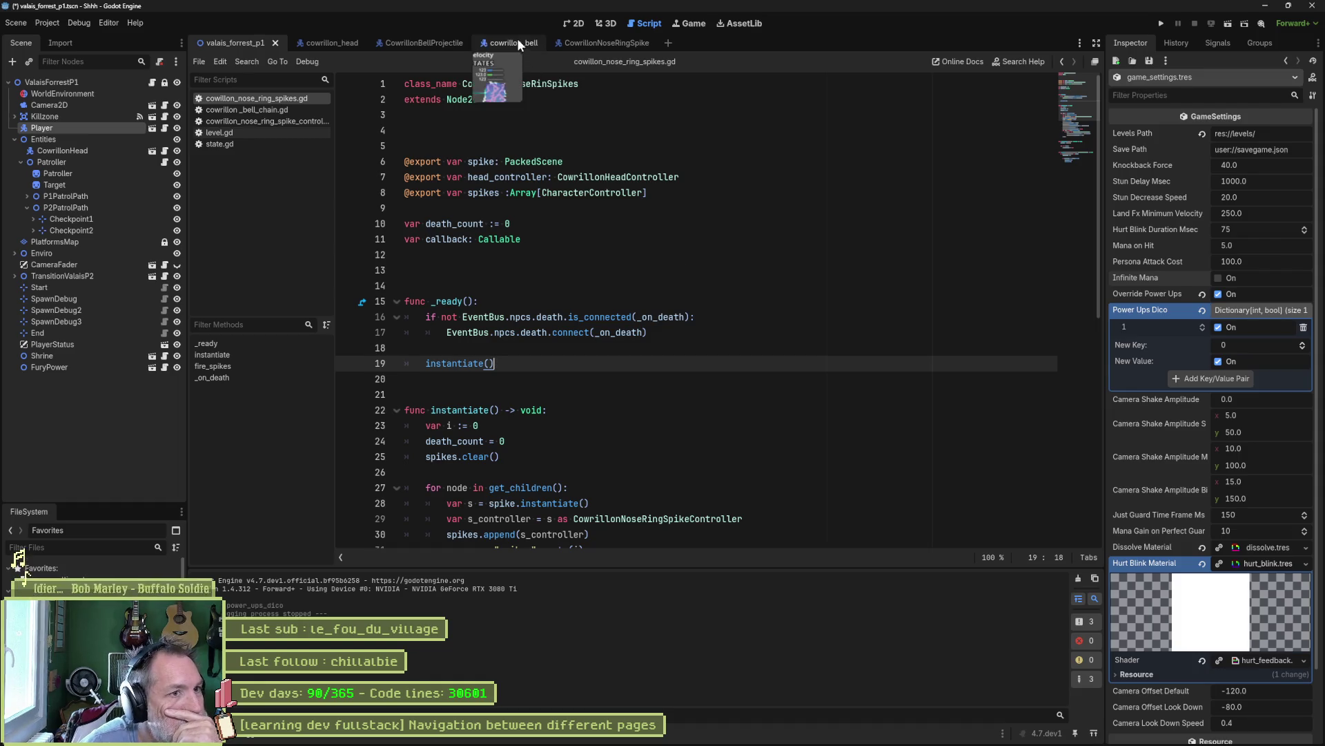
{"action": "left_click", "coordinate": [595, 40]}
{"action": "left_click", "coordinate": [412, 45]}
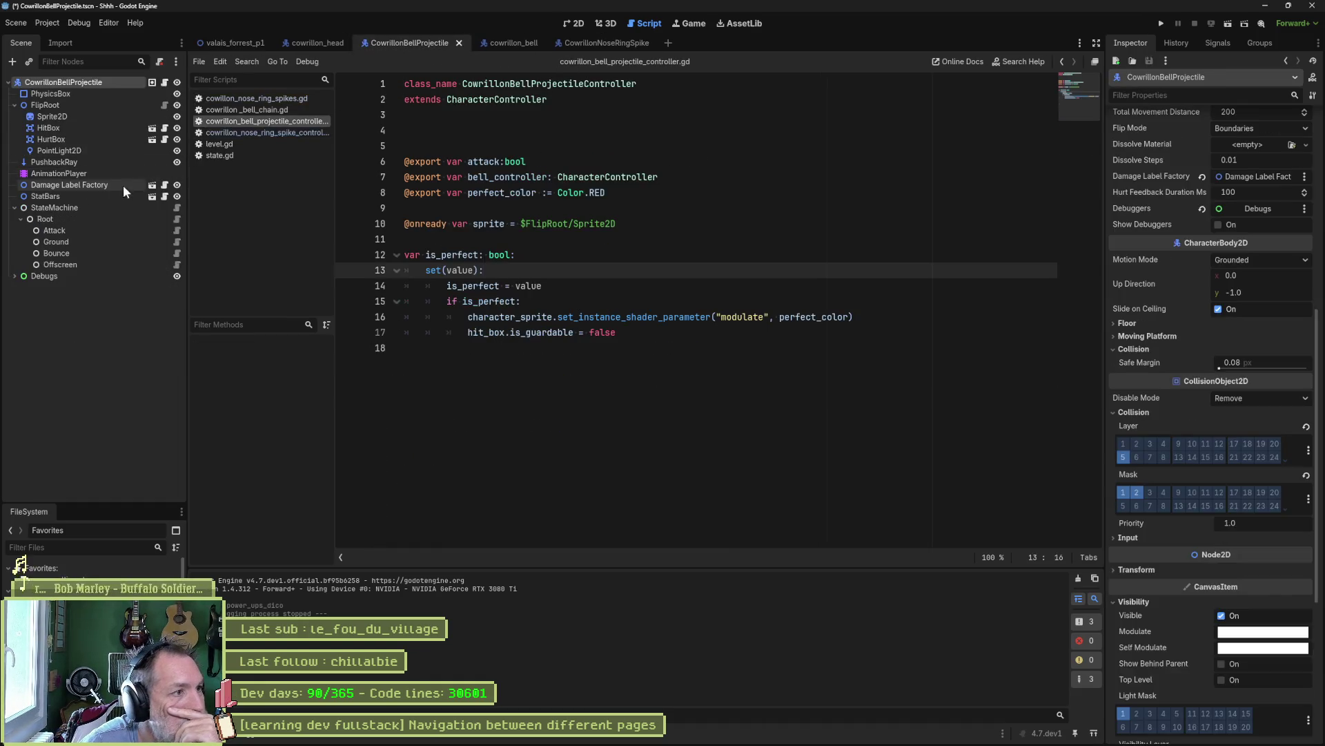
{"action": "scroll", "coordinate": [1148, 253], "scroll_direction": "up", "scroll_amount": 5}
{"action": "left_click", "coordinate": [1170, 281]}
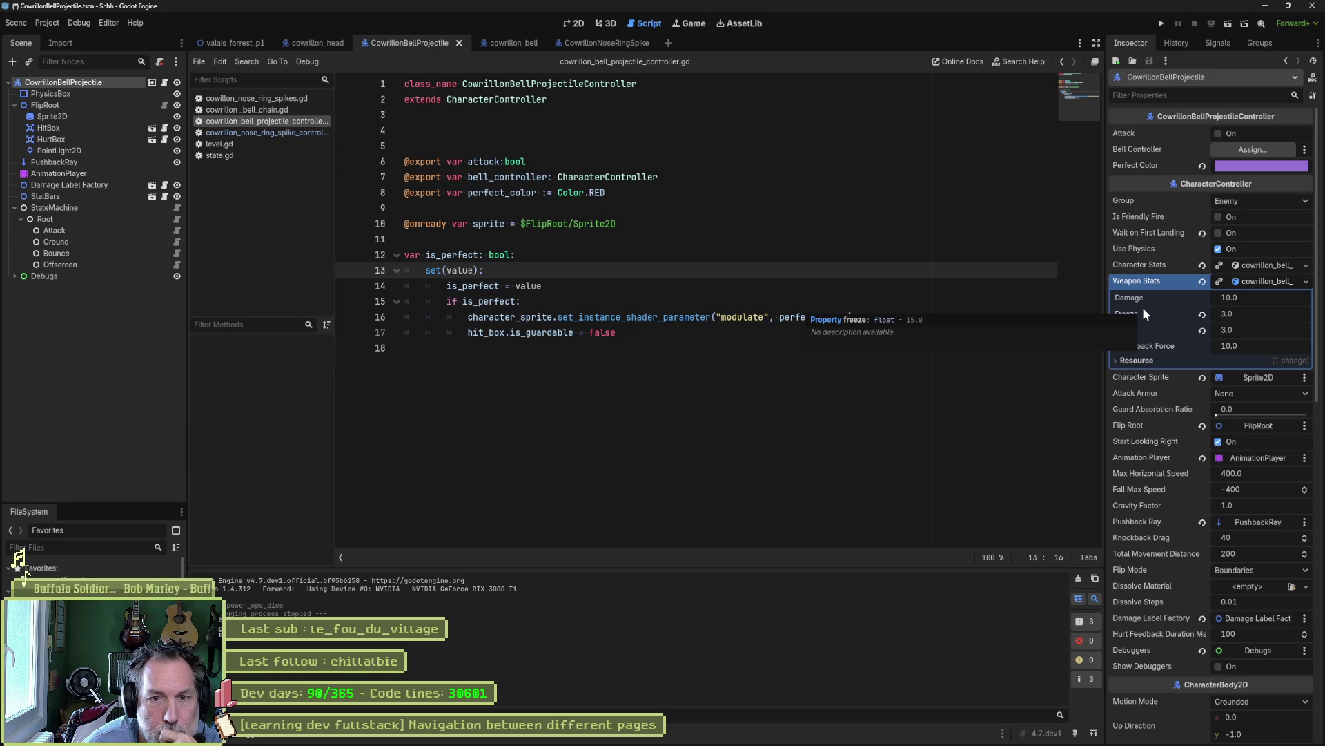
{"action": "left_click", "coordinate": [1254, 267]}
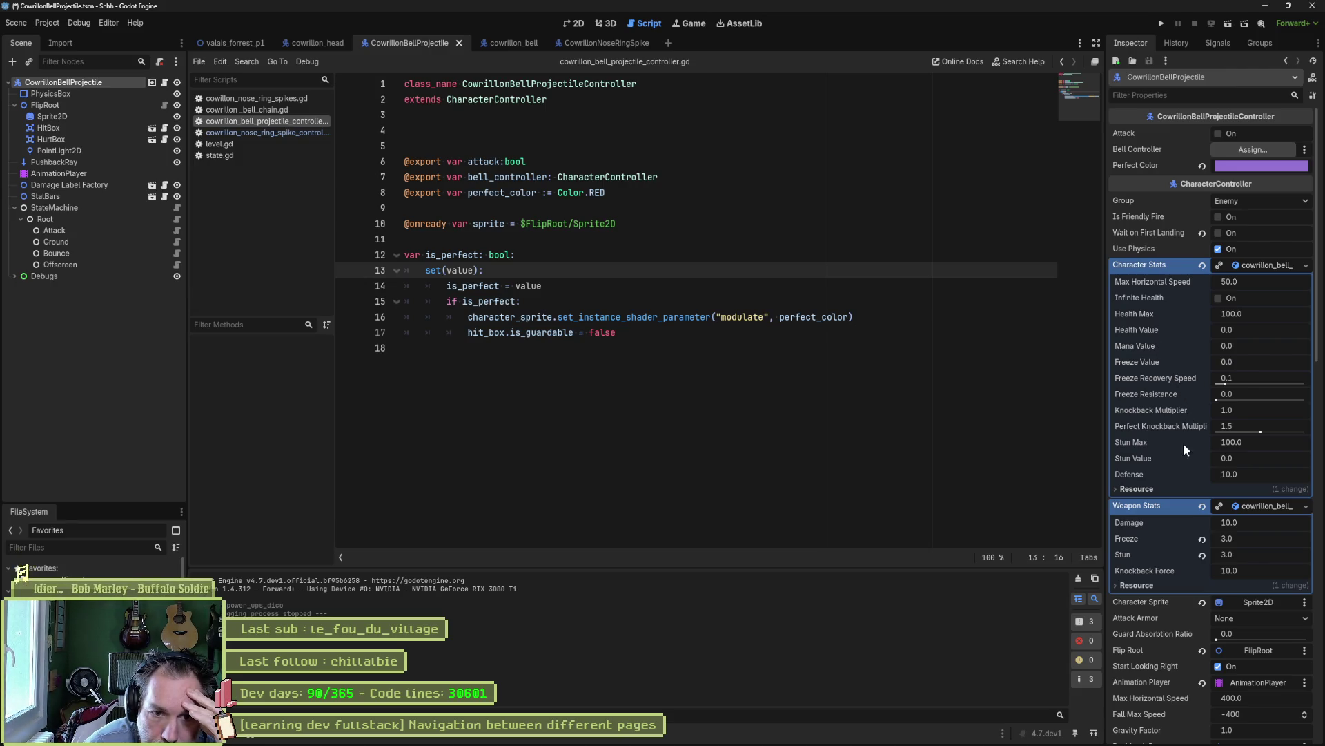
{"action": "mouse_move", "coordinate": [1178, 428]}
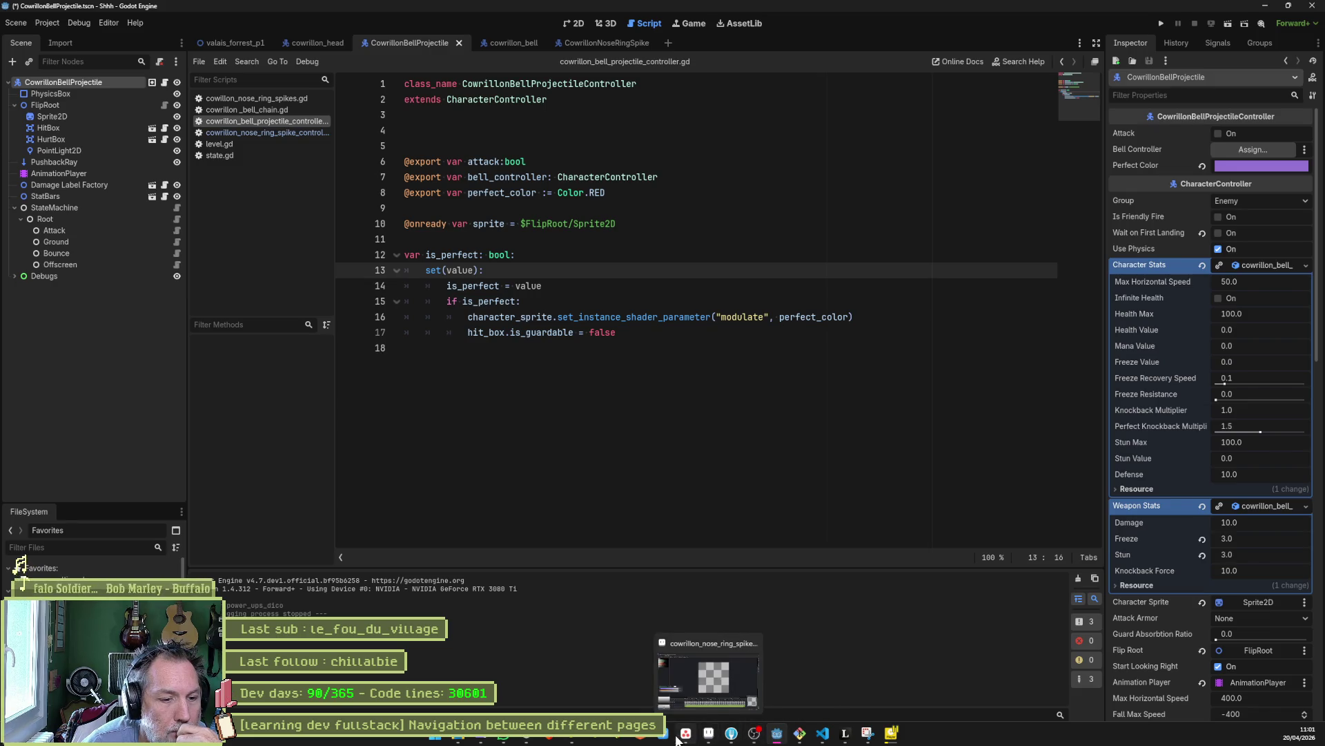
- Add an In progress task titled "[character stats]add: override mana gain on parry"
{"action": "left_click", "coordinate": [677, 739]}
{"action": "left_click", "coordinate": [673, 307]}
{"action": "left_click", "coordinate": [705, 257]}
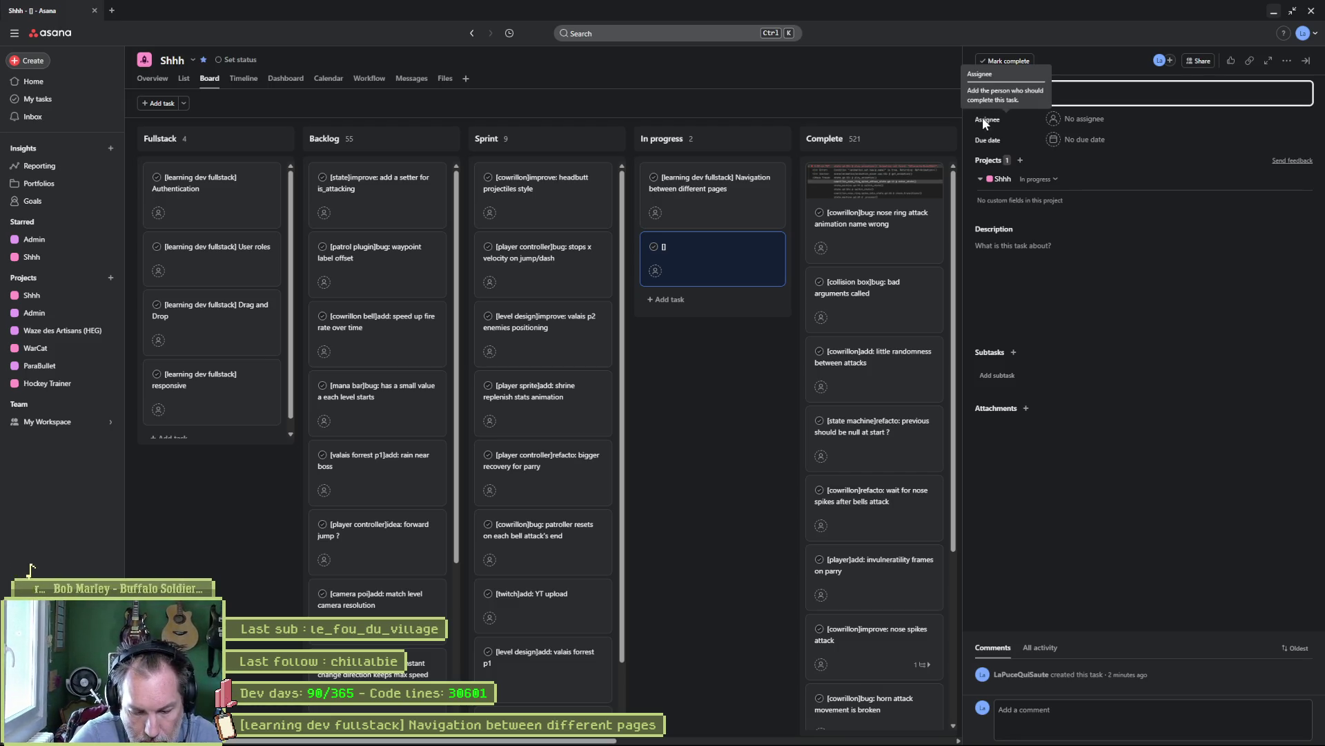
{"action": "type", "text": "character stats"}
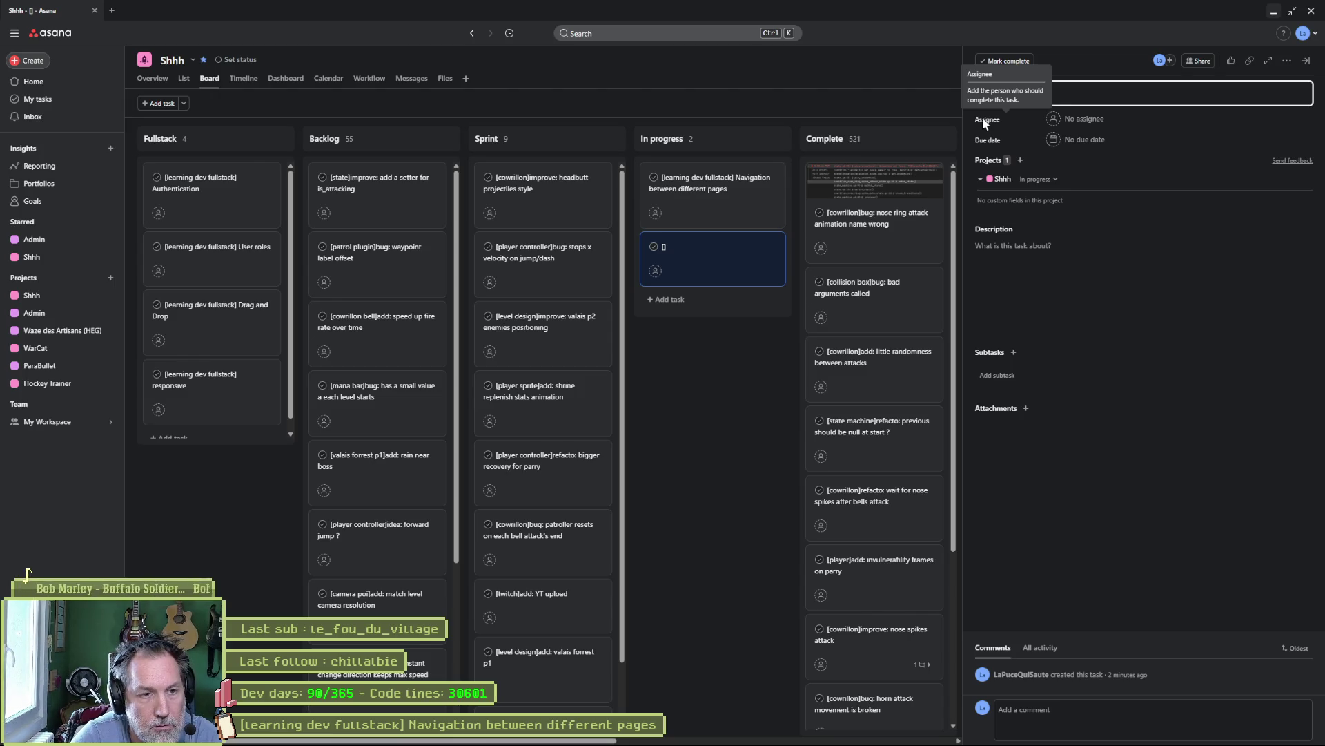
{"action": "key", "text": "End"}
{"action": "type", "text": "add:"}
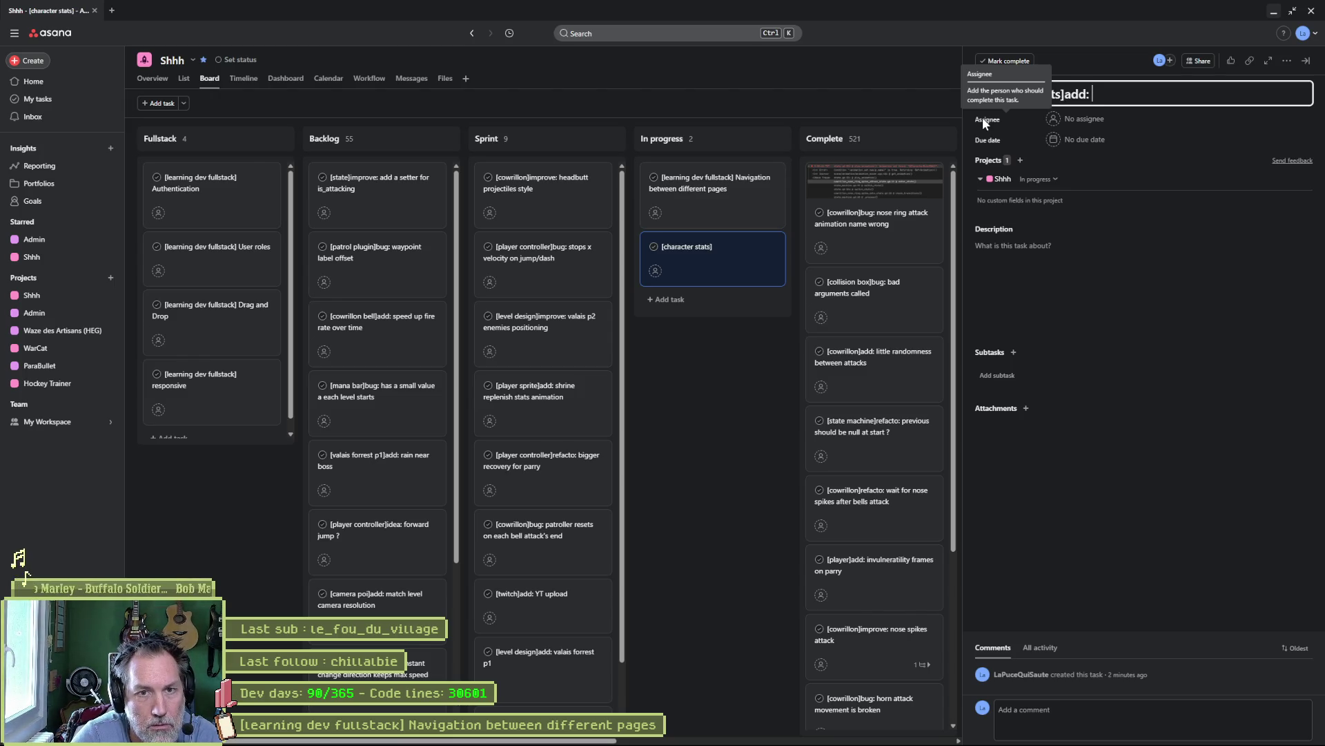
{"action": "type", "text": " override mana gain on parry"}
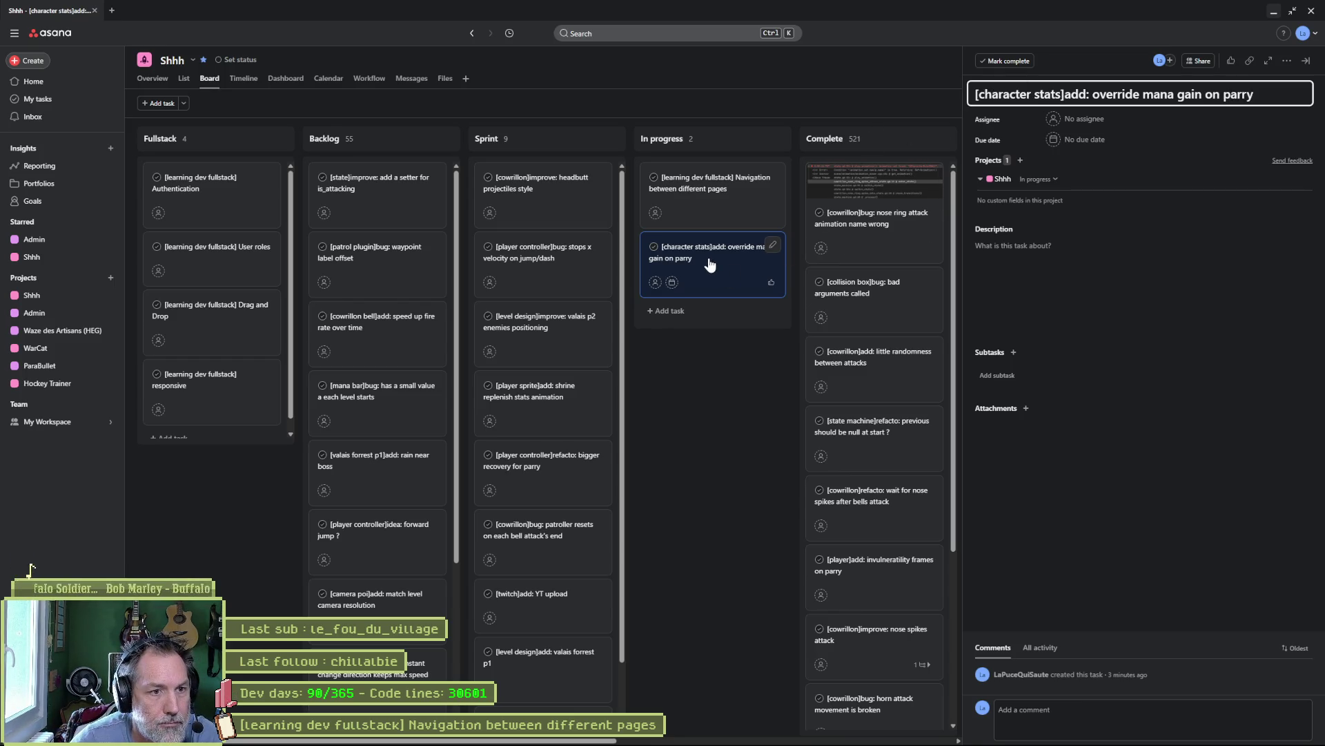
- Drag the mana gain task to the top of the Sprint column and start another In progress task
{"action": "left_click_drag", "start_coordinate": [710, 265], "coordinate": [711, 193]}
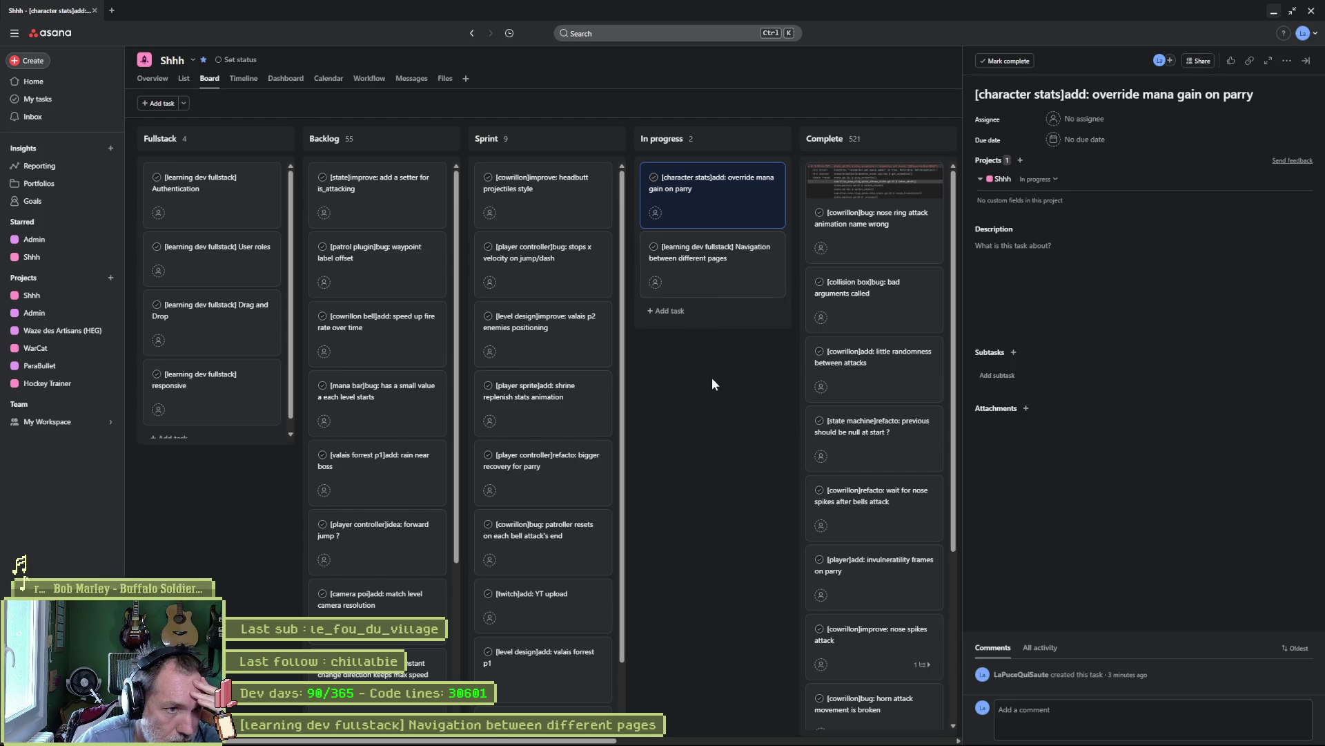
{"action": "left_click_drag", "start_coordinate": [711, 195], "coordinate": [570, 194]}
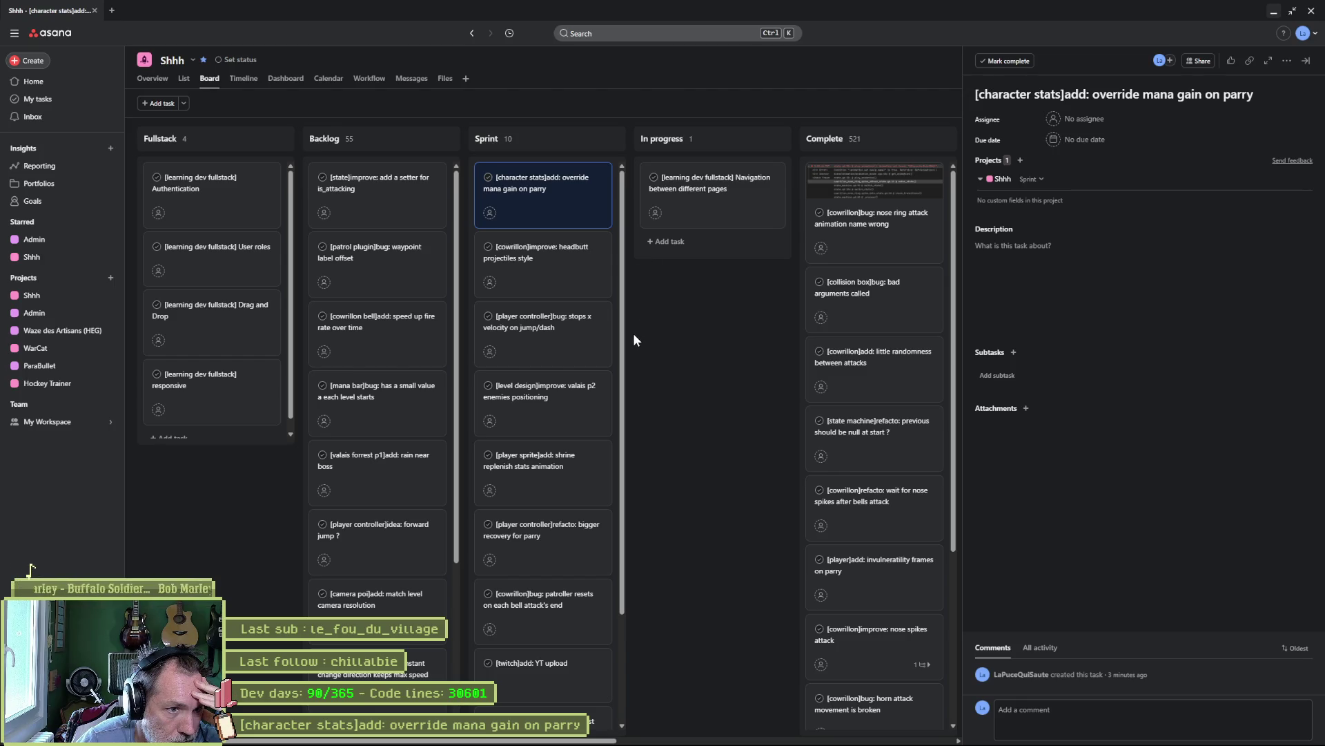
{"action": "left_click", "coordinate": [722, 243]}
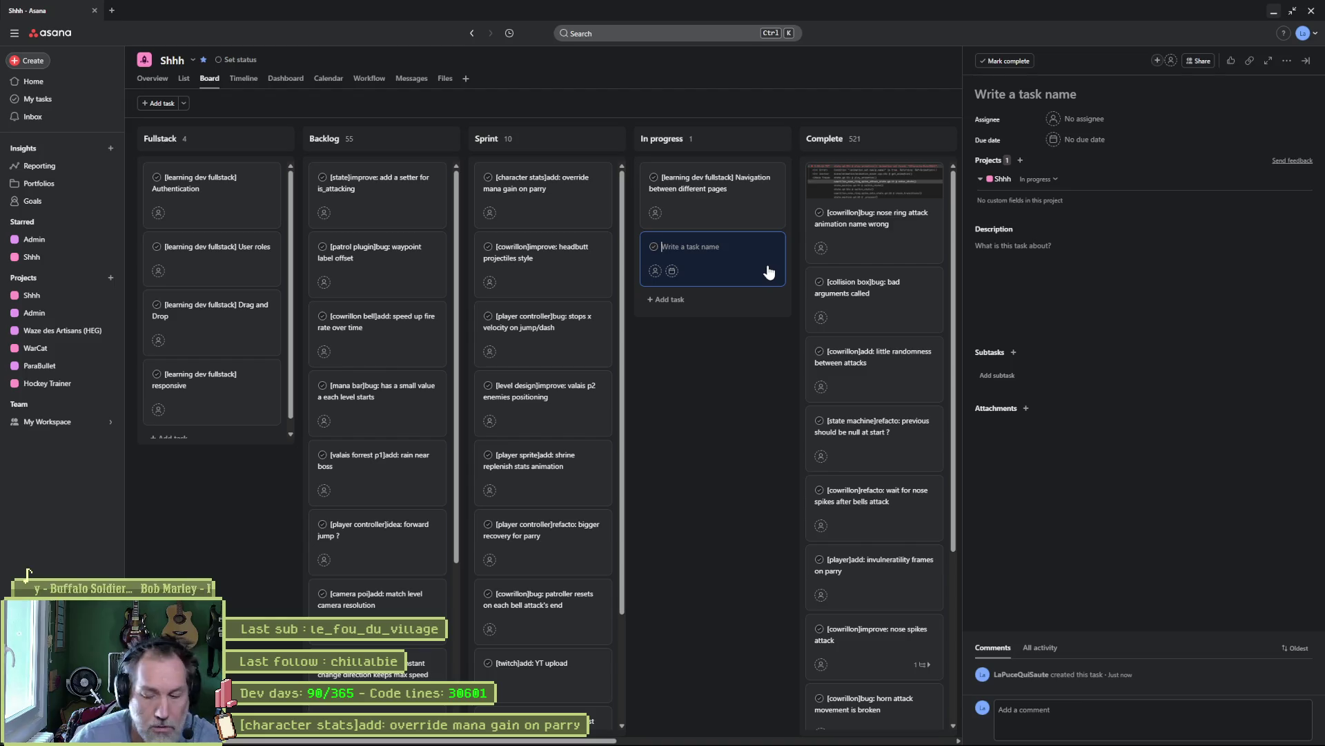
- Add the In progress task '[cowrillon]add: p1 to p2' with description 'tx to p2 once bells destroye'
{"action": "type", "text": "[]cowrillon"}
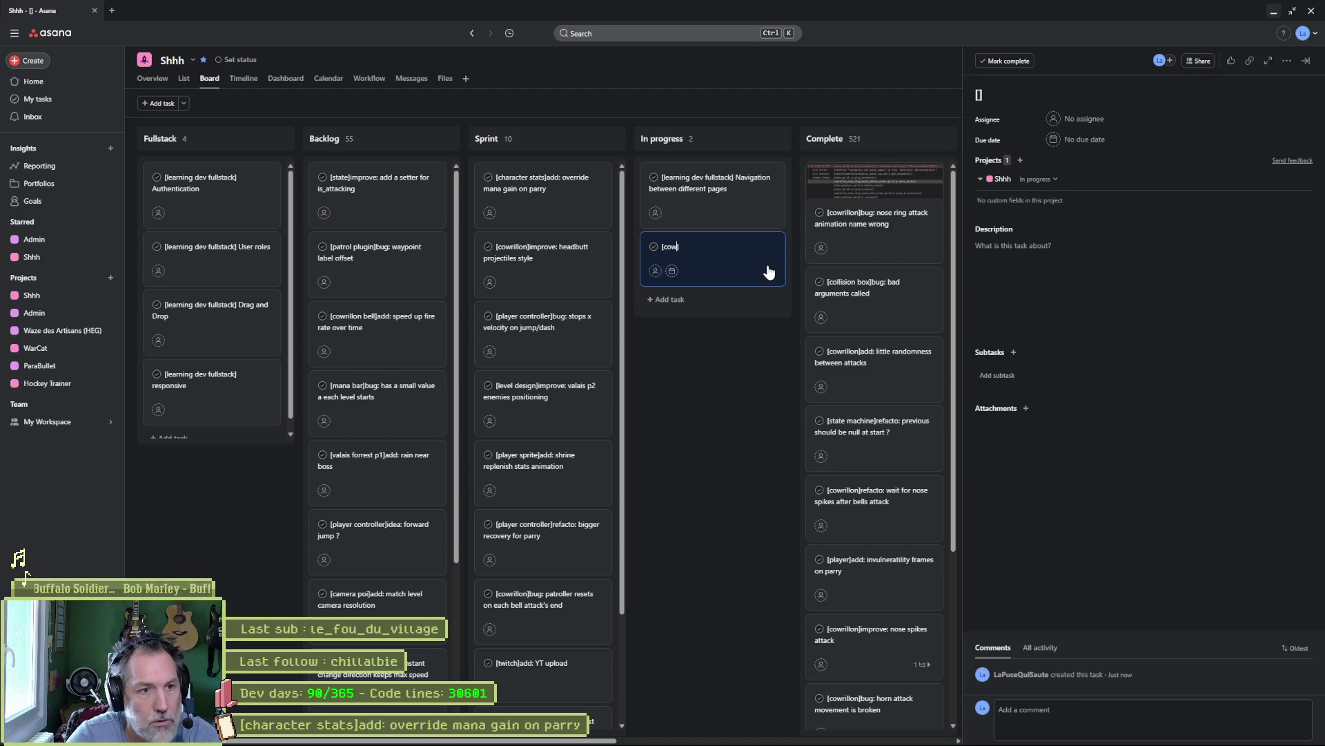
{"action": "key", "text": "Right"}
{"action": "type", "text": "add:"}
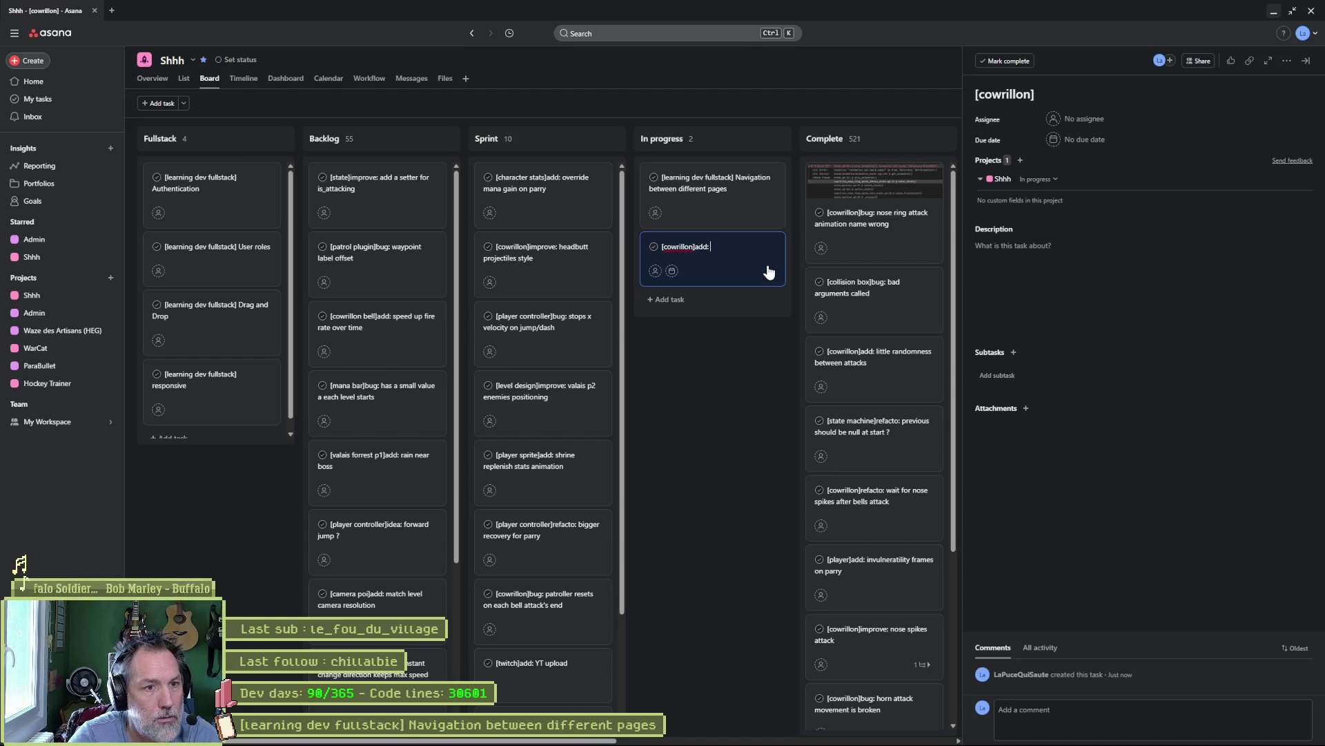
{"action": "type", "text": " p1 to p2"}
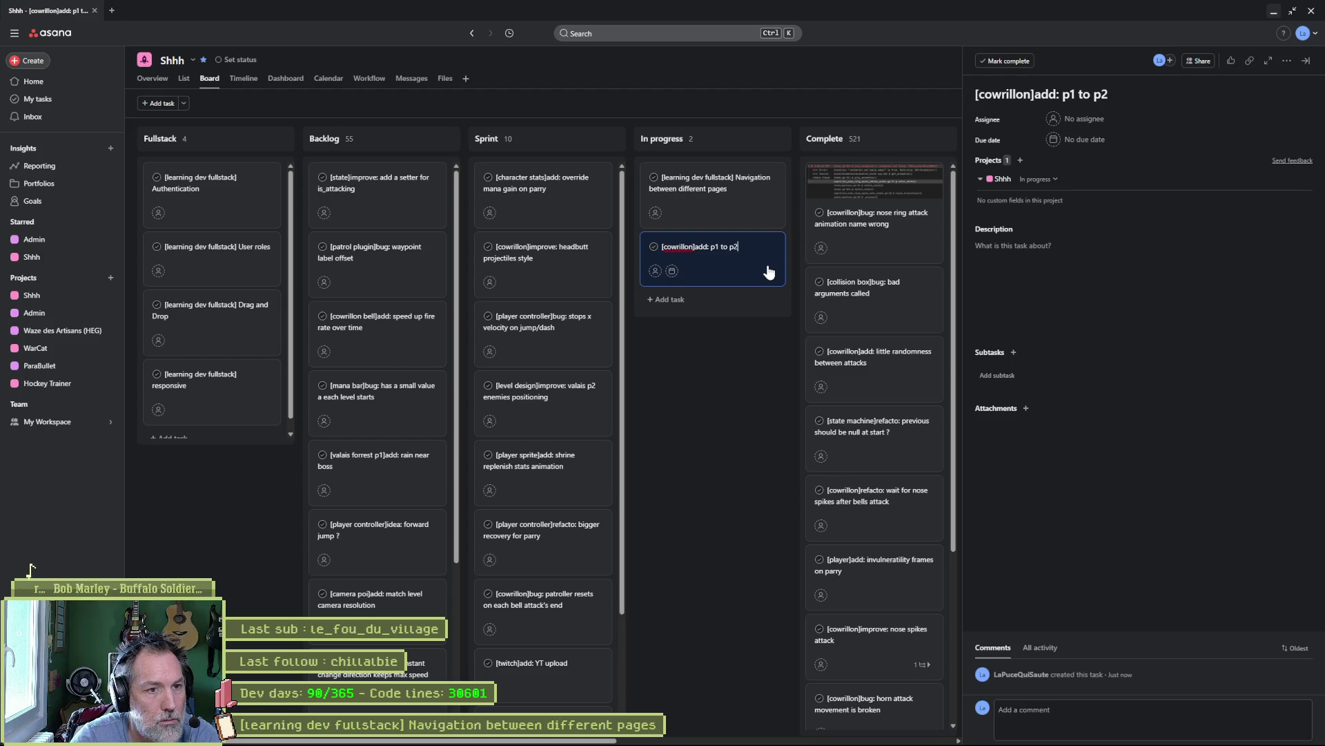
{"action": "key", "text": "Return"}
{"action": "key", "text": "Escape"}
{"action": "left_click", "coordinate": [736, 203]}
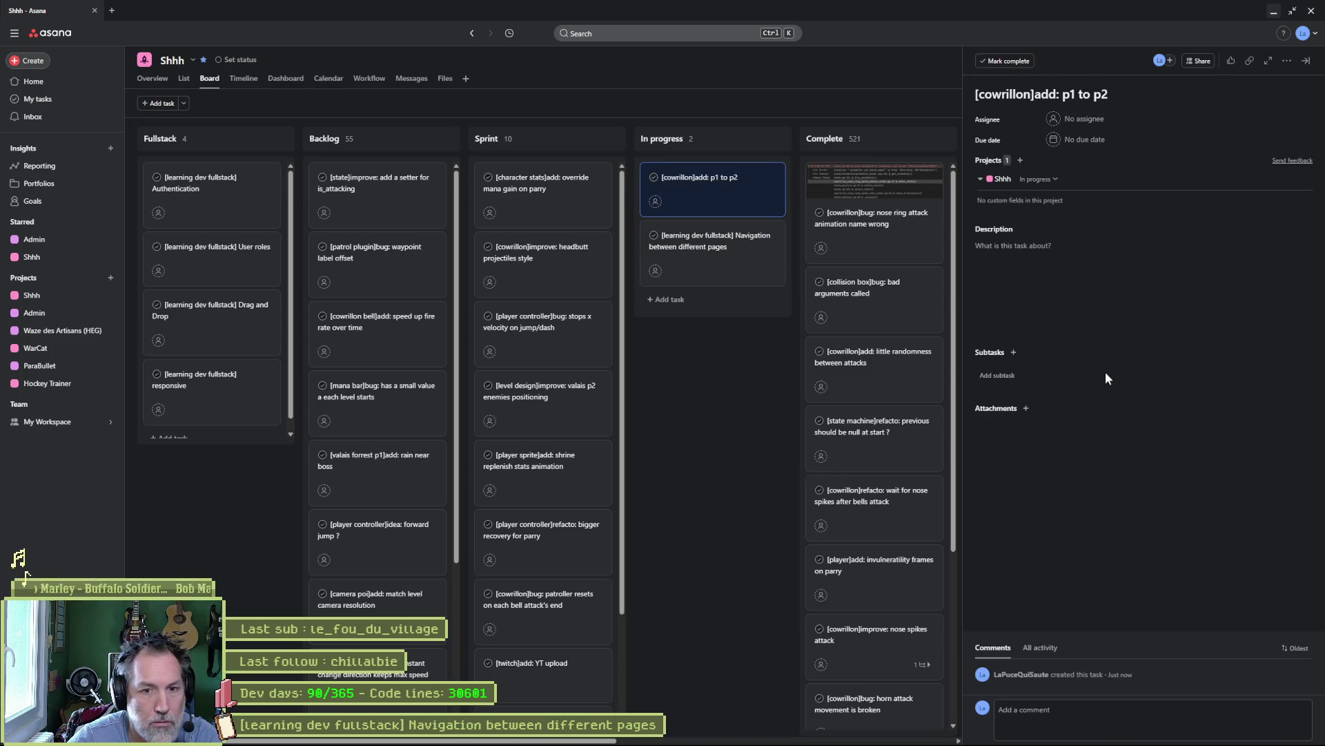
{"action": "left_click", "coordinate": [1072, 271]}
{"action": "type", "text": "tx"}
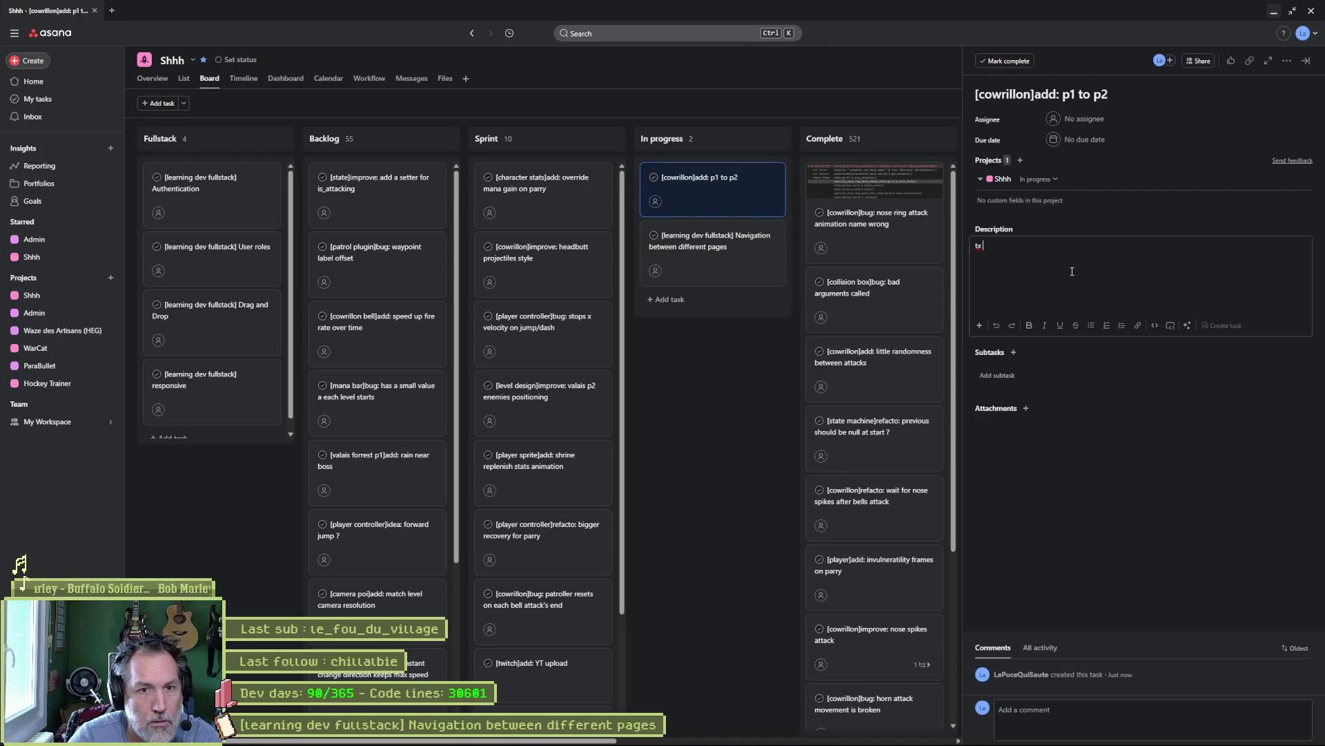
{"action": "type", "text": " to p2 once bells destroyed"}
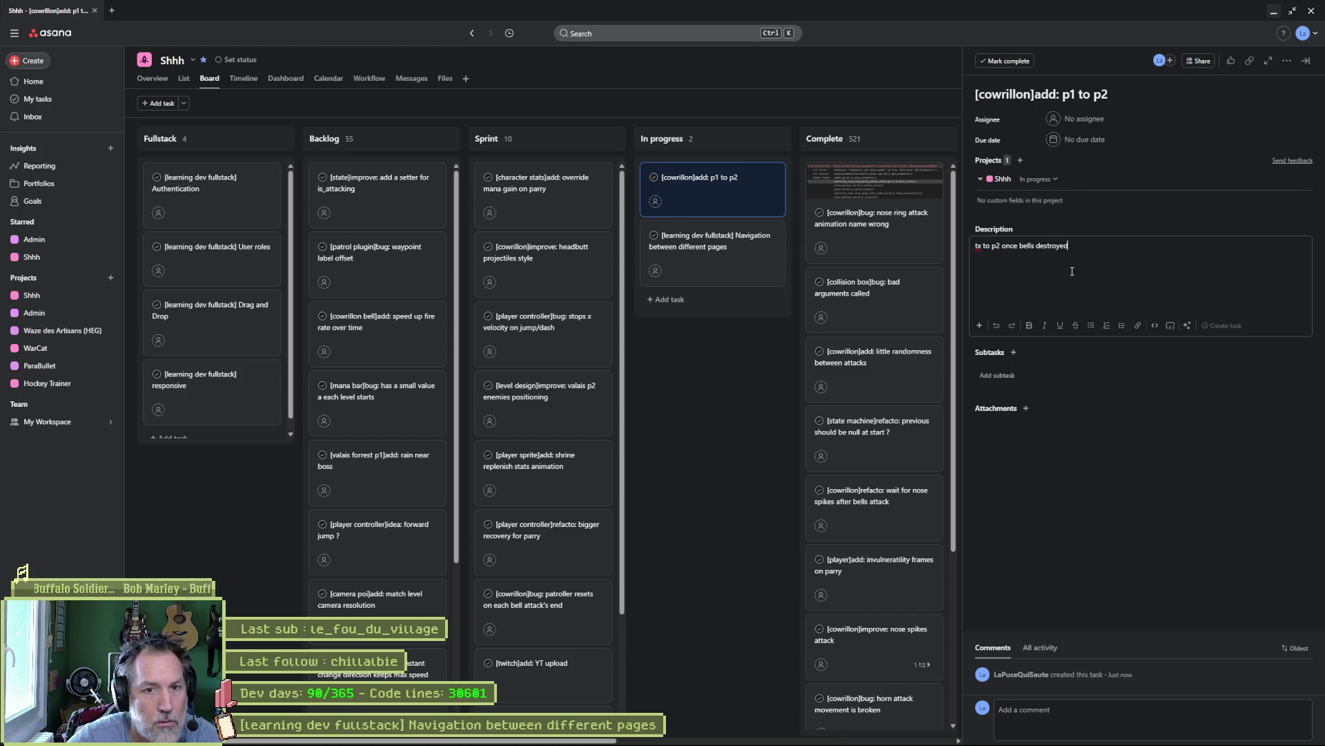
{"action": "left_click", "coordinate": [783, 371]}
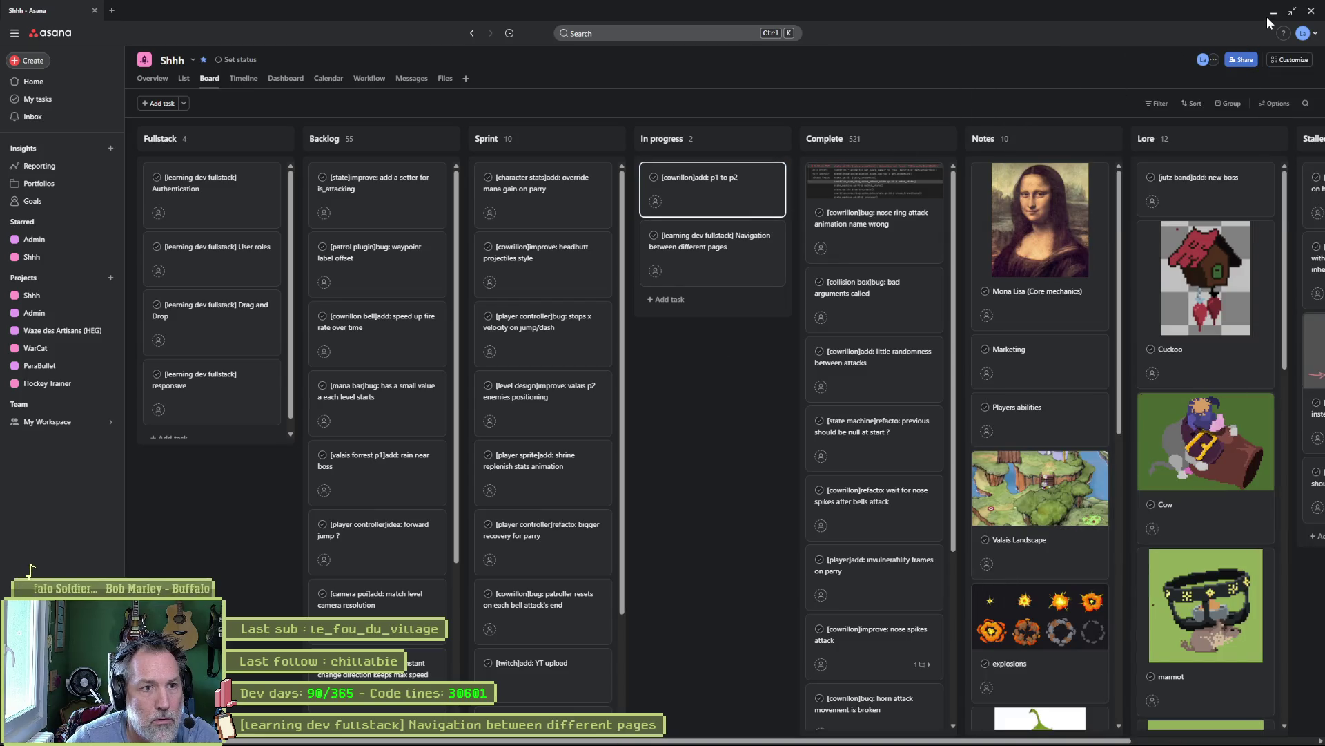
- Retitle the task '[cowrillon]add: transition to p2 once bells are destroyed', then hide Asana
{"action": "left_click", "coordinate": [755, 181]}
{"action": "left_click_drag", "start_coordinate": [1109, 276], "coordinate": [973, 247]}
{"action": "key", "text": "ctrl+c"}
{"action": "left_click_drag", "start_coordinate": [1063, 94], "coordinate": [1190, 95]}
{"action": "key", "text": "ctrl+v"}
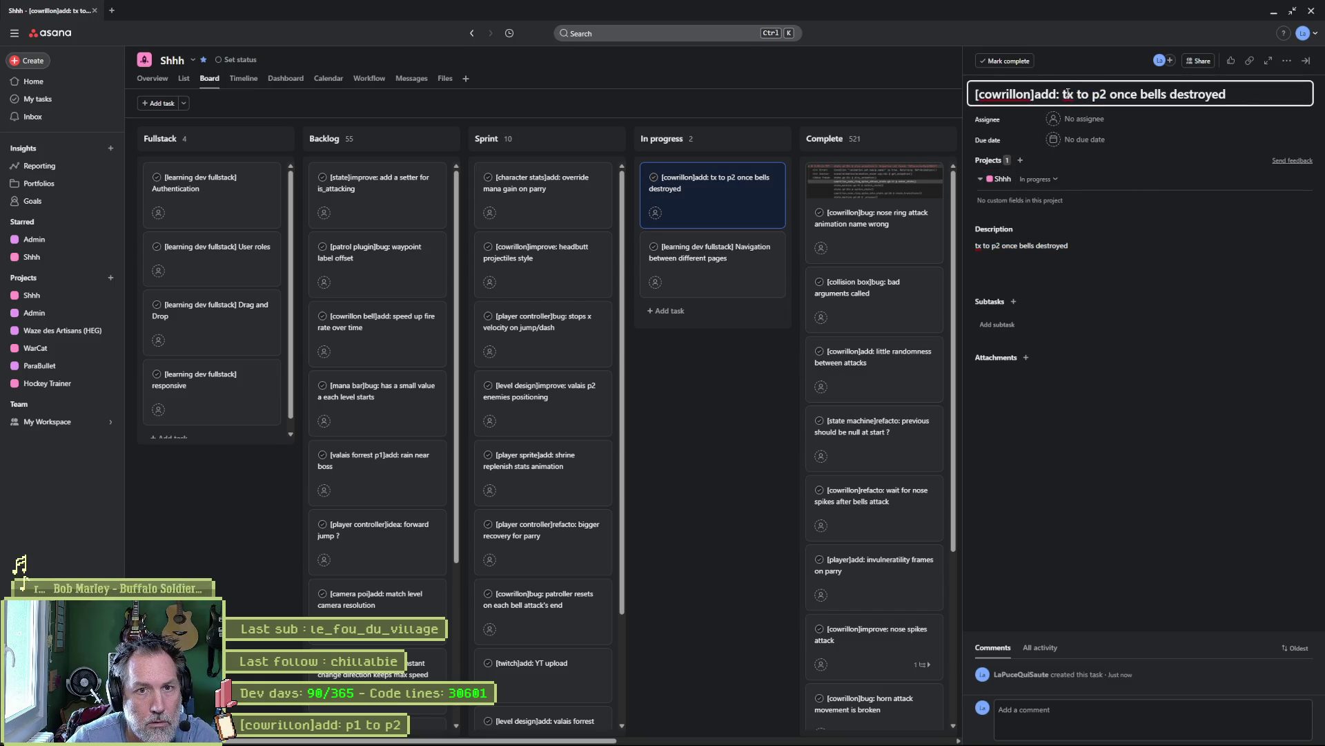
{"action": "left_click", "coordinate": [1068, 94]}
{"action": "type", "text": "ransitio"}
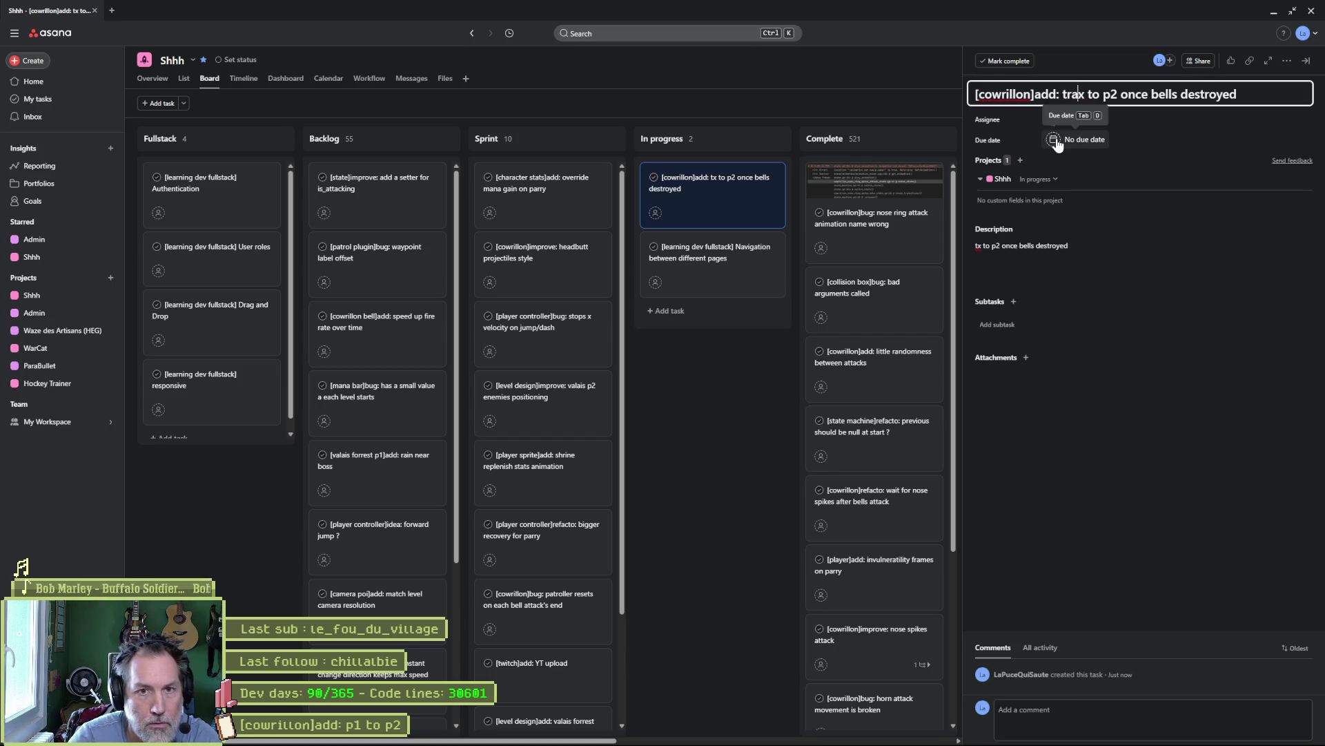
{"action": "key", "text": "Delete"}
{"action": "type", "text": "nsition"}
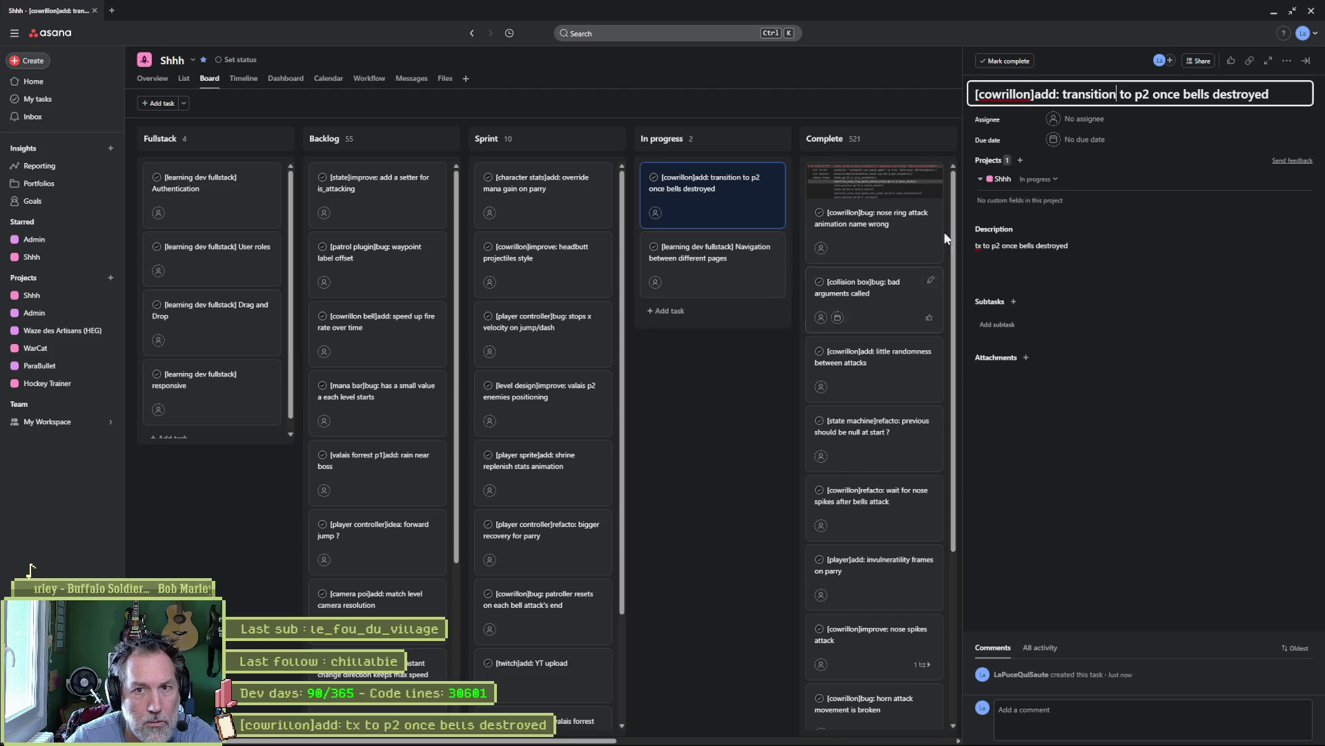
{"action": "left_click", "coordinate": [1235, 94]}
{"action": "type", "text": "are"}
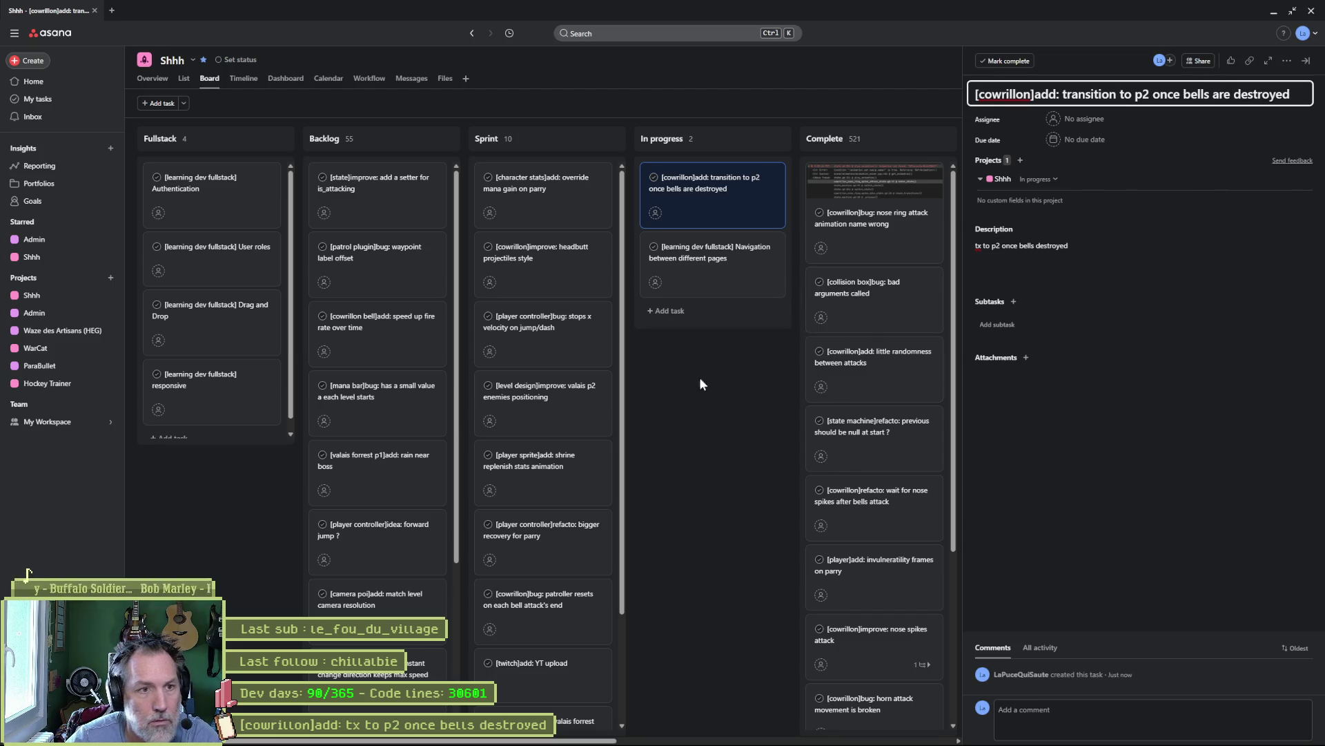
{"action": "left_click", "coordinate": [698, 377]}
{"action": "left_click", "coordinate": [1272, 12]}
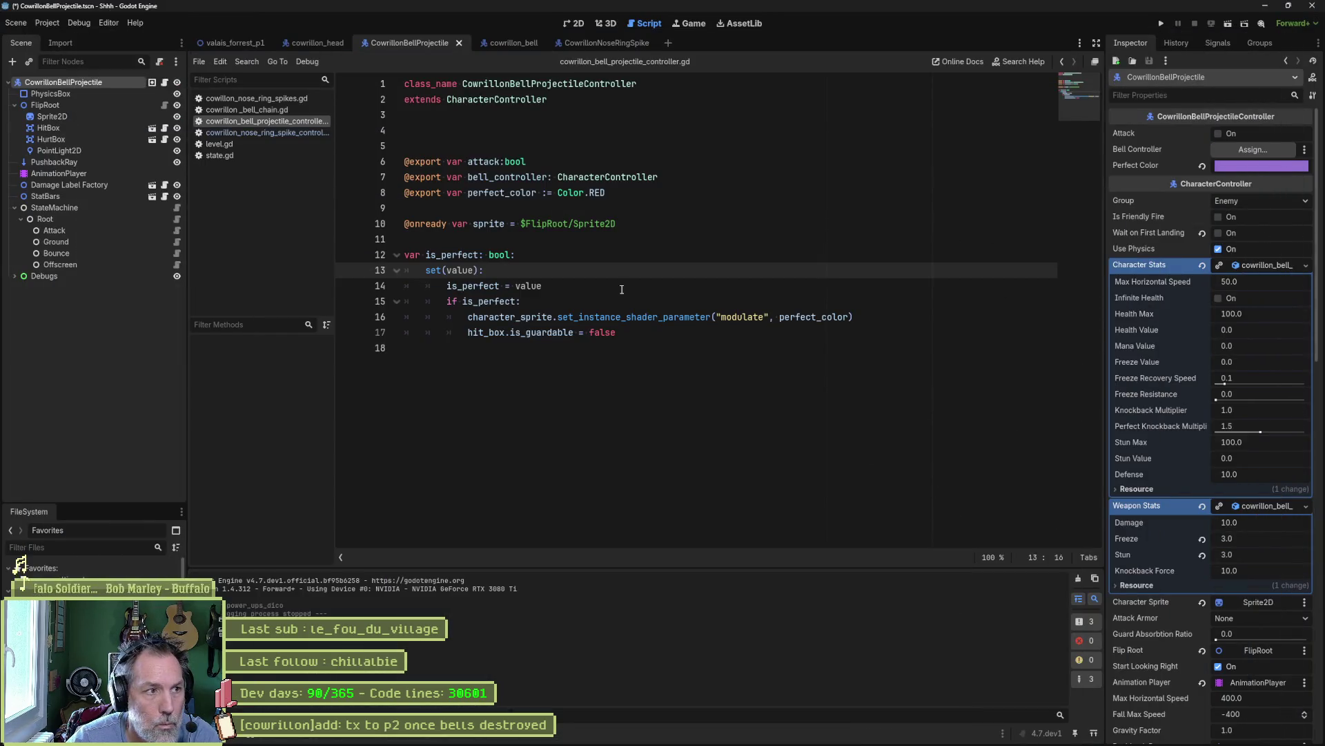
- Close all scripts and the bell projectile, bell and nose-ring spike scenes, then save
{"action": "right_click", "coordinate": [254, 121]}
{"action": "left_click", "coordinate": [308, 190]}
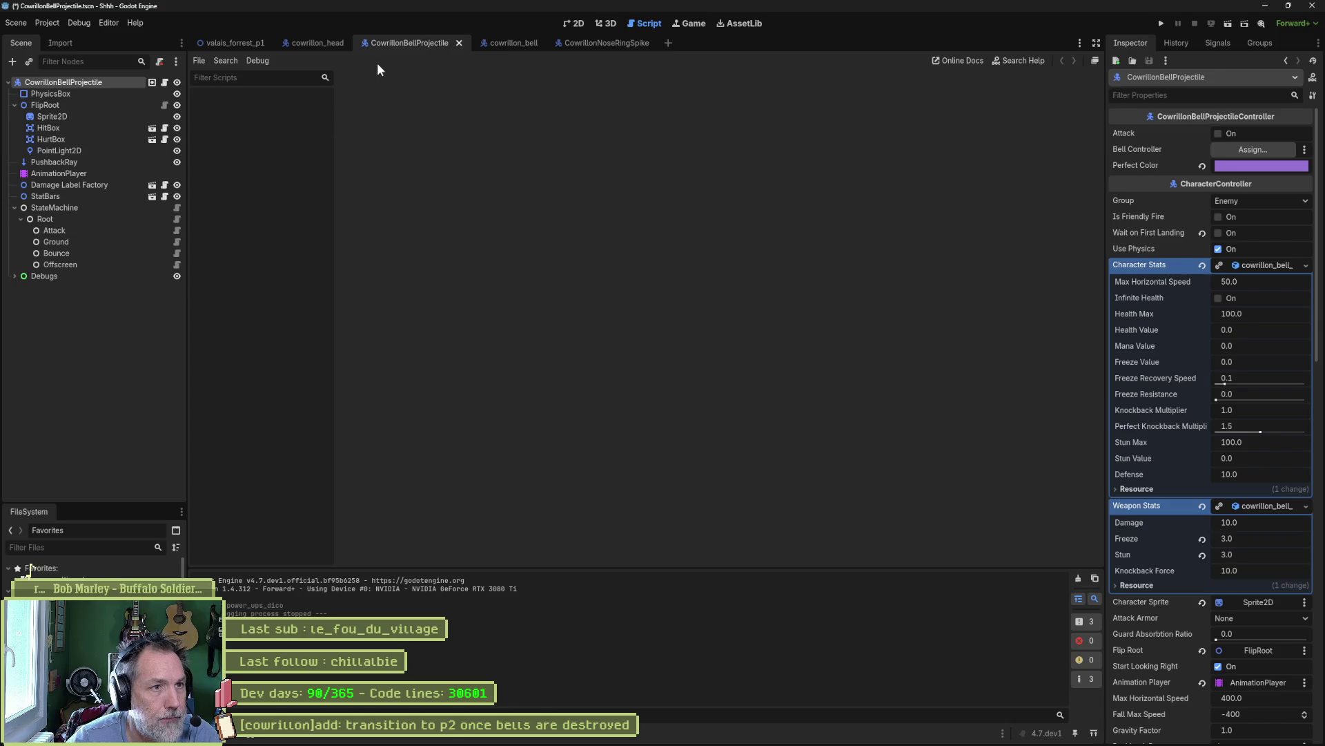
{"action": "middle_click", "coordinate": [412, 44]}
{"action": "middle_click", "coordinate": [413, 43]}
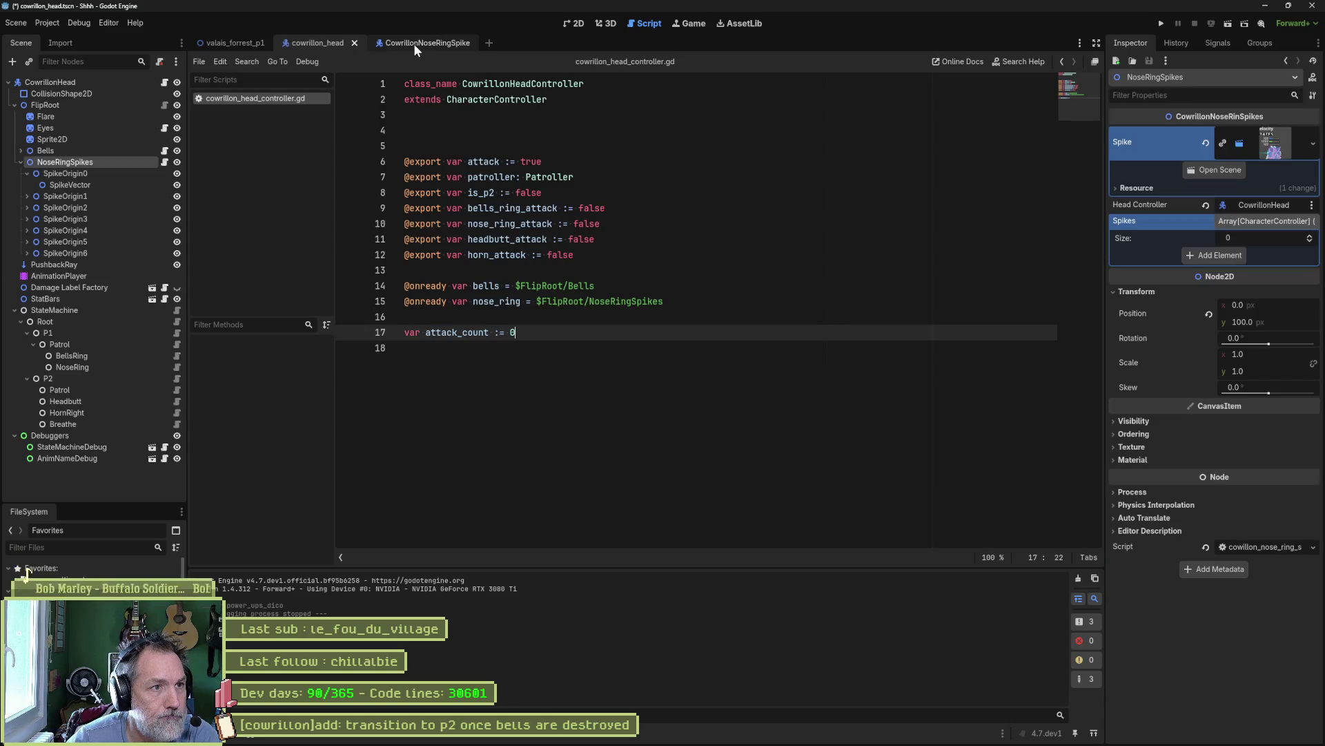
{"action": "middle_click", "coordinate": [413, 44]}
{"action": "key", "text": "ctrl+s"}
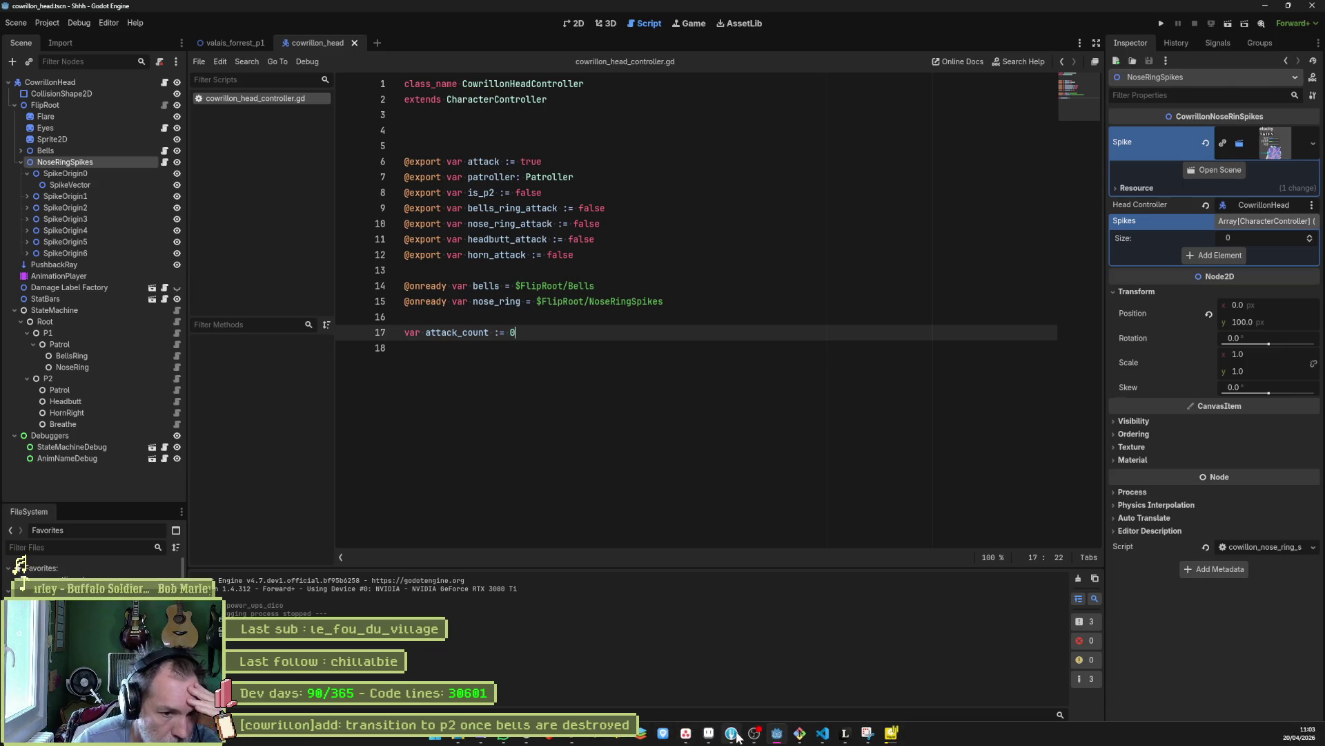
{"action": "left_click", "coordinate": [733, 733]}
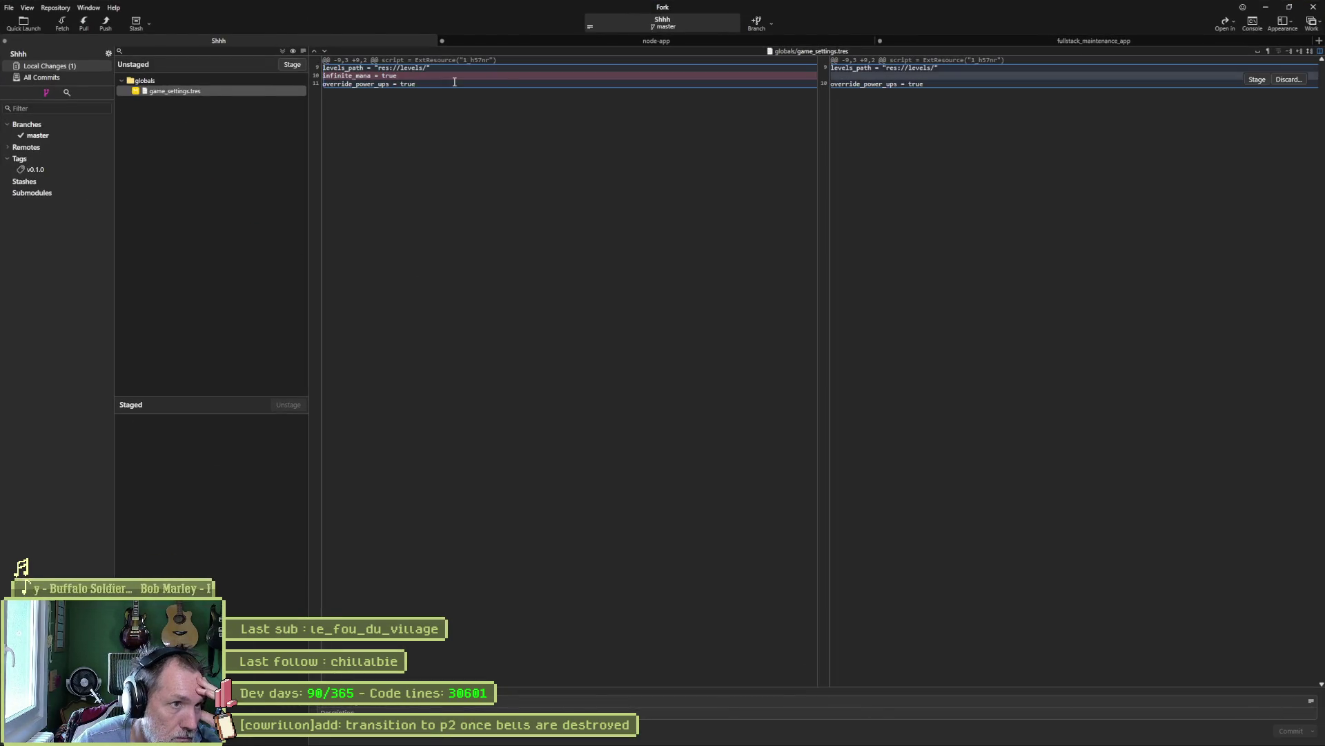
- Check the game_settings.tres diff removing infinite_mana = true, then hide Fork
{"action": "mouse_move", "coordinate": [404, 79]}
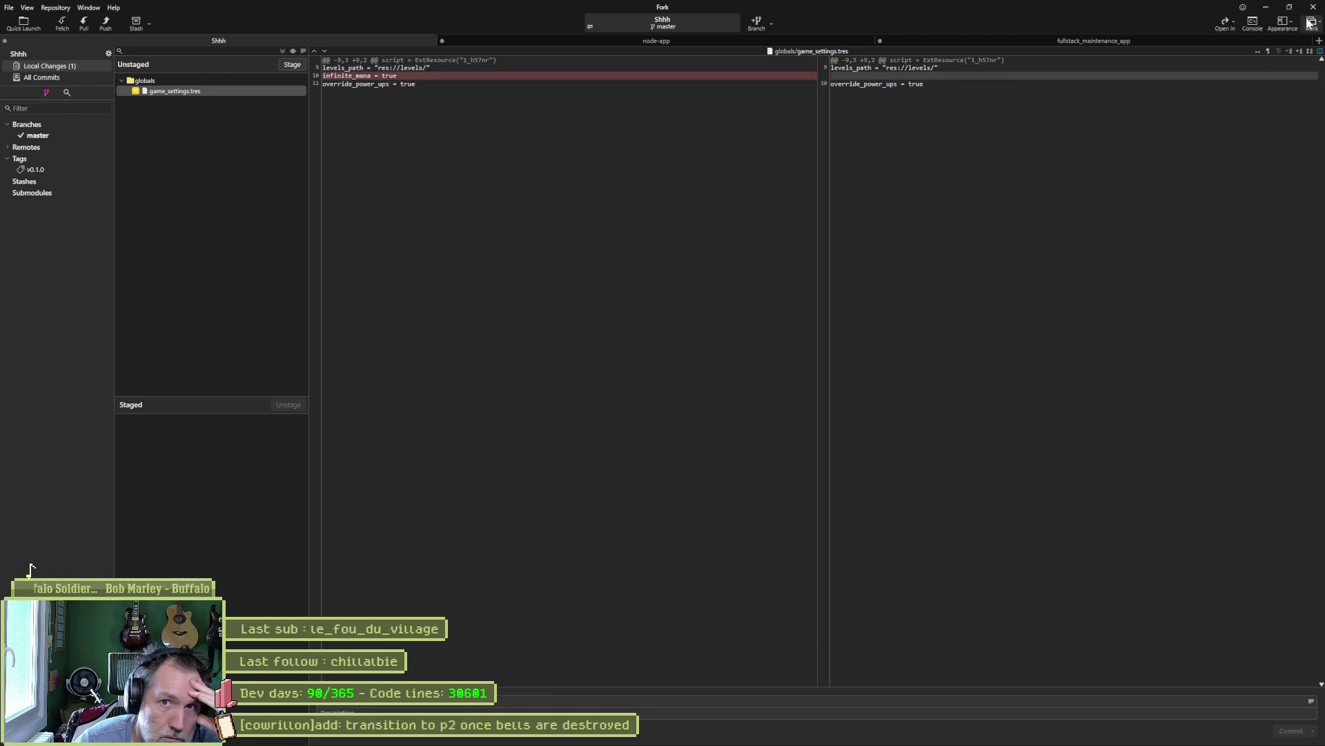
{"action": "left_click", "coordinate": [1267, 8]}
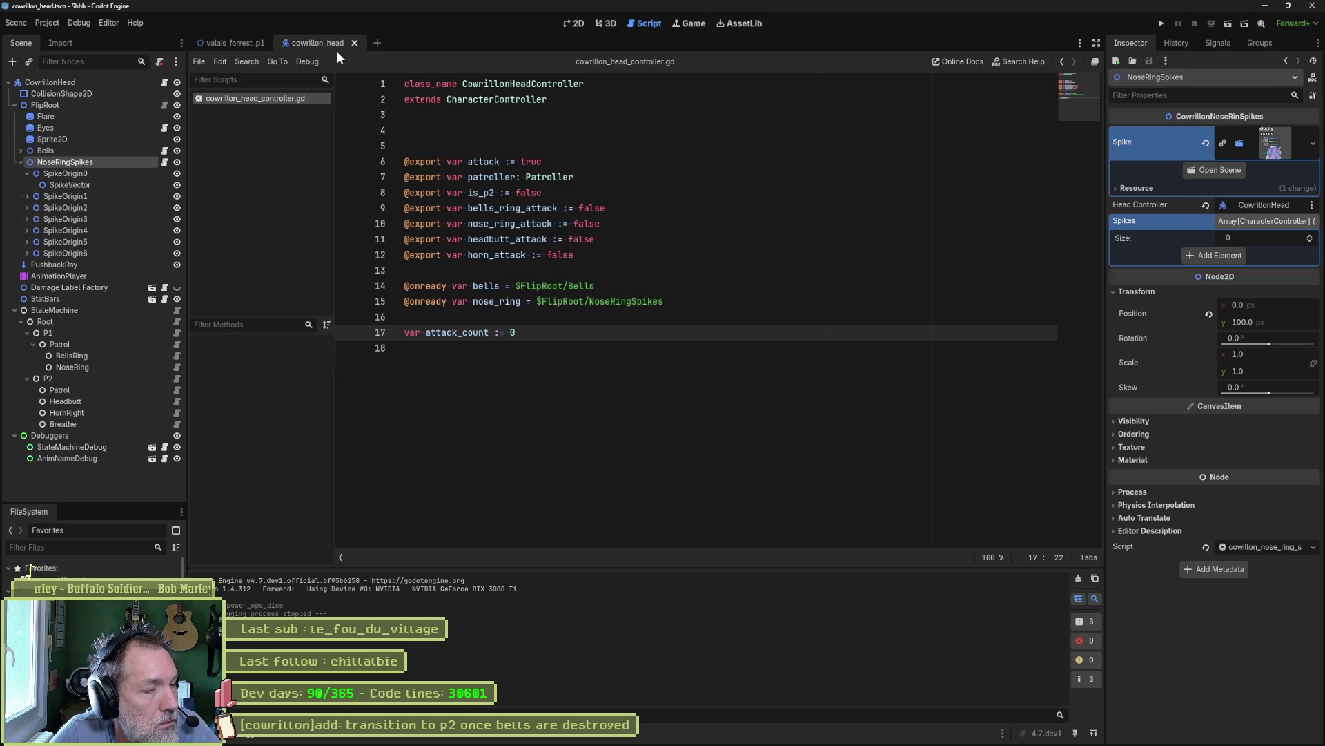
- Look over the open scenes, flip between valais_forrest_p1 and cowrillon_head, then open the Project menu
{"action": "left_click", "coordinate": [1081, 44]}
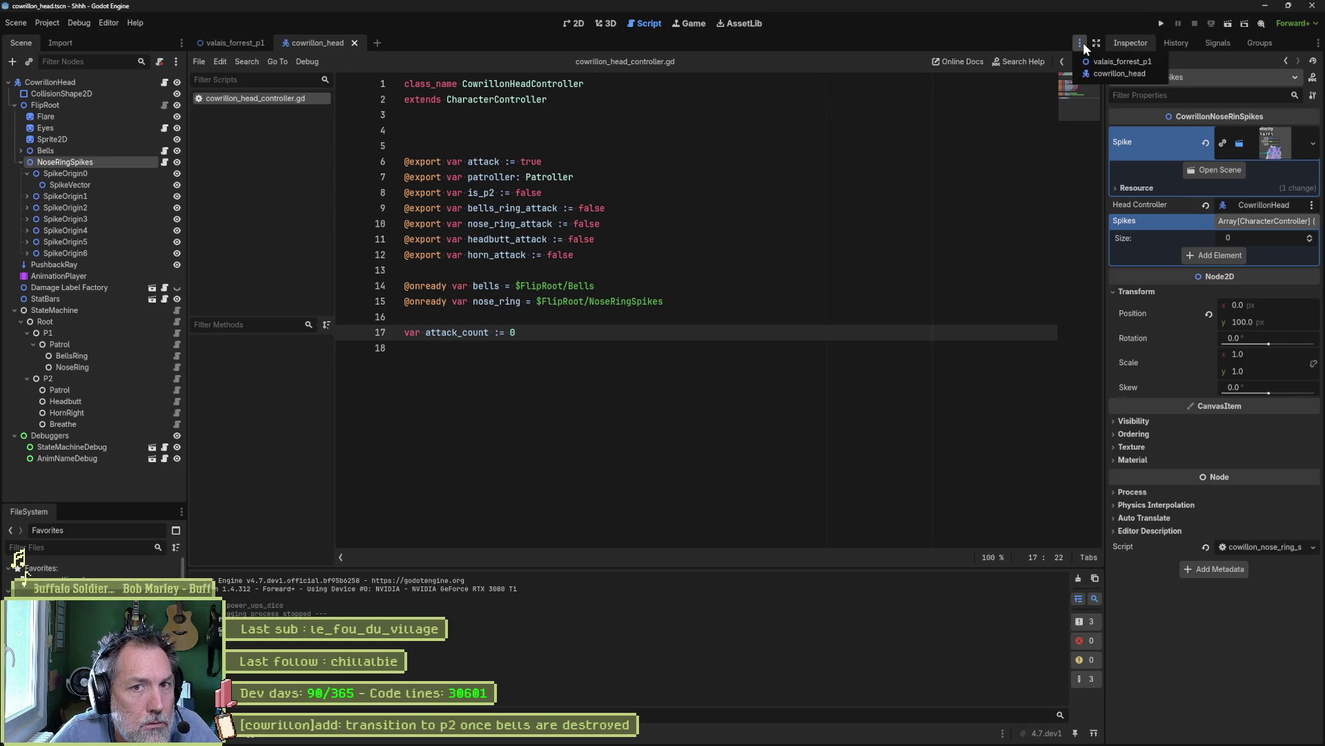
{"action": "left_click", "coordinate": [902, 222]}
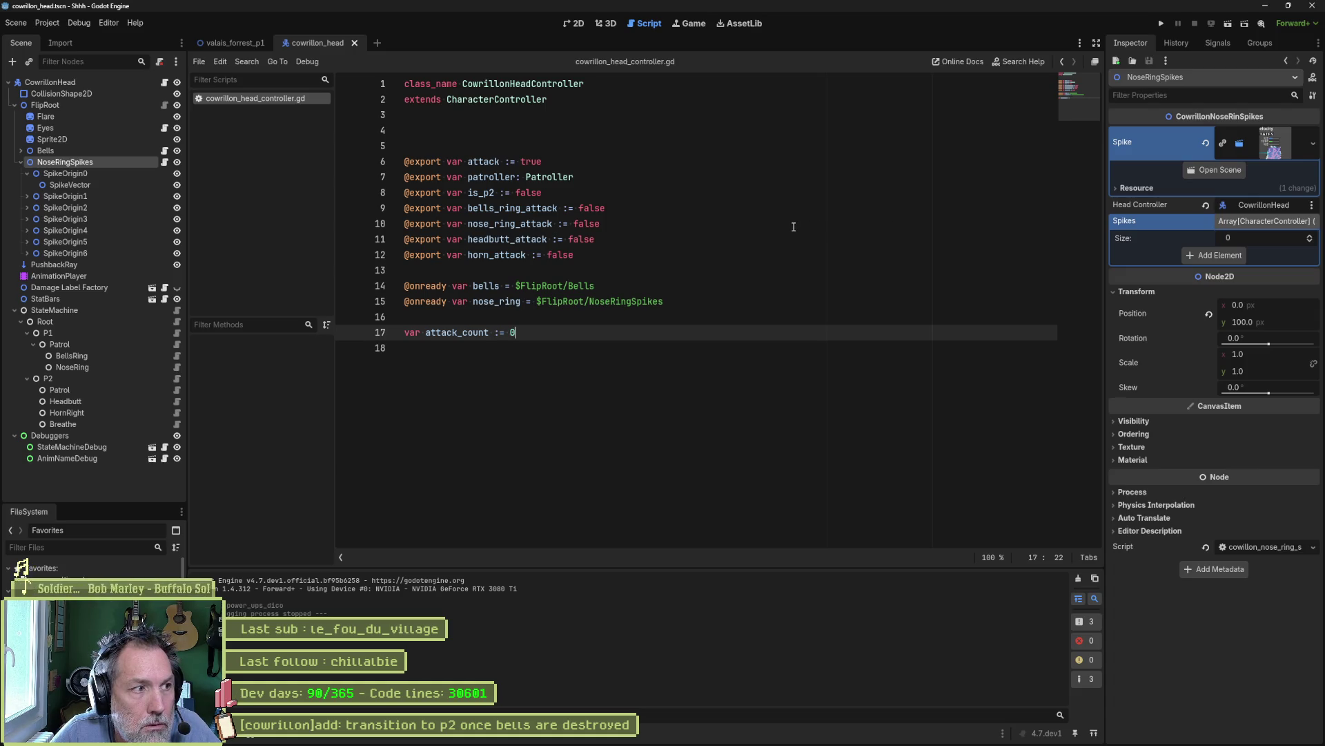
{"action": "left_click", "coordinate": [235, 42]}
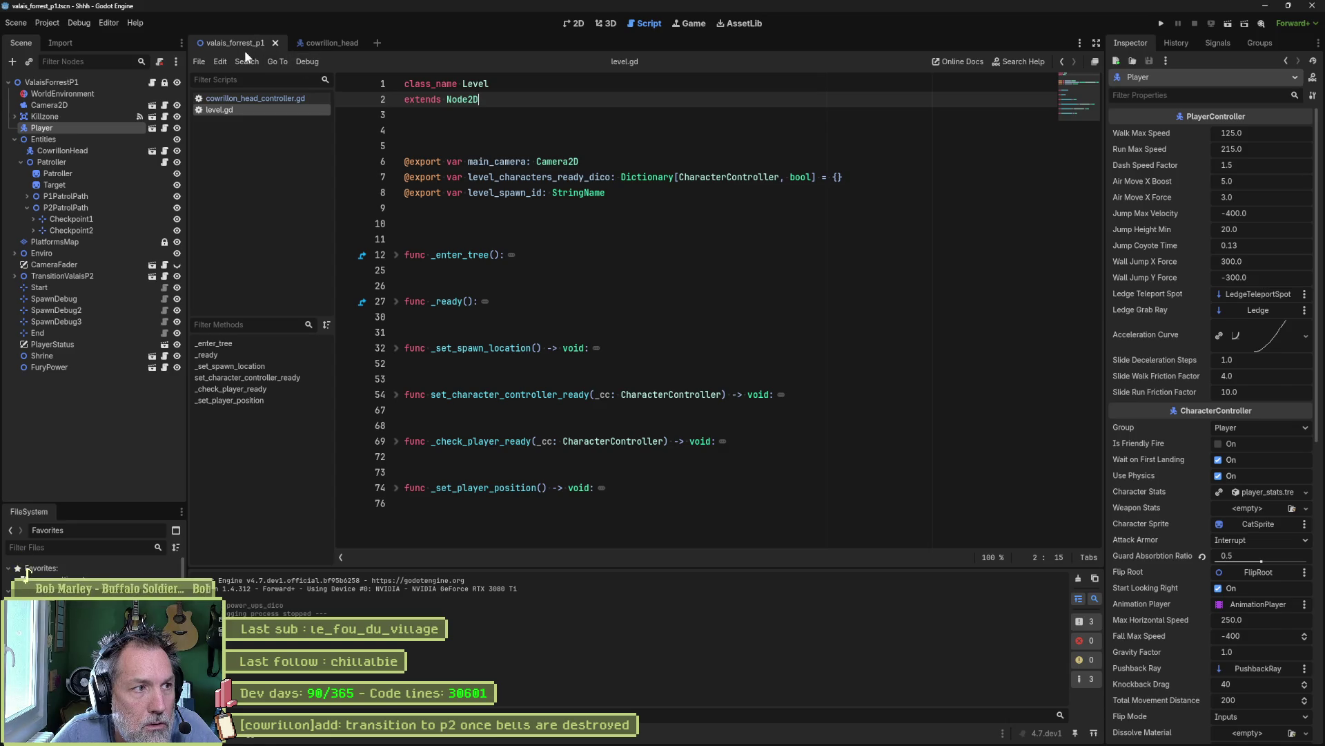
{"action": "left_click", "coordinate": [320, 42]}
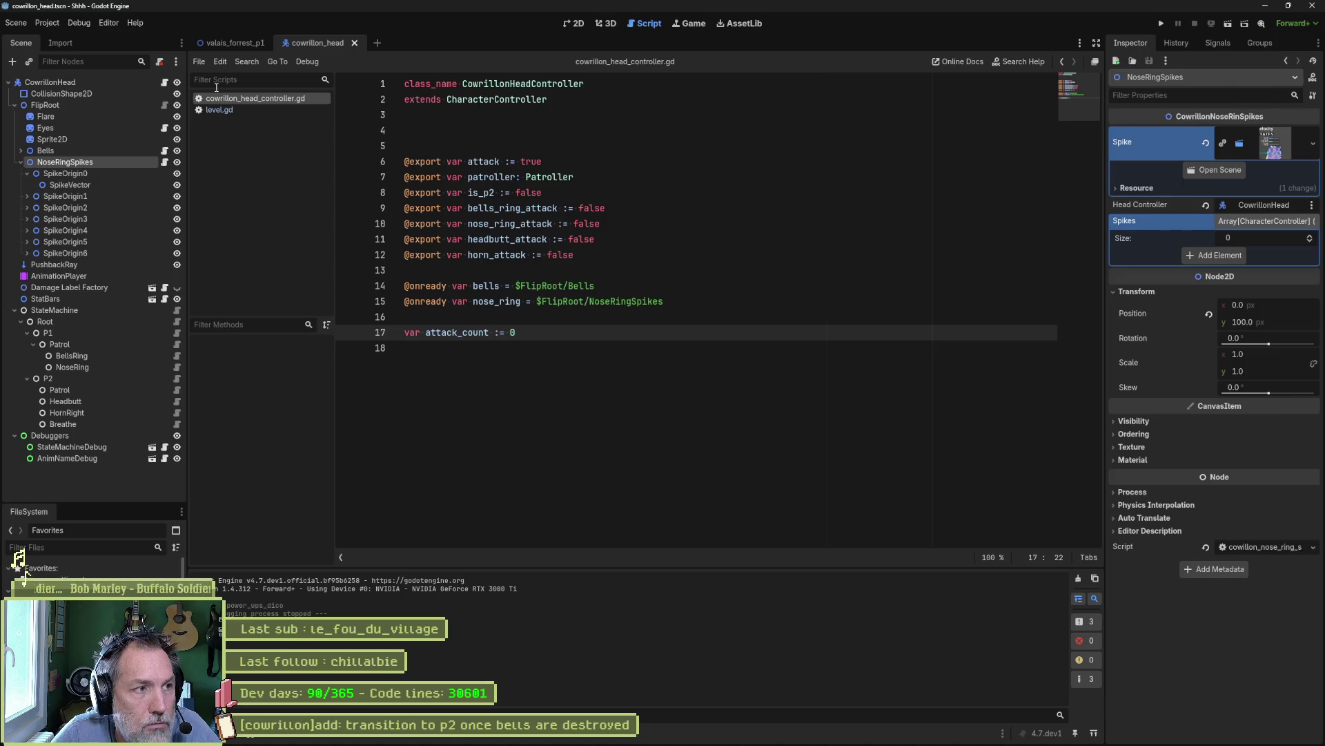
{"action": "mouse_move", "coordinate": [640, 740]}
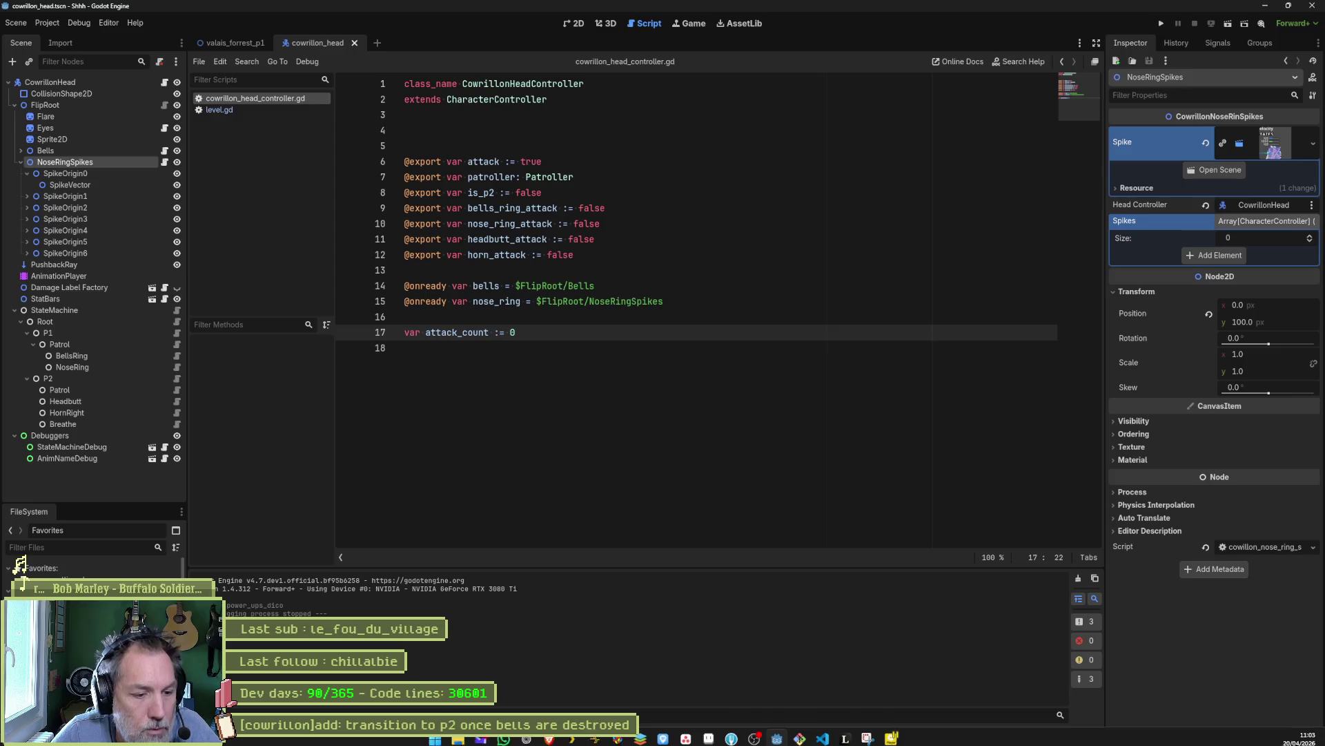
{"action": "left_click", "coordinate": [46, 24]}
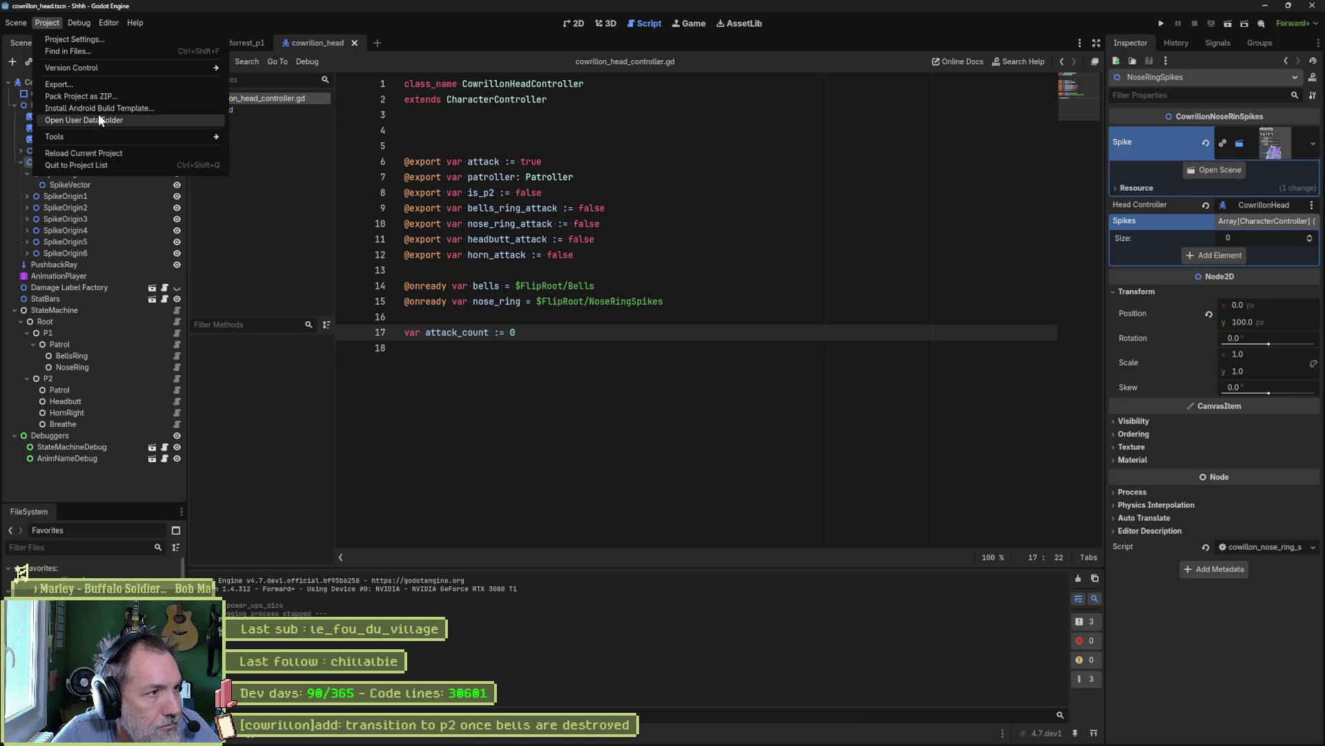
- Filter Project Settings on 'script' and browse the Editor Script, Naming, GDScript and Debug sections
{"action": "left_click", "coordinate": [127, 40]}
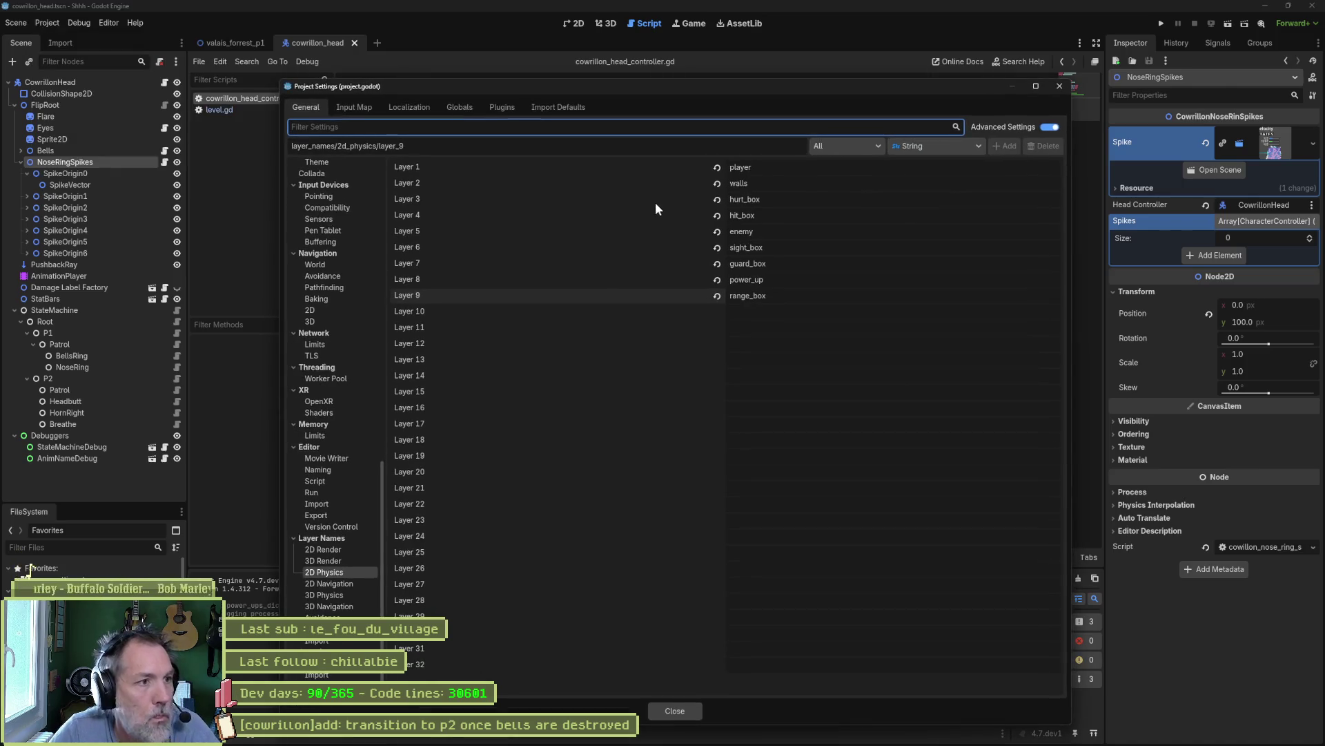
{"action": "type", "text": "sc"}
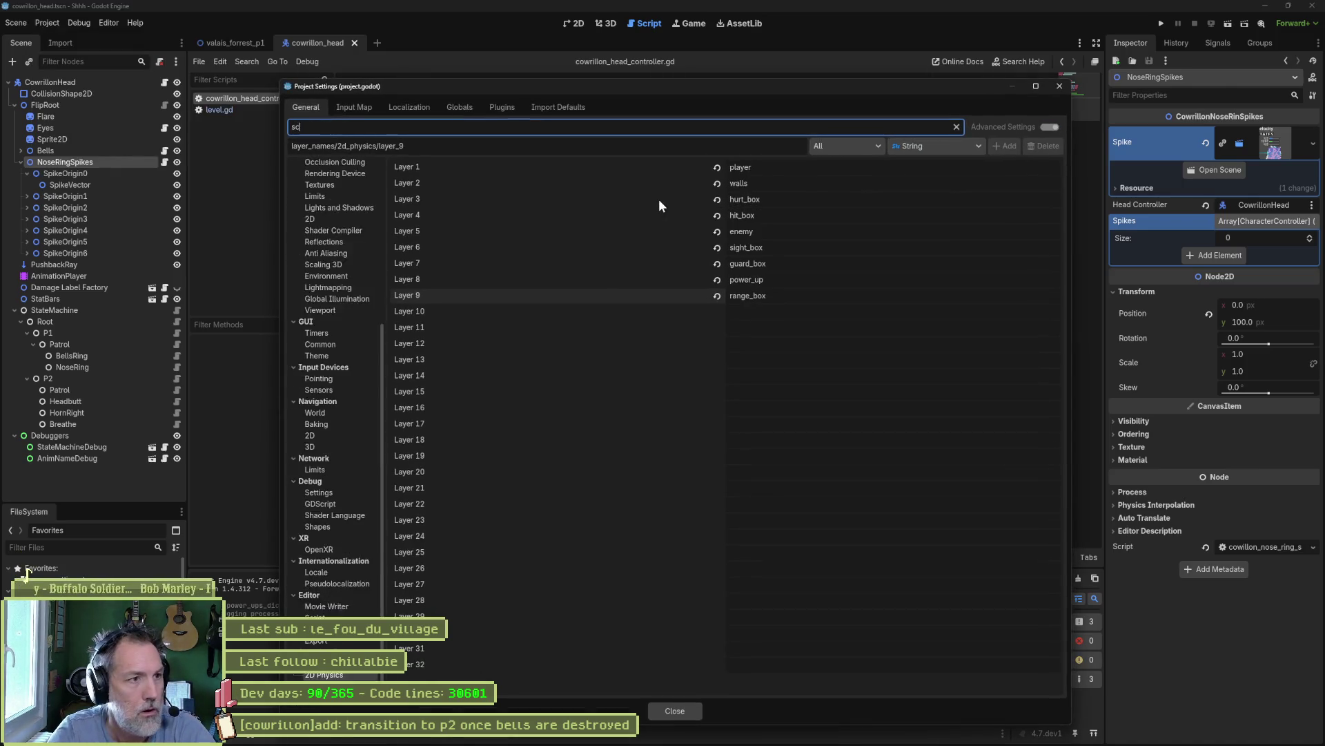
{"action": "type", "text": "ript"}
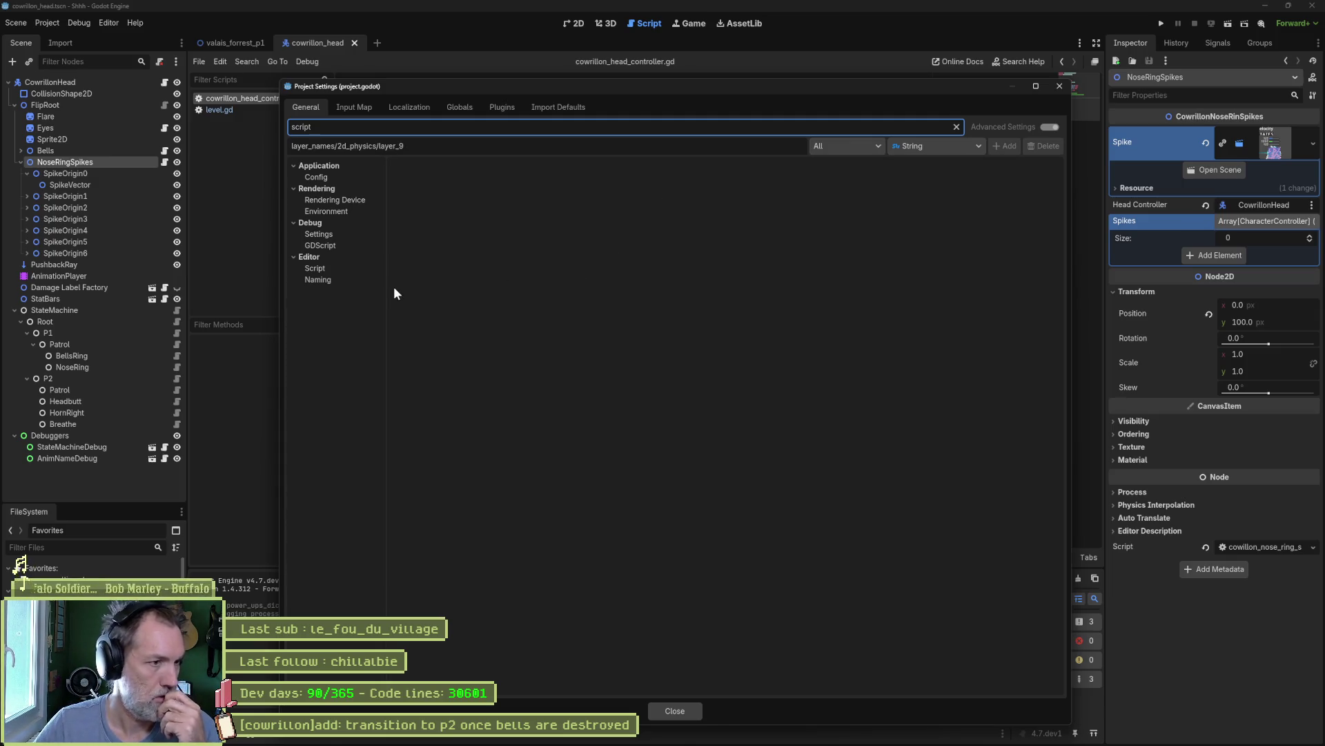
{"action": "left_click", "coordinate": [325, 269]}
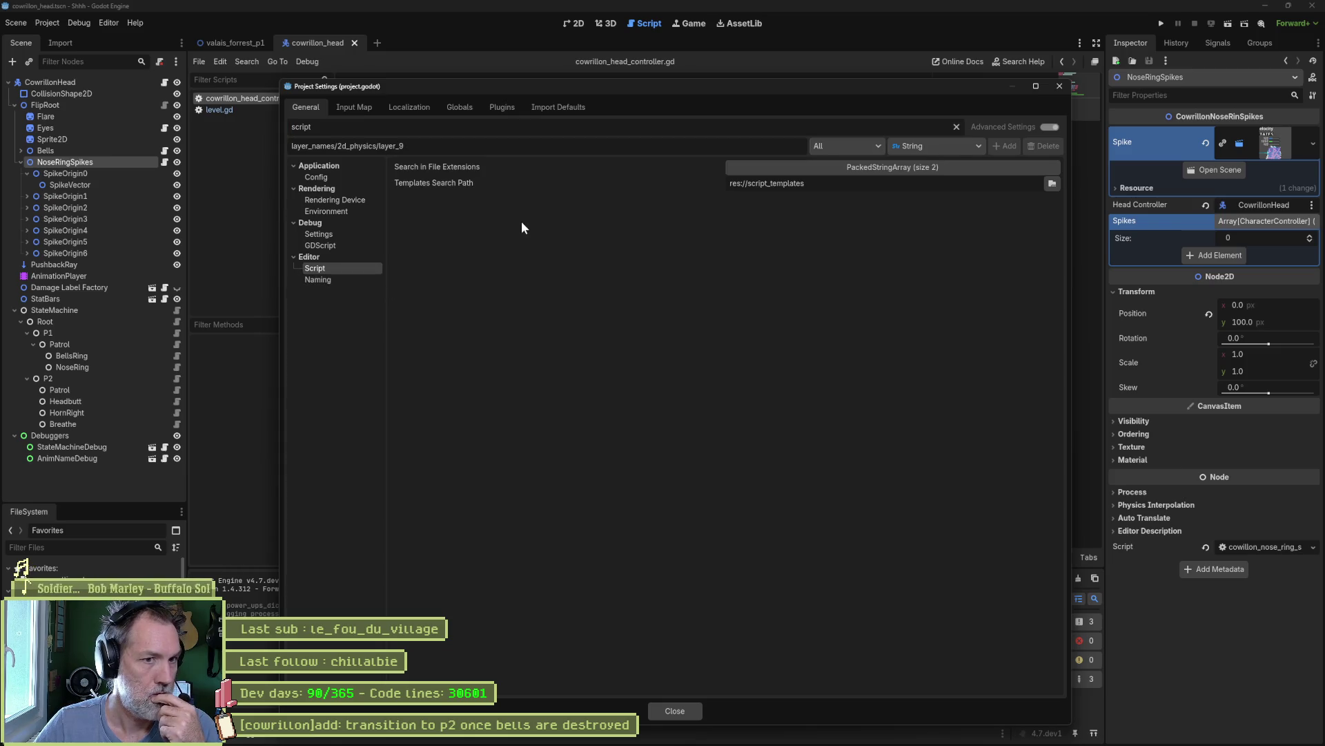
{"action": "left_click", "coordinate": [368, 283]}
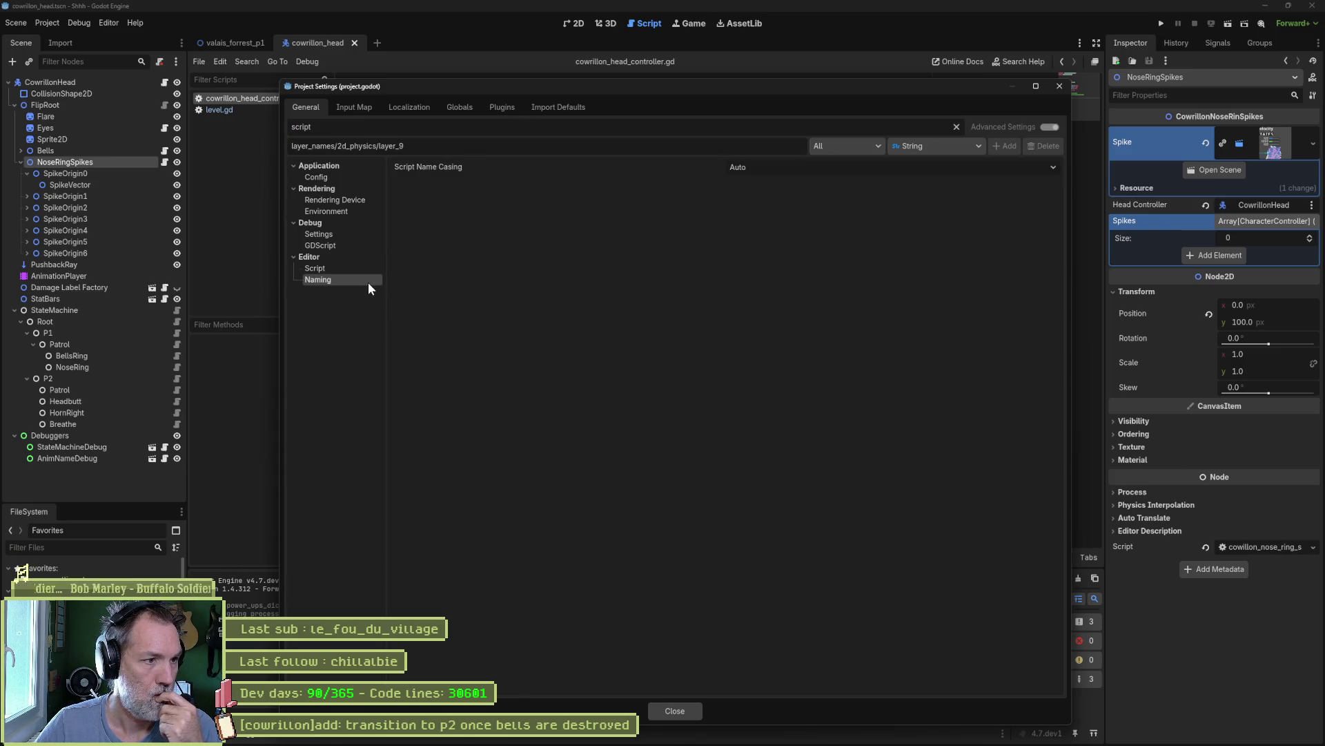
{"action": "left_click", "coordinate": [355, 245]}
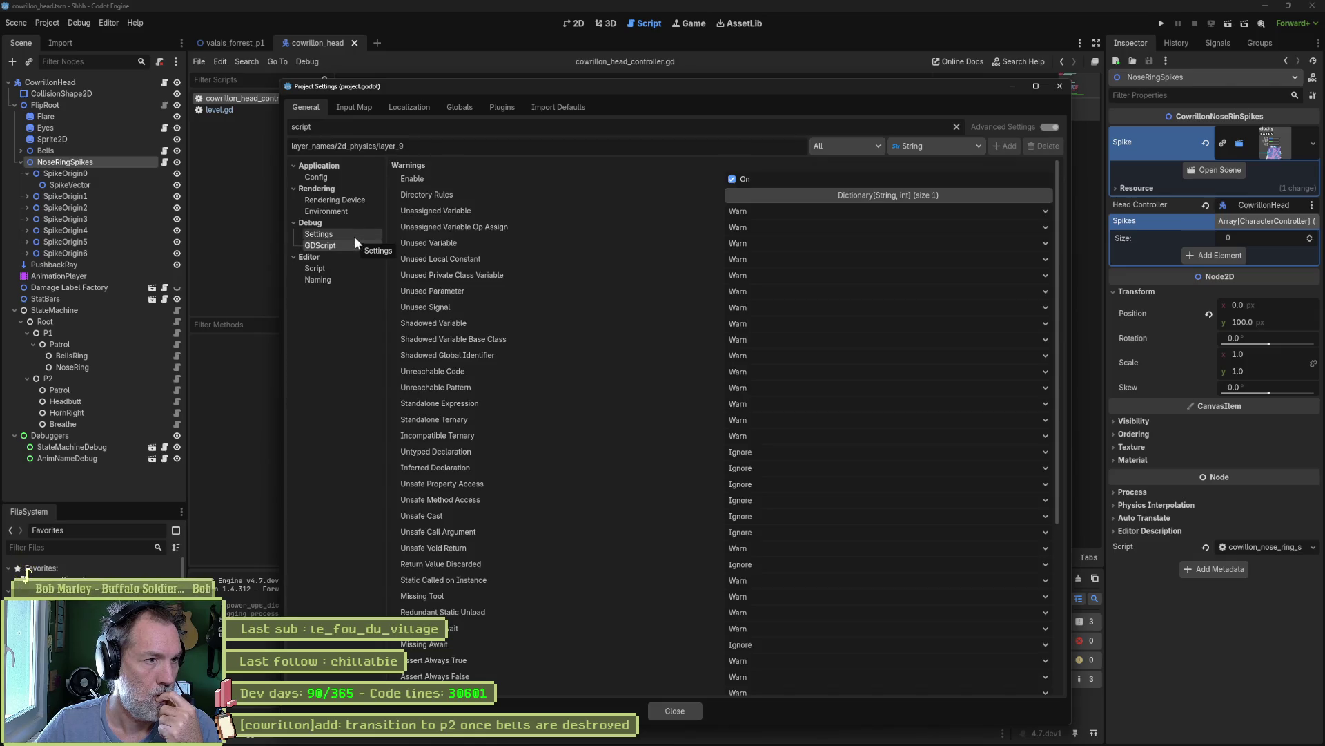
{"action": "left_click", "coordinate": [352, 235]}
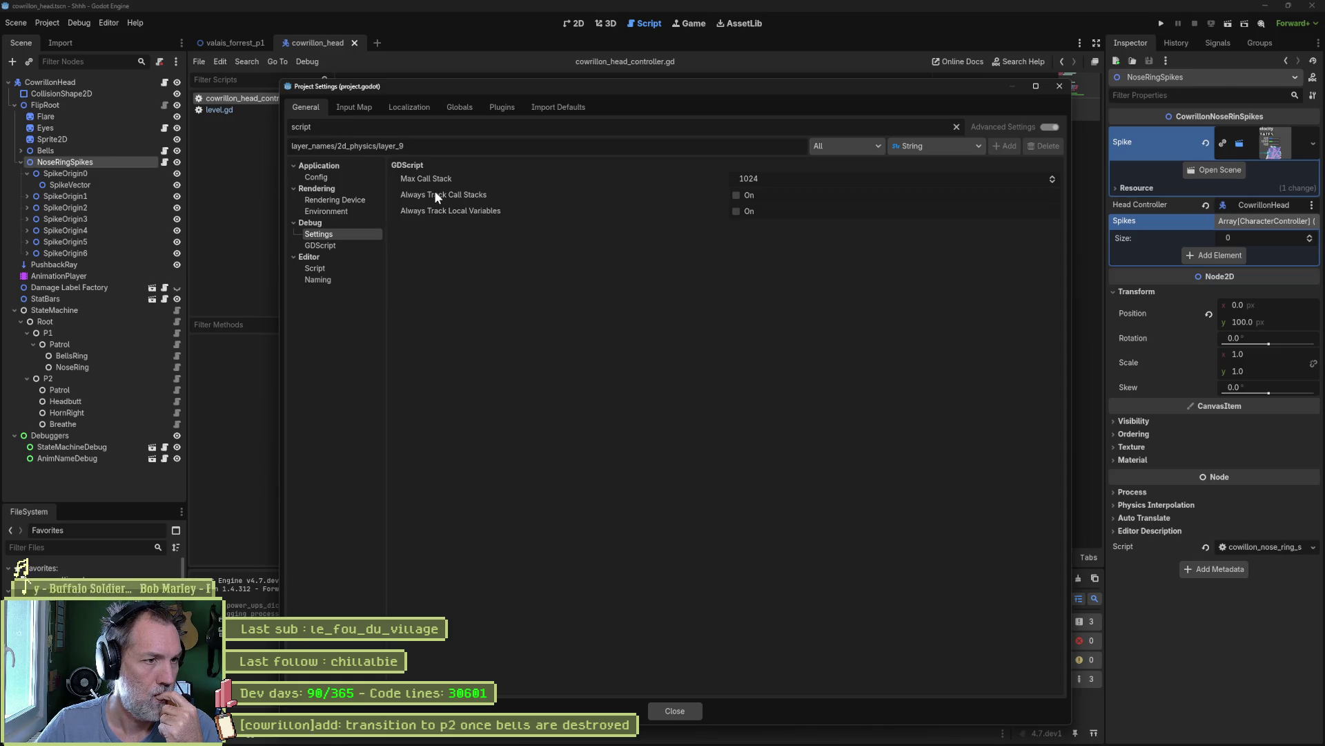
{"action": "mouse_move", "coordinate": [434, 190]}
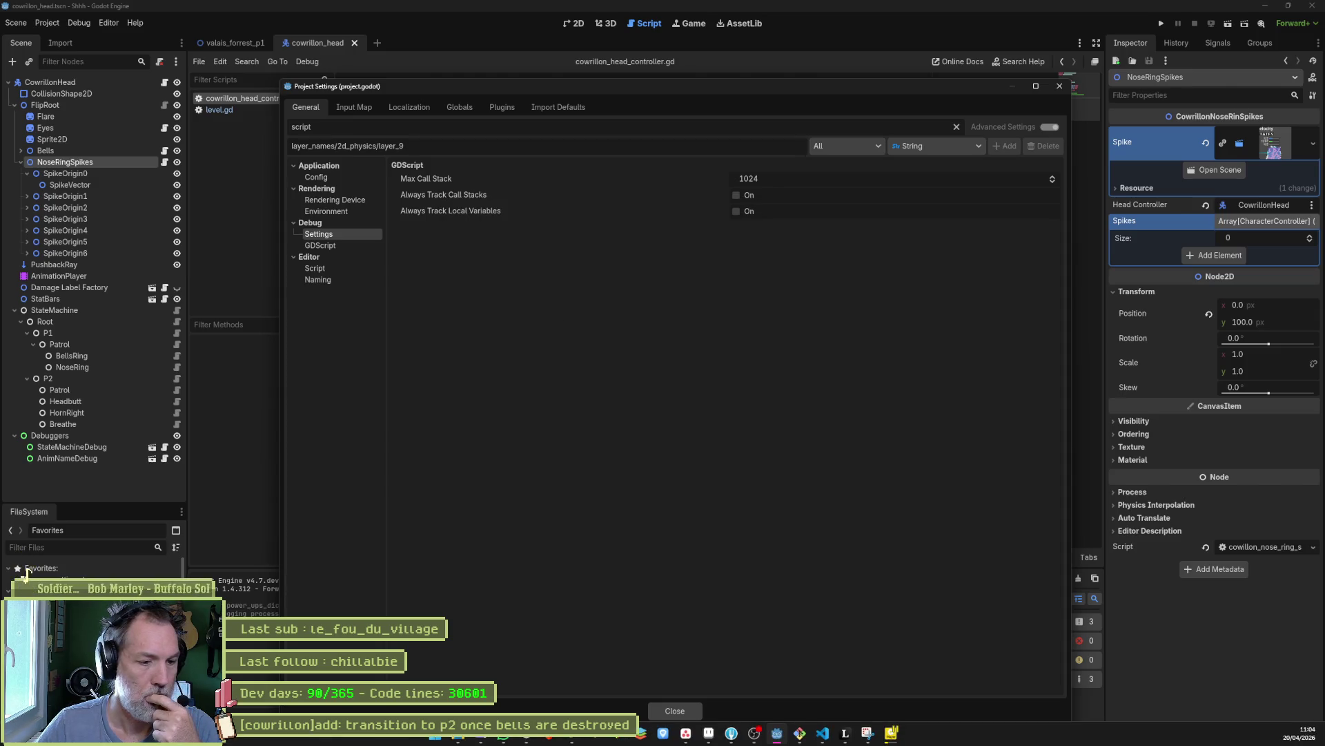
- View Application > Config, clear the 'script' filter, close Project Settings, and bring up Gemini
{"action": "left_click", "coordinate": [511, 740]}
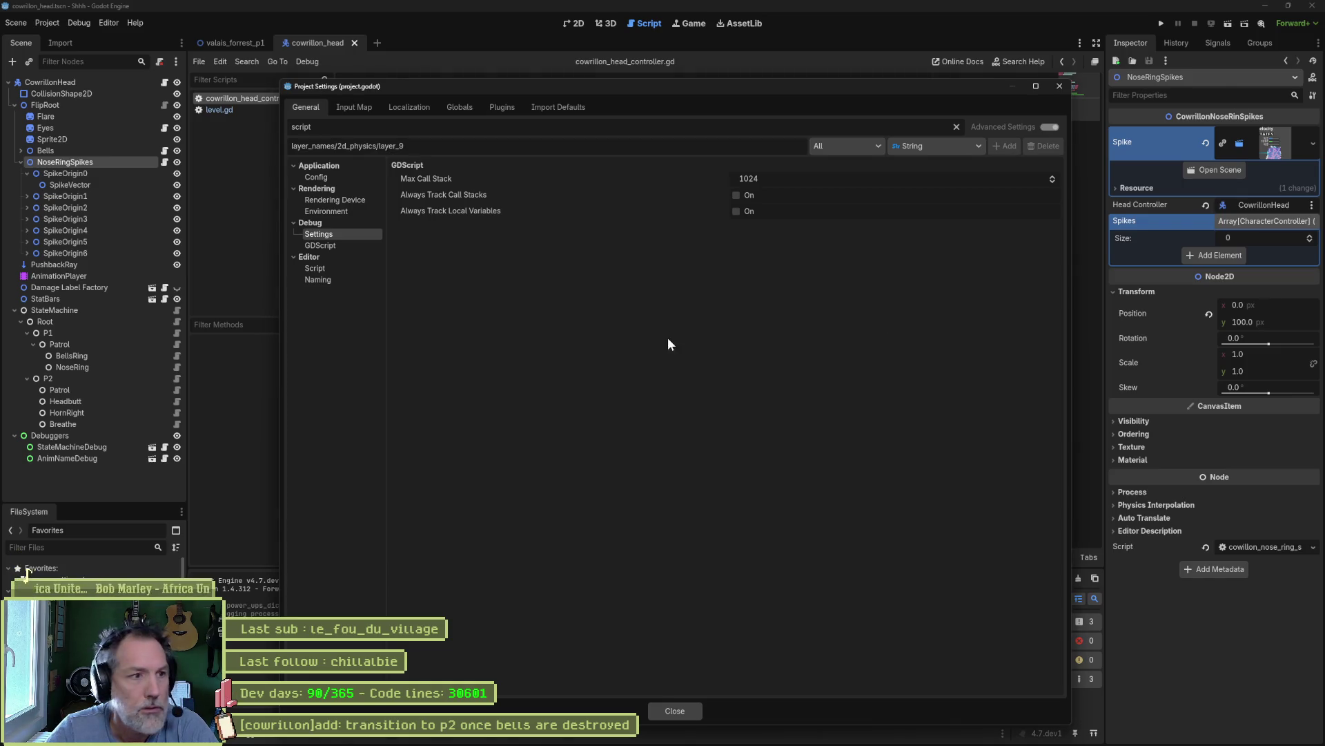
{"action": "left_click", "coordinate": [316, 176]}
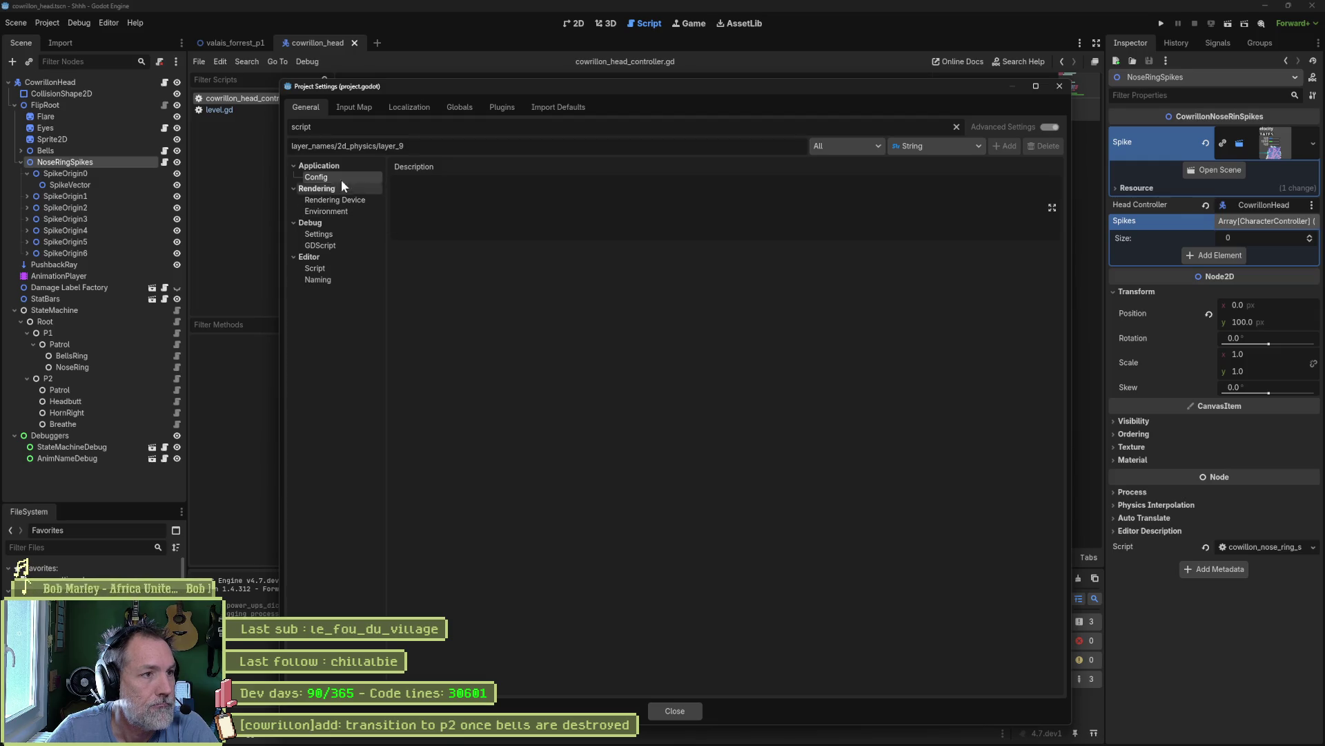
{"action": "left_click", "coordinate": [957, 126]}
{"action": "left_click", "coordinate": [1060, 87]}
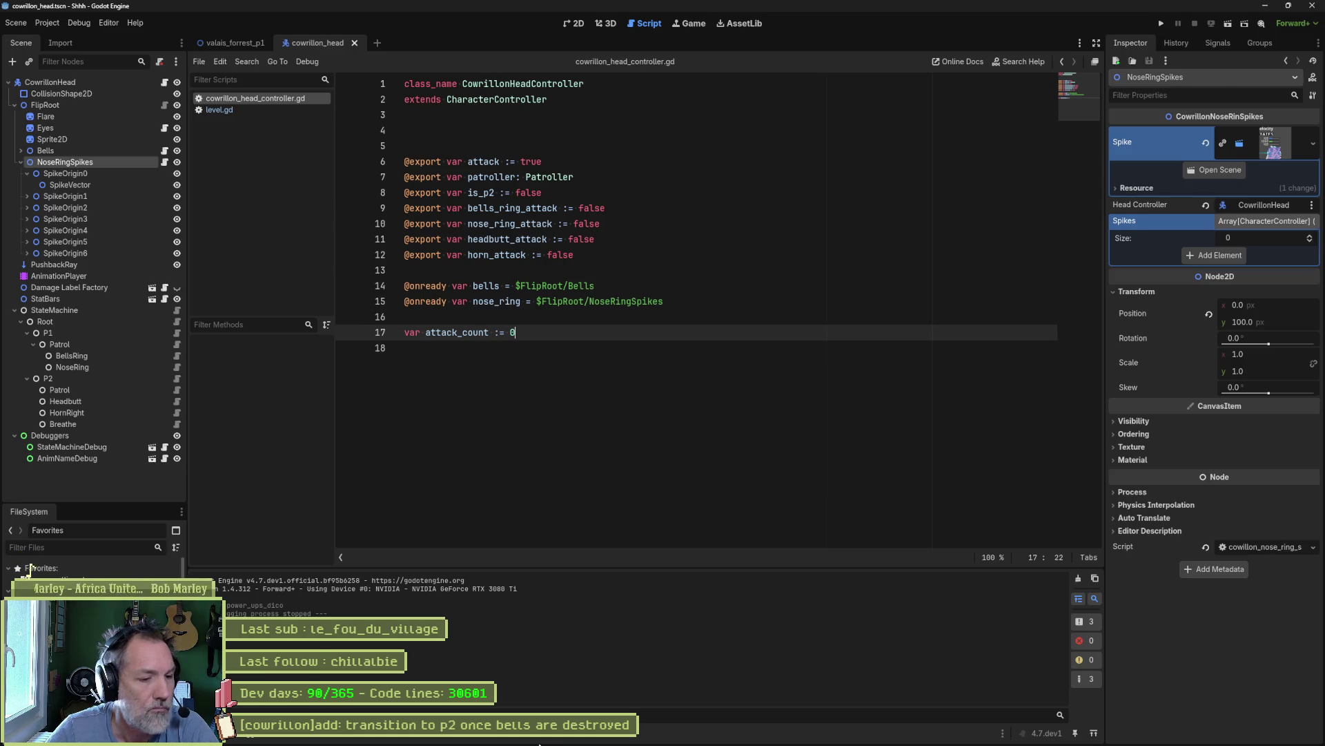
{"action": "mouse_move", "coordinate": [647, 738]}
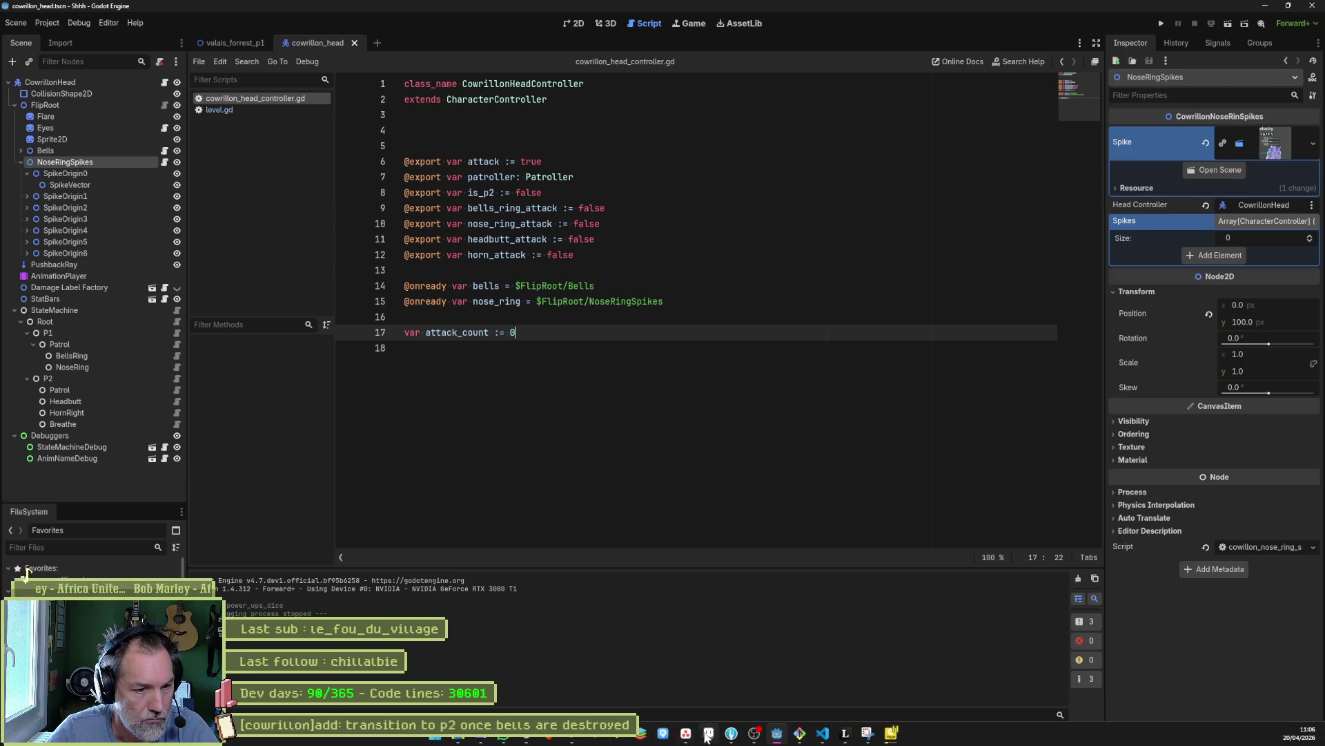
{"action": "left_click", "coordinate": [526, 737]}
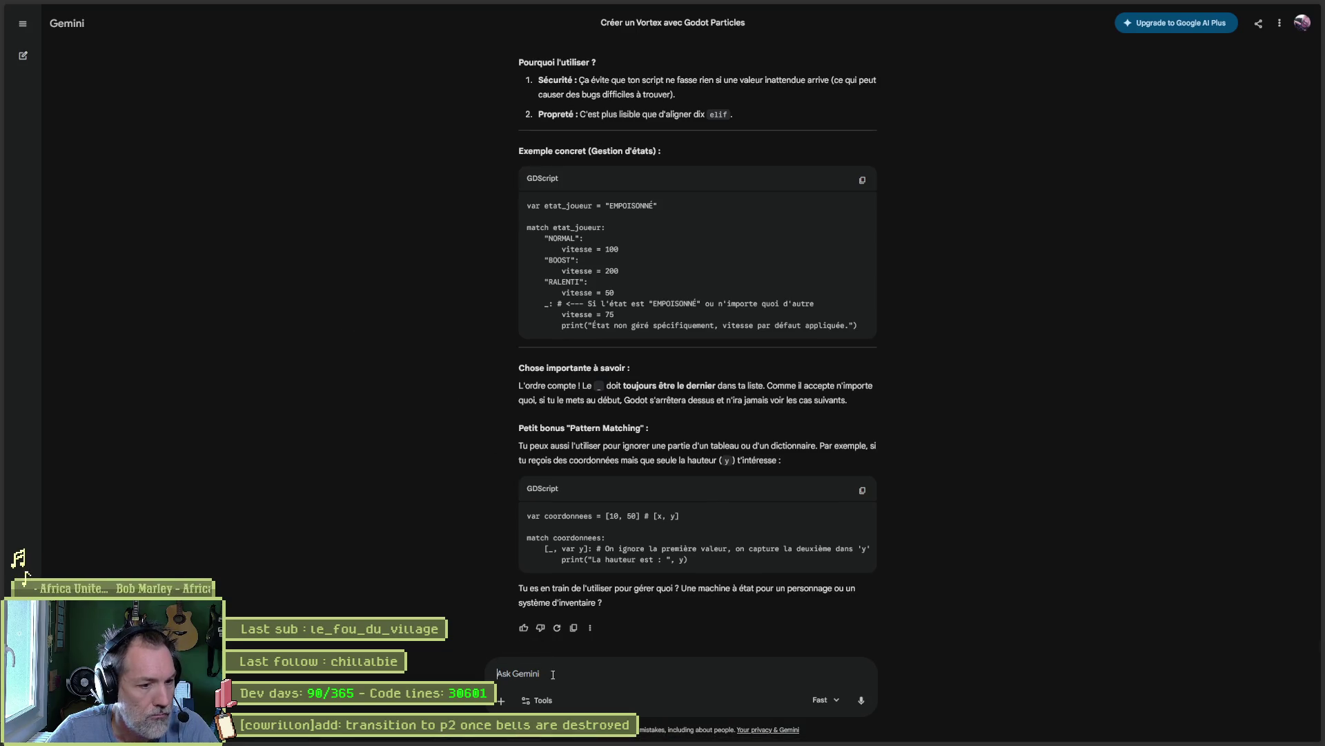
- Ask Gemini in French how to stop scripts opening on scene change; copy 'Open Script When Opening Scene'
{"action": "type", "text": "dans g"}
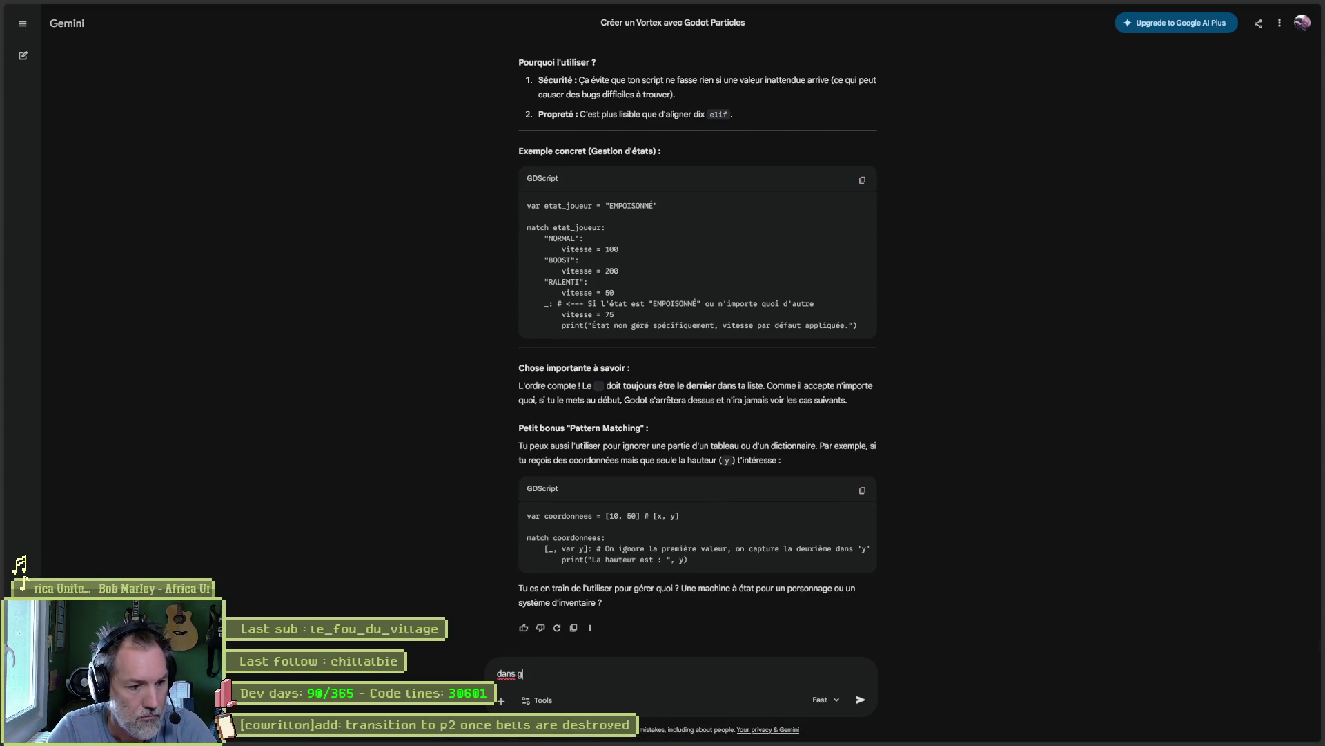
{"action": "type", "text": "odot, quand je suis "}
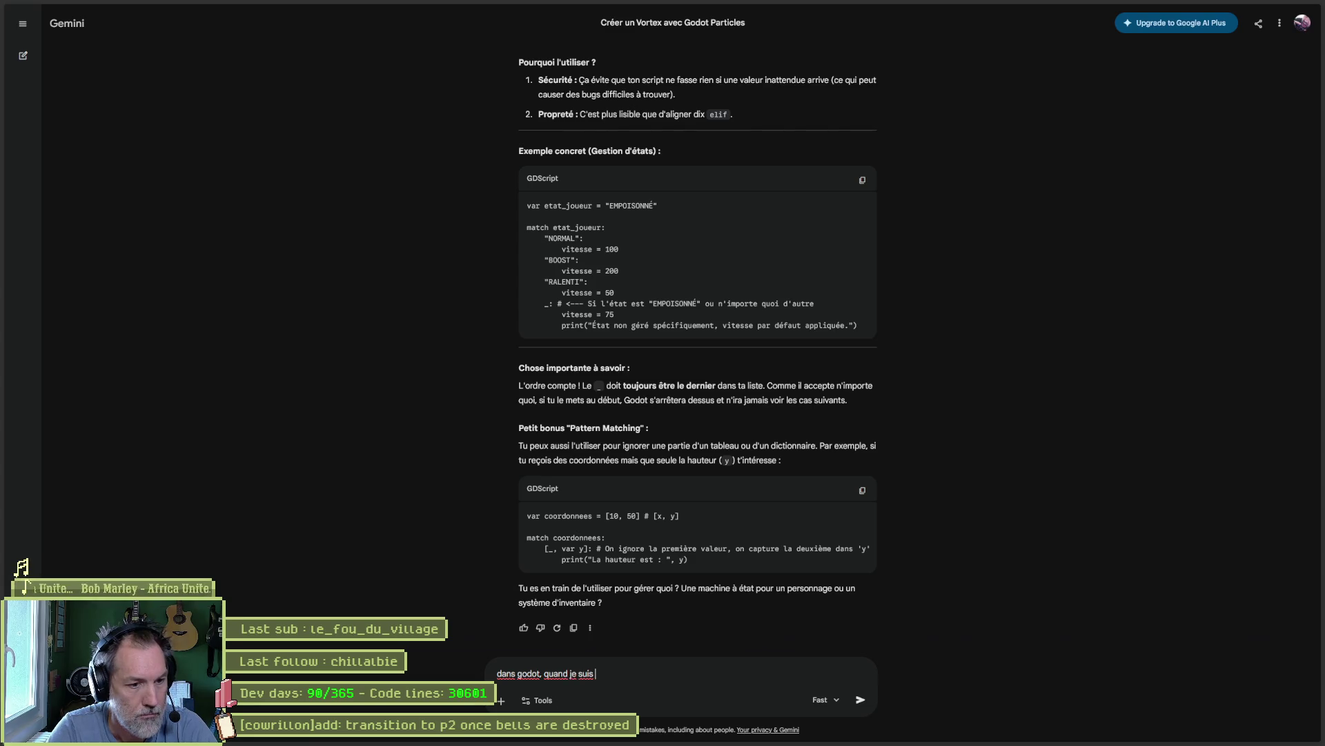
{"action": "type", "text": "sur l'onglet s"}
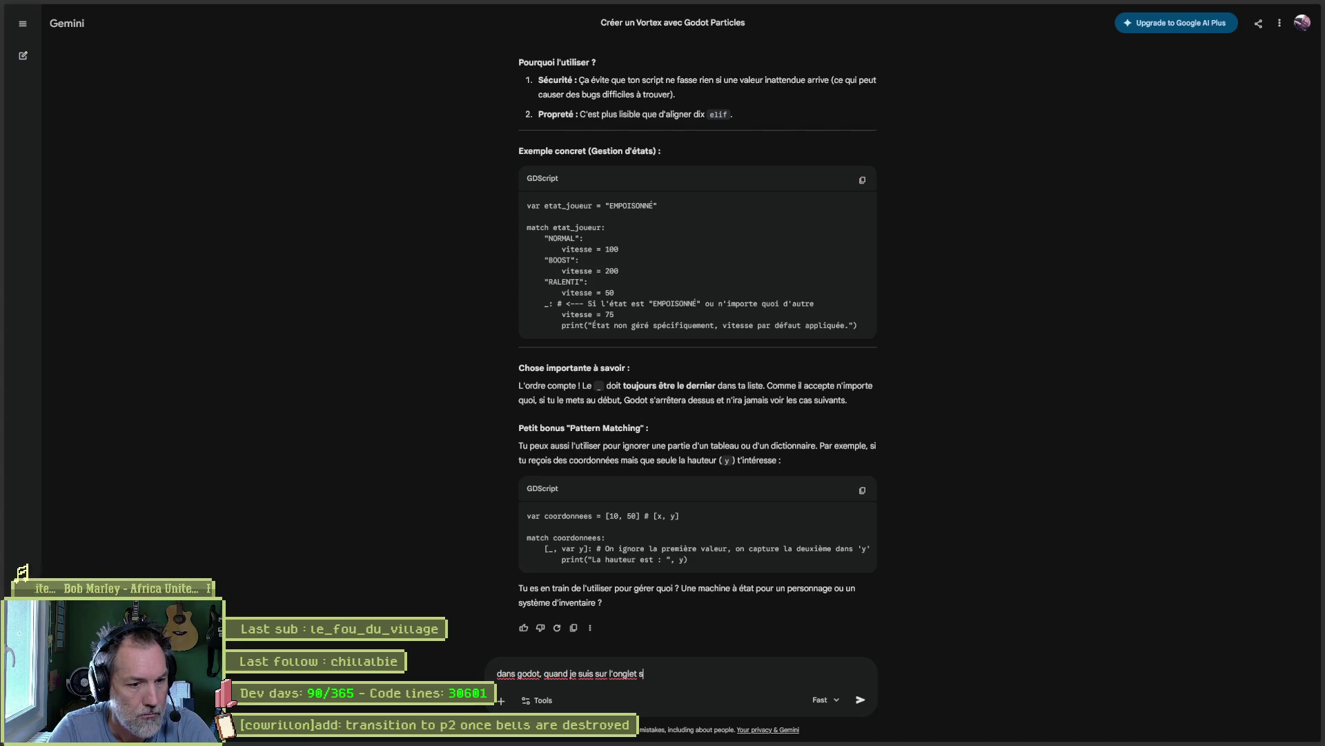
{"action": "type", "text": "cript , des"}
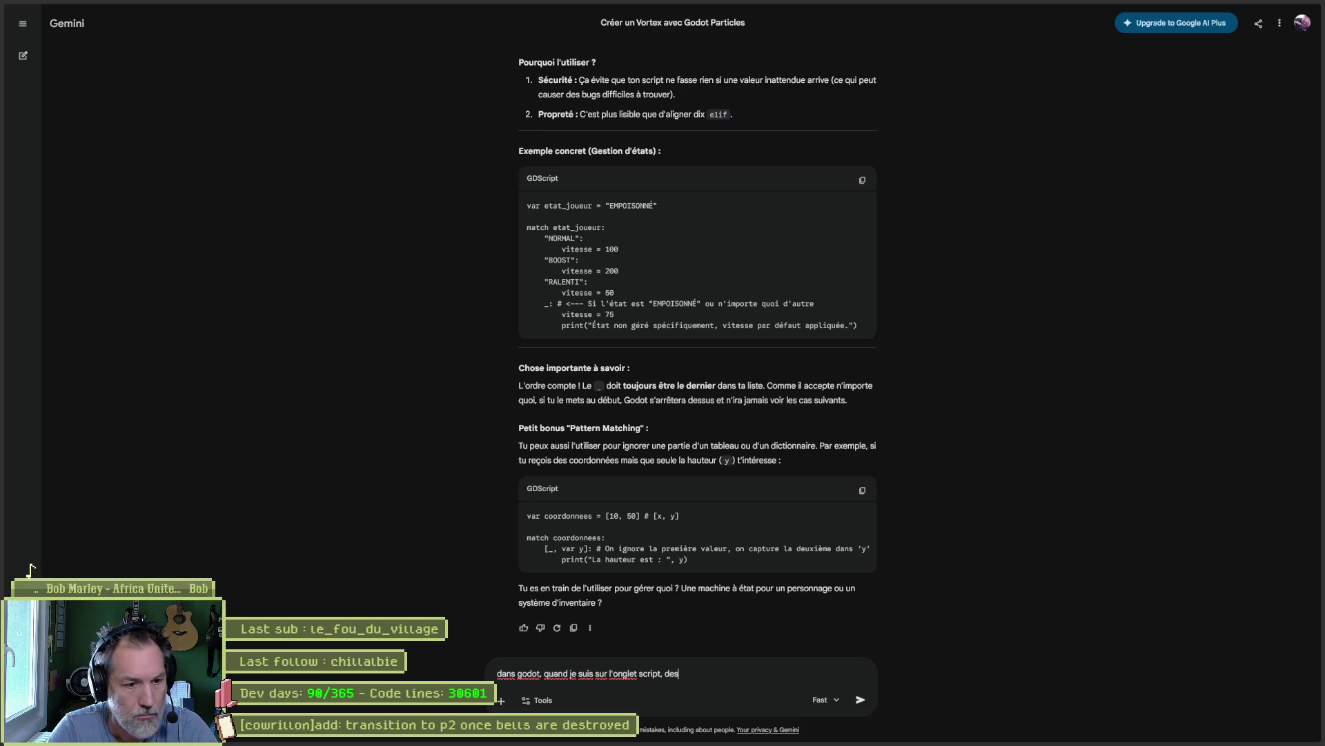
{"action": "type", "text": " que j'ouvre une "}
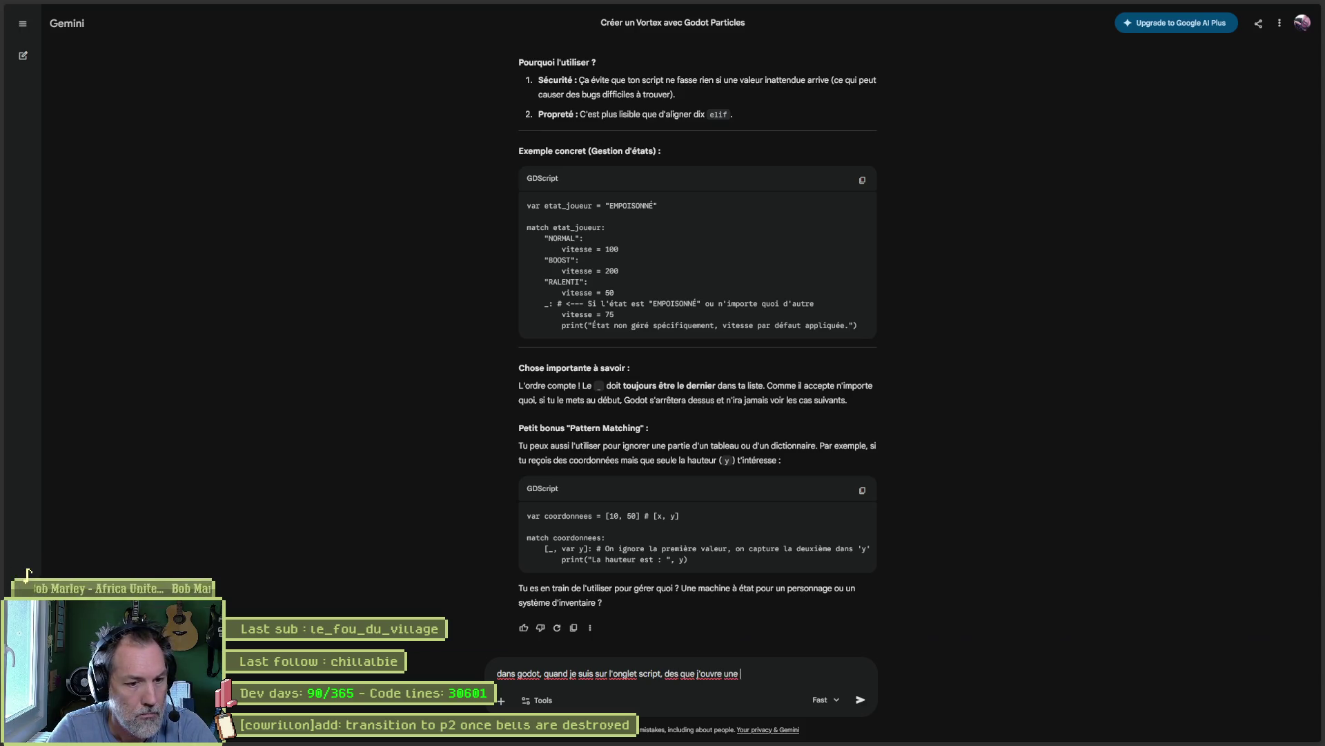
{"action": "type", "text": "scene ou que je change de scene, il m-"}
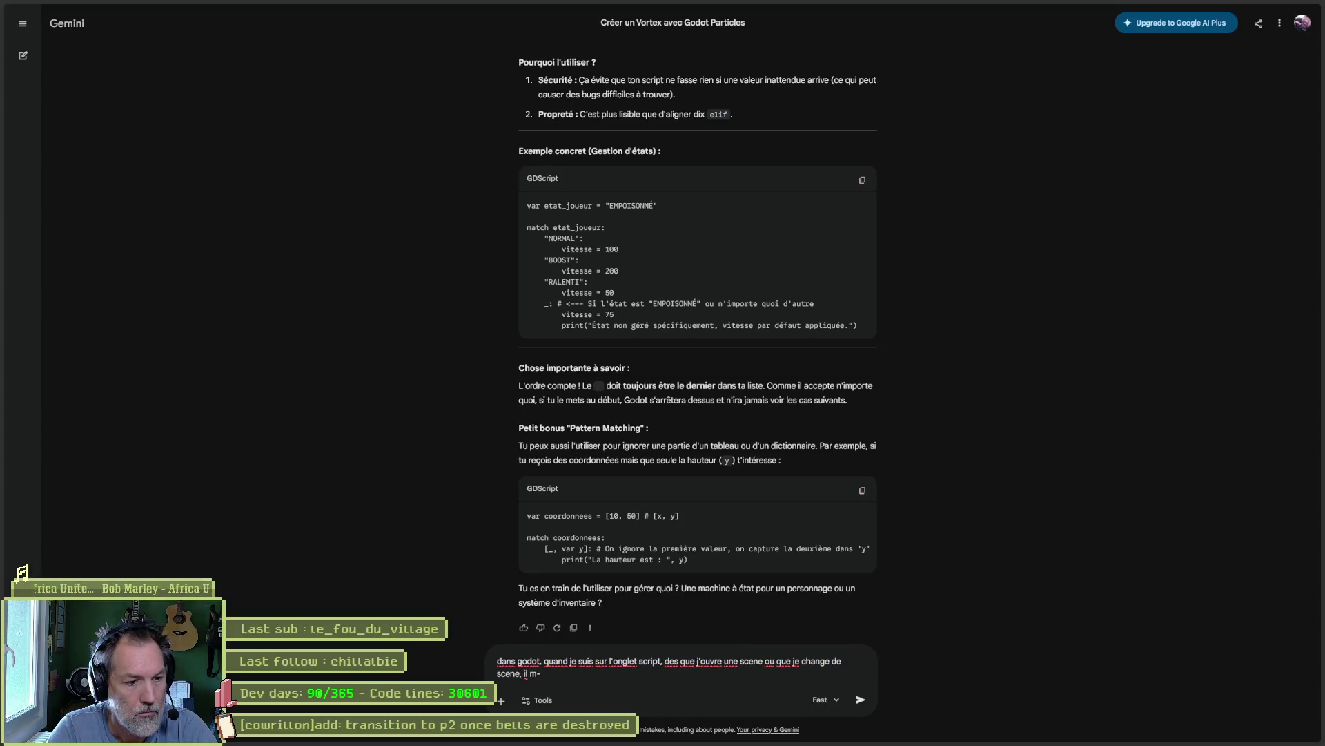
{"action": "type", "text": "ouvre le script"}
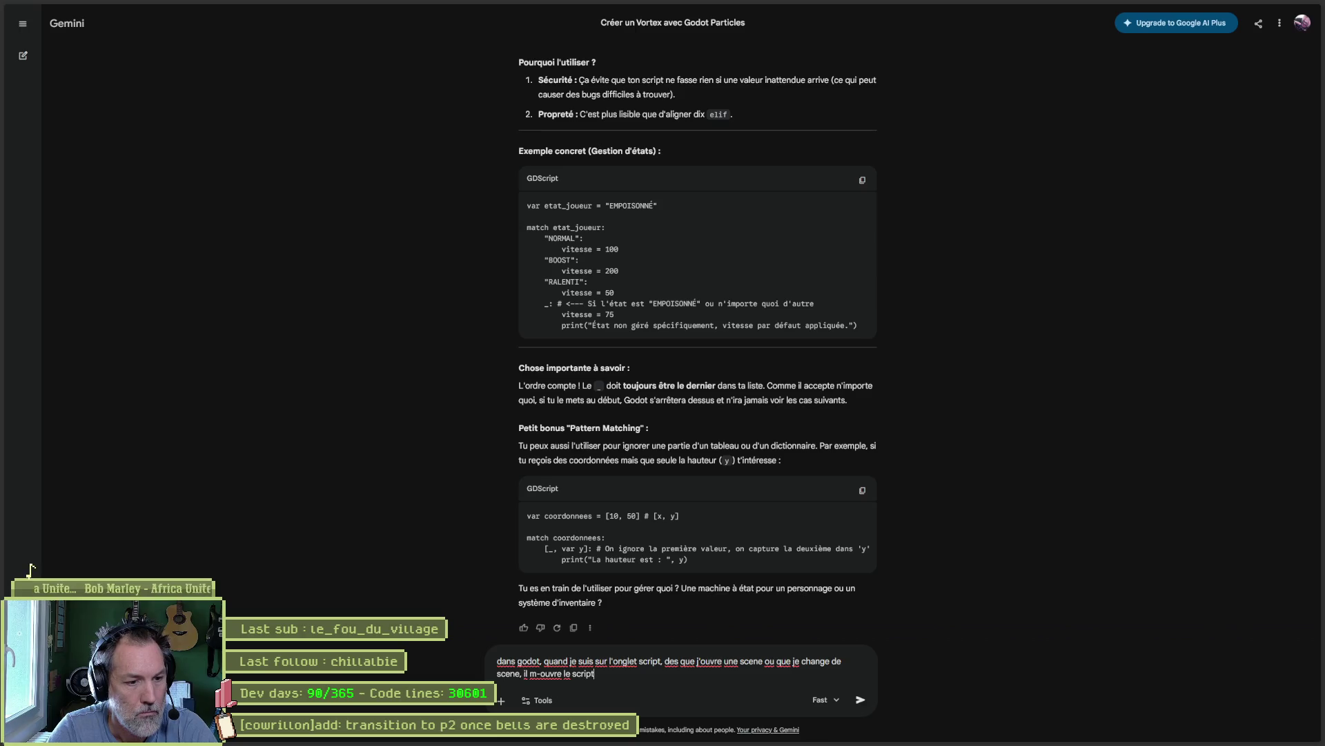
{"action": "type", "text": " qui est sur le root de la scene. on "}
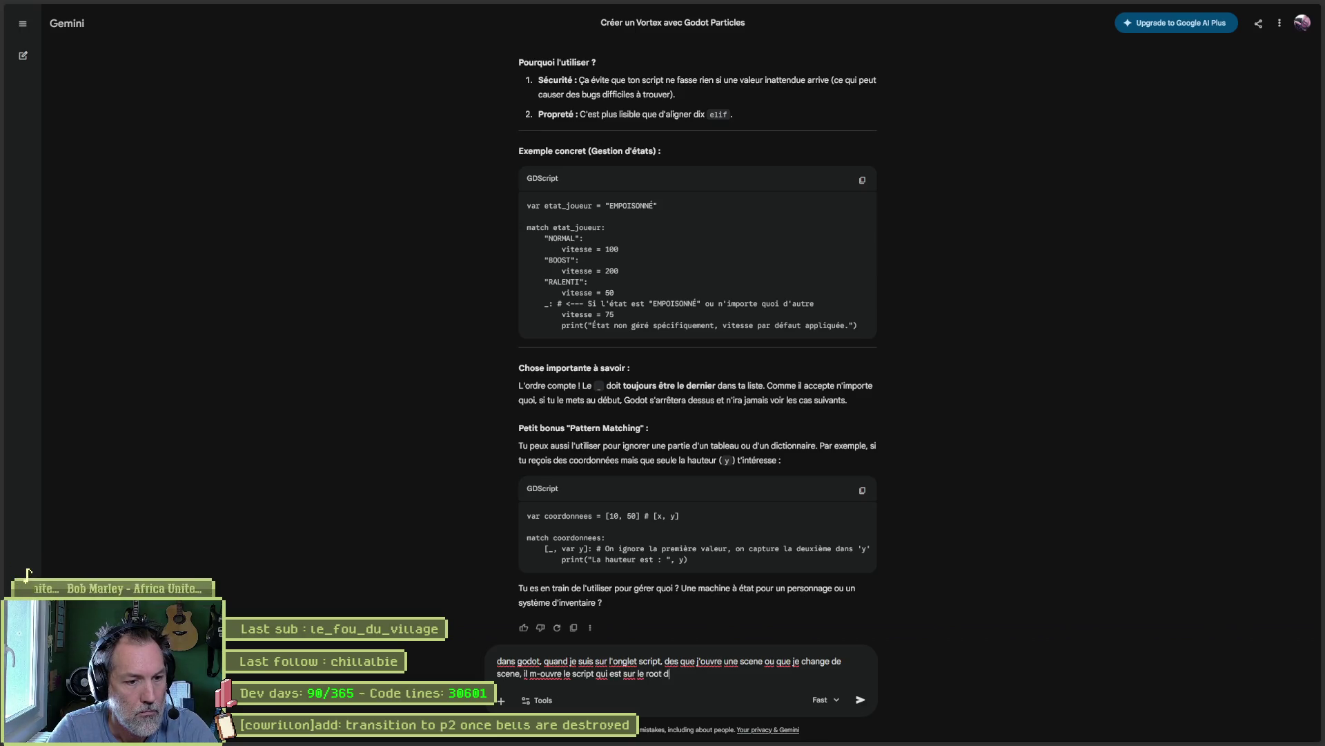
{"action": "type", "text": "peut"}
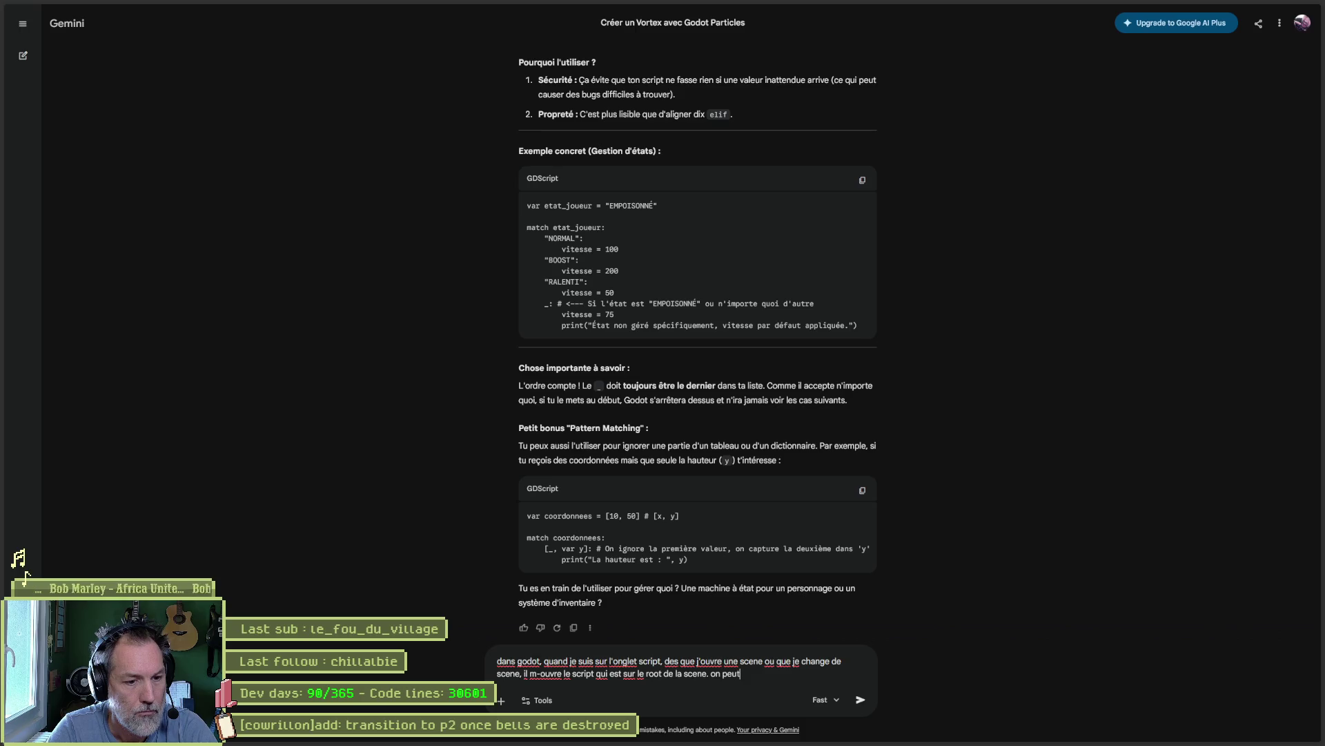
{"action": "type", "text": " eviter ca ?"}
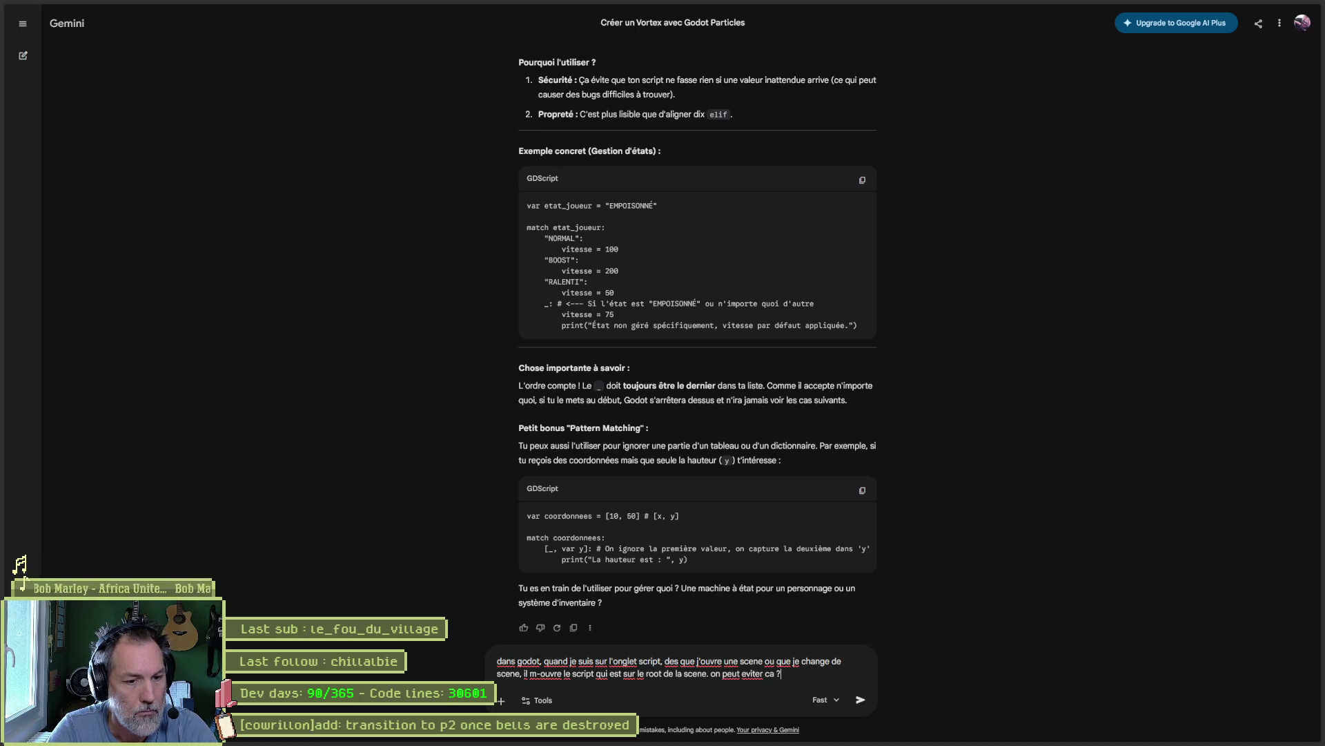
{"action": "key", "text": "Return"}
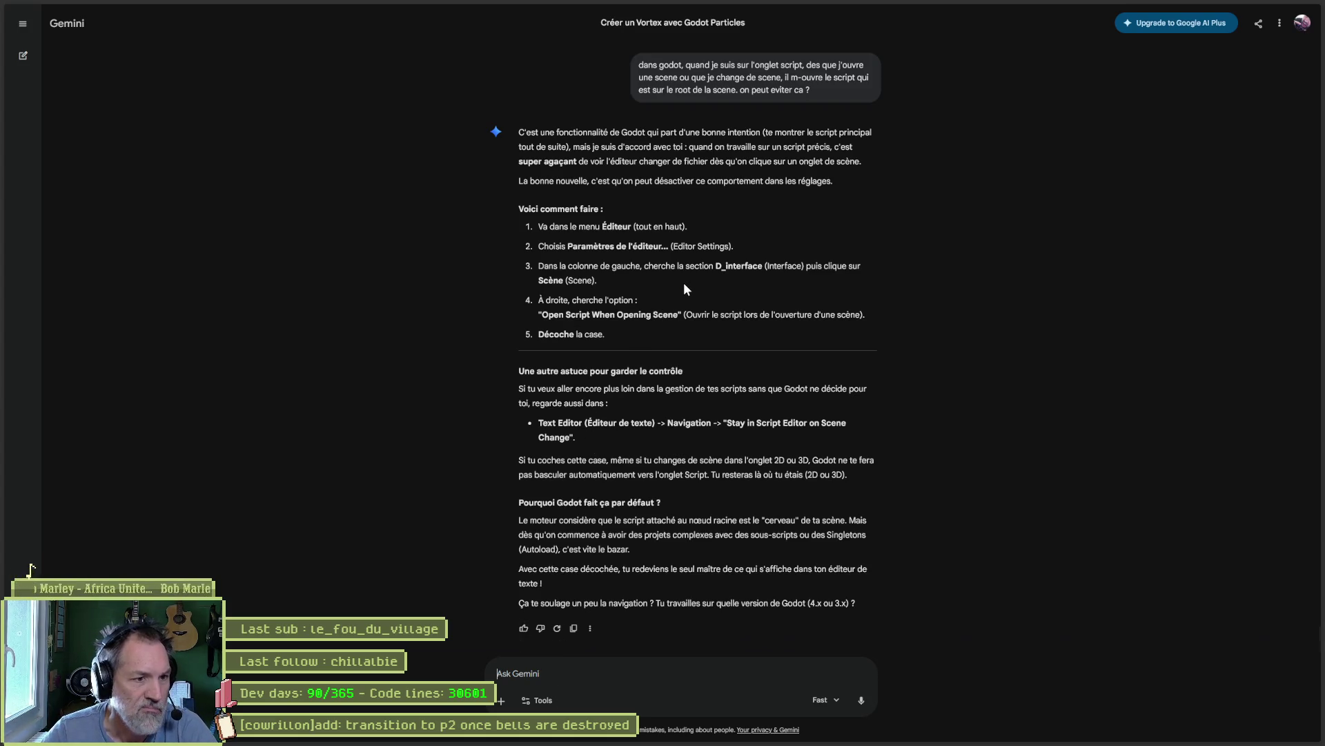
{"action": "left_click_drag", "start_coordinate": [543, 315], "coordinate": [685, 312]}
{"action": "key", "text": "ctrl+c"}
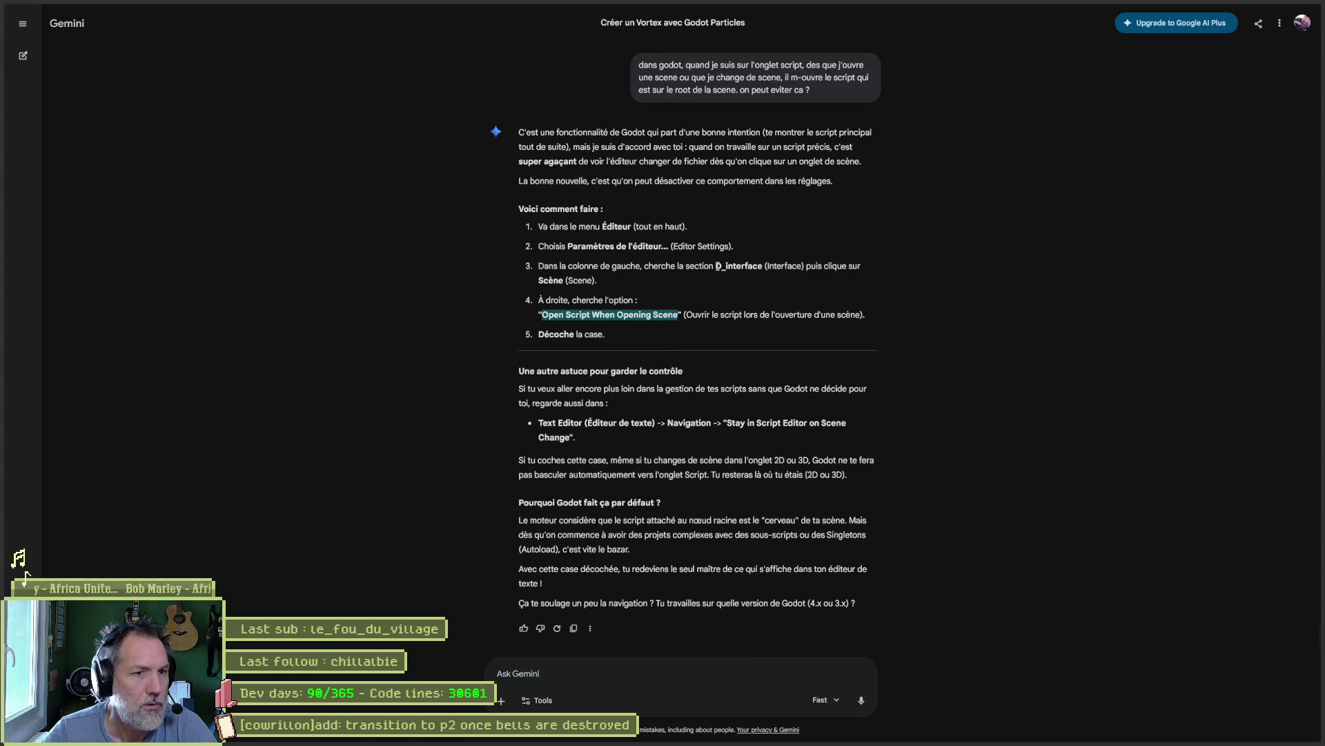
{"action": "key", "text": "alt+Tab"}
{"action": "left_click", "coordinate": [110, 26]}
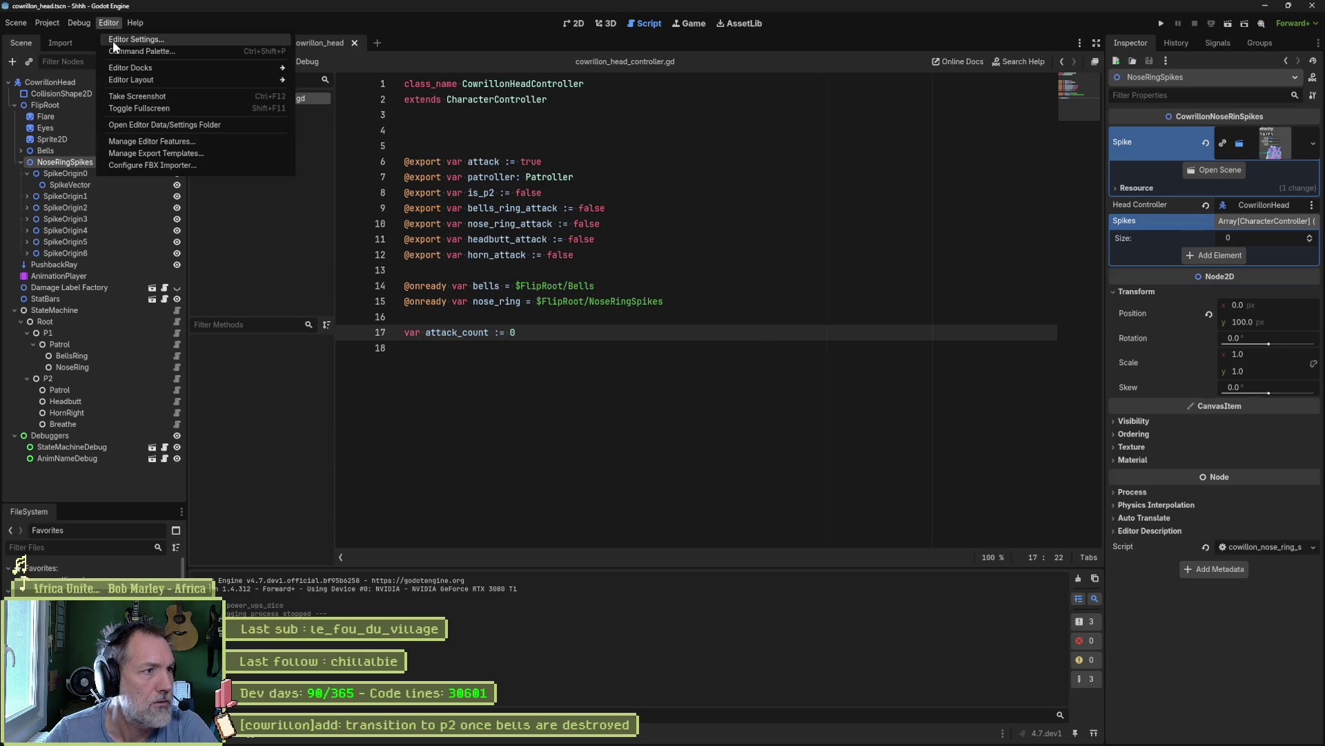
- In Editor Settings, search 'Open Script' and turn off Open Dominant Script on Scene Change
{"action": "left_click", "coordinate": [113, 40]}
{"action": "key", "text": "ctrl+v"}
{"action": "key", "text": "ctrl+BackSpace"}
{"action": "key", "text": "ctrl+BackSpace"}
{"action": "key", "text": "ctrl+BackSpace"}
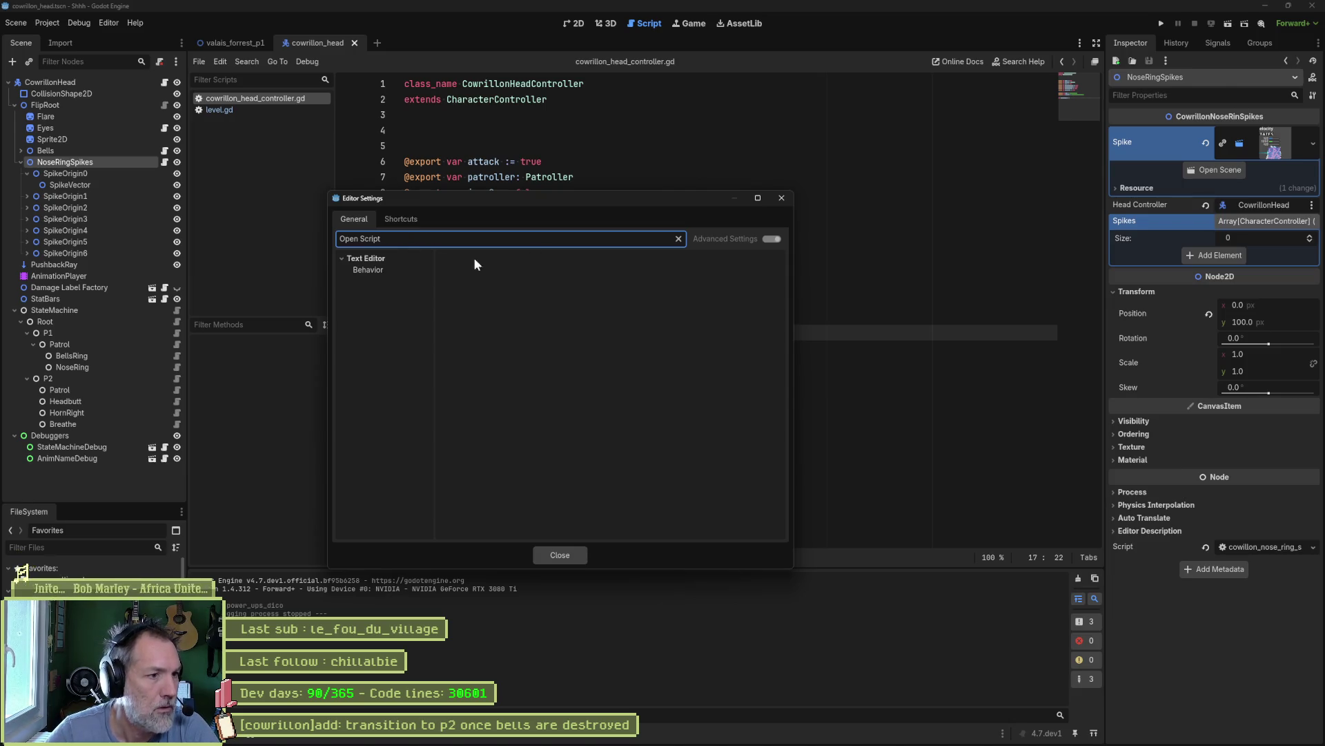
{"action": "left_click", "coordinate": [384, 270]}
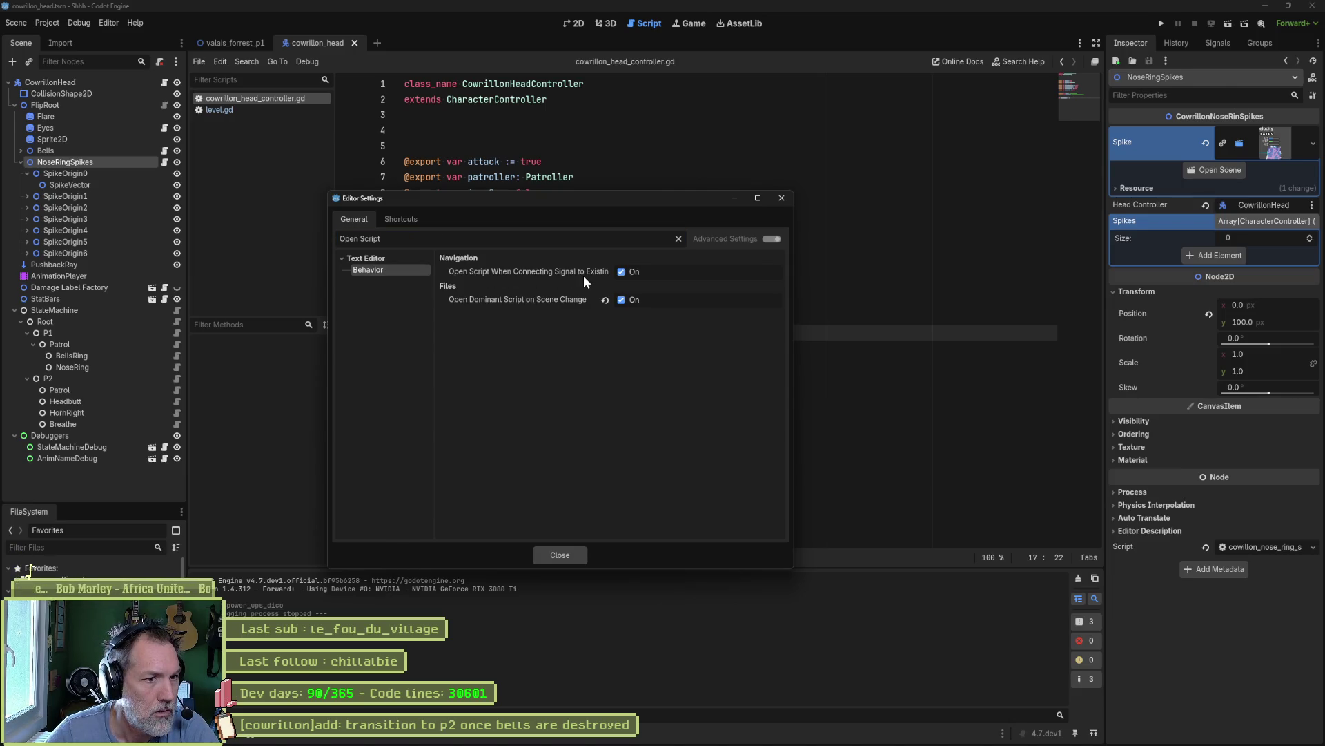
{"action": "left_click", "coordinate": [621, 300]}
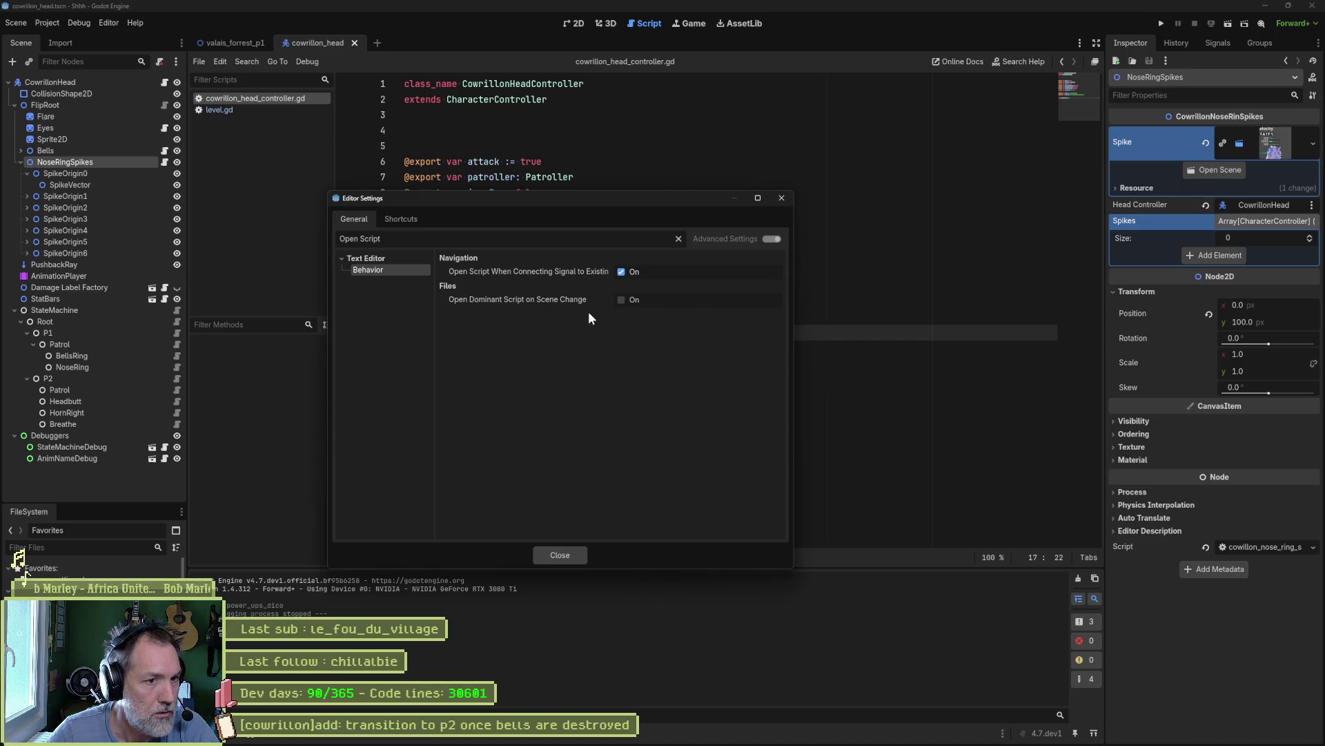
{"action": "left_click", "coordinate": [560, 555]}
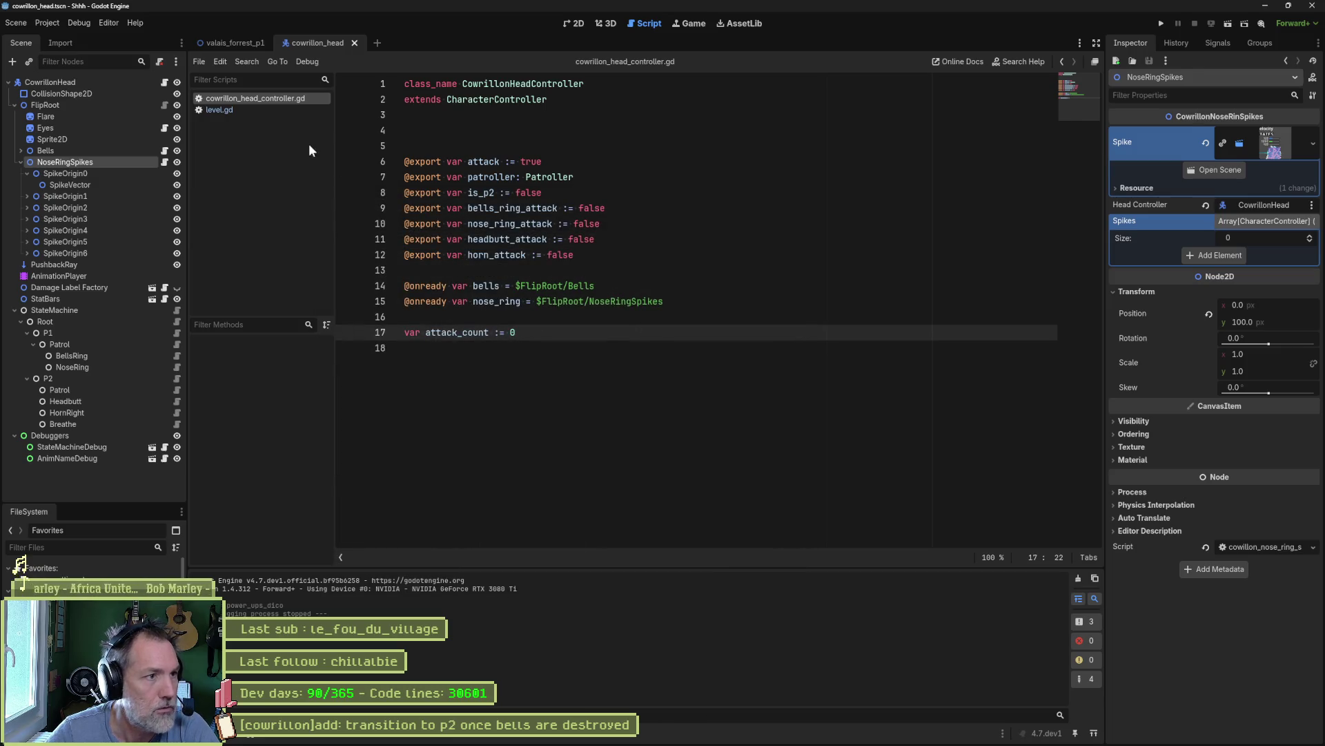
- Close level.gd and cowrillon_head_controller.gd, then flip between valais_forrest_p1 and cowrillon_head to confirm no script opens
{"action": "middle_click", "coordinate": [272, 108]}
{"action": "middle_click", "coordinate": [277, 101]}
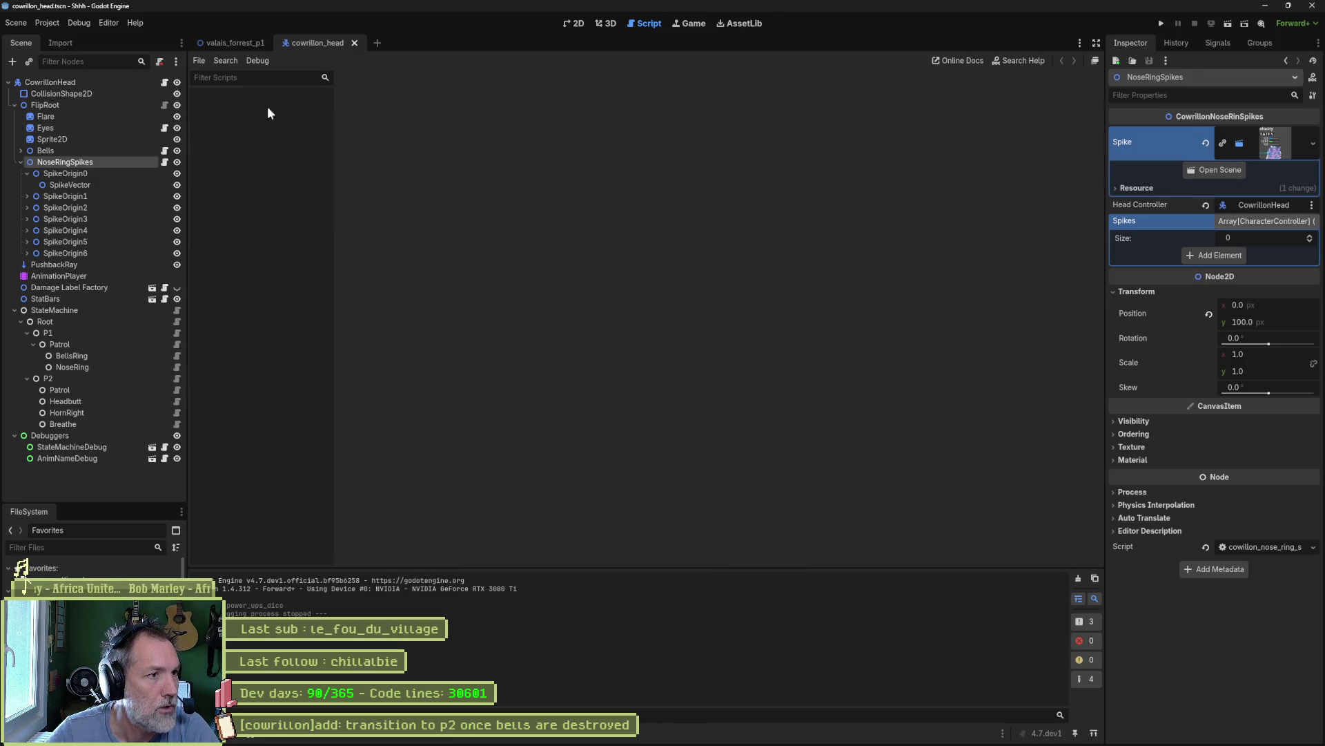
{"action": "left_click", "coordinate": [240, 45]}
{"action": "left_click", "coordinate": [316, 45]}
{"action": "left_click", "coordinate": [238, 44]}
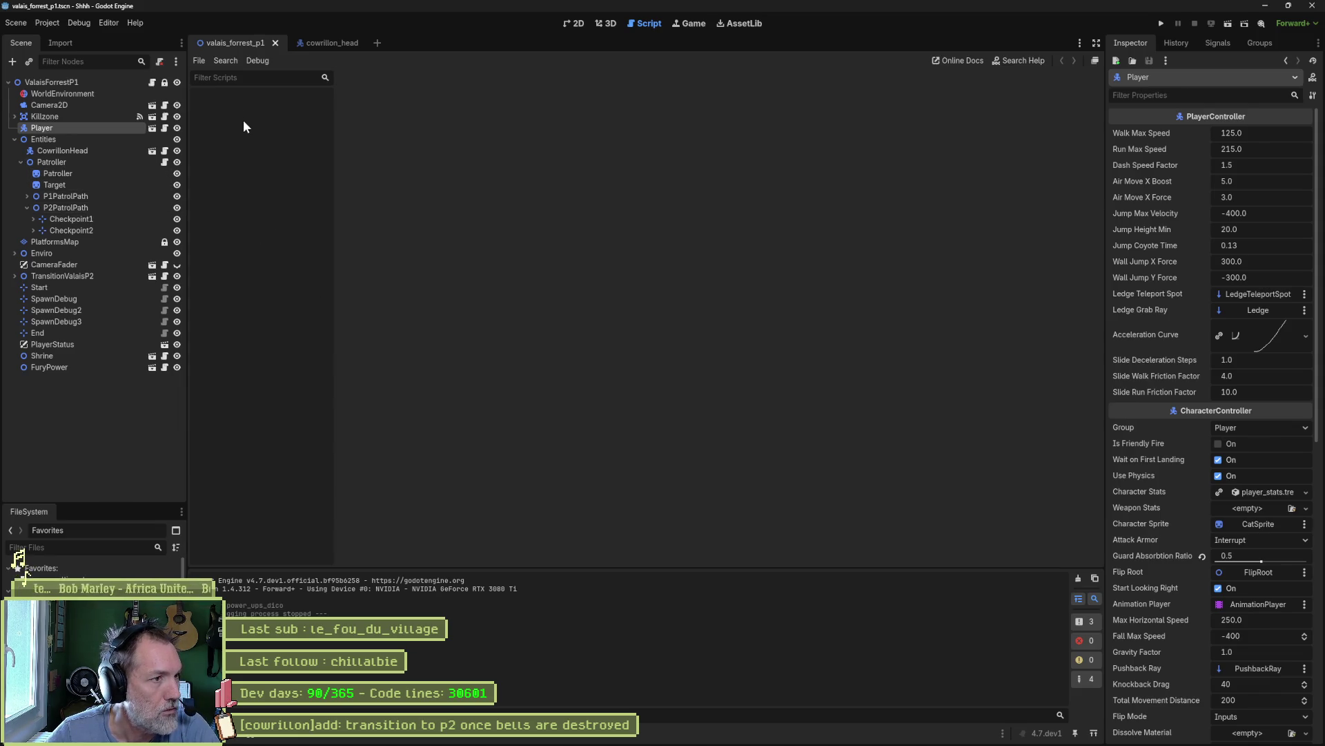
{"action": "left_click", "coordinate": [327, 45]}
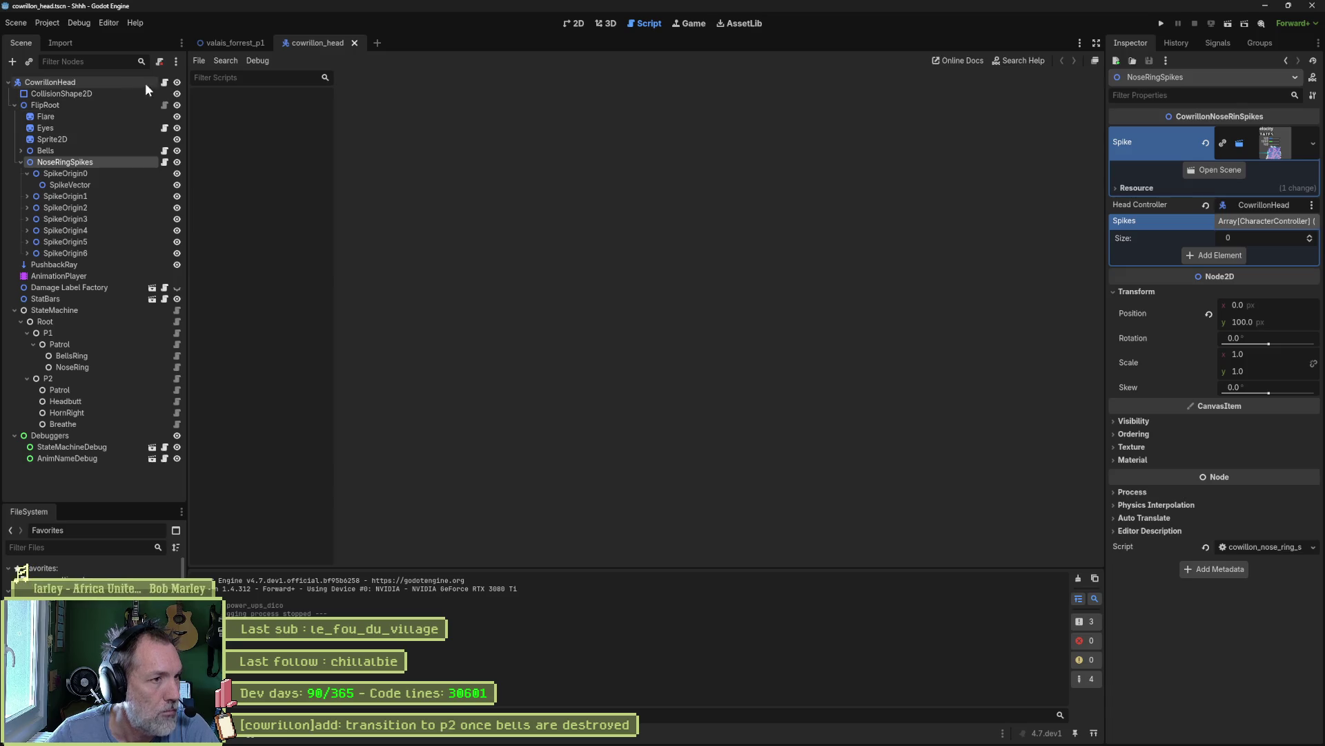
{"action": "mouse_move", "coordinate": [711, 742]}
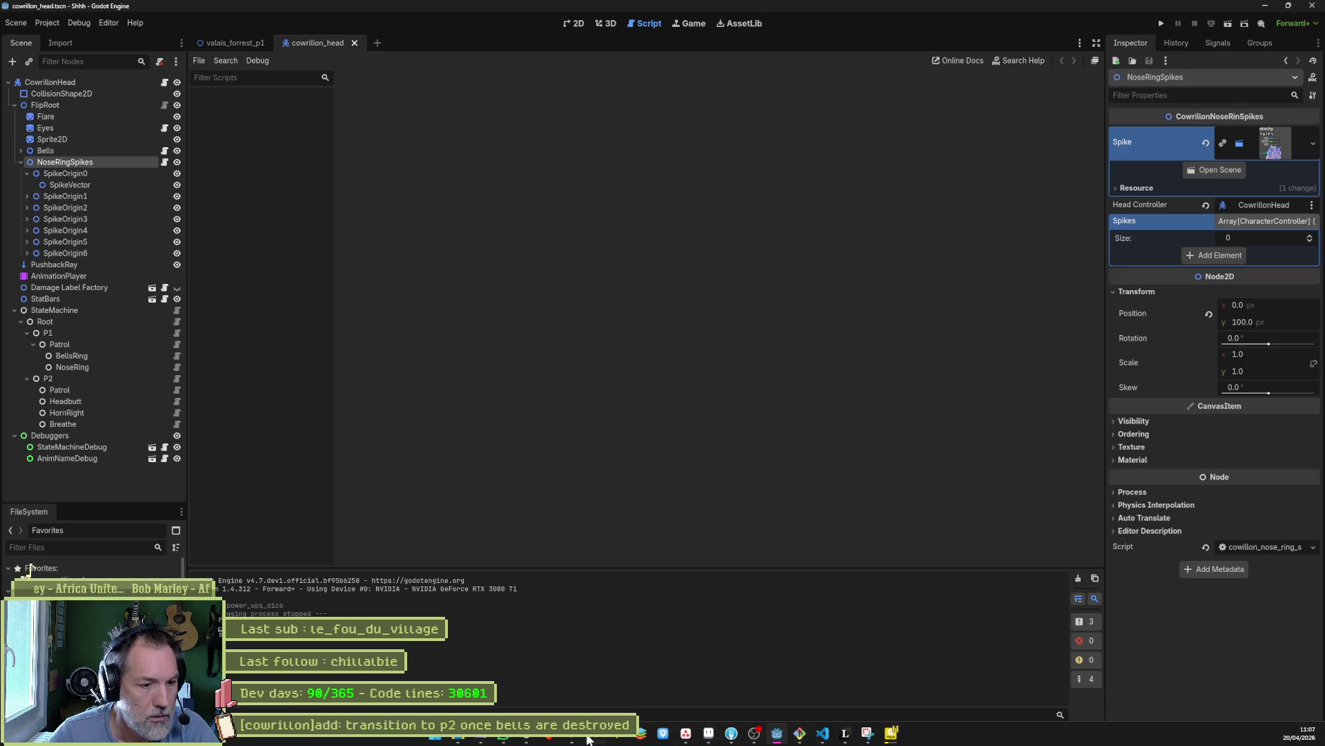
{"action": "left_click", "coordinate": [687, 739]}
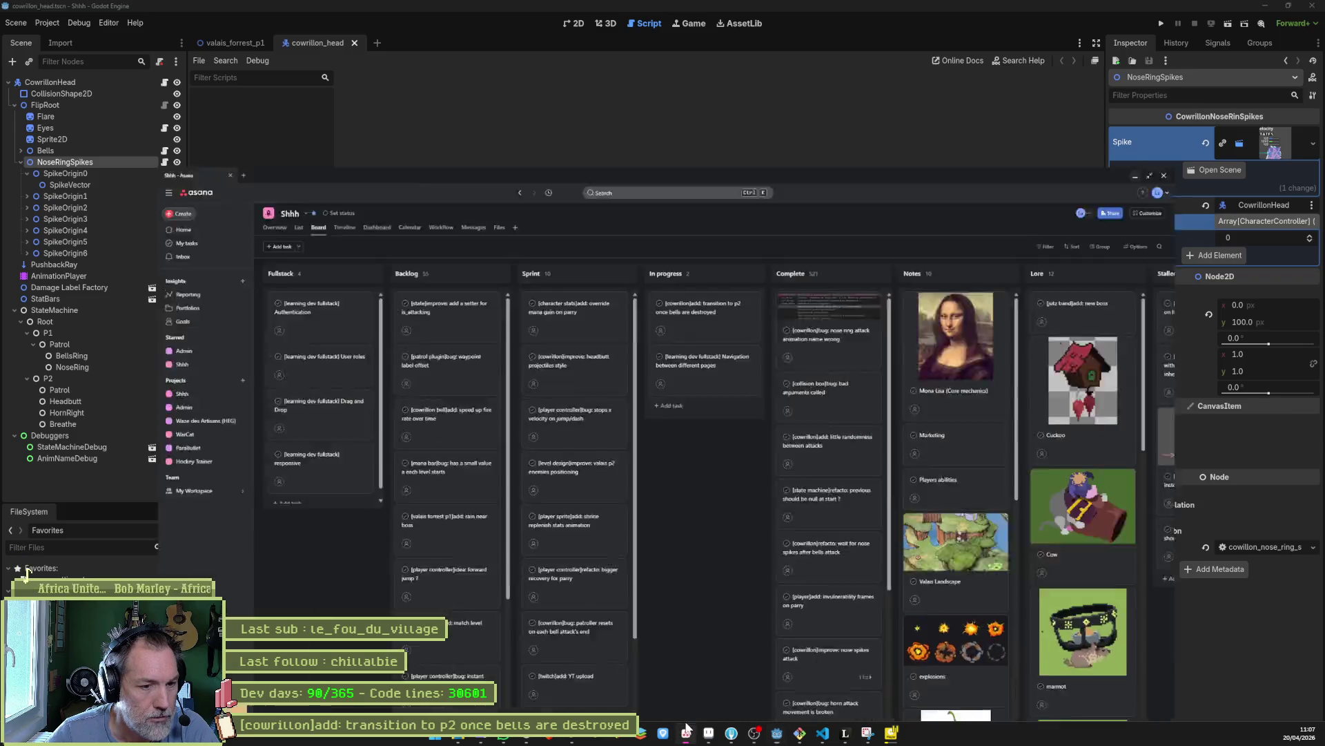
{"action": "left_click", "coordinate": [721, 195]}
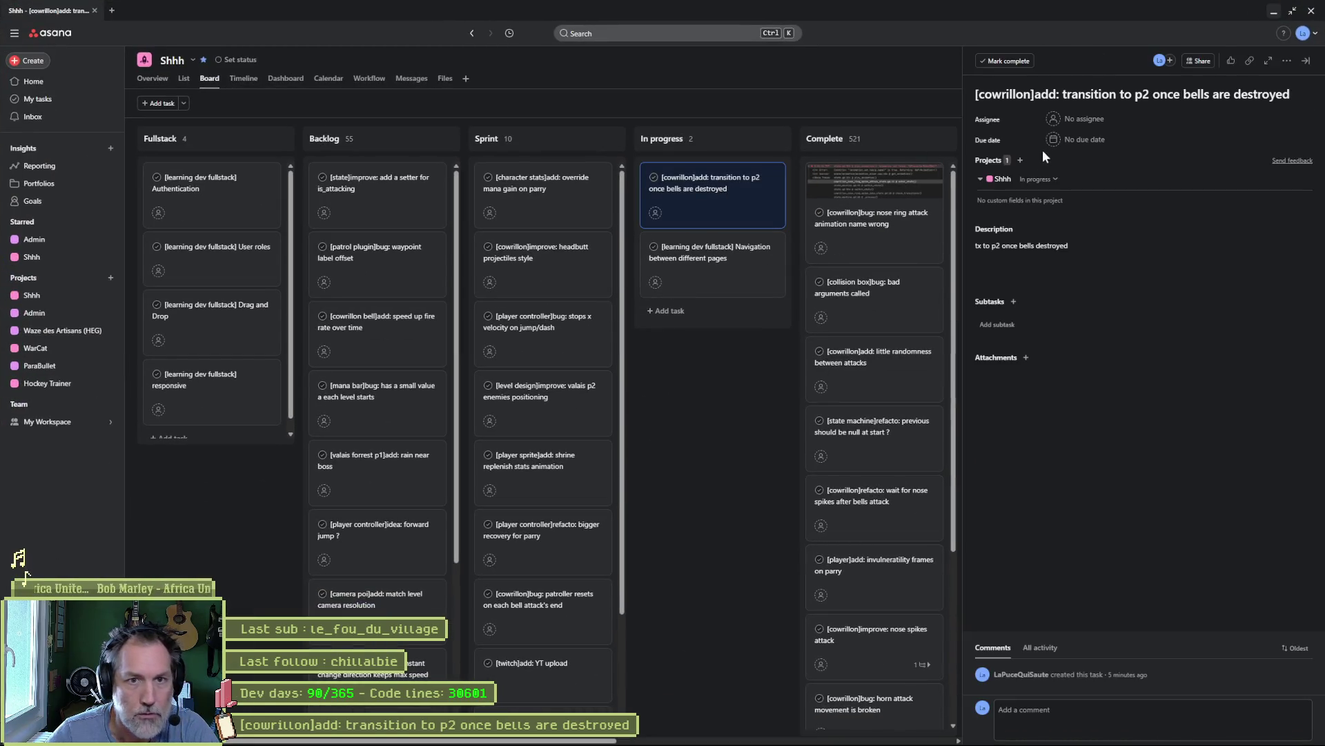
{"action": "left_click", "coordinate": [1272, 15]}
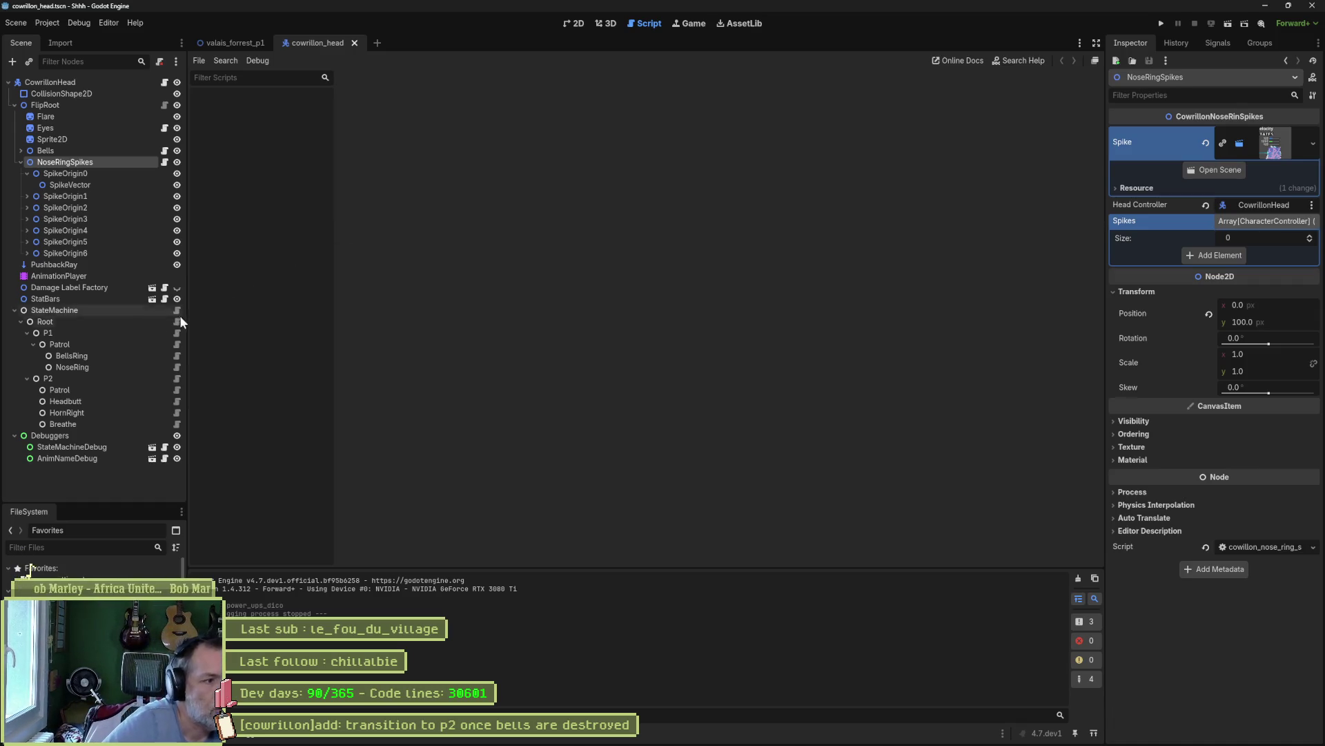
- Search the project for is_p2 from the Patrol state's check_transitions, then open the BellsRing state script
{"action": "left_click", "coordinate": [178, 345]}
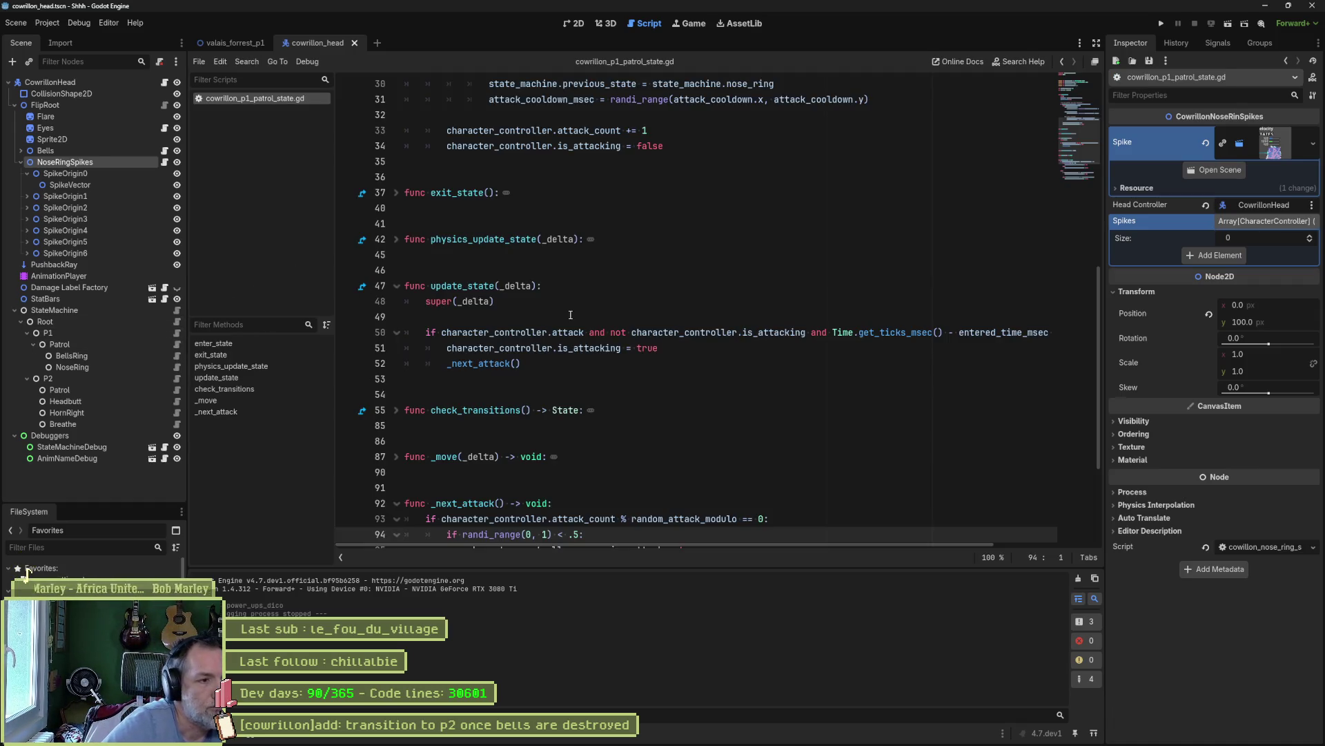
{"action": "left_click", "coordinate": [396, 410]}
{"action": "scroll", "coordinate": [576, 450], "scroll_direction": "down", "scroll_amount": 3}
{"action": "scroll", "coordinate": [575, 450], "scroll_direction": "down", "scroll_amount": 5}
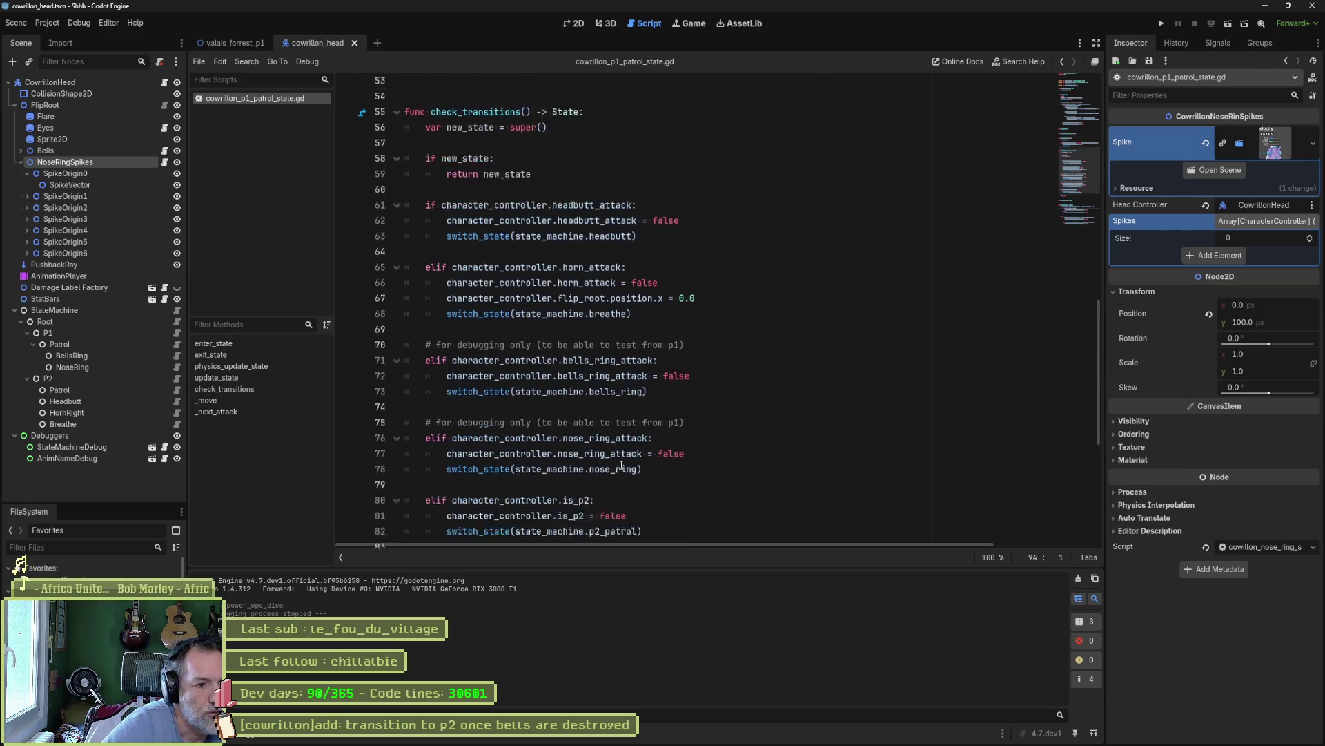
{"action": "left_click_drag", "start_coordinate": [589, 472], "coordinate": [564, 473]}
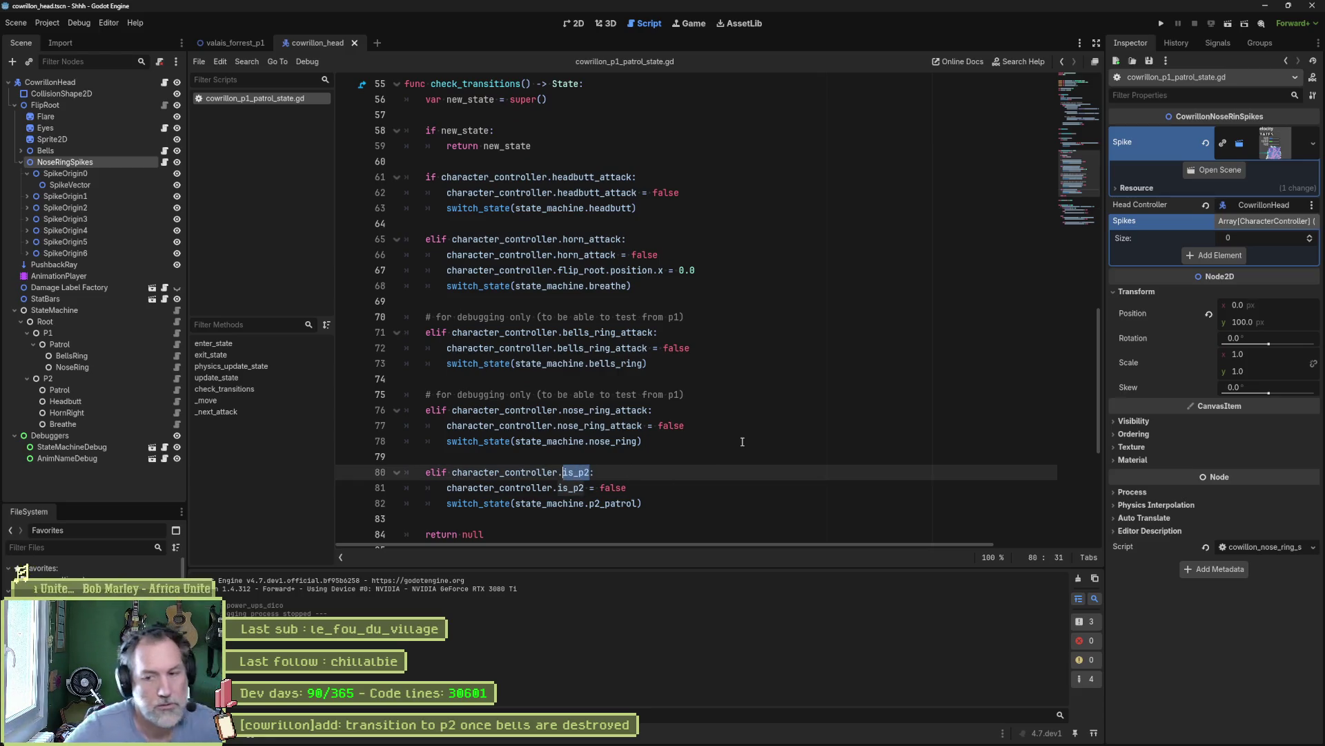
{"action": "key", "text": "ctrl+shift+f"}
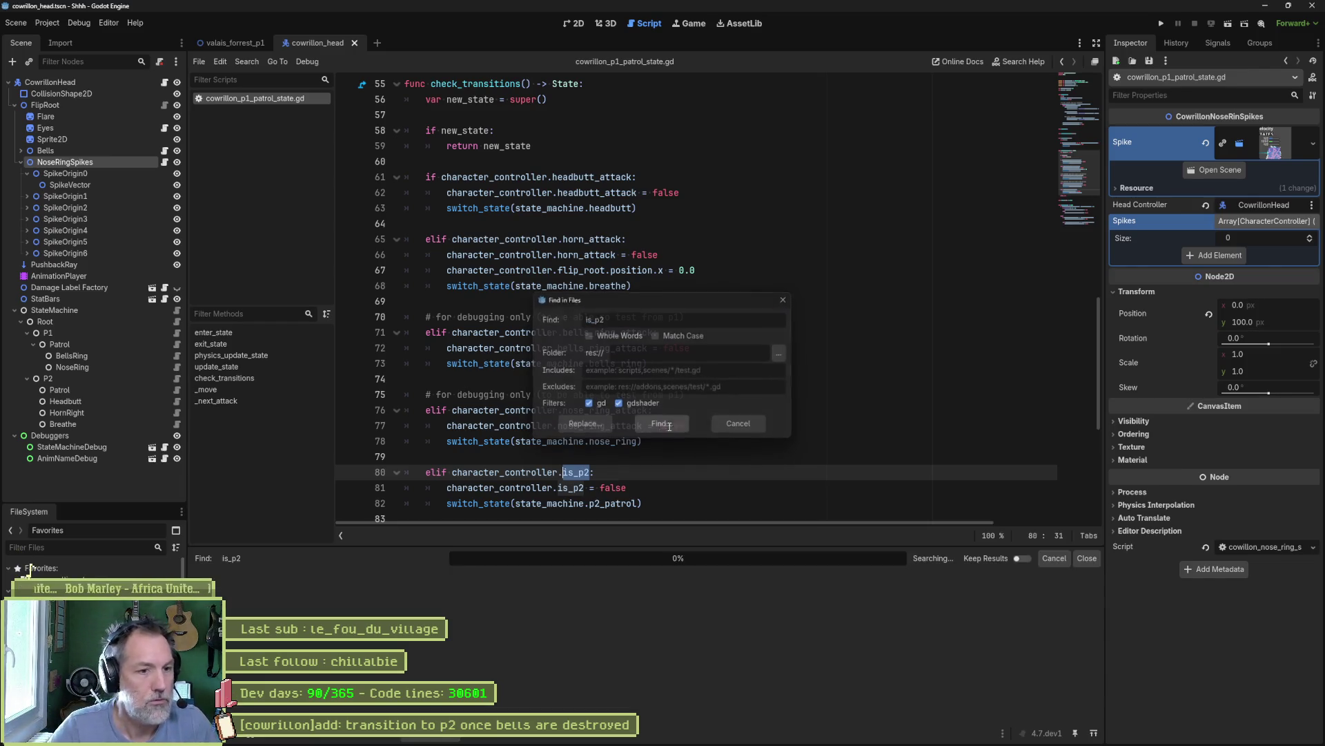
{"action": "key", "text": "Return"}
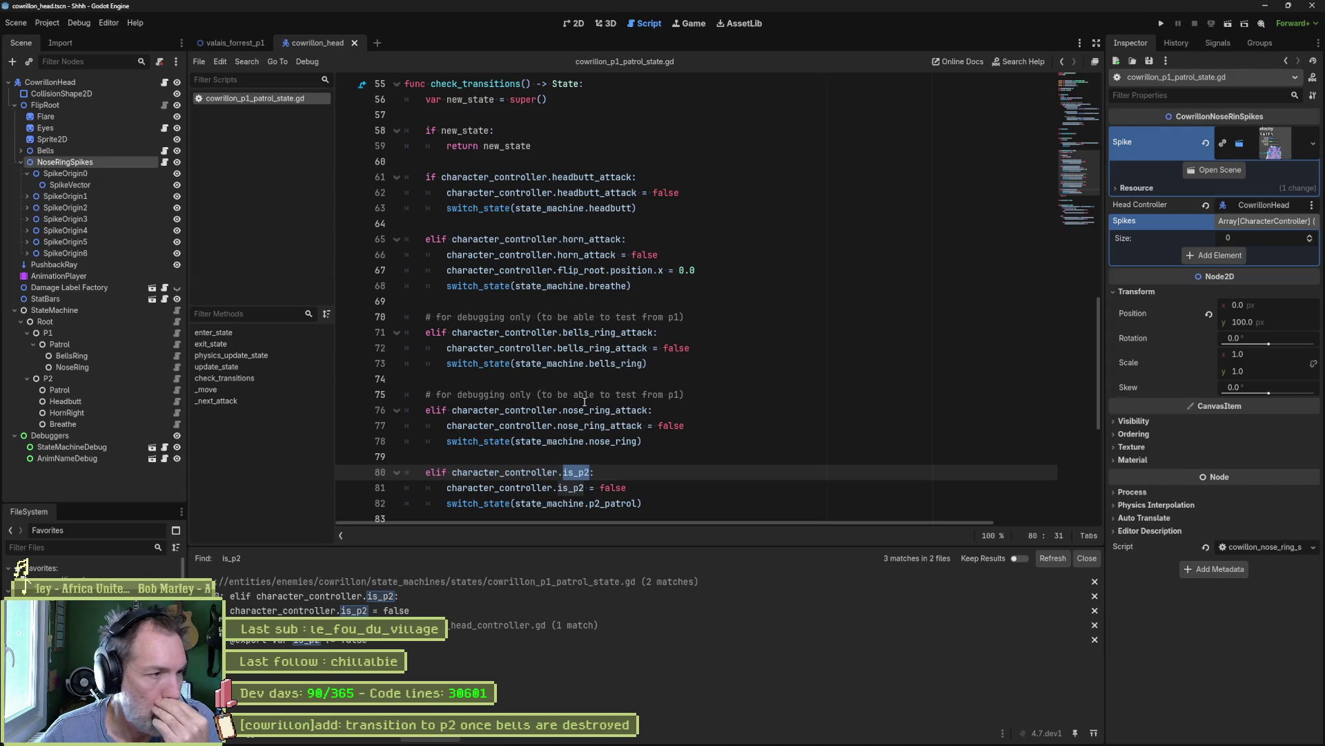
{"action": "left_click", "coordinate": [176, 355]}
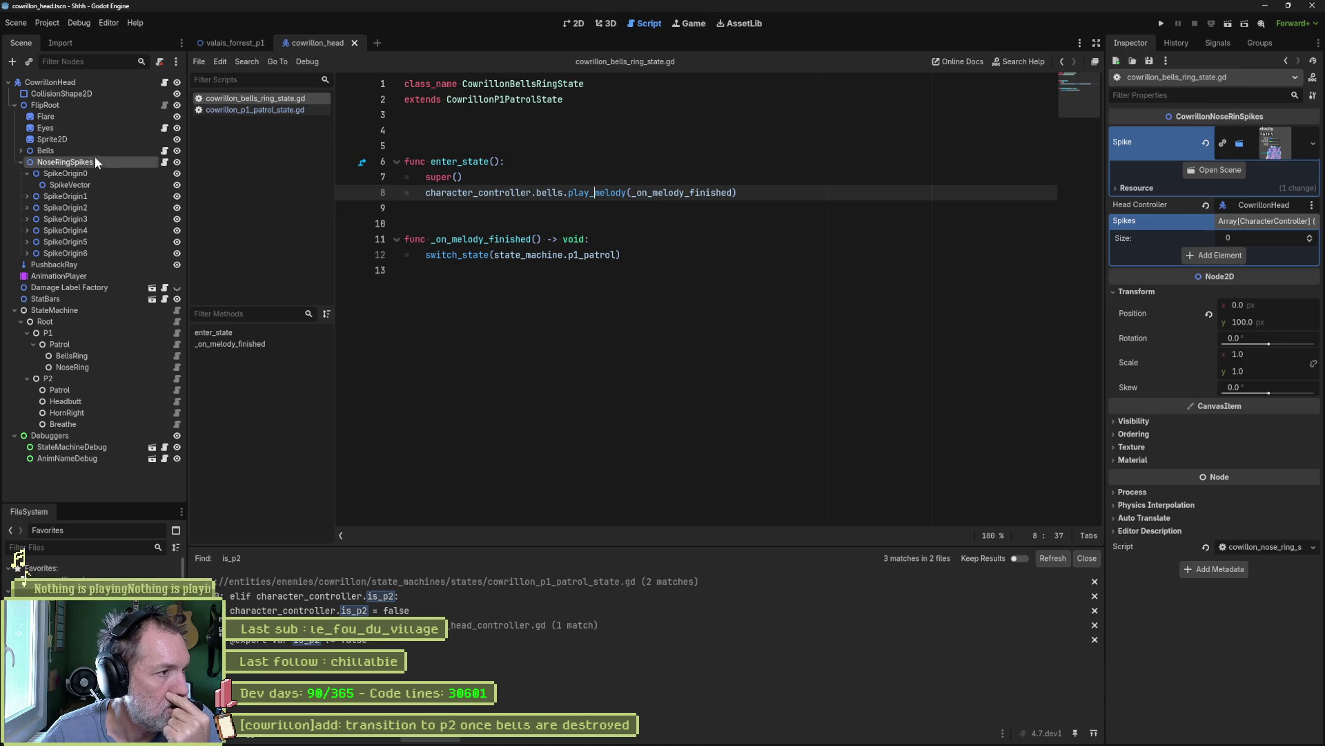
- Open bells.gd and add 'if bells.is_empty():' after the _on_death removal loop, starting its body with 'cha'
{"action": "left_click", "coordinate": [164, 151]}
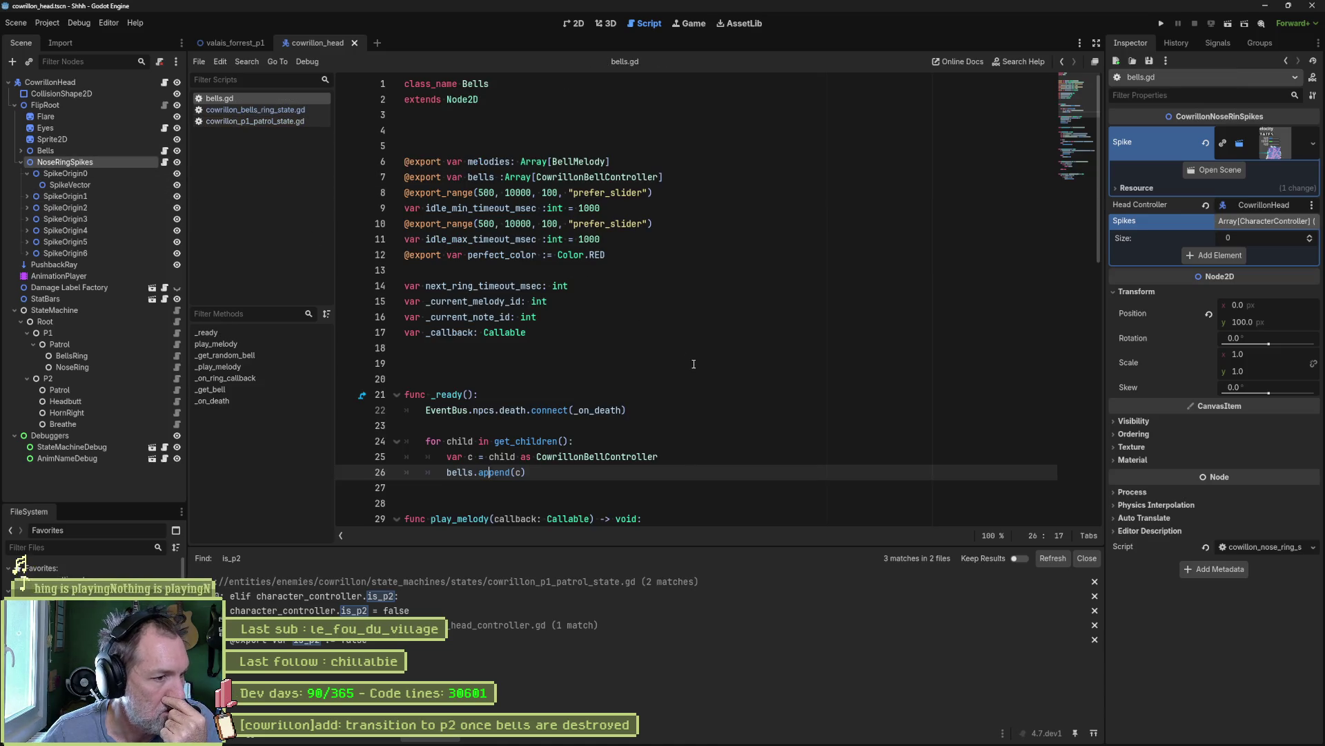
{"action": "scroll", "coordinate": [700, 367], "scroll_direction": "down", "scroll_amount": 1}
{"action": "left_click", "coordinate": [602, 363]}
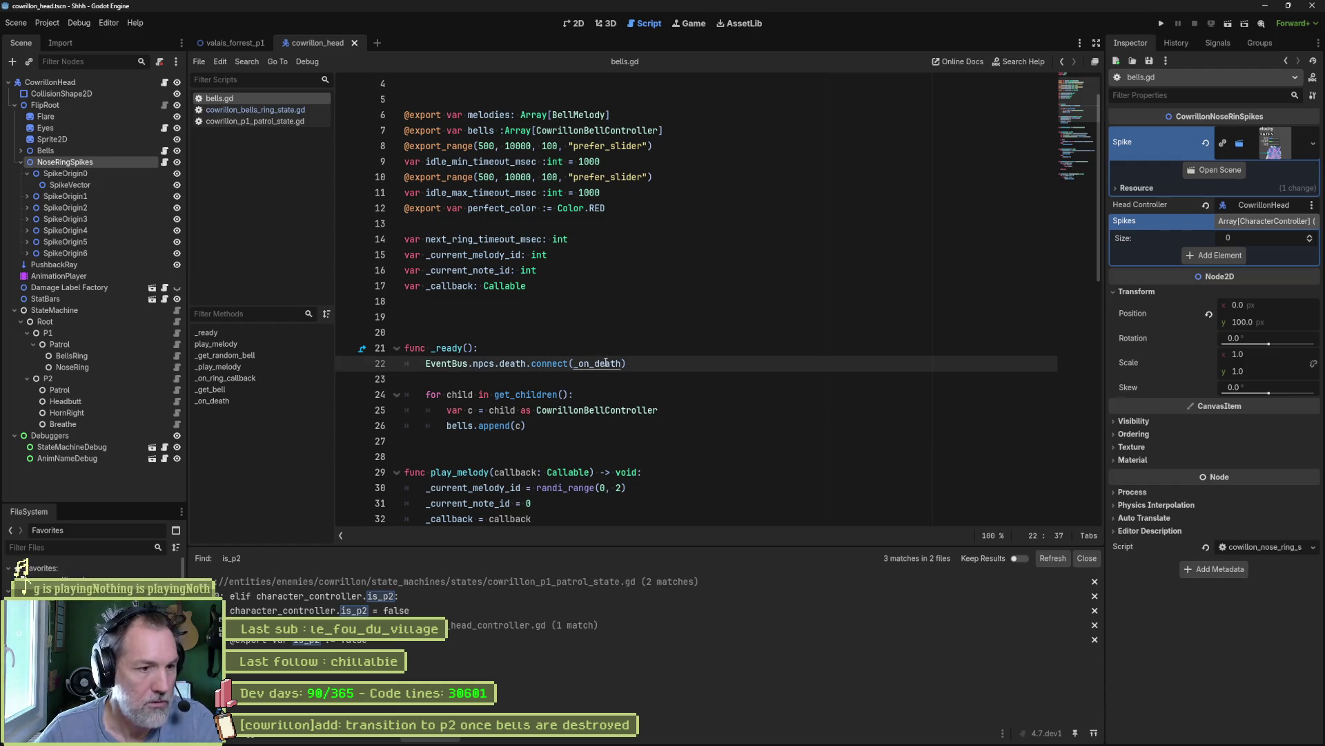
{"action": "left_click", "coordinate": [602, 363], "text": "ctrl"}
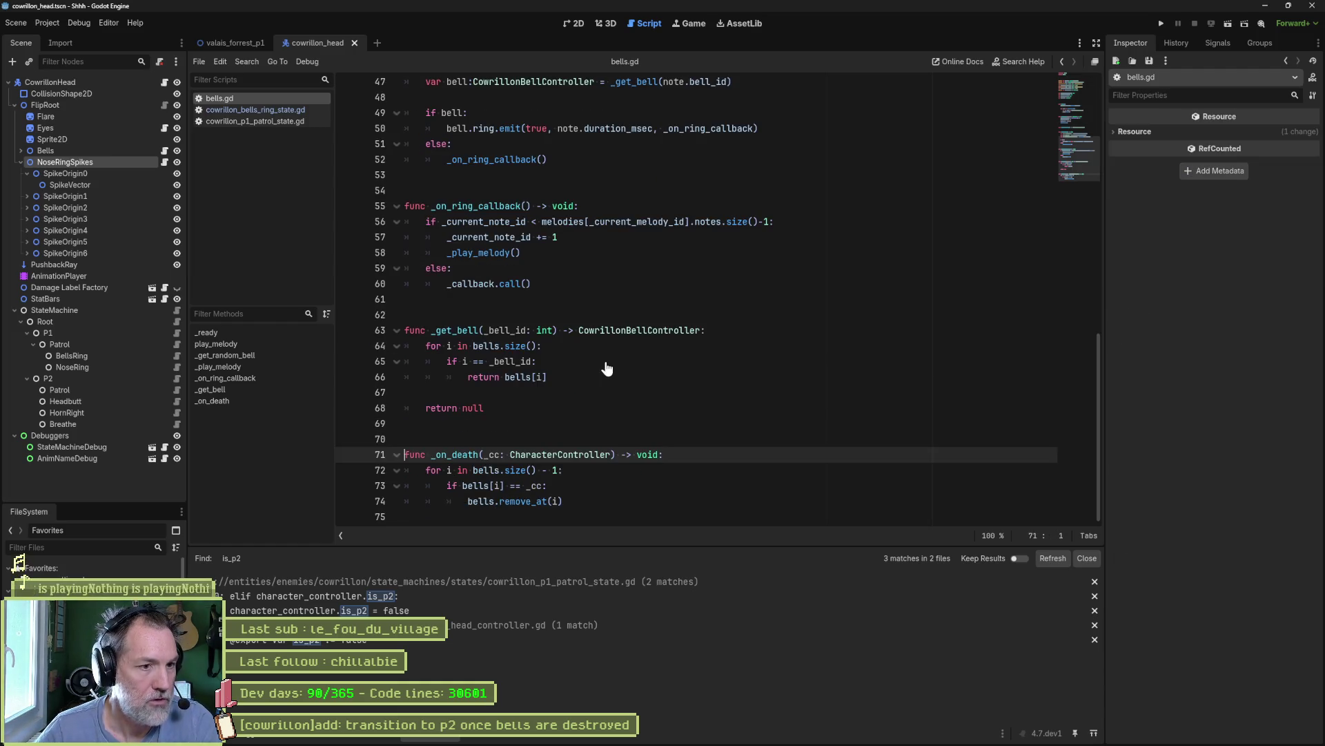
{"action": "left_click", "coordinate": [574, 499]}
{"action": "key", "text": "Down"}
{"action": "key", "text": "Tab"}
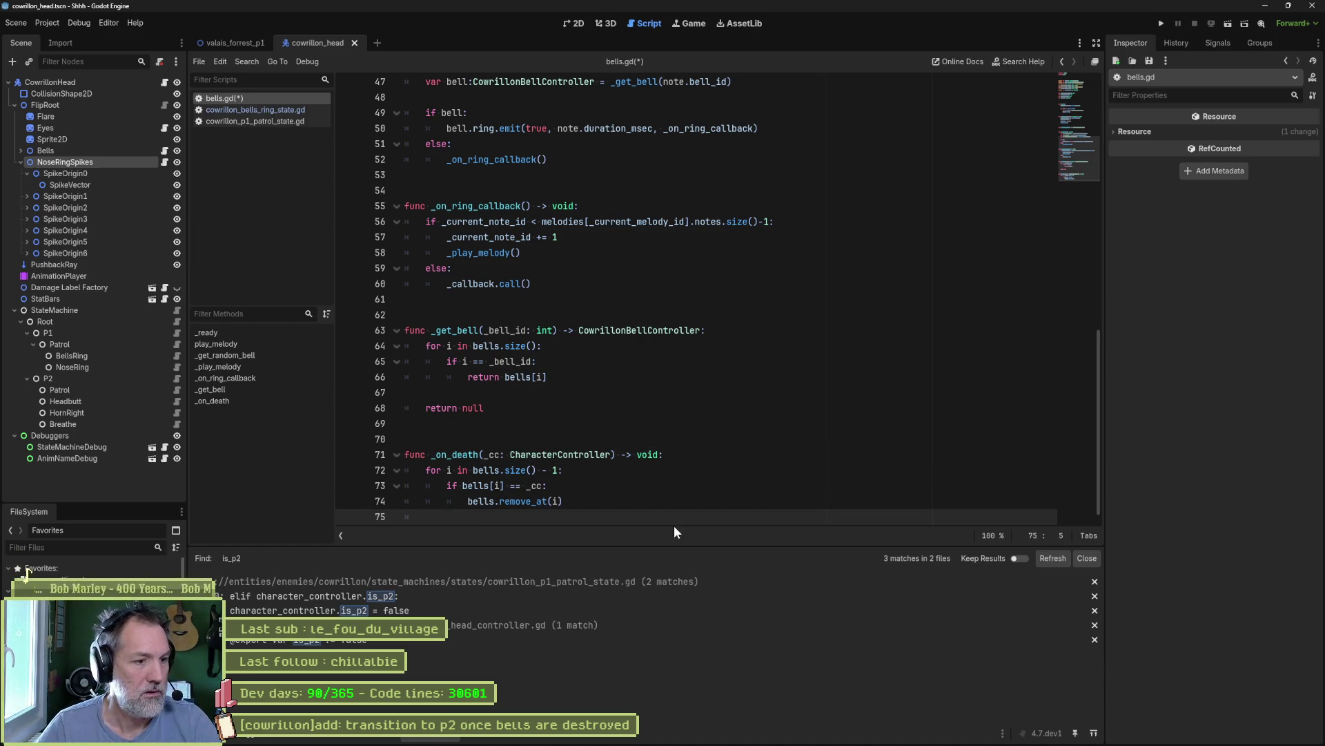
{"action": "type", "text": "if bel"}
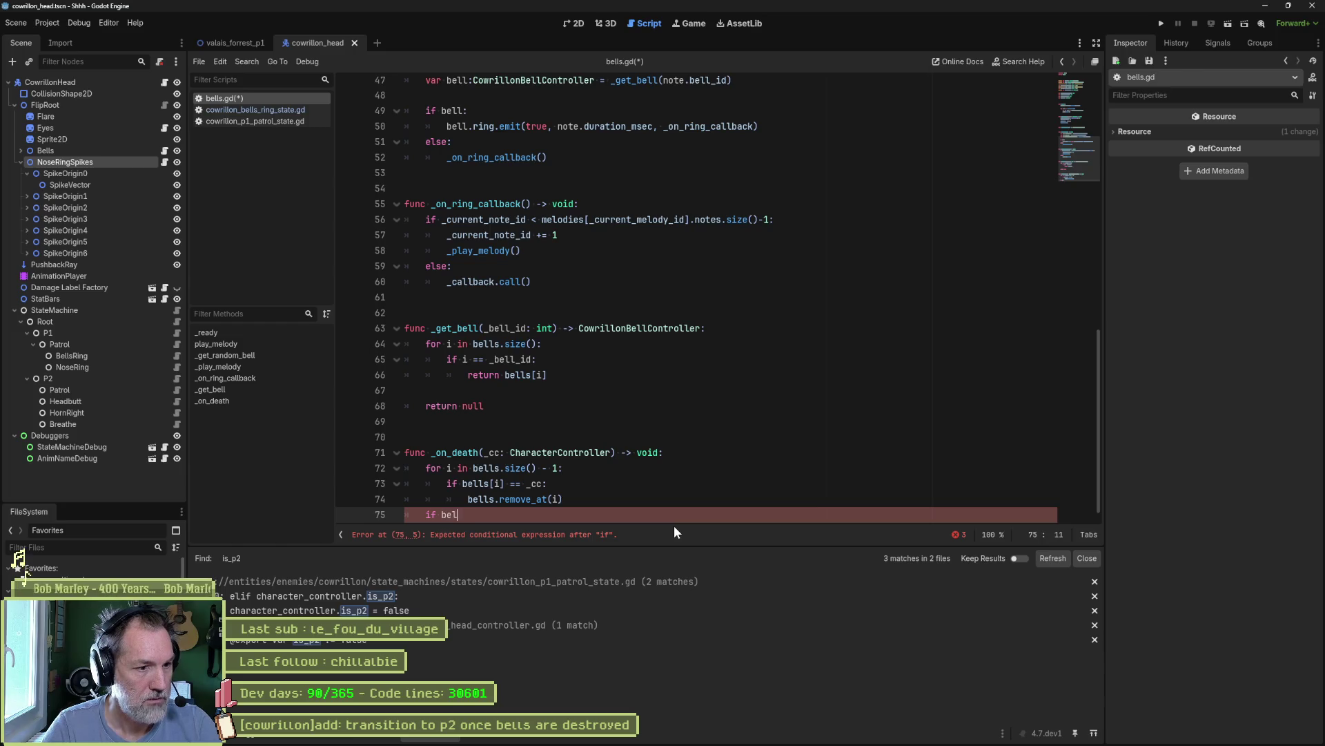
{"action": "type", "text": "ls.em"}
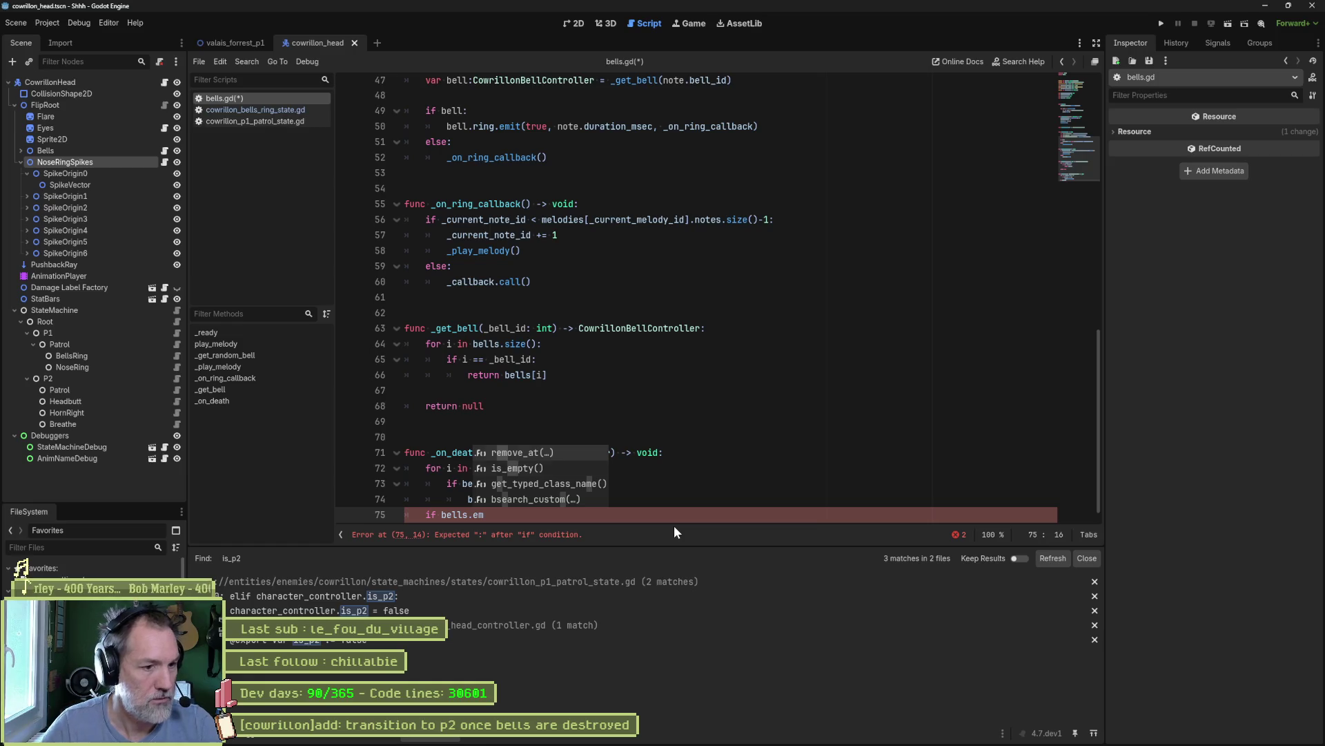
{"action": "key", "text": "Down"}
{"action": "key", "text": "Return"}
{"action": "type", "text": ":"}
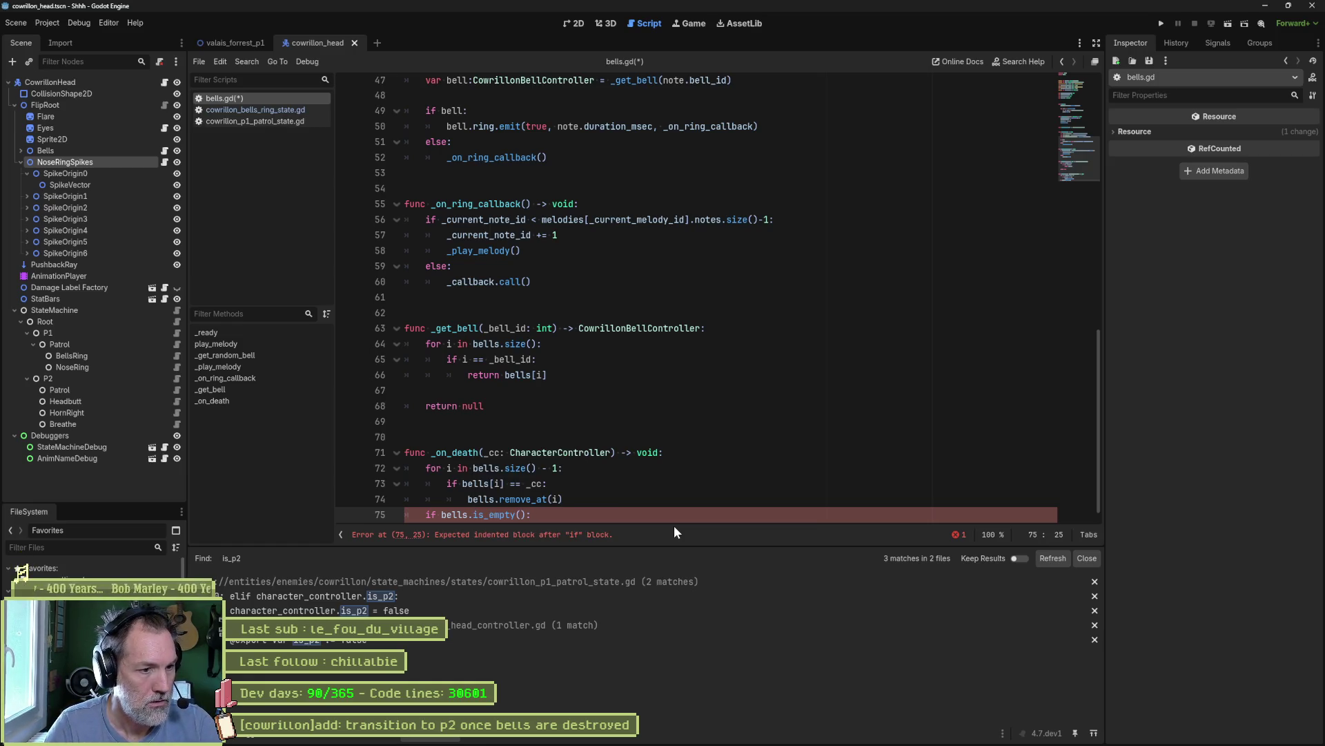
{"action": "key", "text": "Return"}
{"action": "type", "text": "cha"}
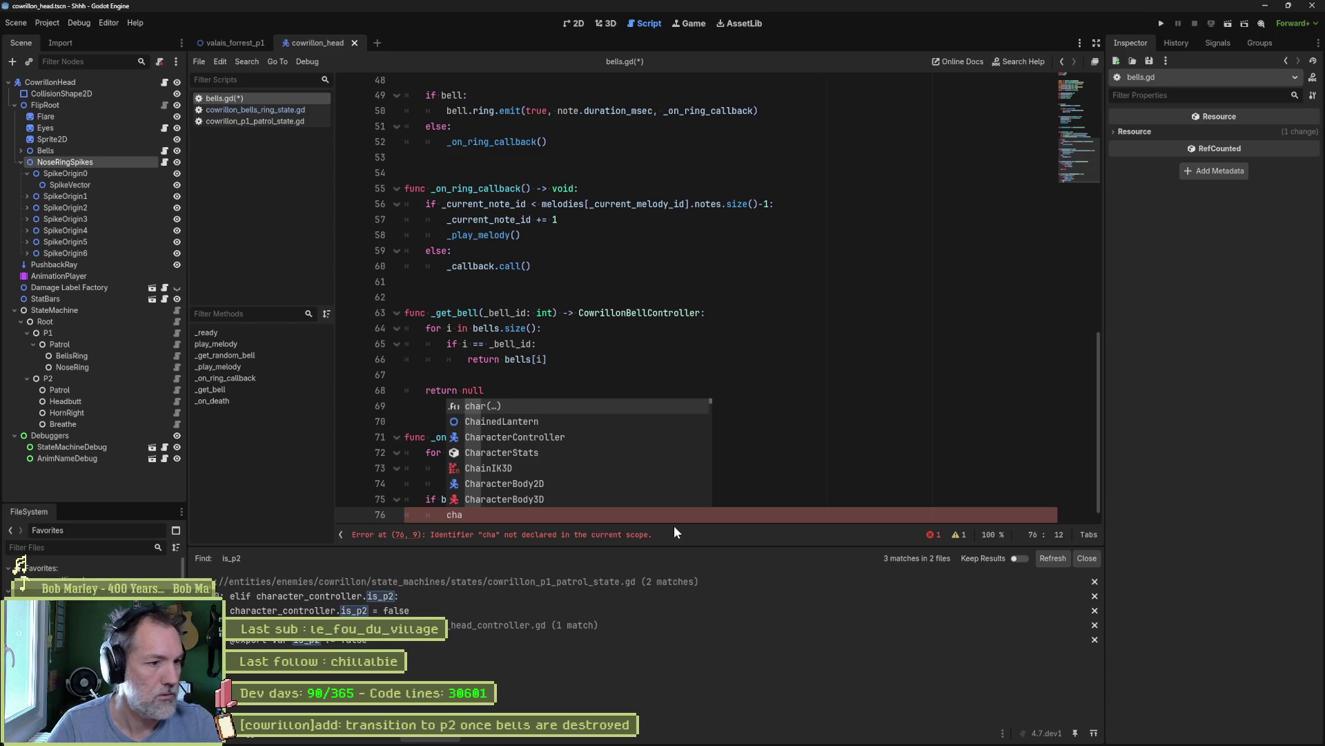
- Insert a blank line after the removal loop and place the caret on empty line 4
{"action": "left_click", "coordinate": [789, 503]}
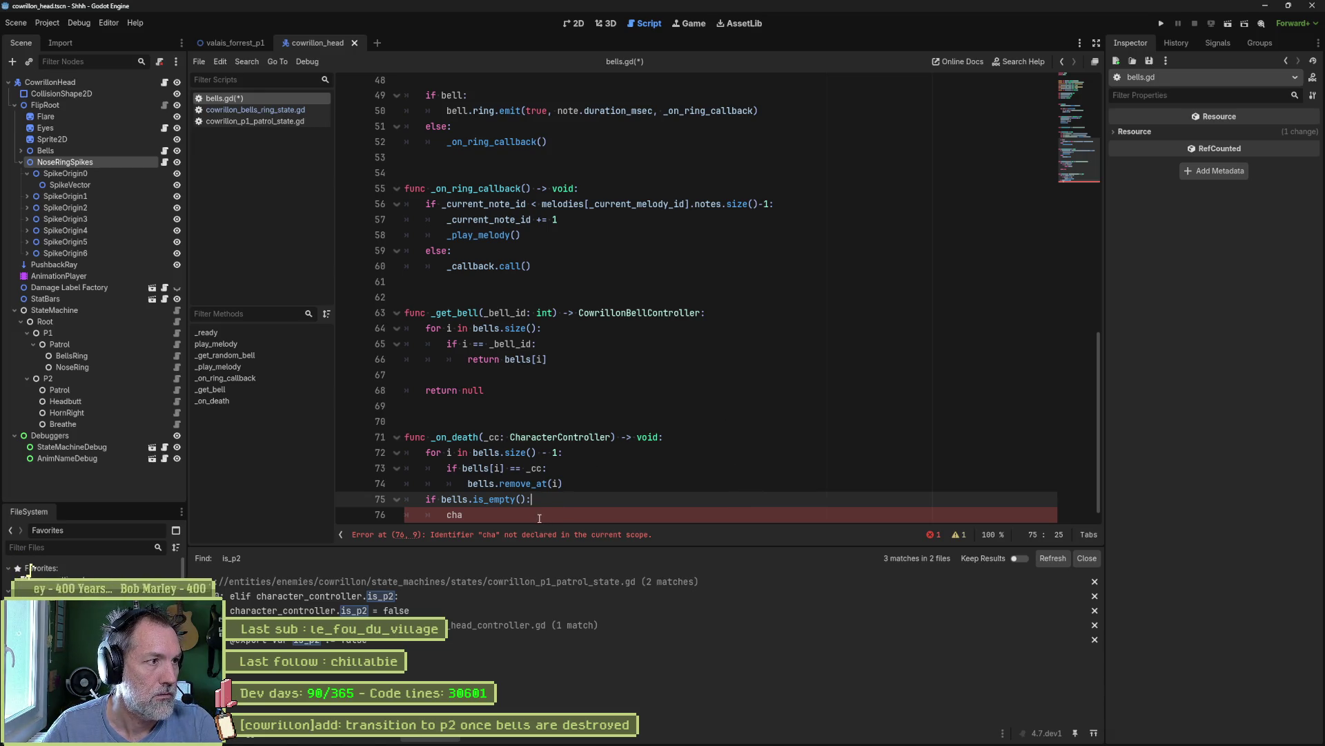
{"action": "double_click", "coordinate": [448, 516]}
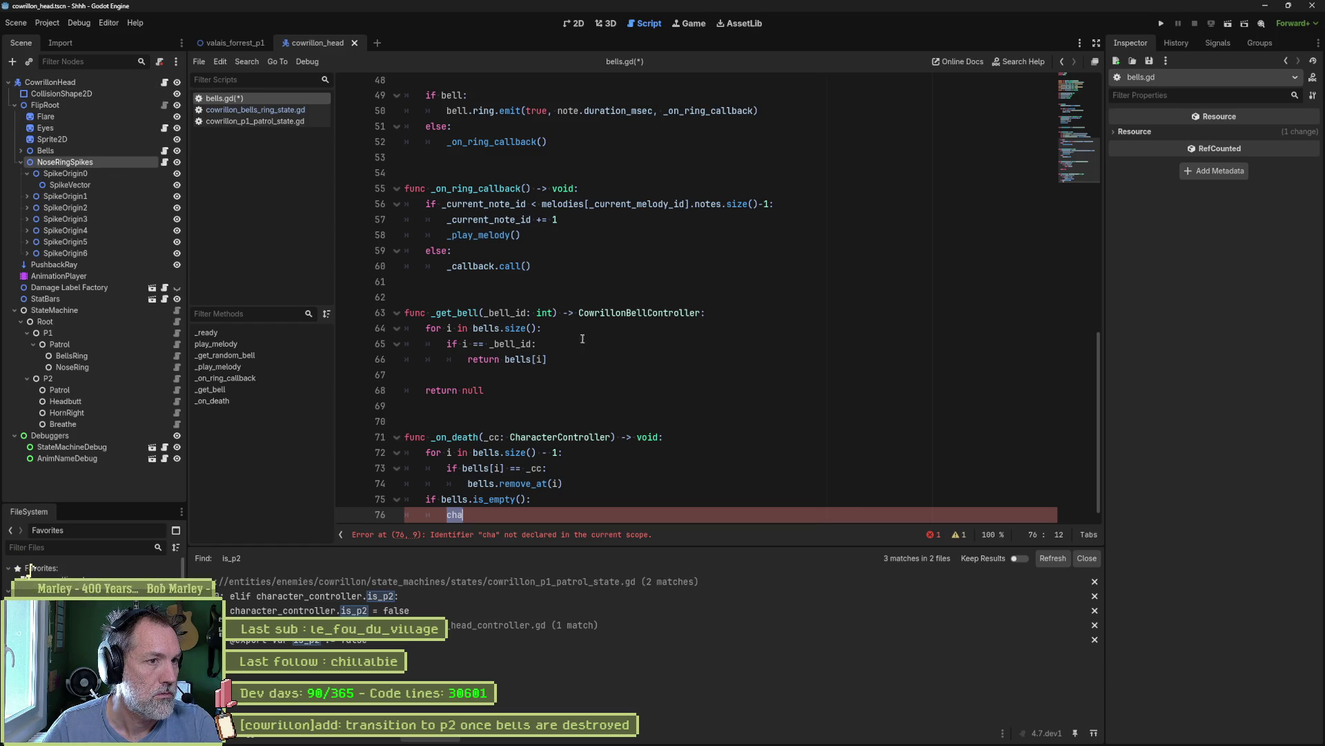
{"action": "left_click", "coordinate": [1066, 101]}
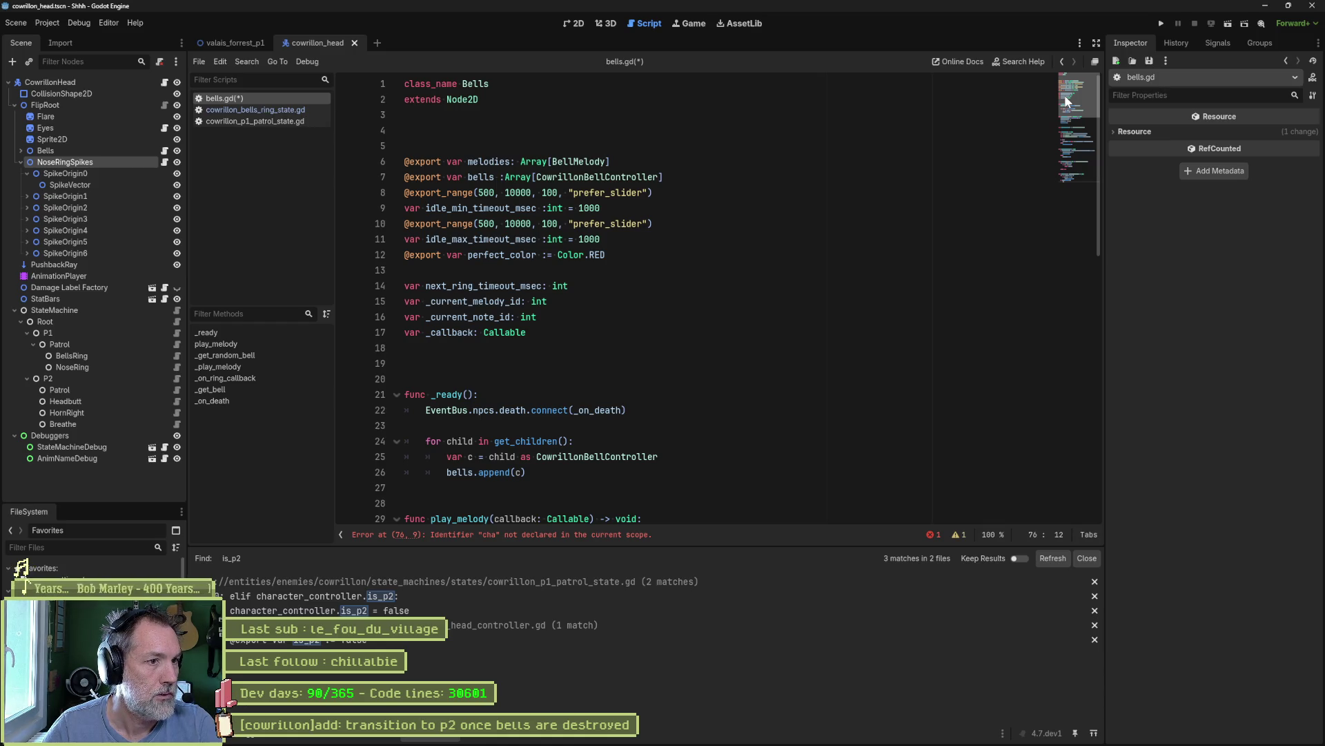
{"action": "left_click_drag", "start_coordinate": [1067, 101], "coordinate": [1050, 168]}
{"action": "left_click", "coordinate": [618, 471]}
{"action": "key", "text": "Return"}
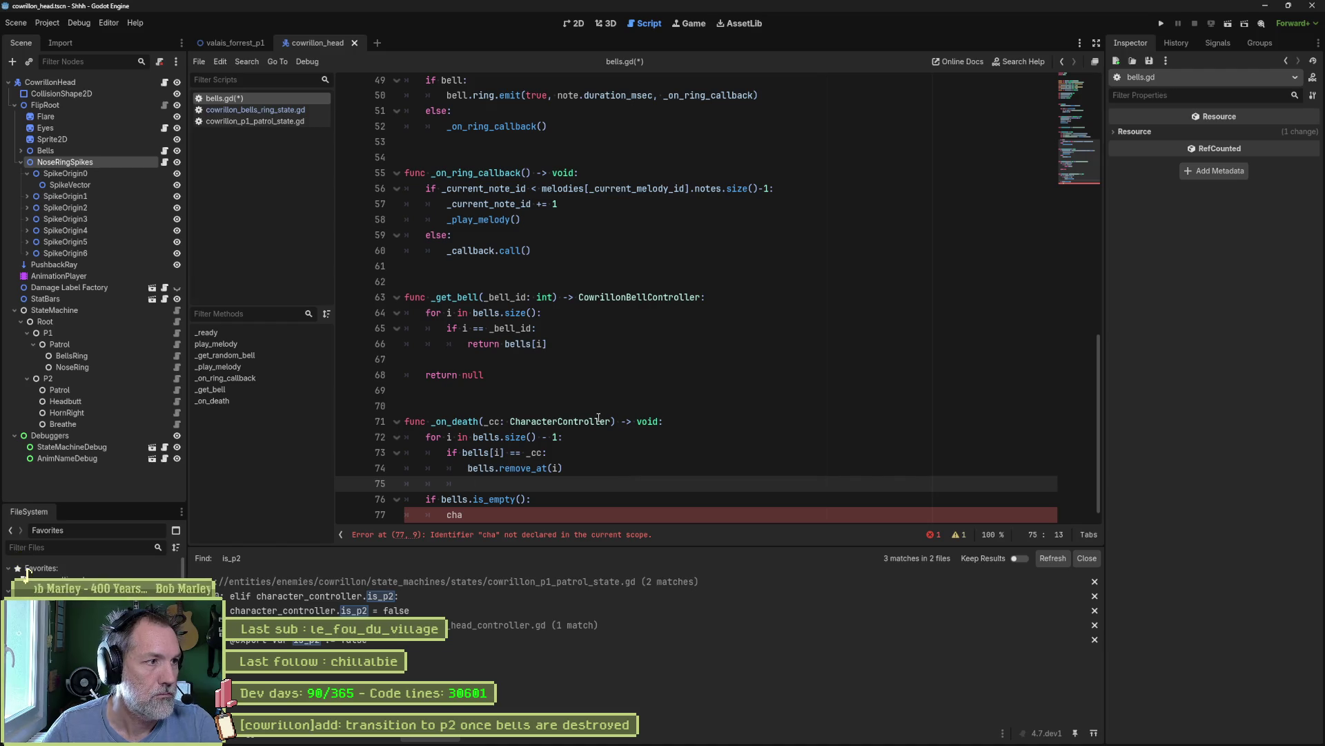
{"action": "left_click_drag", "start_coordinate": [1078, 160], "coordinate": [1079, 92]}
{"action": "left_click", "coordinate": [749, 135]}
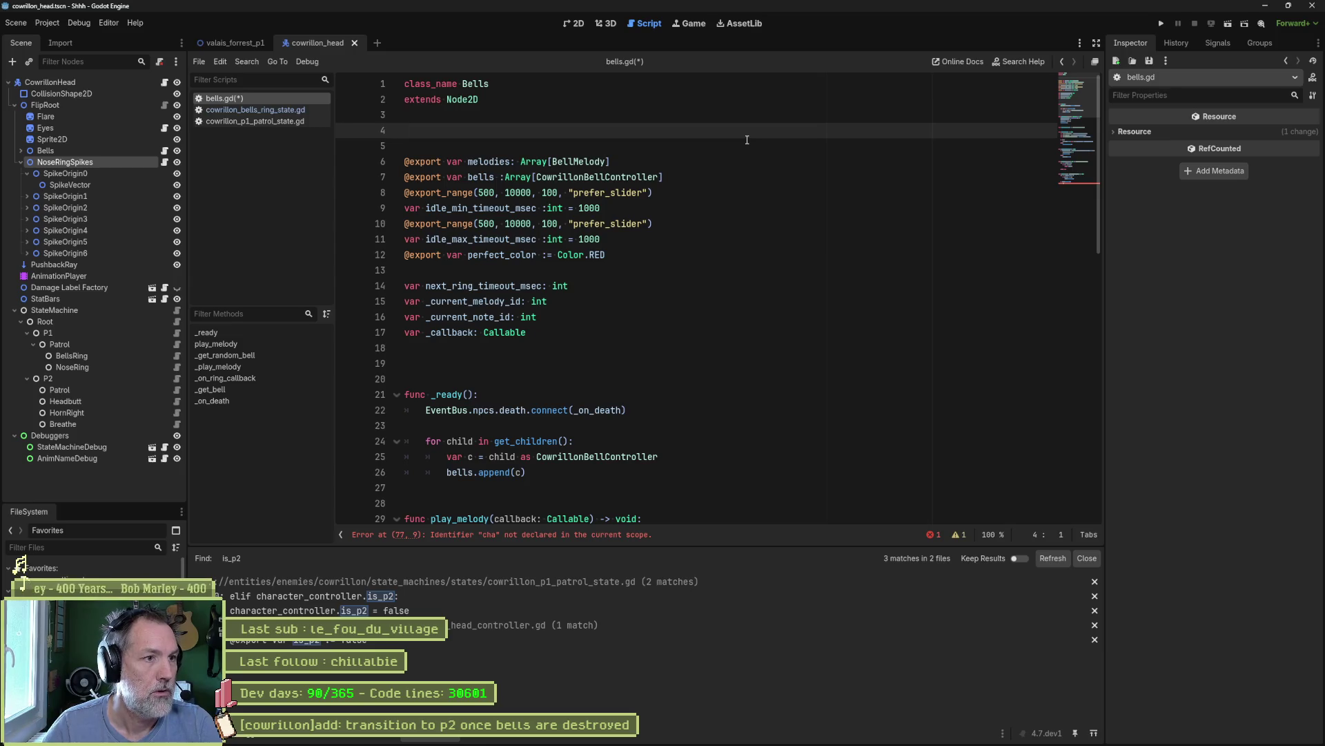
- Declare 'signal bells_destroyed' and replace 'cha' with bells_destroyed.emit() in _on_death
{"action": "key", "text": "Return"}
{"action": "key", "text": "Return"}
{"action": "type", "text": "sign"}
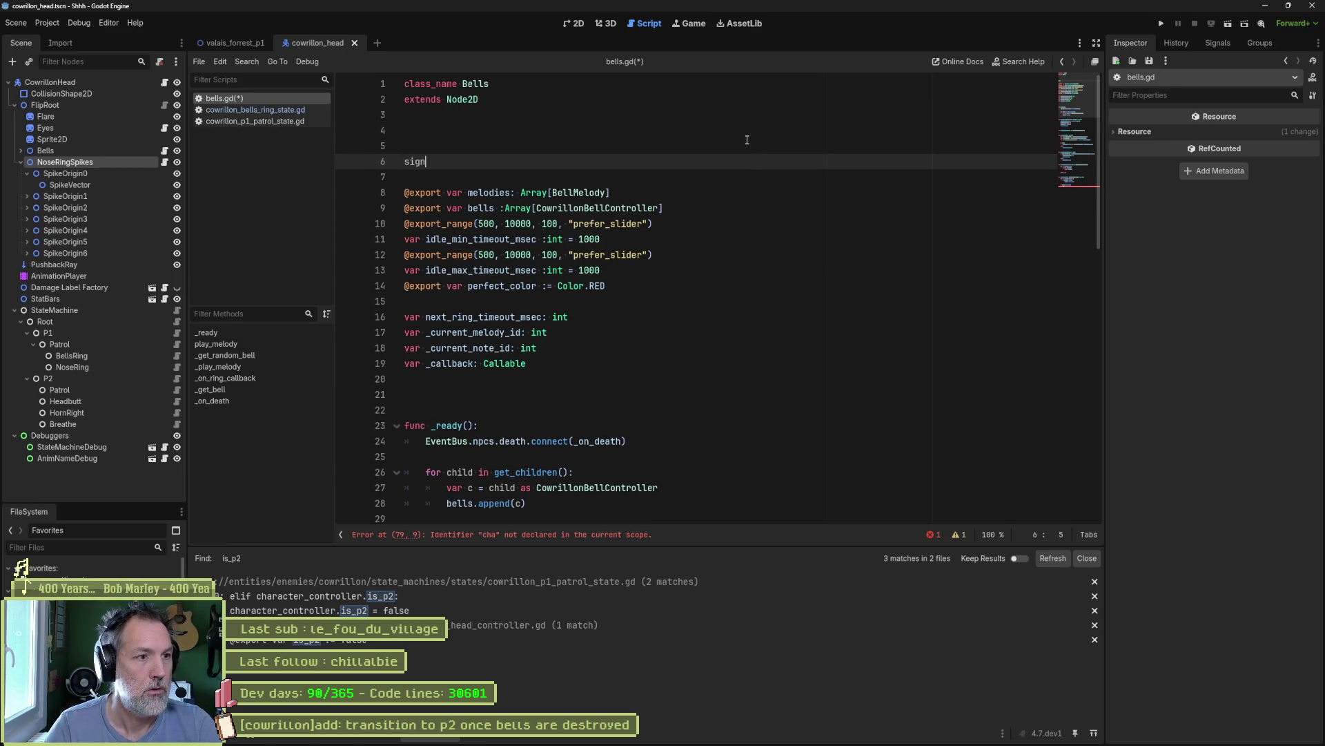
{"action": "type", "text": "al bells_destroyed"}
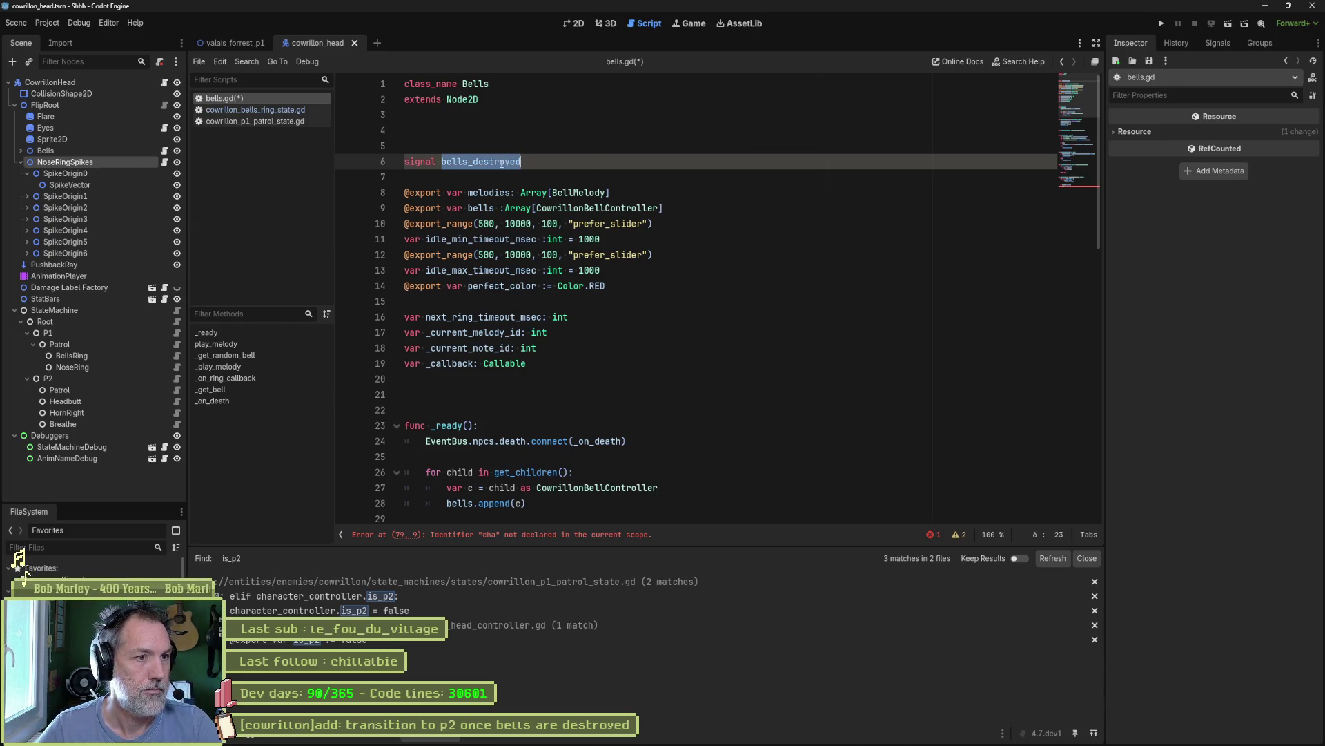
{"action": "scroll", "coordinate": [568, 359], "scroll_direction": "down", "scroll_amount": 8}
{"action": "scroll", "coordinate": [568, 358], "scroll_direction": "down", "scroll_amount": 9}
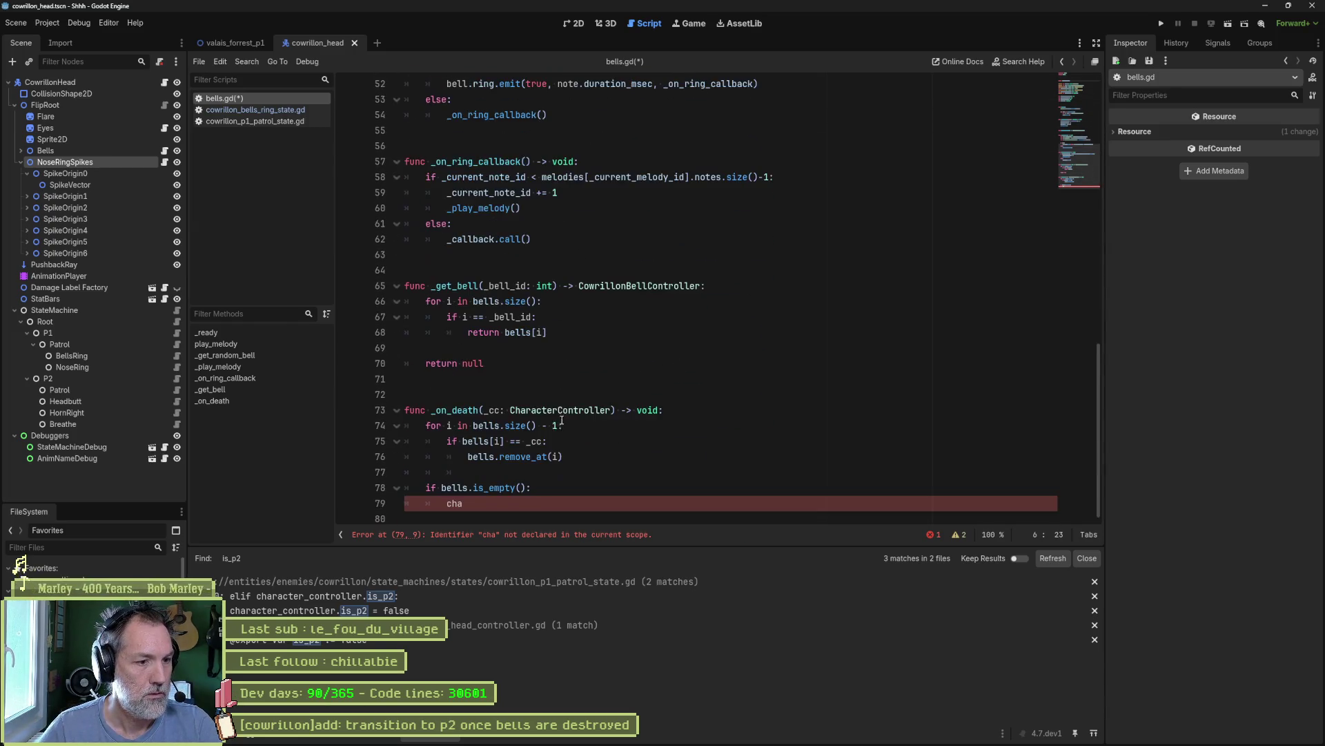
{"action": "left_click", "coordinate": [485, 506]}
{"action": "key", "text": "BackSpace"}
{"action": "key", "text": "BackSpace"}
{"action": "key", "text": "BackSpace"}
{"action": "type", "text": "bells_destroyed."}
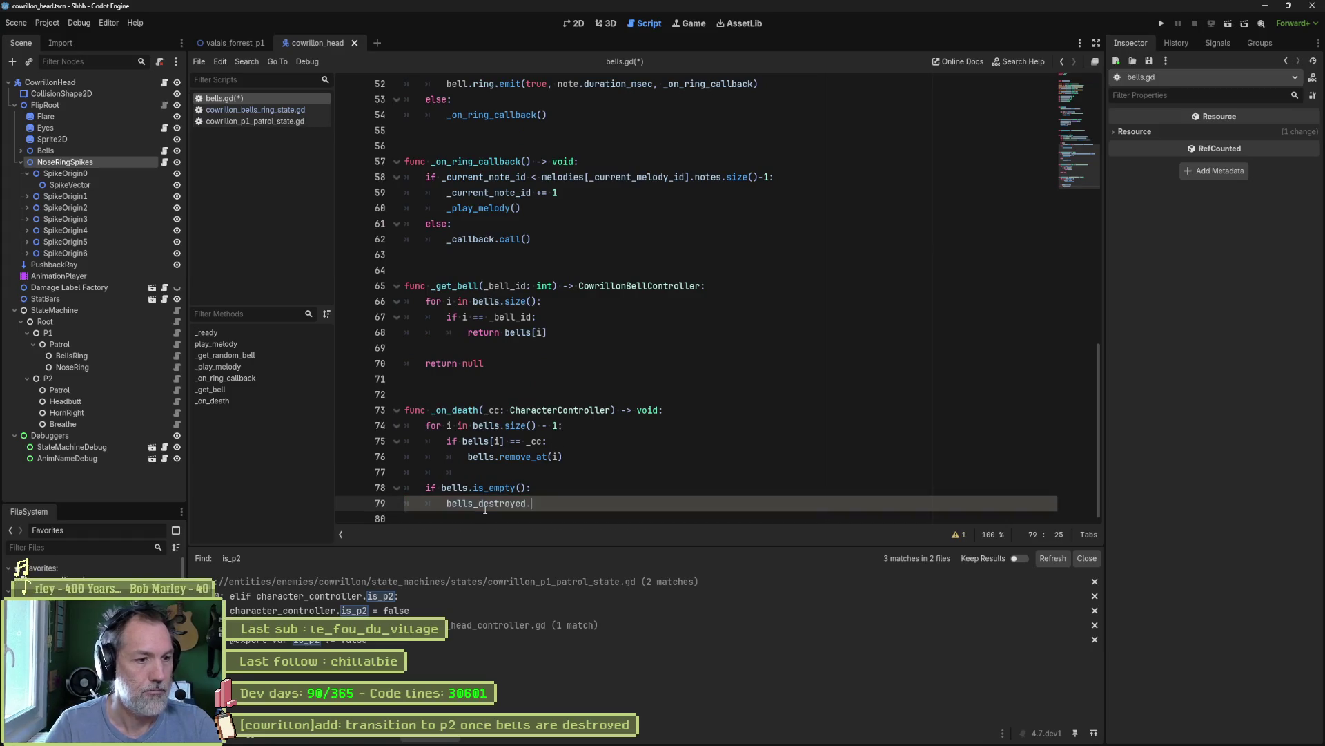
{"action": "type", "text": "emit()"}
- Save bells.gd, open the head controller script, and add a blank line below attack_count
{"action": "key", "text": "ctrl+s"}
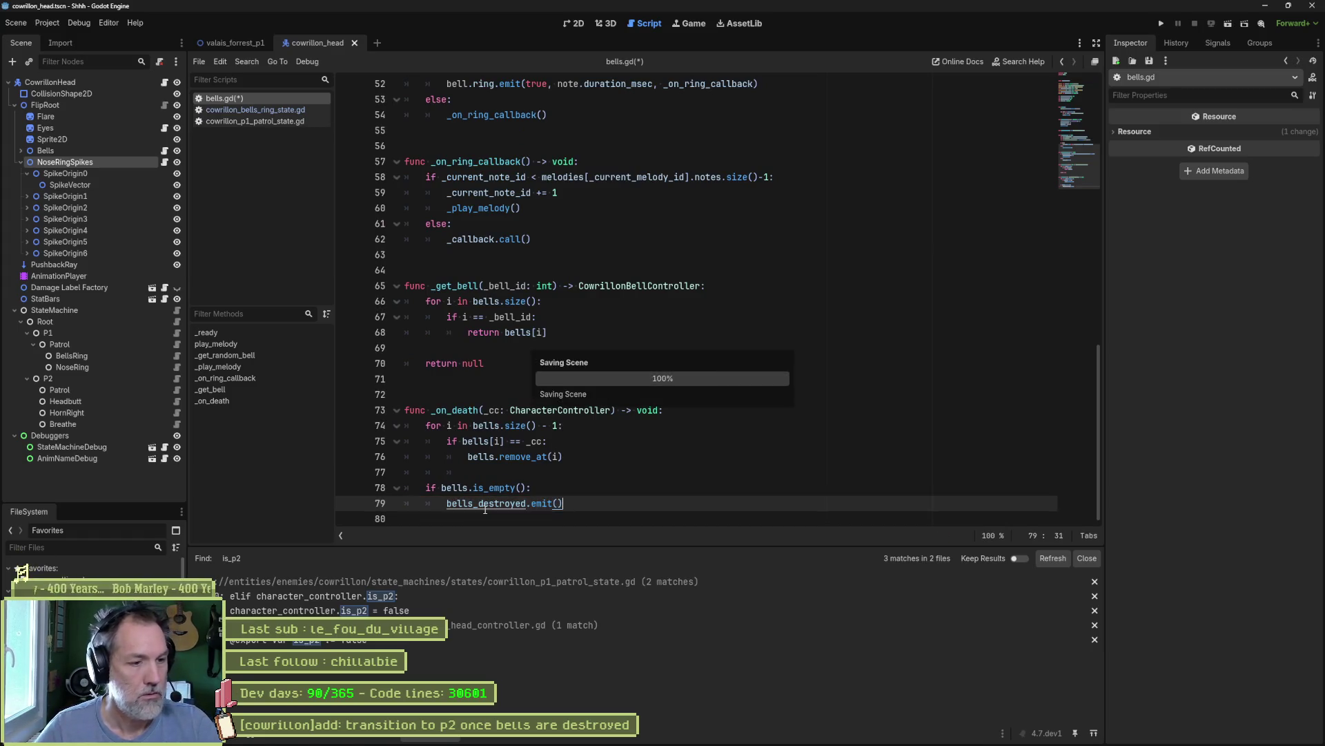
{"action": "left_click", "coordinate": [164, 82]}
{"action": "key", "text": "Return"}
{"action": "key", "text": "Return"}
{"action": "key", "text": "Return"}
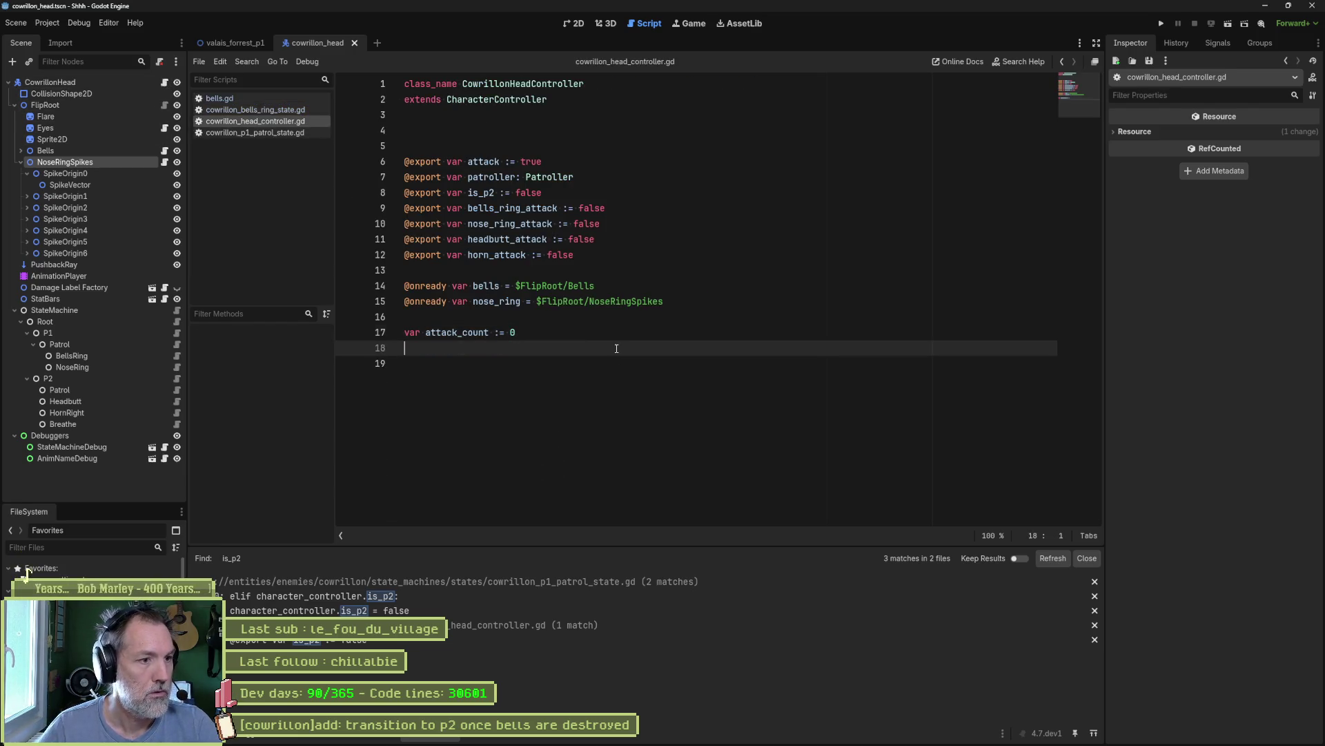
- Add 'func _ready():' to the head controller with an unfinished 'if not' line
{"action": "type", "text": "func _ready():"}
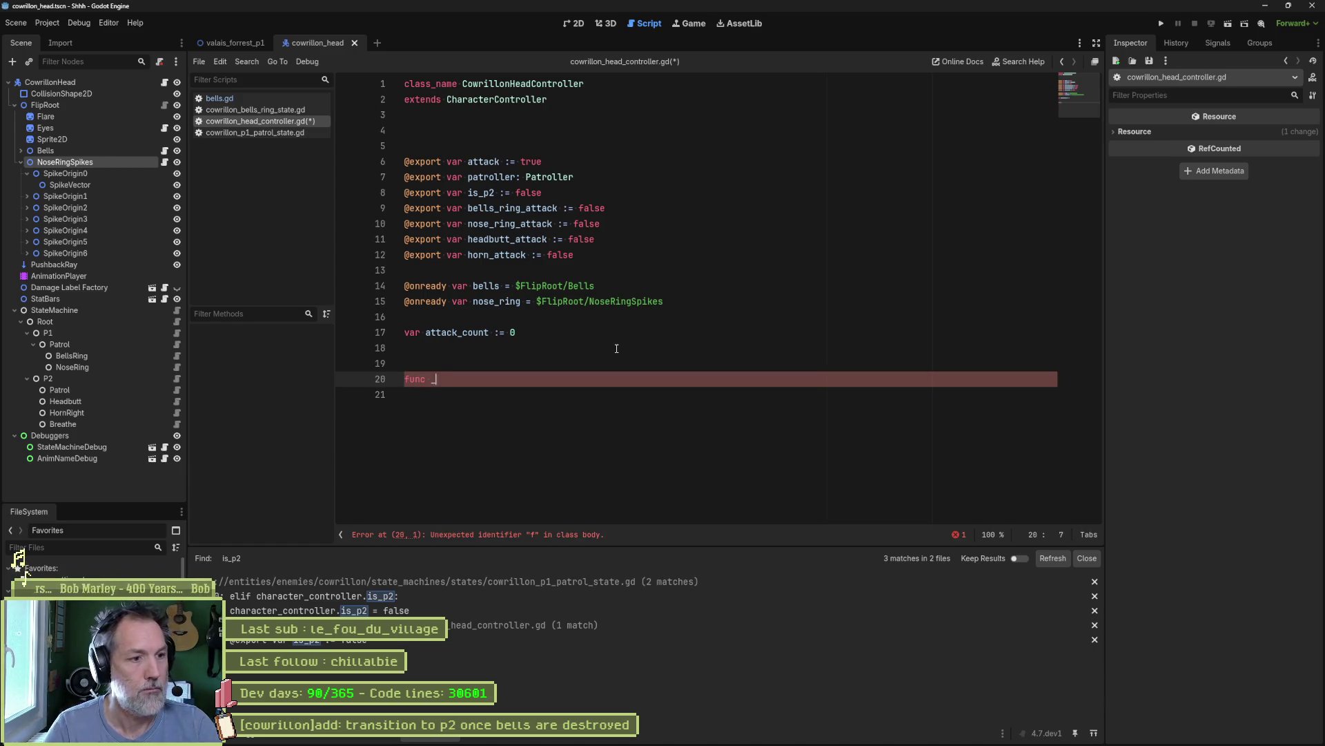
{"action": "key", "text": "Return"}
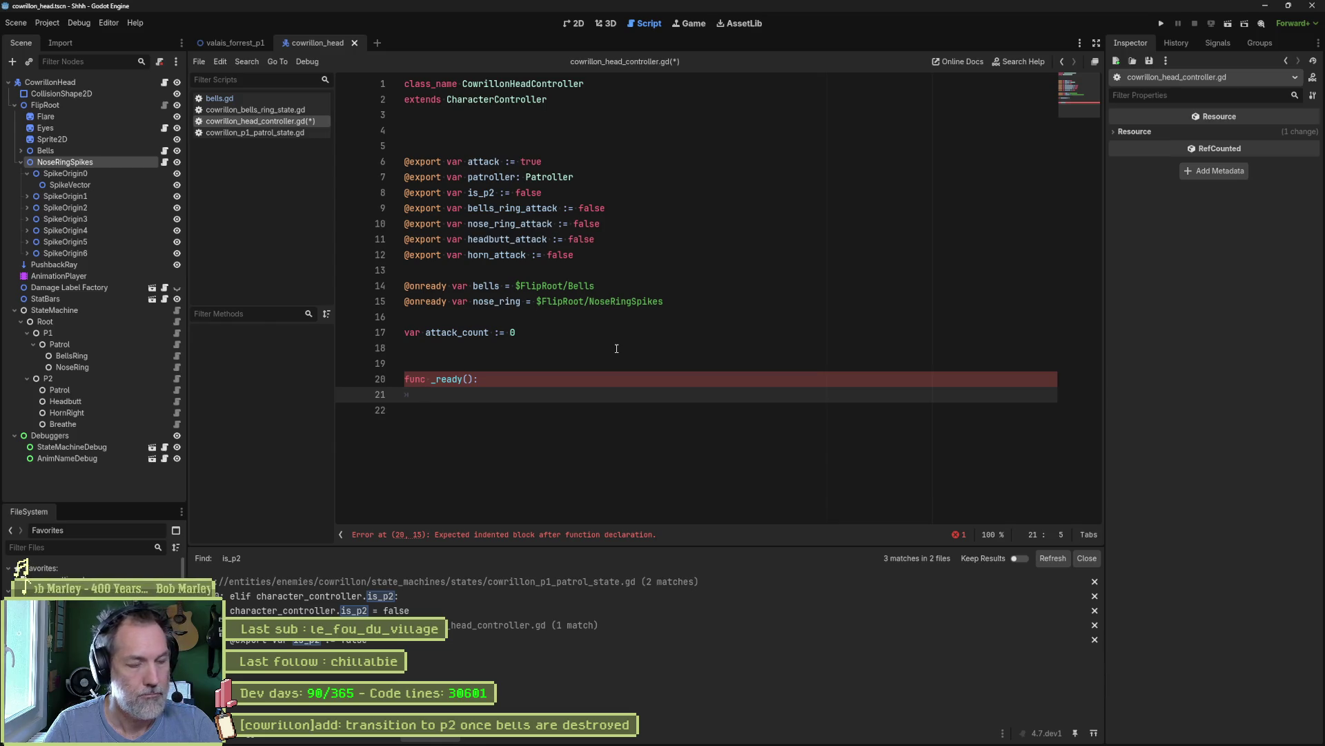
{"action": "type", "text": "if not"}
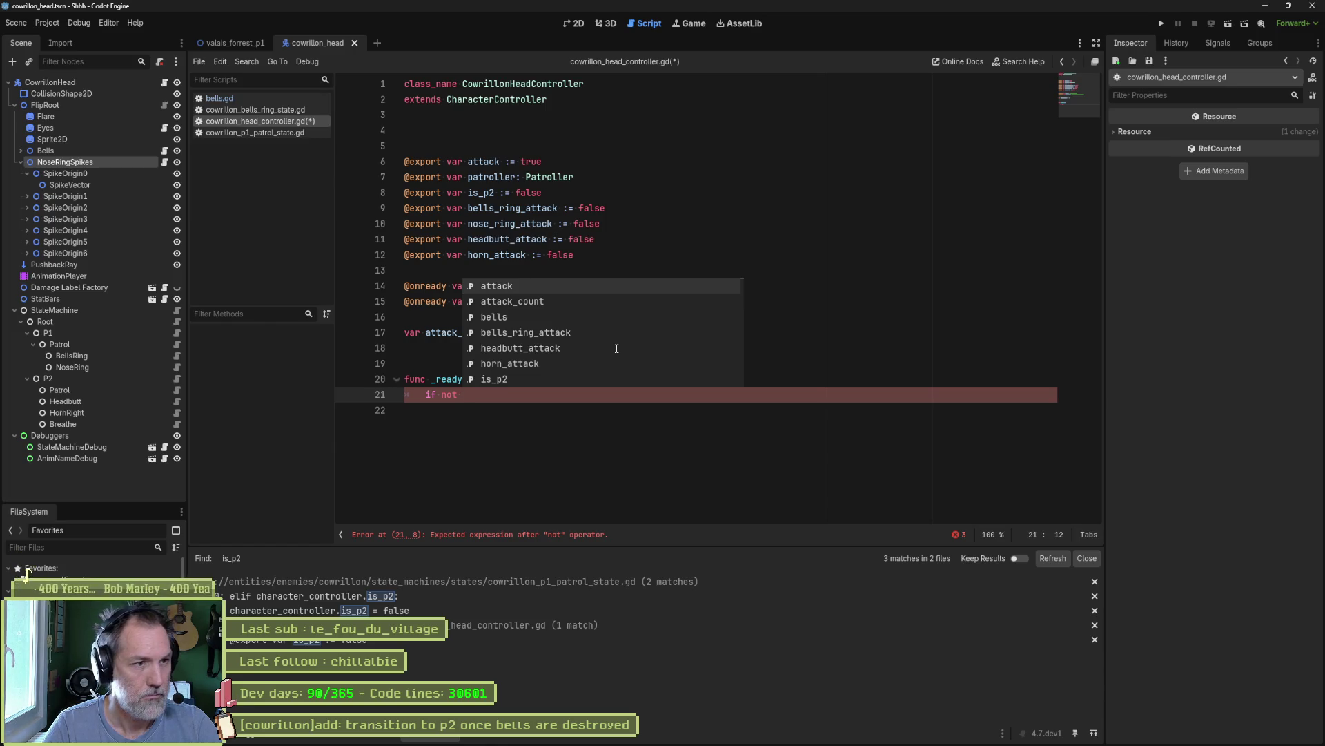
{"action": "key", "text": "Escape"}
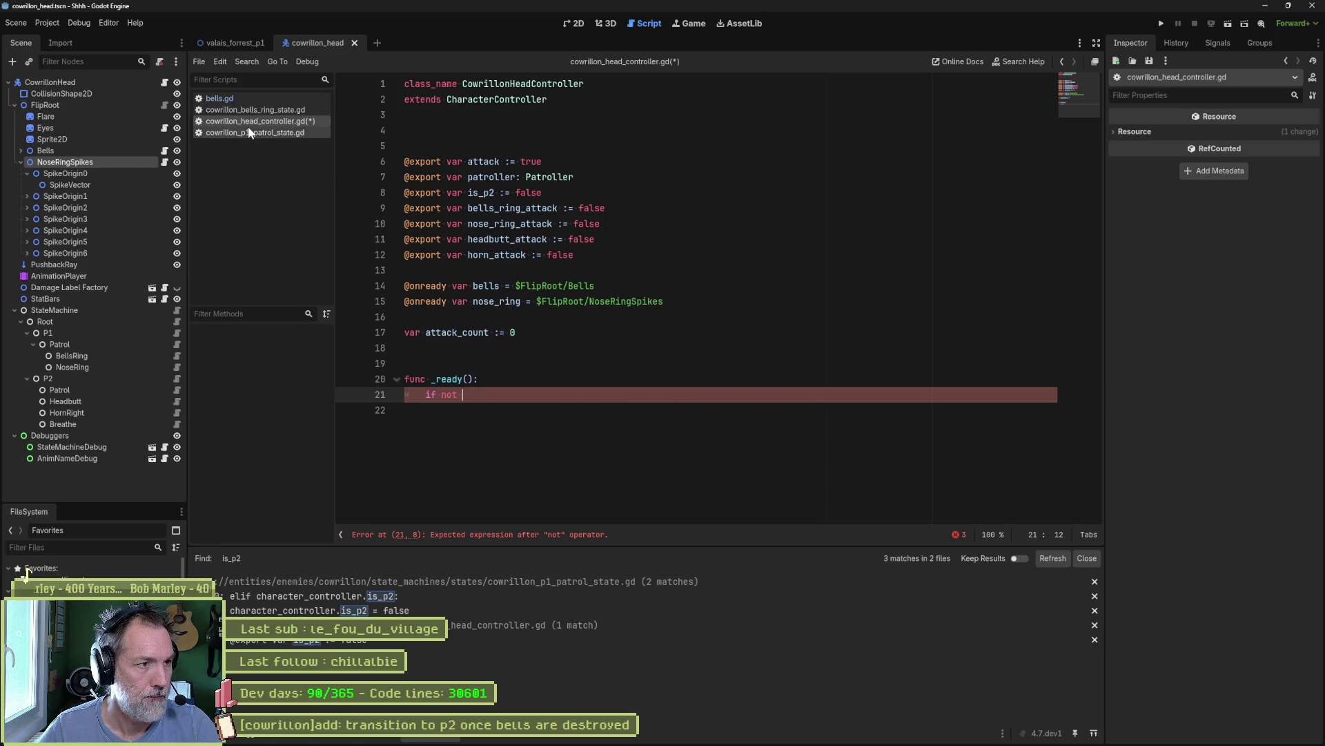
- Look up the bells_destroyed signal declaration in bells.gd
{"action": "left_click", "coordinate": [276, 102]}
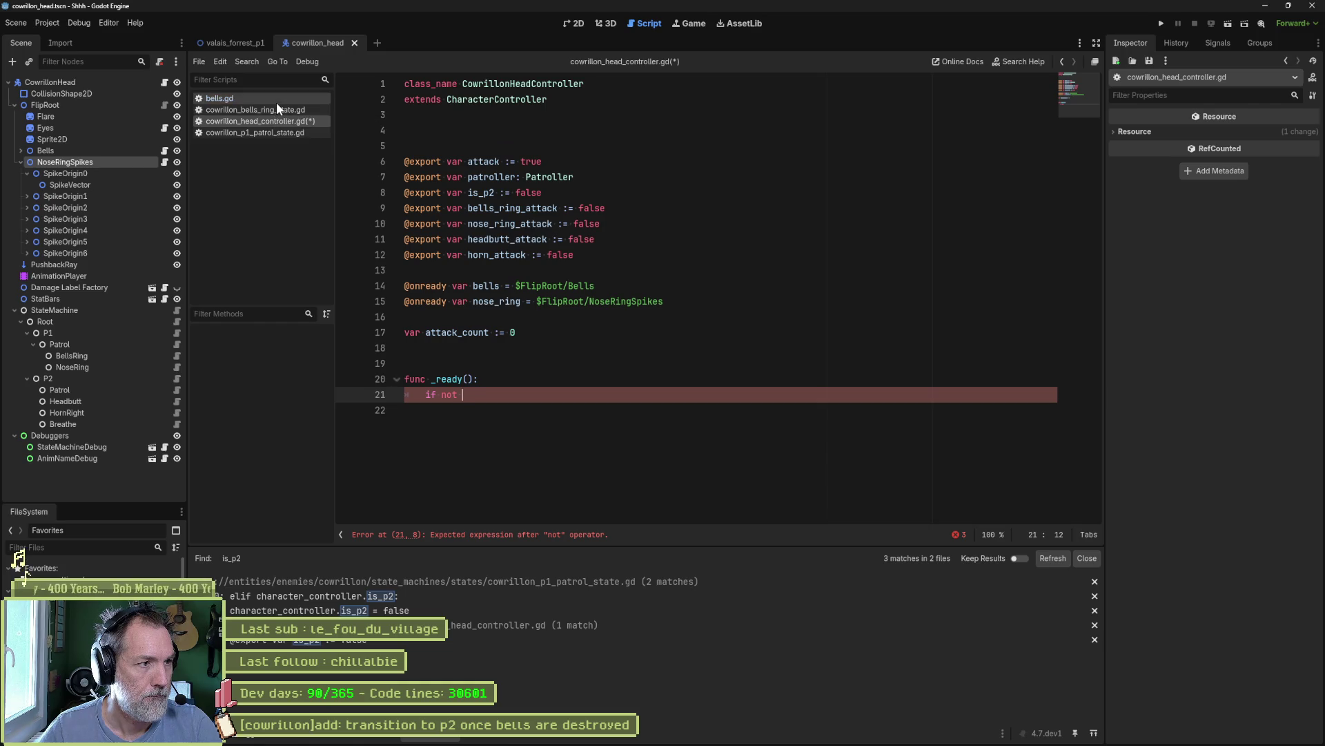
{"action": "double_click", "coordinate": [523, 503]}
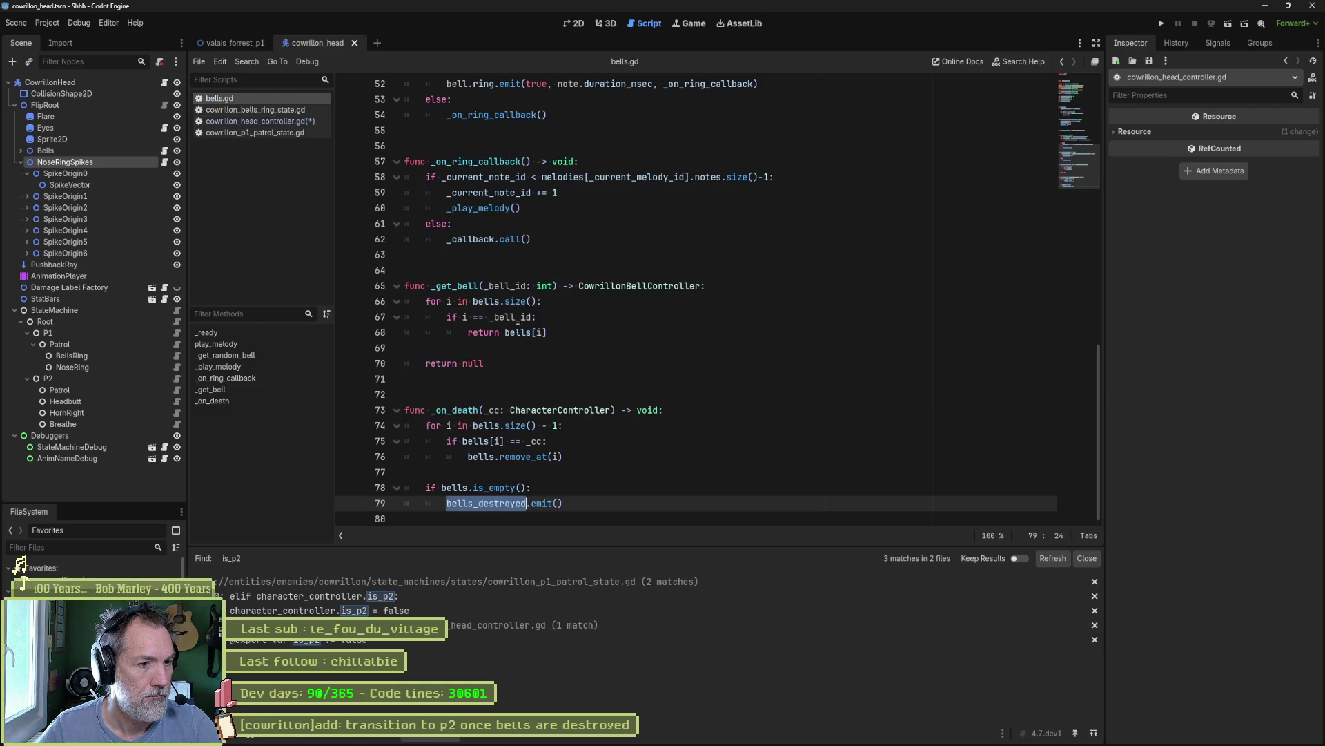
{"action": "scroll", "coordinate": [532, 276], "scroll_direction": "up", "scroll_amount": 15}
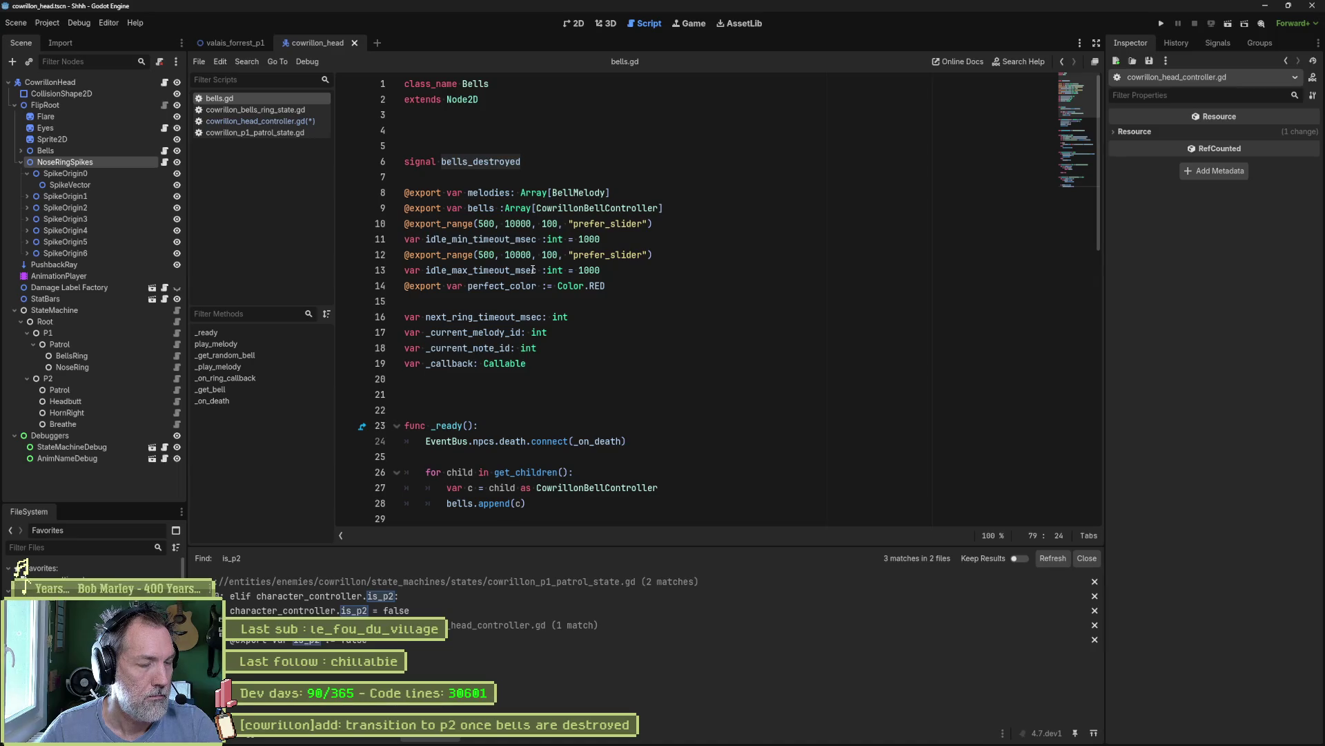
{"action": "left_click", "coordinate": [543, 154]}
{"action": "key", "text": "shift+Up"}
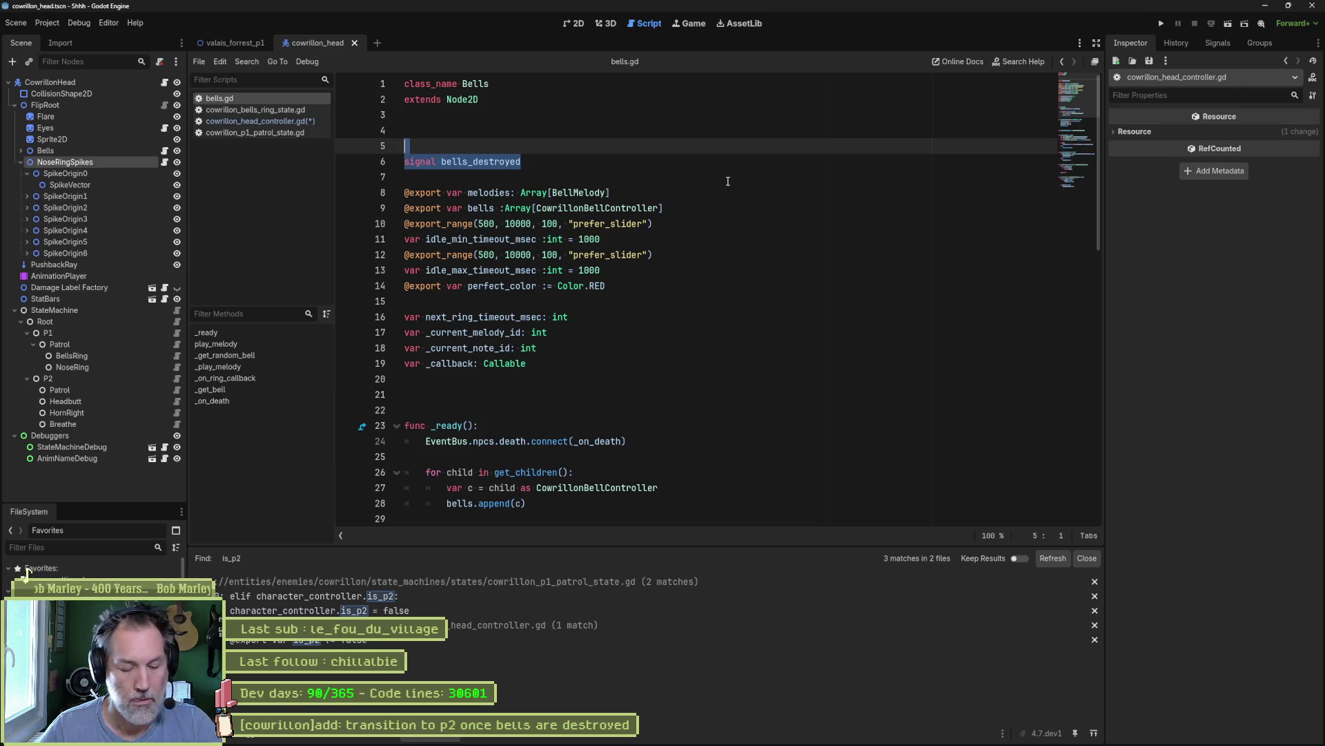
- Quick-open event_bus.gd by searching 'event'
{"action": "key", "text": "shift+alt+o"}
{"action": "type", "text": "event"}
{"action": "key", "text": "Return"}
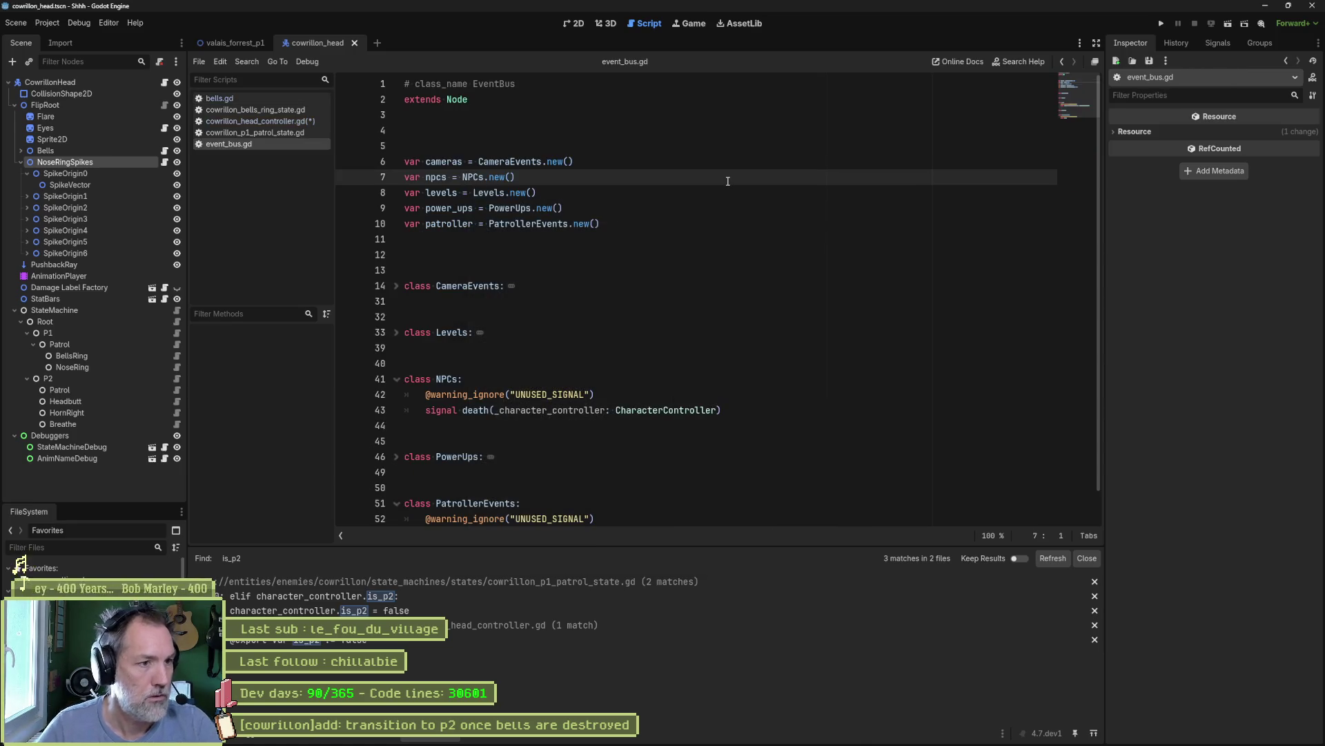
- Inspect the npcs signal in event_bus.gd, then go back and reopen the head controller script
{"action": "double_click", "coordinate": [441, 177]}
{"action": "scroll", "coordinate": [702, 256], "scroll_direction": "down", "scroll_amount": 1}
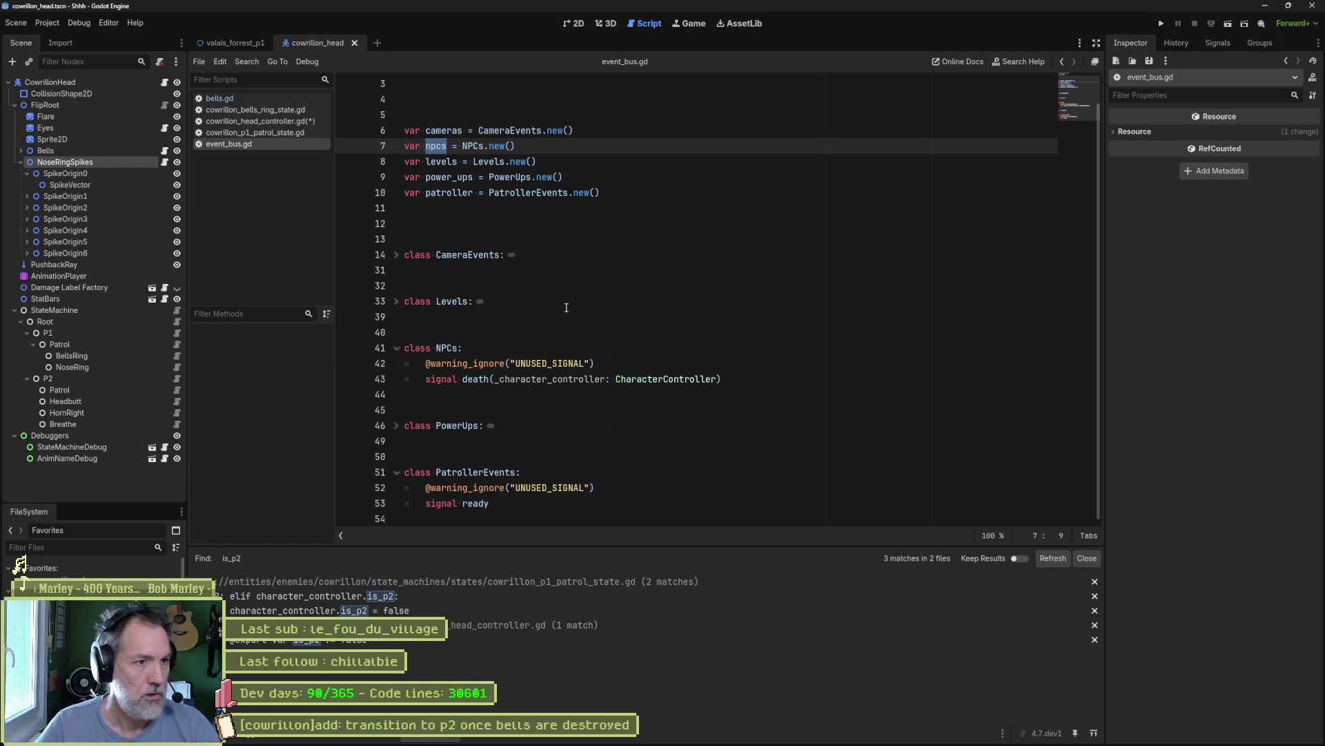
{"action": "key", "text": "alt+Left"}
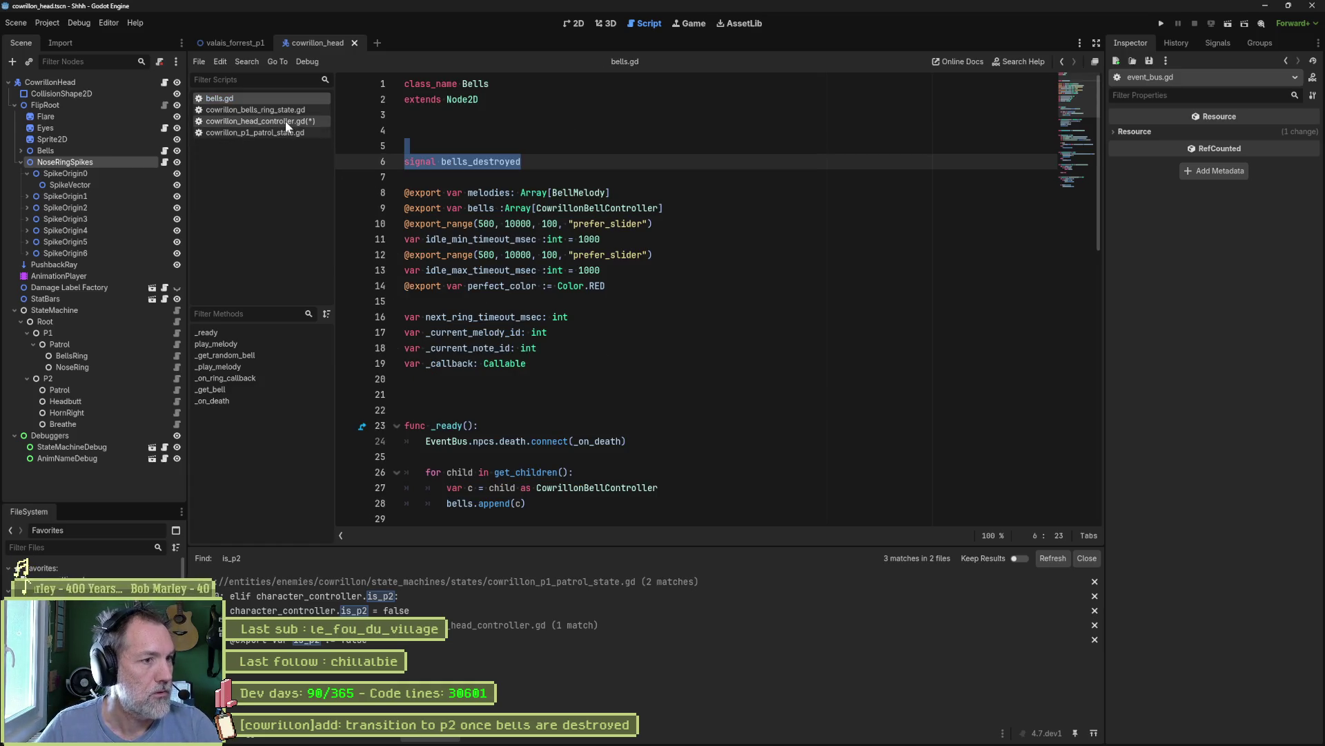
{"action": "left_click", "coordinate": [284, 122]}
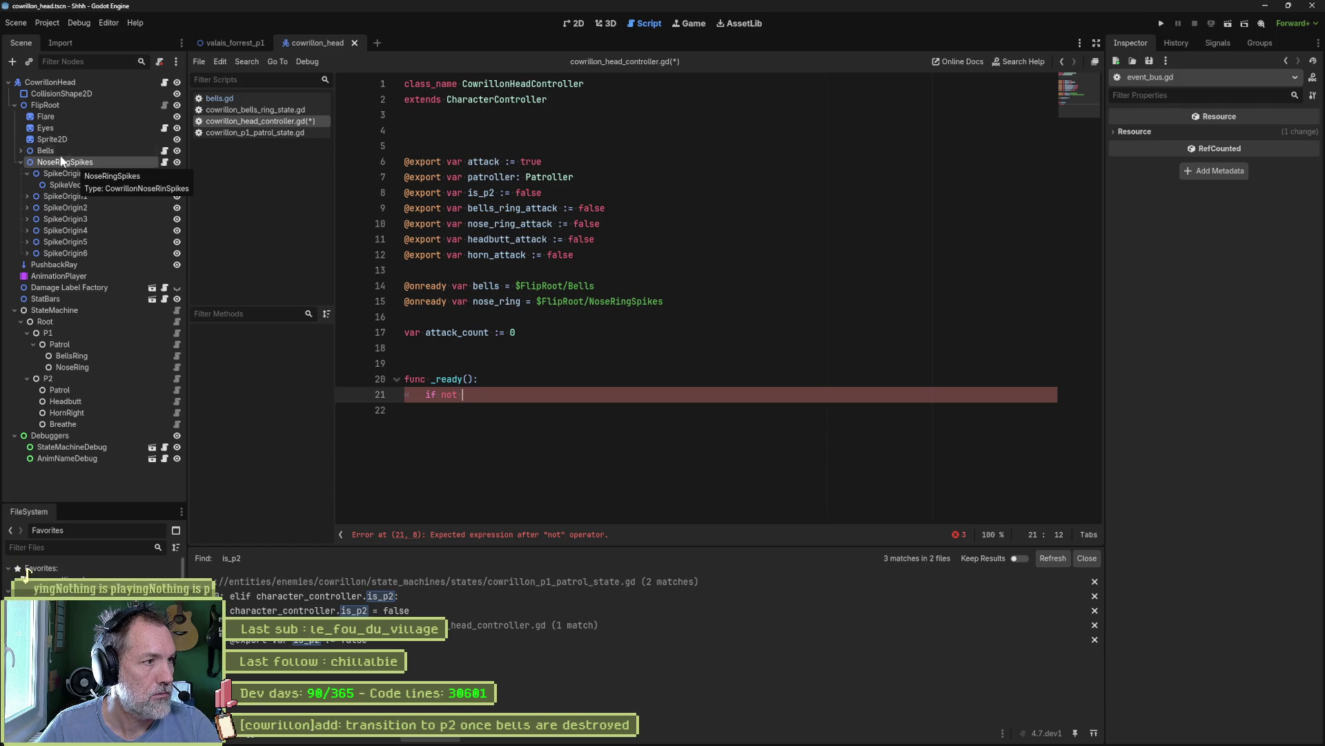
- Add an onready Bells reference and write 'if not bells.bells_destroyed.is_connected(_on_bells_destroyed):'
{"action": "left_click_drag", "start_coordinate": [90, 151], "coordinate": [461, 316]}
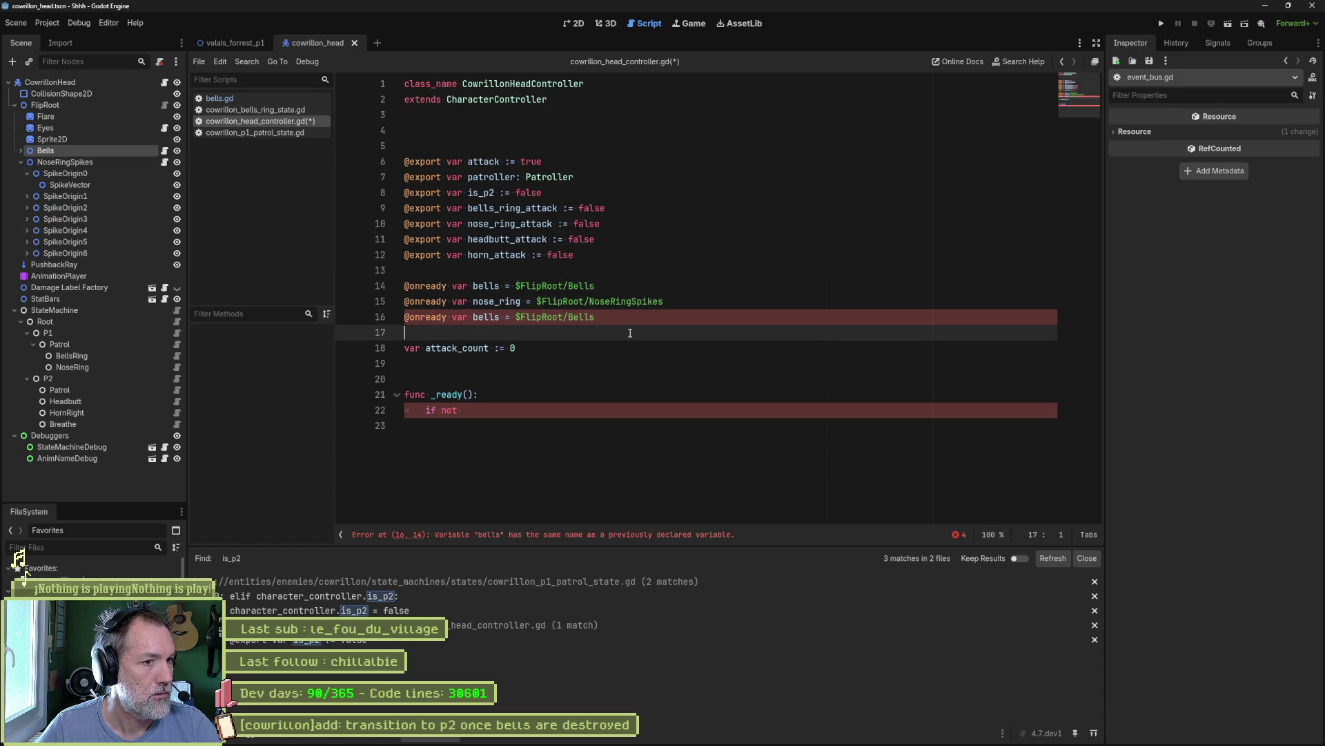
{"action": "left_click", "coordinate": [496, 412]}
{"action": "type", "text": "bells."}
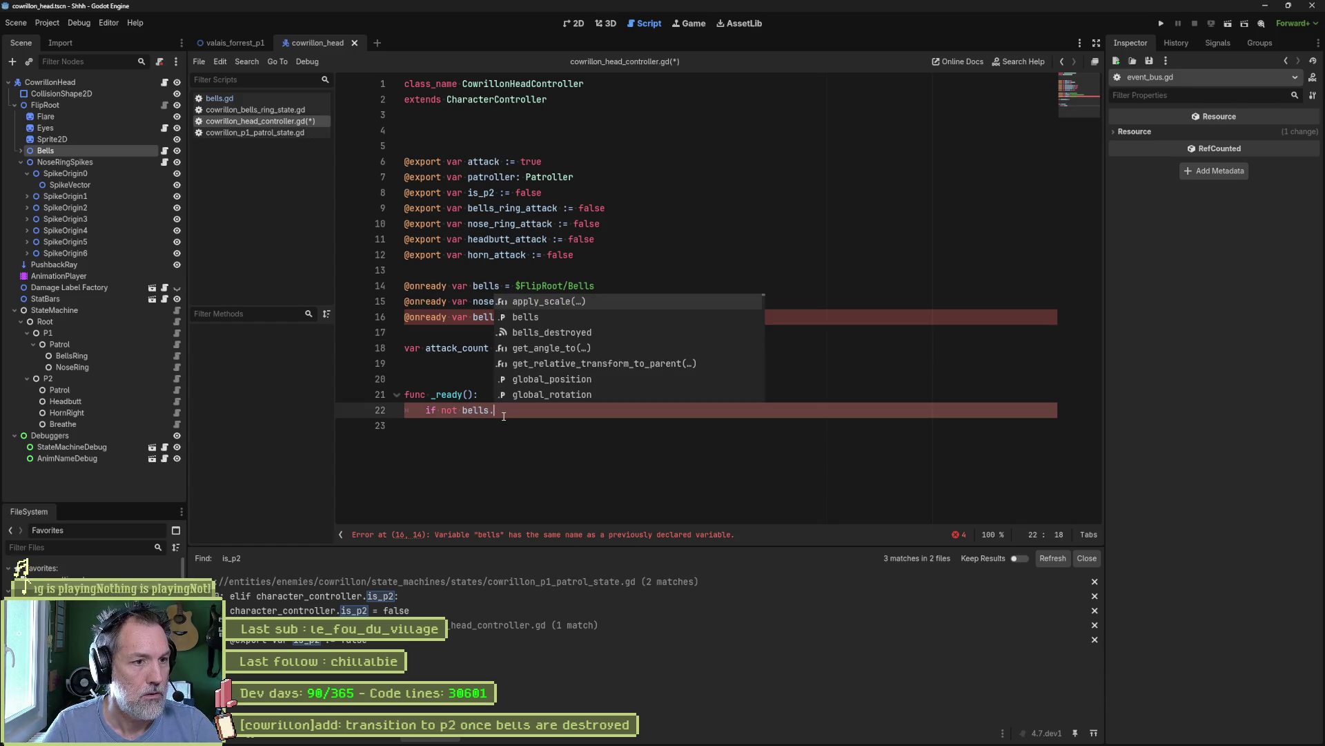
{"action": "key", "text": "Down"}
{"action": "key", "text": "Down"}
{"action": "key", "text": "Return"}
{"action": "type", "text": ".is_connected(_on_be"}
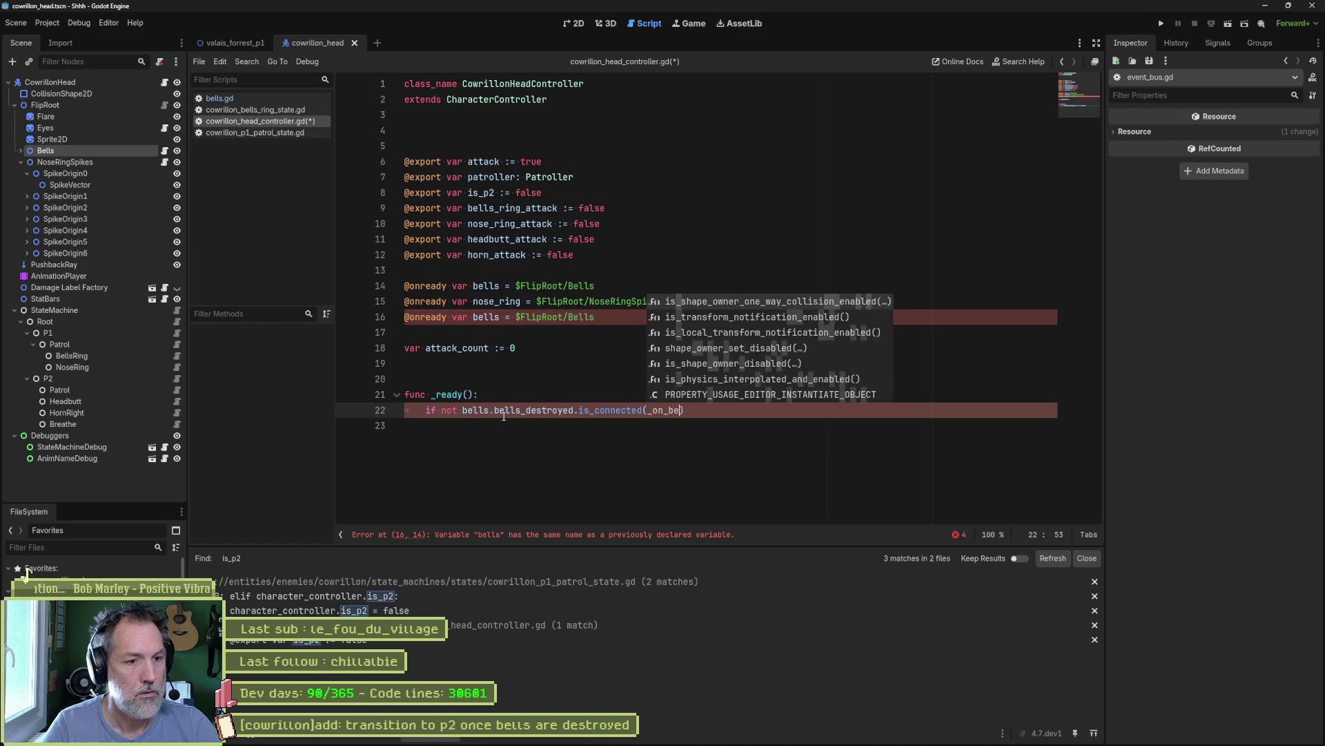
{"action": "type", "text": "lls_desroyed"}
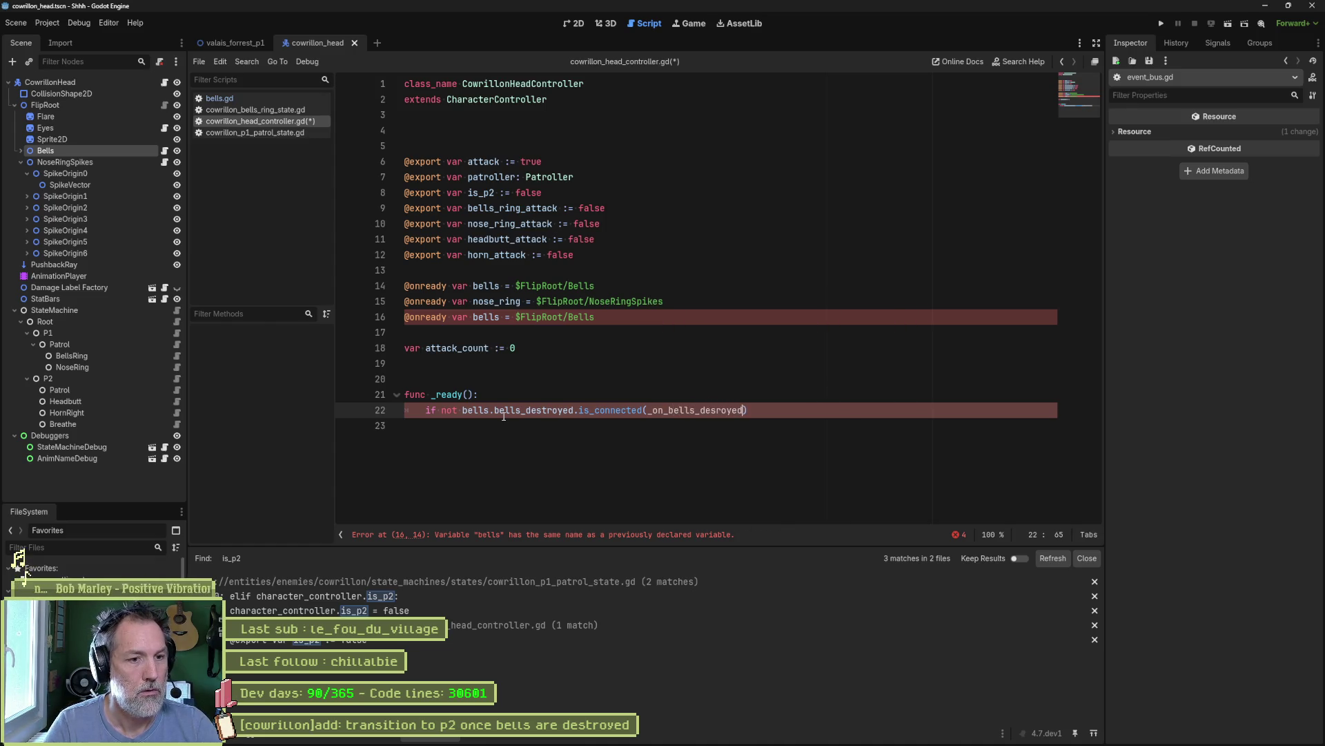
{"action": "key", "text": "Right"}
{"action": "type", "text": "t"}
{"action": "key", "text": "Right"}
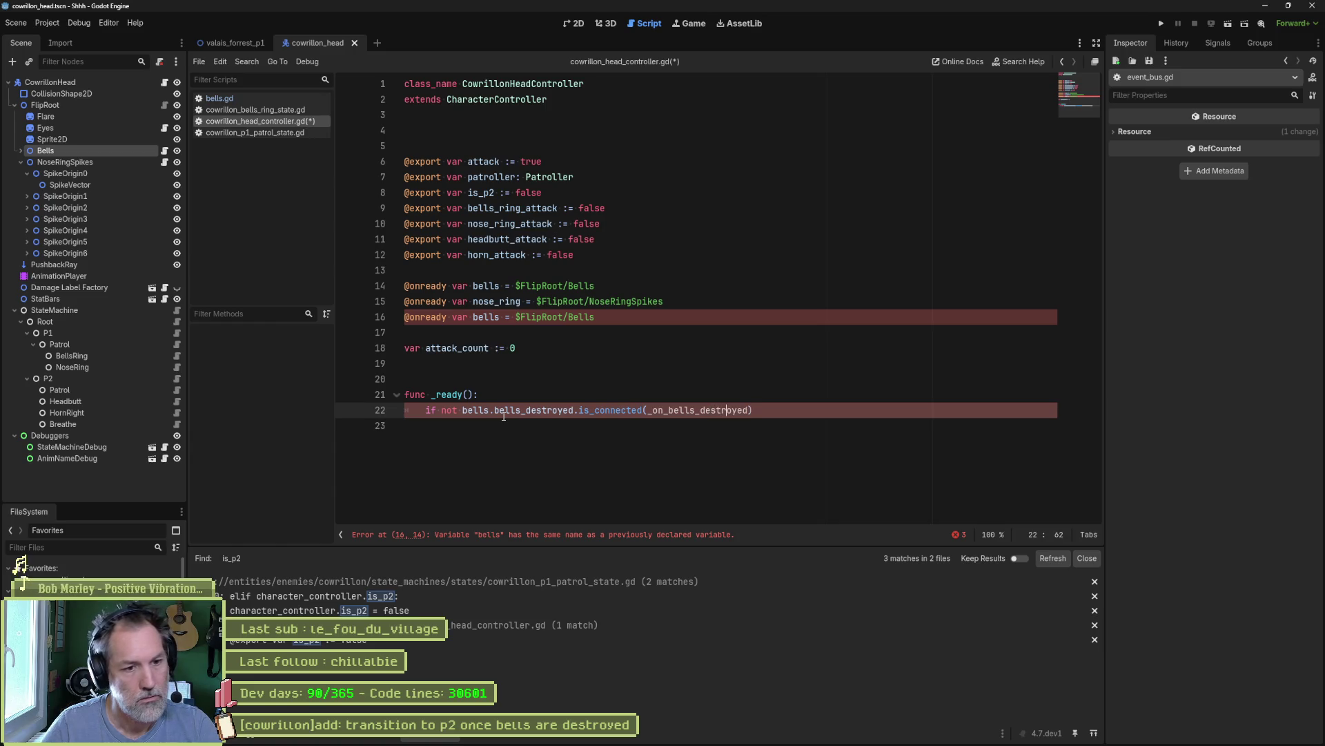
{"action": "key", "text": "End"}
{"action": "type", "text": ":"}
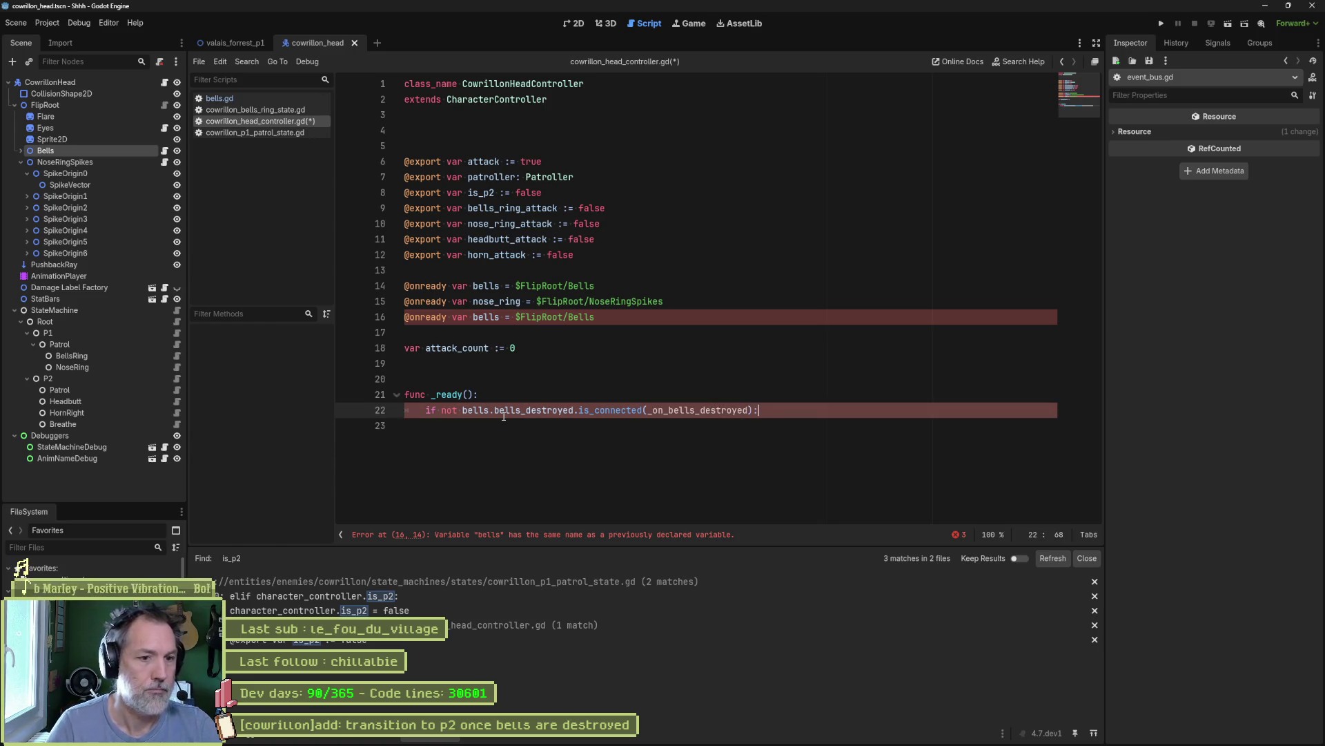
- Add bells.bells_destroyed.connect(_on_bells_destroyed) below the condition and locate the duplicate bells reference
{"action": "key", "text": "ctrl+shift+Left"}
{"action": "key", "text": "ctrl+shift+Left"}
{"action": "key", "text": "ctrl+shift+Left"}
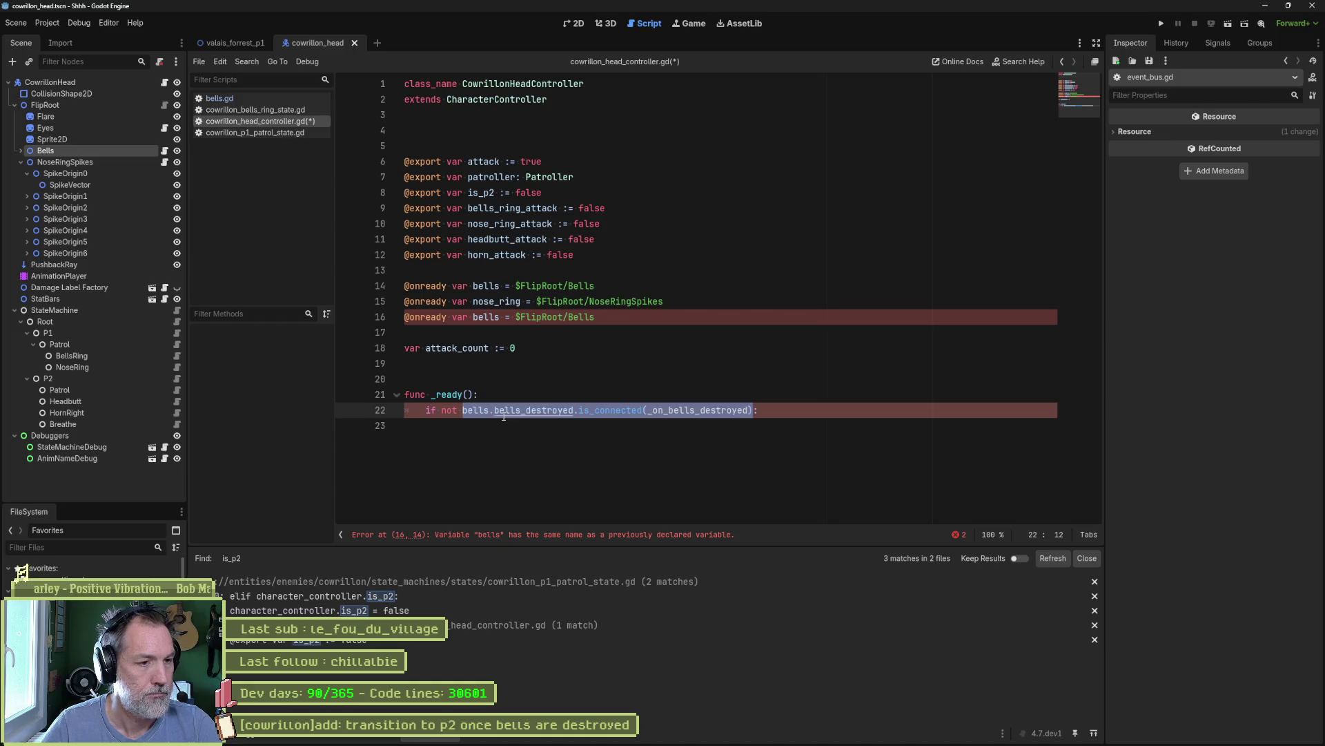
{"action": "key", "text": "ctrl+c"}
{"action": "key", "text": "End"}
{"action": "key", "text": "Return"}
{"action": "key", "text": "ctrl+v"}
{"action": "key", "text": "ctrl+Left"}
{"action": "key", "text": "ctrl+Left"}
{"action": "key", "text": "ctrl+Left"}
{"action": "key", "text": "ctrl+Delete"}
{"action": "type", "text": "connect"}
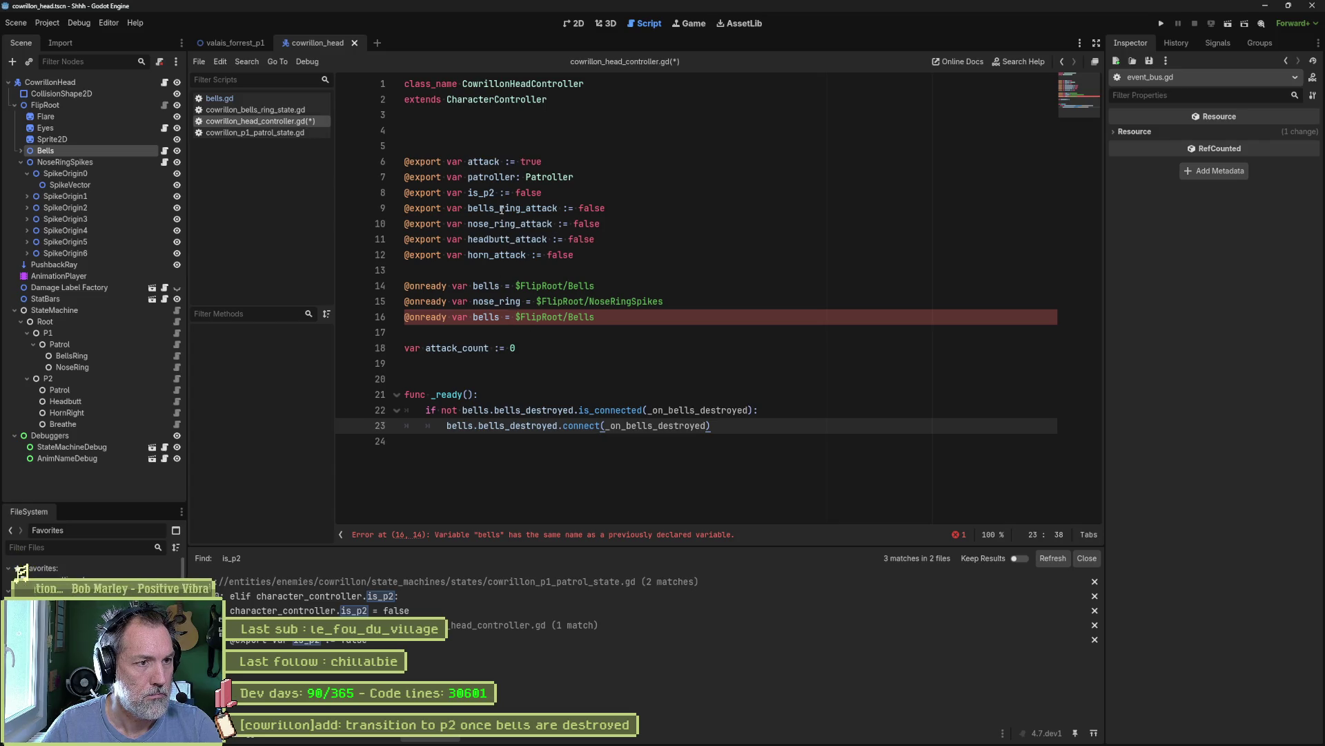
{"action": "double_click", "coordinate": [490, 286]}
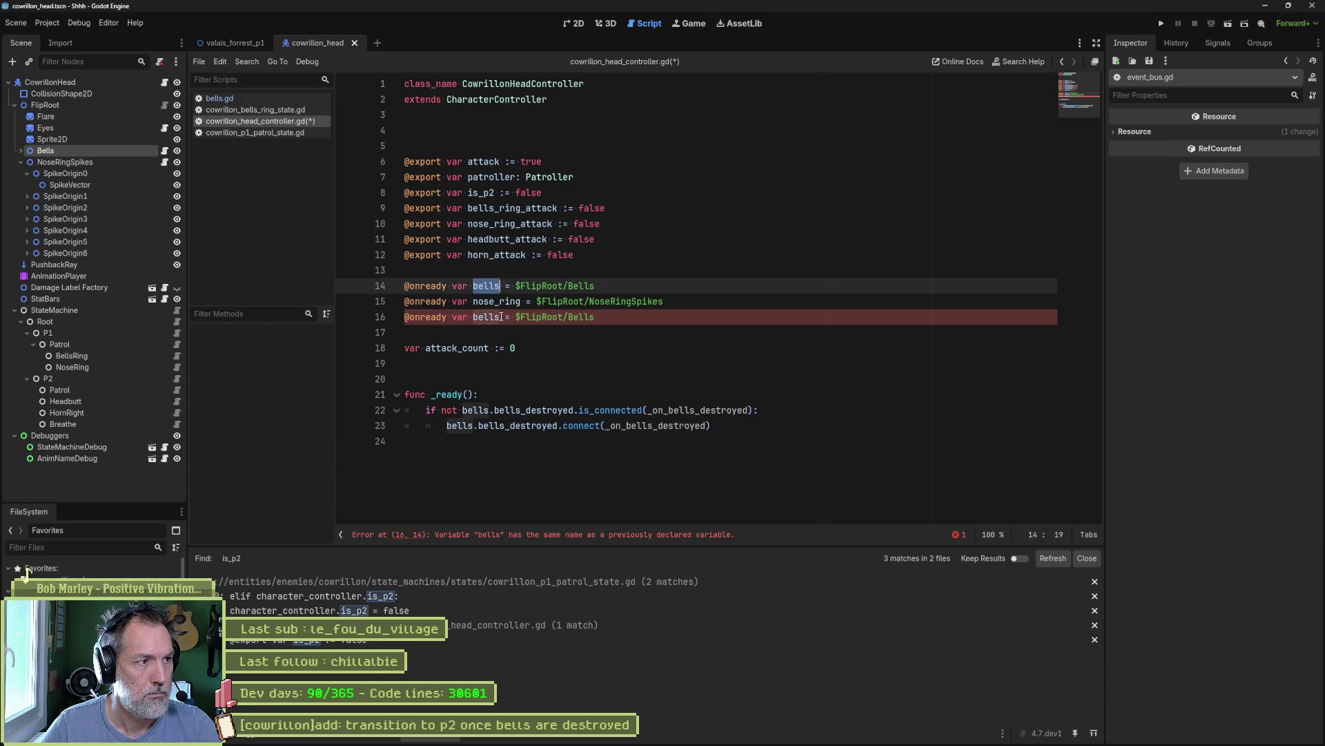
{"action": "left_click", "coordinate": [501, 316]}
- Delete the duplicate bells reference and add func _on_bells_destroyed() below _ready with a pass body
{"action": "key", "text": "ctrl+shift+k"}
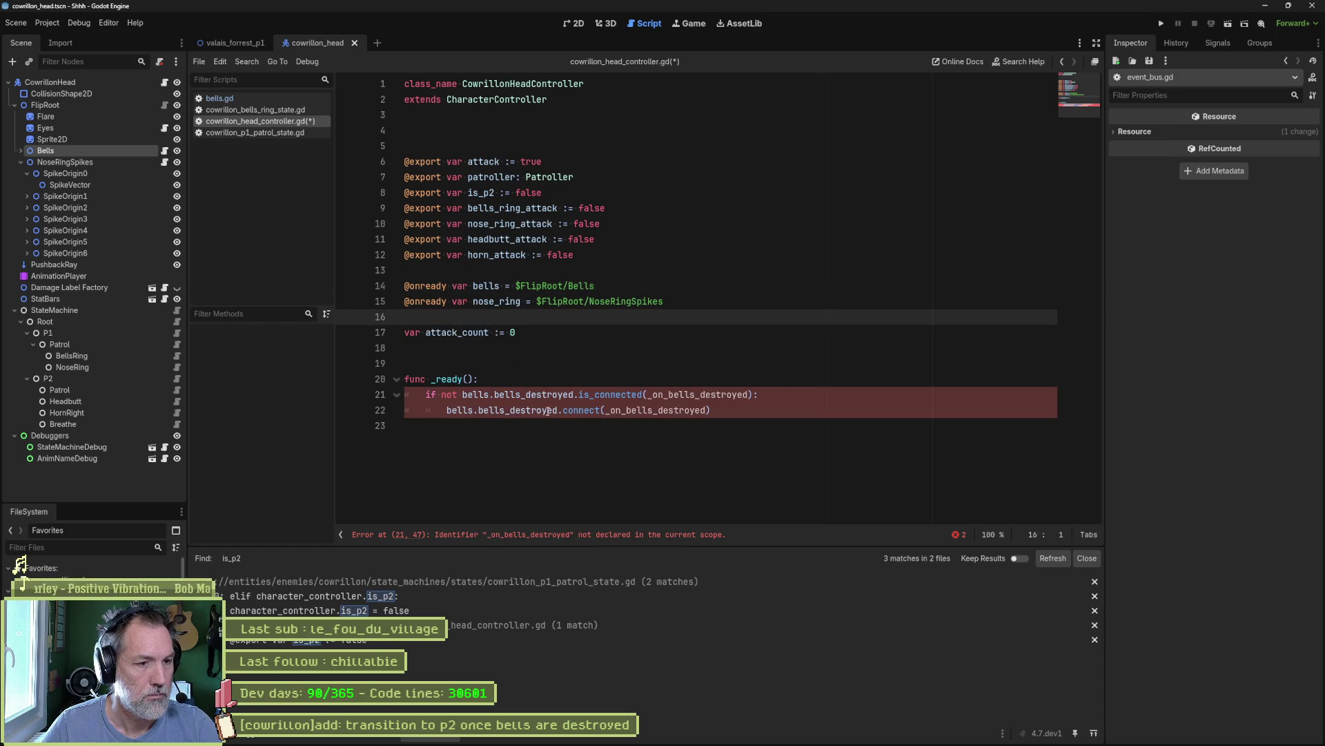
{"action": "double_click", "coordinate": [651, 410]}
{"action": "left_click", "coordinate": [670, 440]}
{"action": "key", "text": "Return"}
{"action": "key", "text": "Return"}
{"action": "type", "text": "func"}
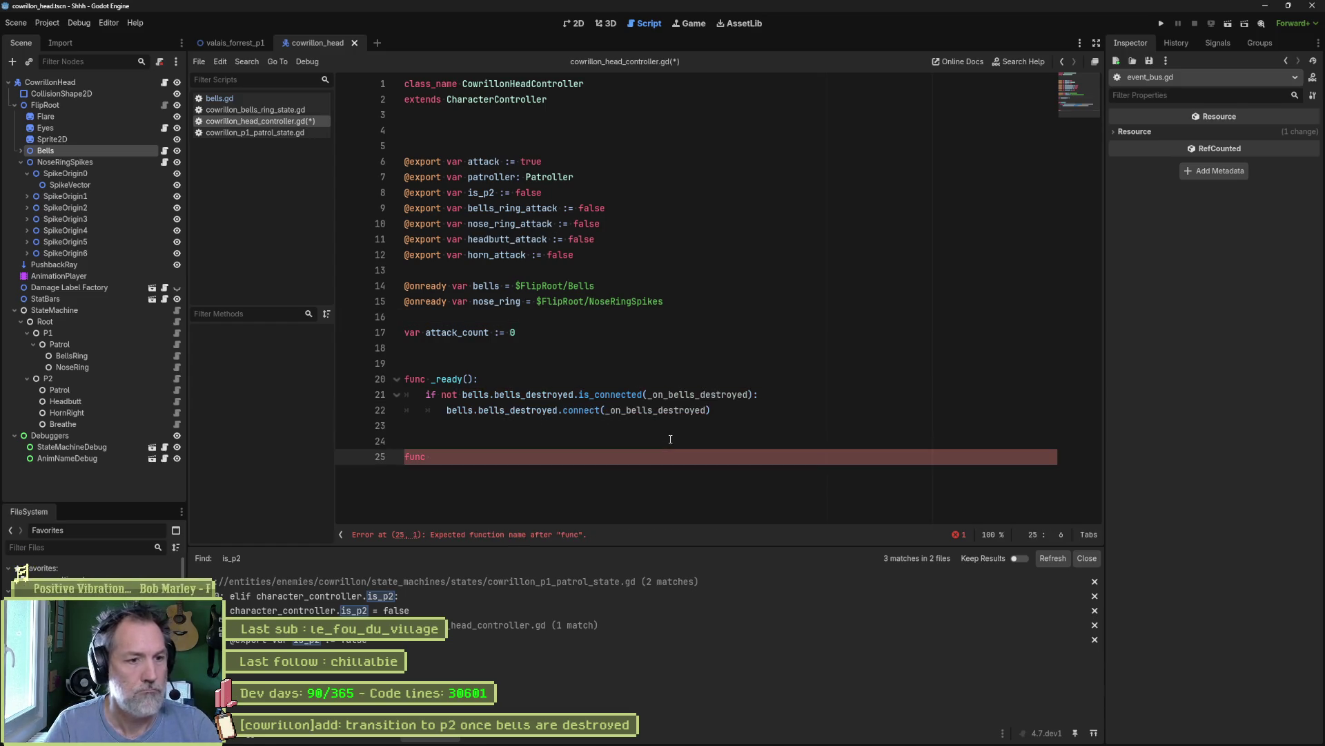
{"action": "key", "text": "ctrl+v"}
{"action": "type", "text": "()"}
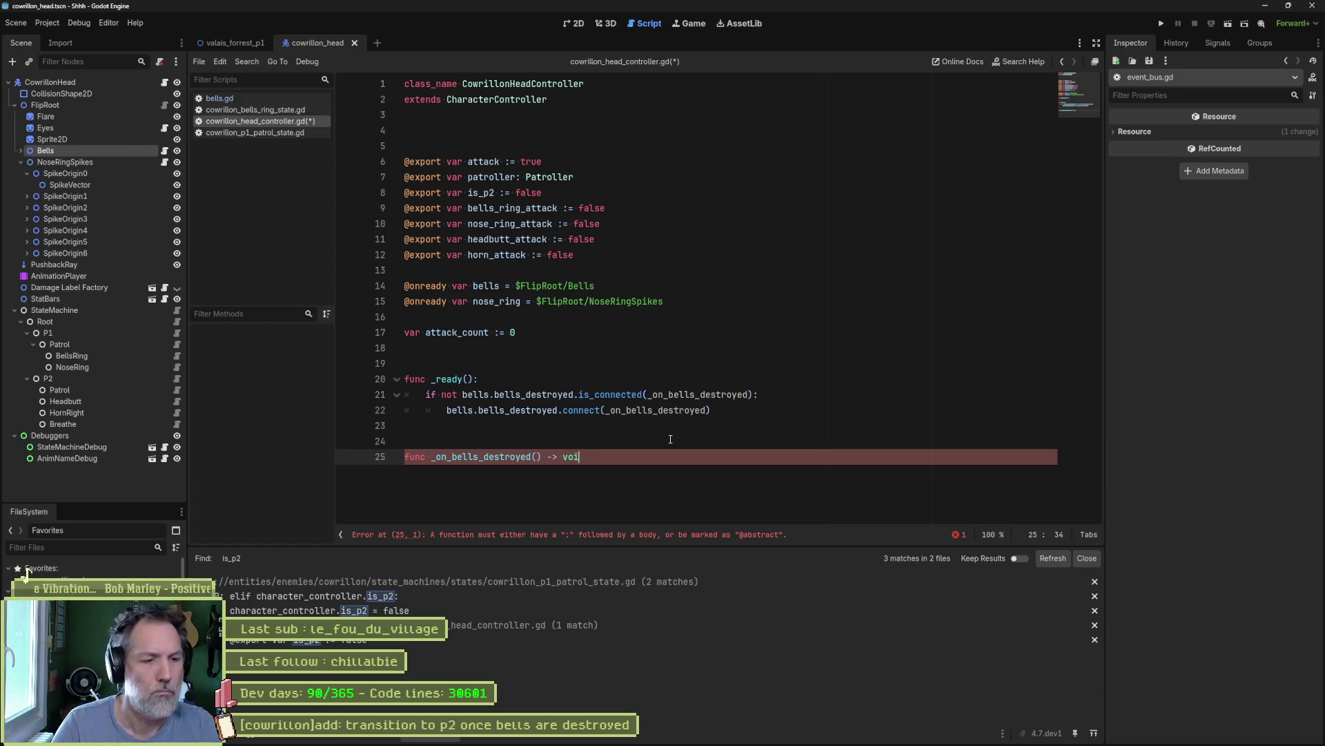
{"action": "key", "text": "Return"}
{"action": "type", "text": "pass"}
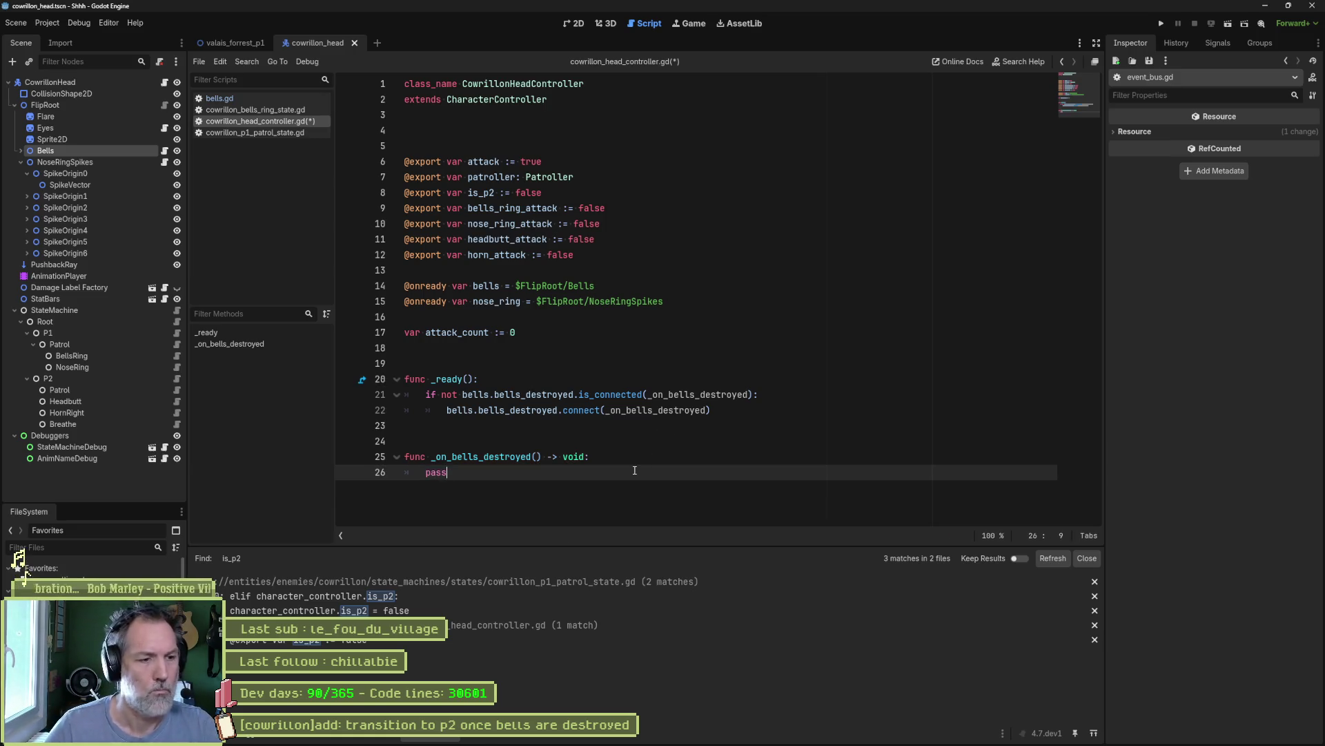
- Replace pass with print_debug(self, " bells destroyed") in _on_bells_destroyed
{"action": "key", "text": "ctrl+BackSpace"}
{"action": "type", "text": "print_ce"}
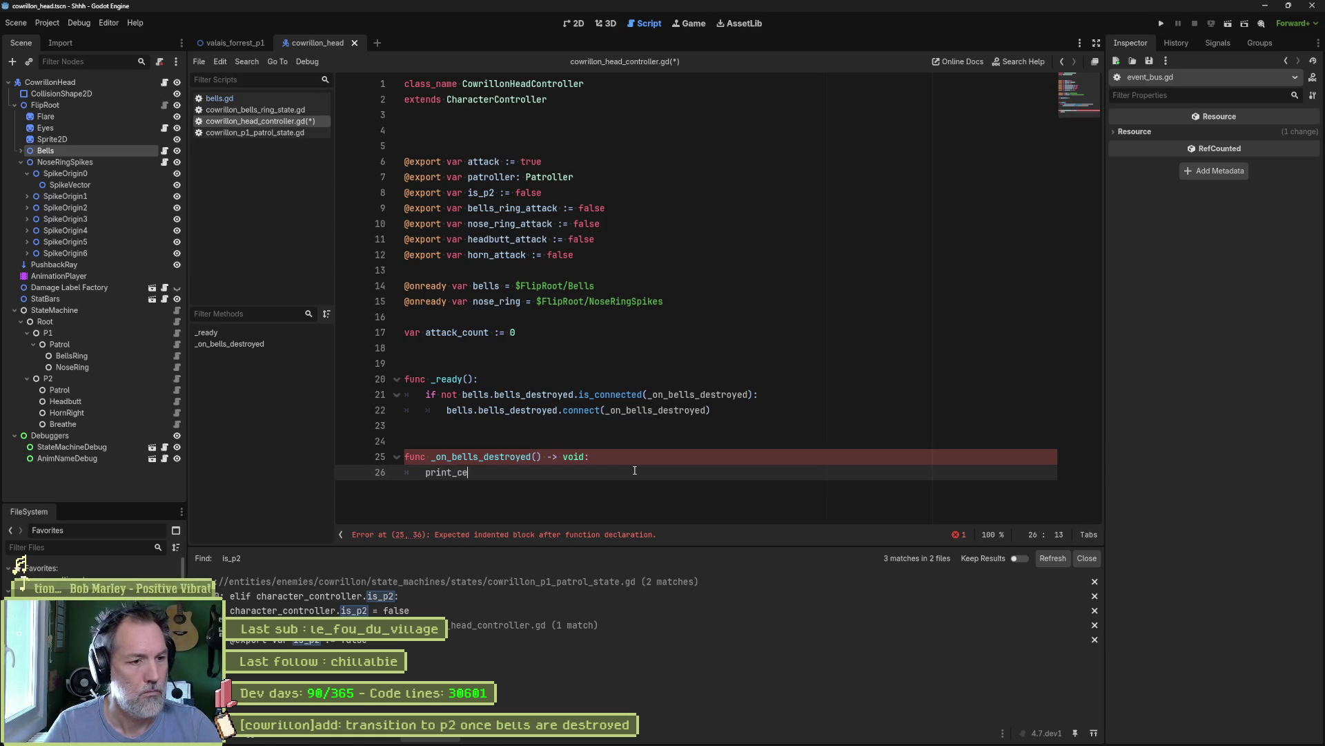
{"action": "key", "text": "BackSpace"}
{"action": "key", "text": "BackSpace"}
{"action": "type", "text": "de"}
{"action": "key", "text": "Return"}
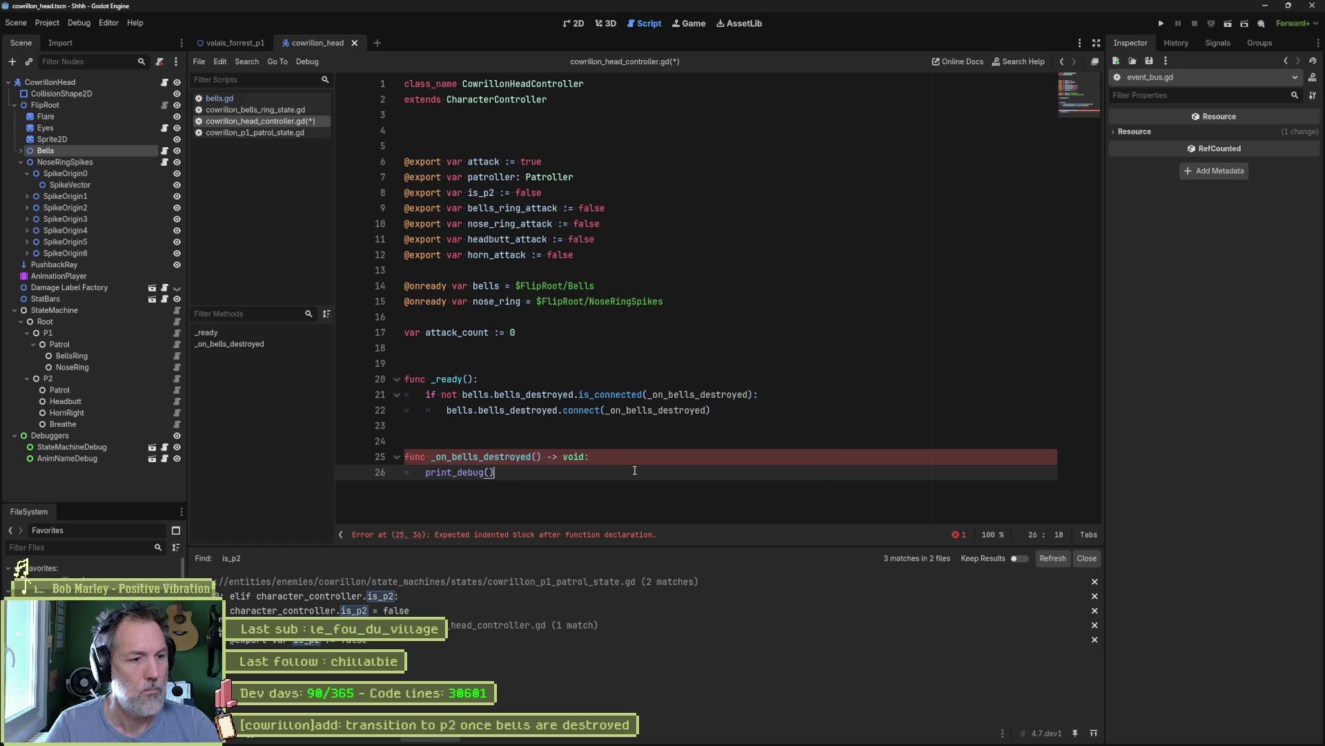
{"action": "key", "text": "Left"}
{"action": "type", "text": "self, \" "}
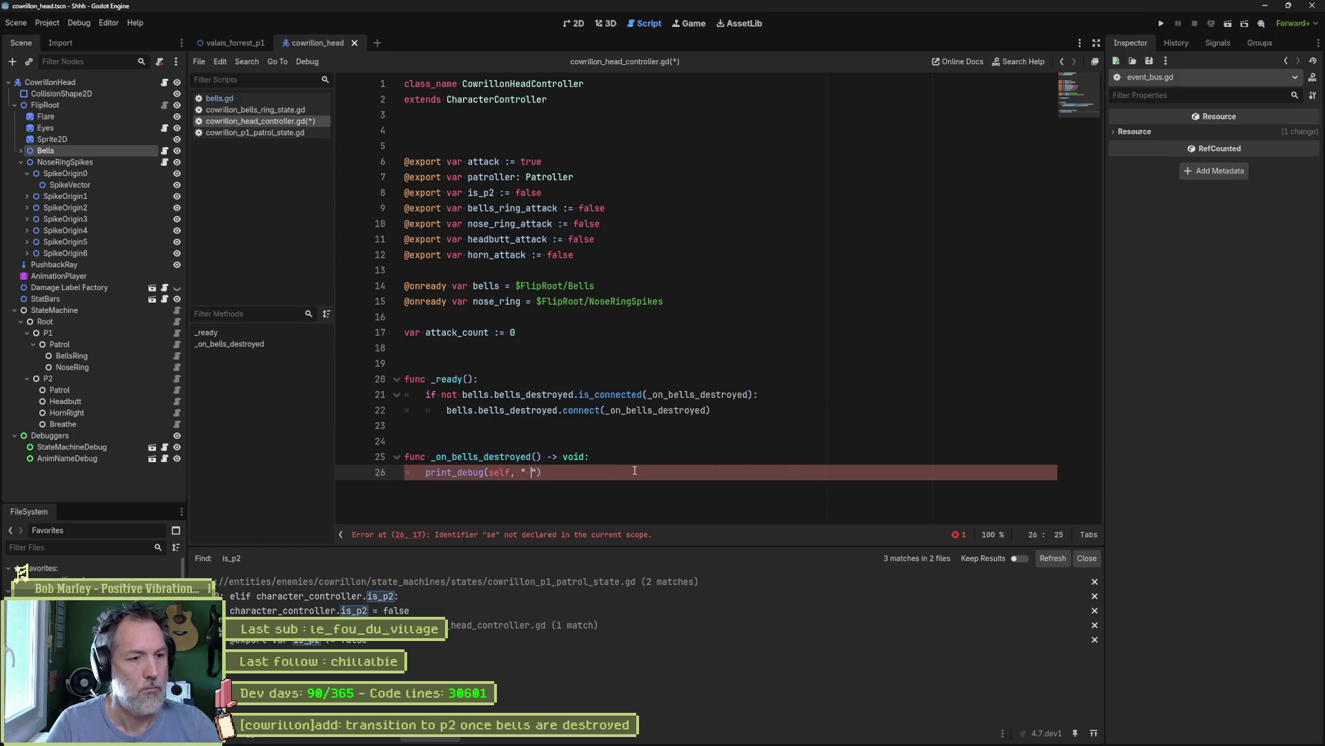
{"action": "type", "text": "bells destro"}
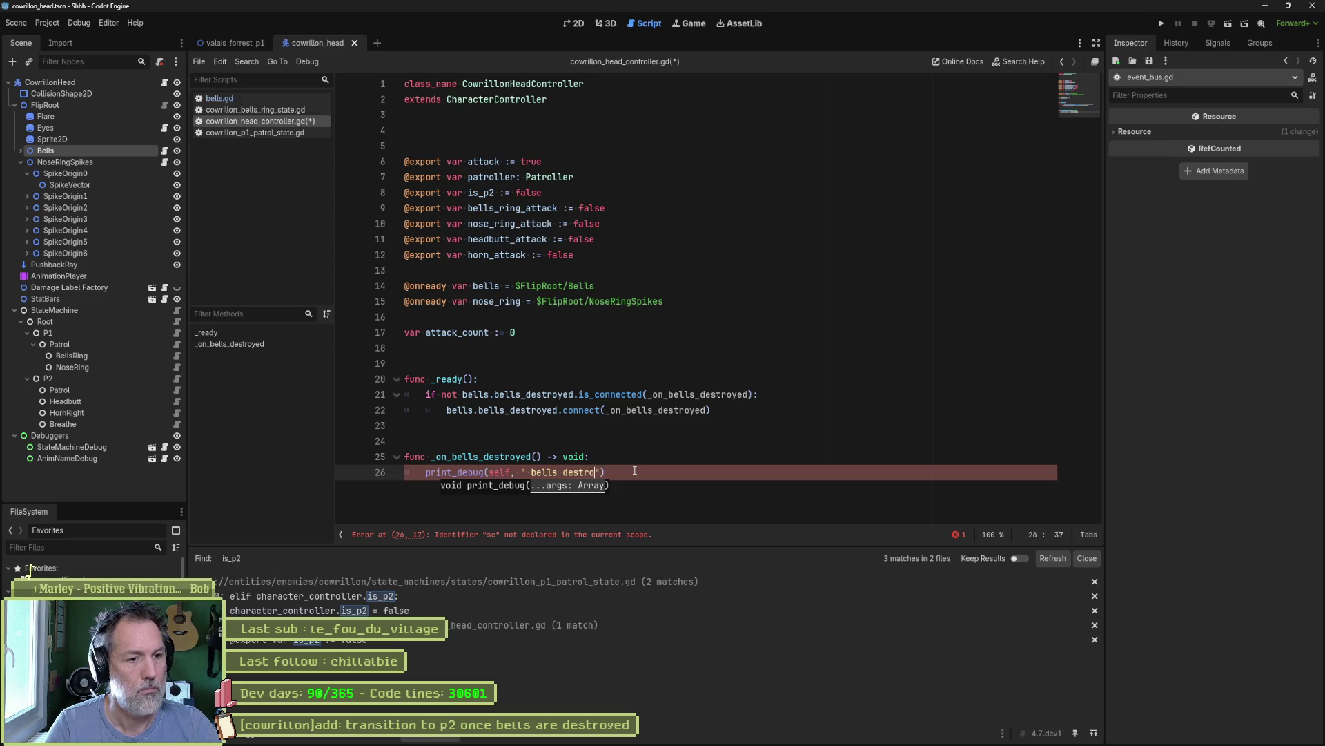
{"action": "type", "text": "d"}
{"action": "left_click", "coordinate": [600, 360]}
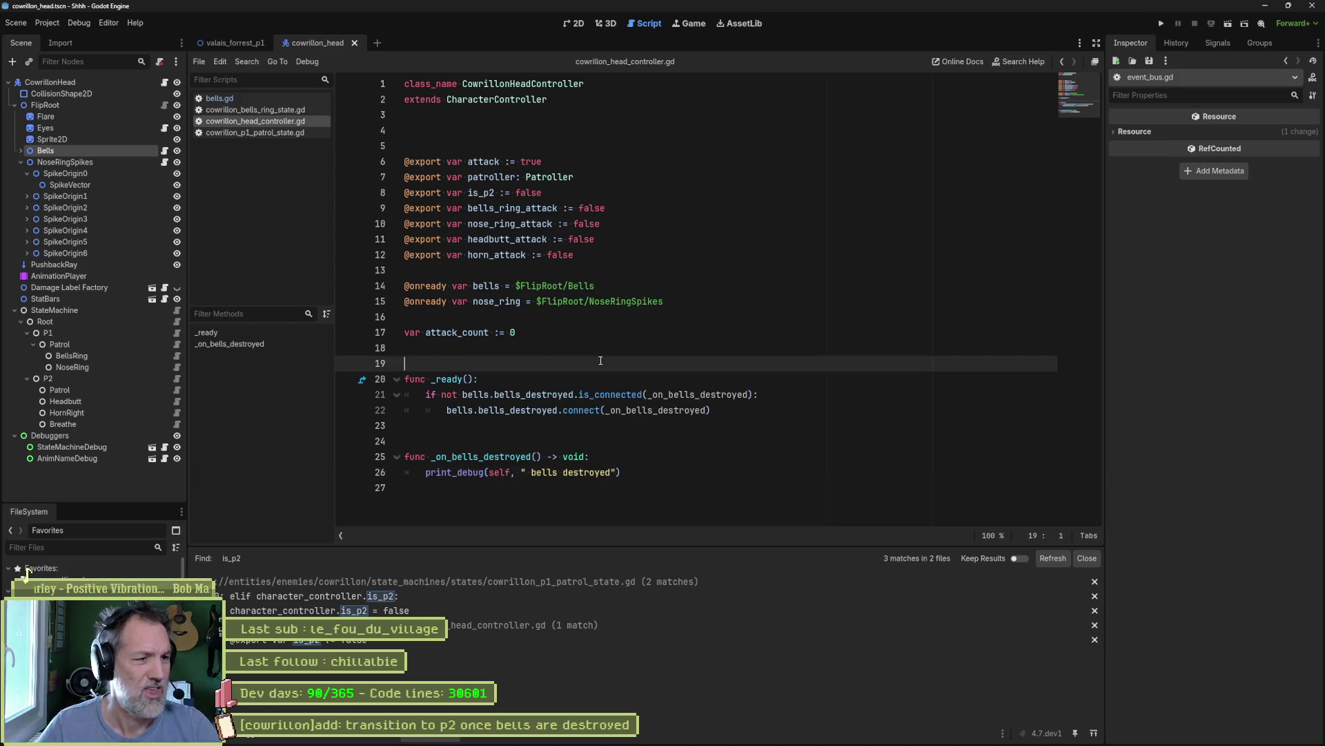
- Add a blank line above _ready, save, and review the parent _ready in character_controller.gd
{"action": "key", "text": "Return"}
{"action": "key", "text": "ctrl+s"}
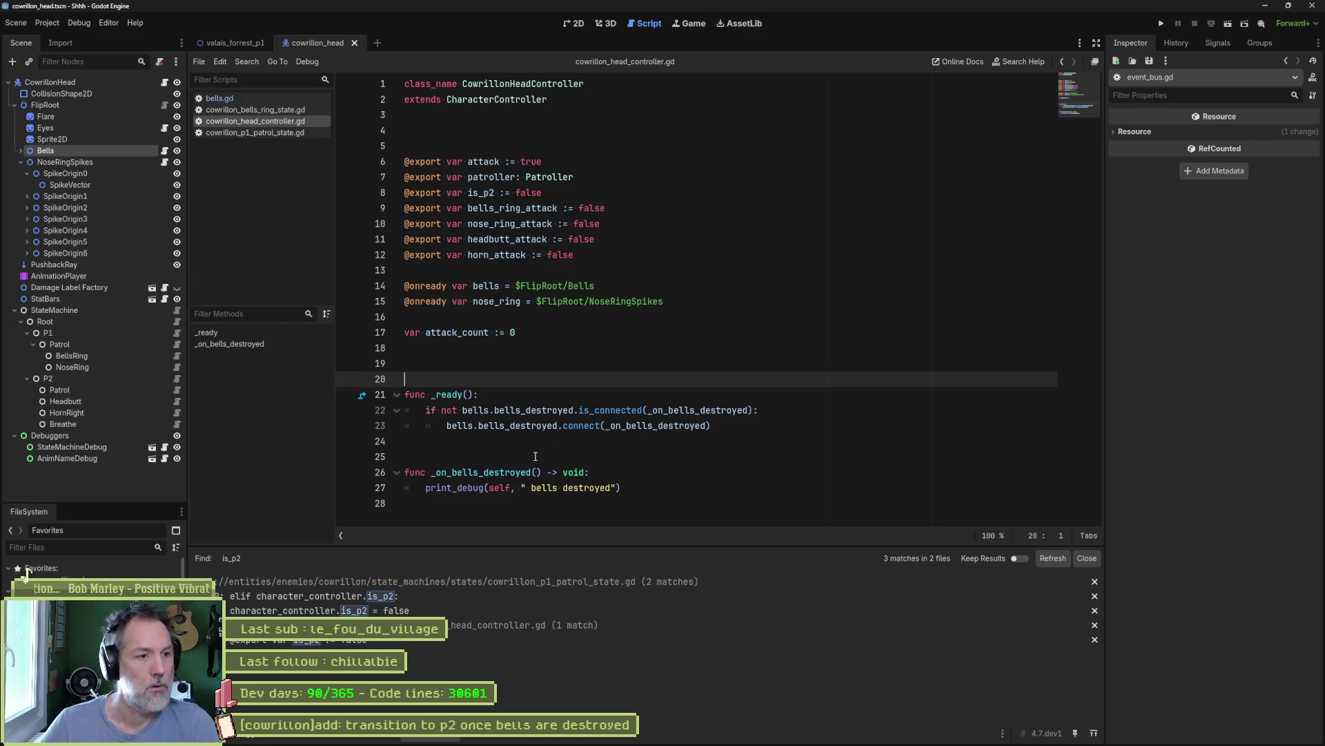
{"action": "left_click", "coordinate": [363, 399]}
{"action": "left_click", "coordinate": [266, 333]}
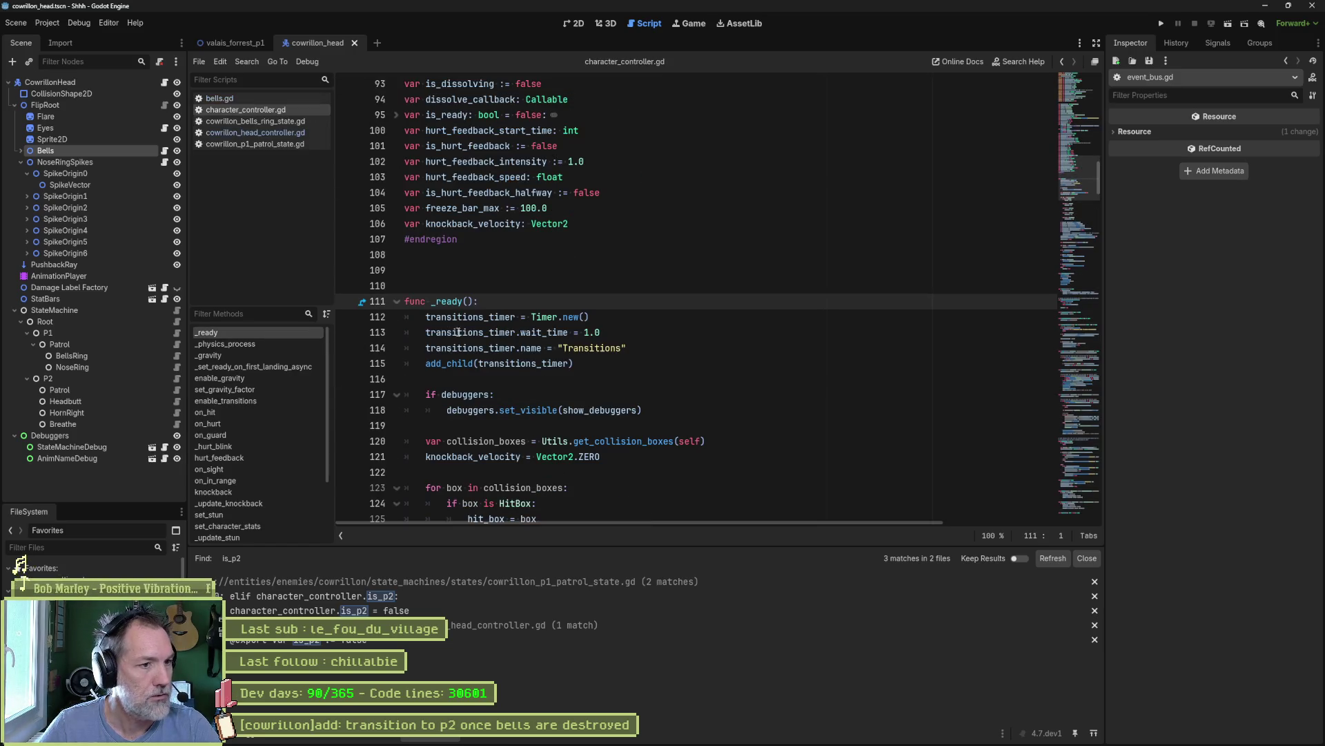
{"action": "key", "text": "alt+Left"}
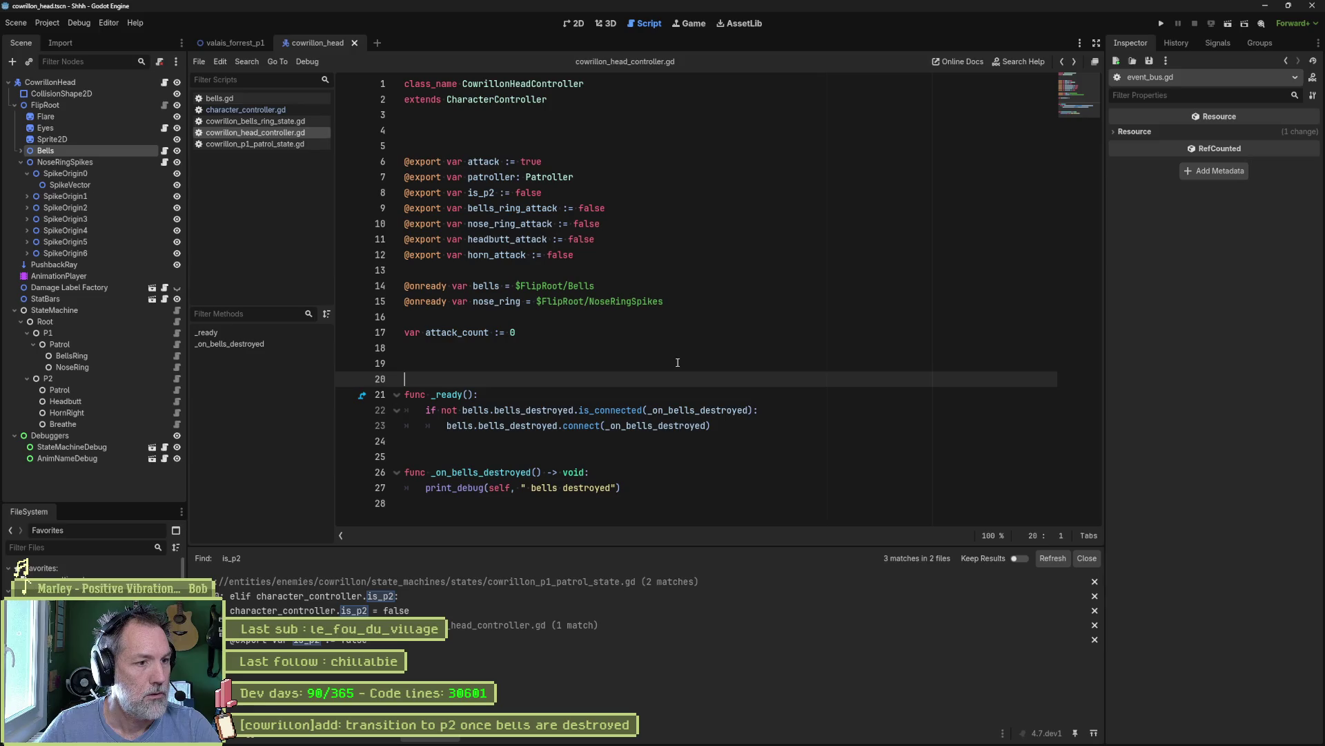
- Add super() as _ready's first line, save, and switch to the valais_forrest_p1 scene
{"action": "left_click", "coordinate": [550, 395]}
{"action": "key", "text": "Return"}
{"action": "type", "text": "super("}
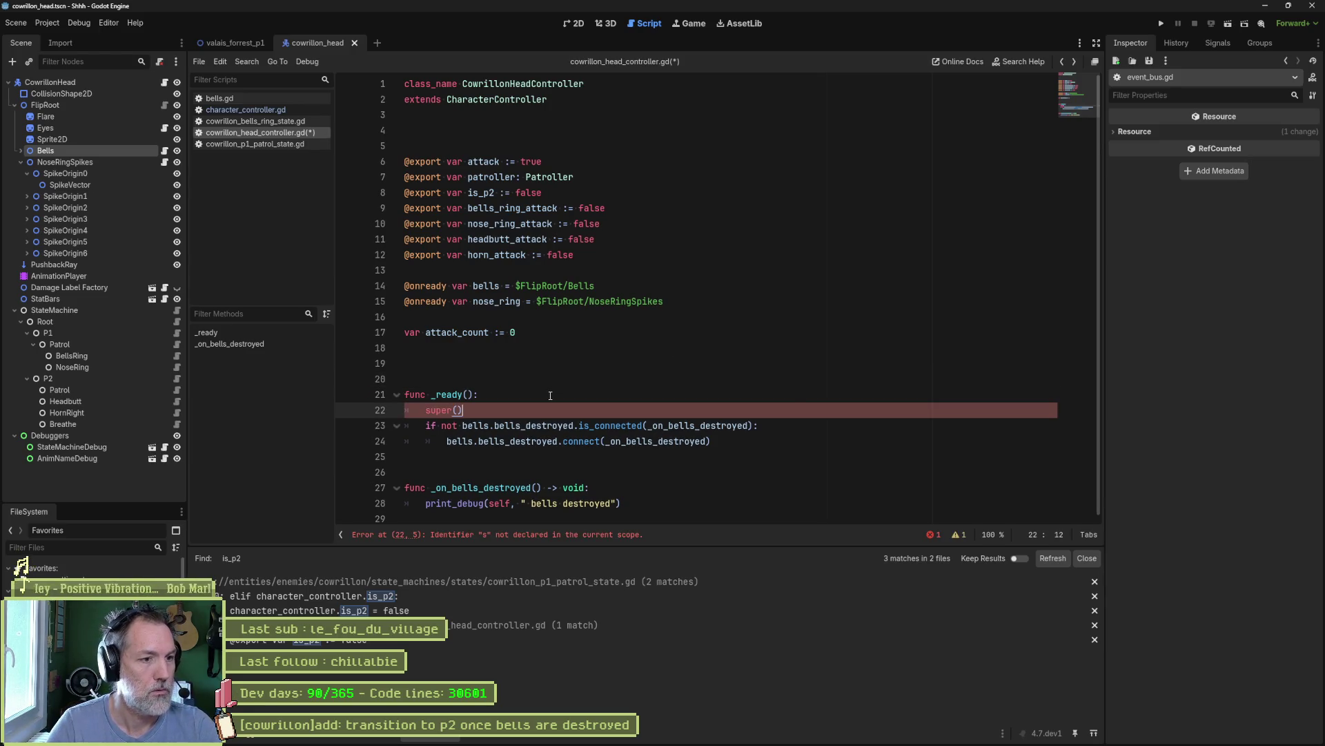
{"action": "key", "text": "ctrl+s"}
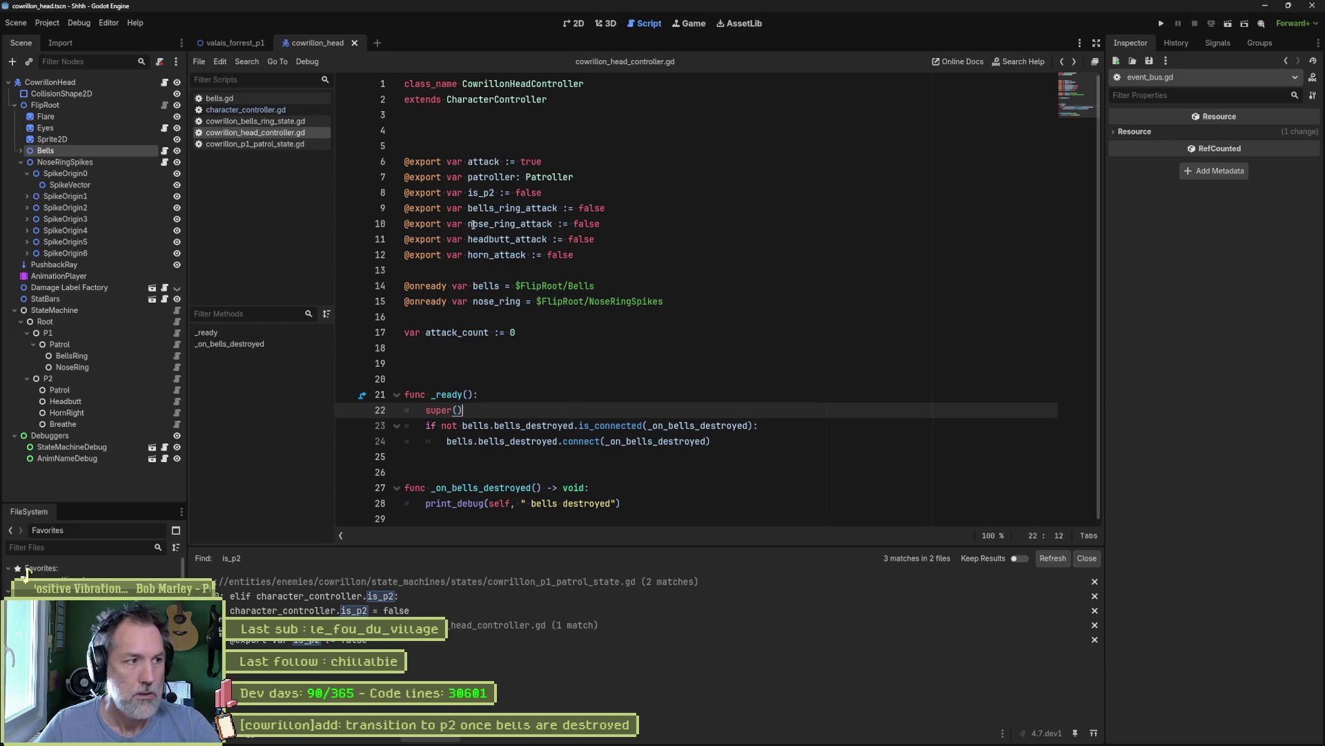
{"action": "left_click", "coordinate": [238, 44]}
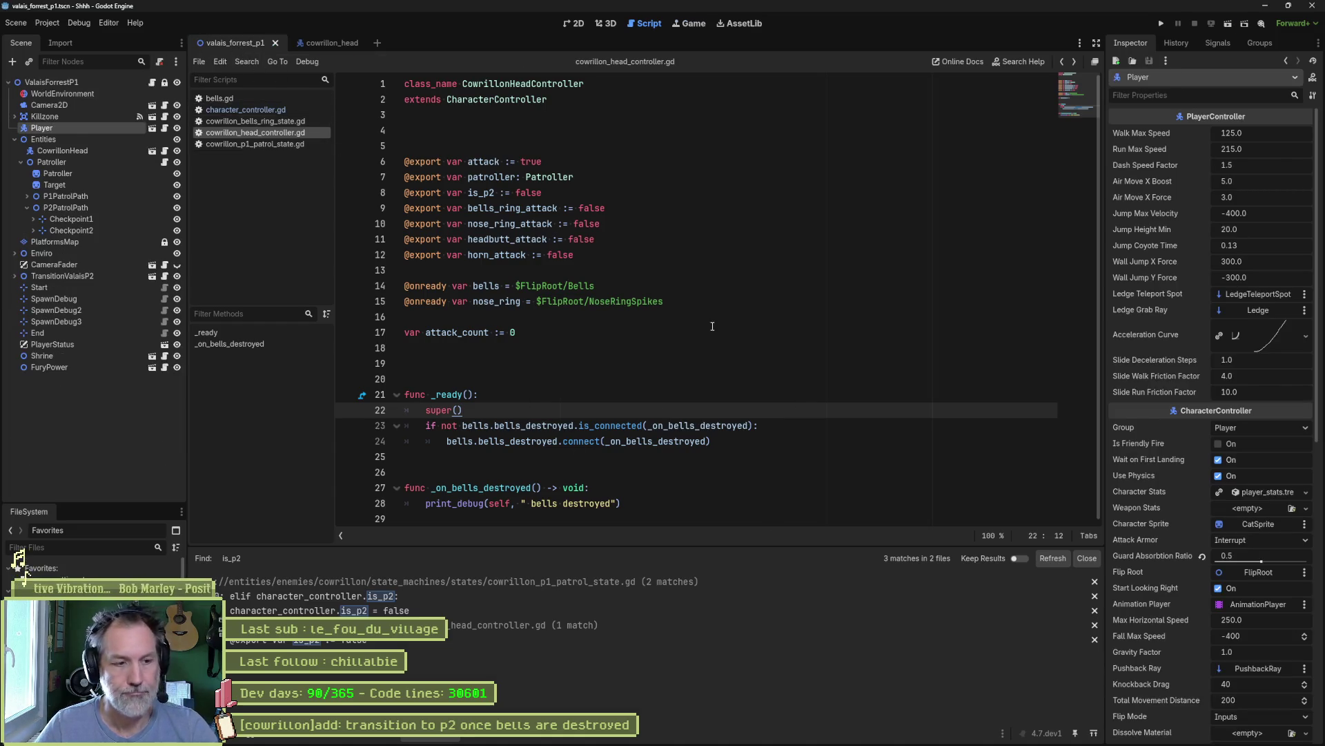
- Run the game briefly, then set CowrillonBellProjectile's Weapon Stats Damage to 3000
{"action": "key", "text": "F6"}
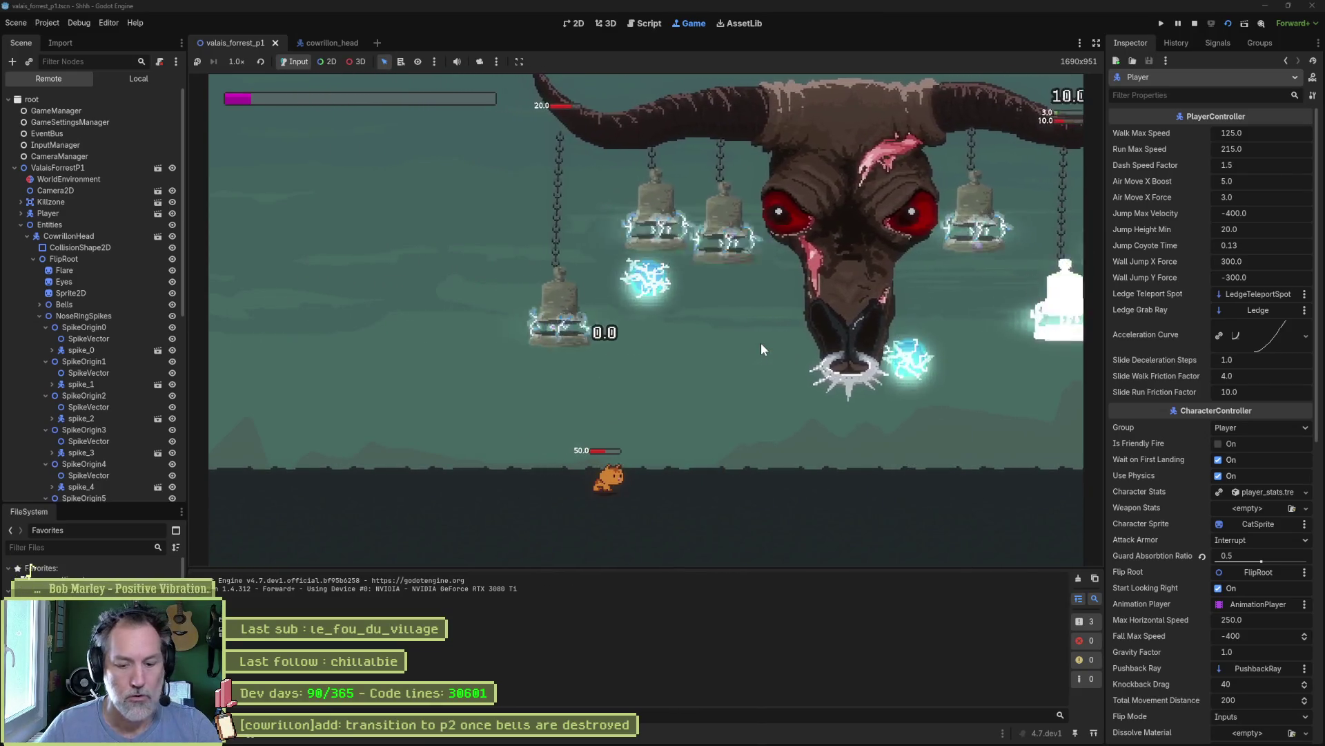
{"action": "key", "text": "F8"}
{"action": "key", "text": "shift+alt+o"}
{"action": "type", "text": "cowrillonbell"}
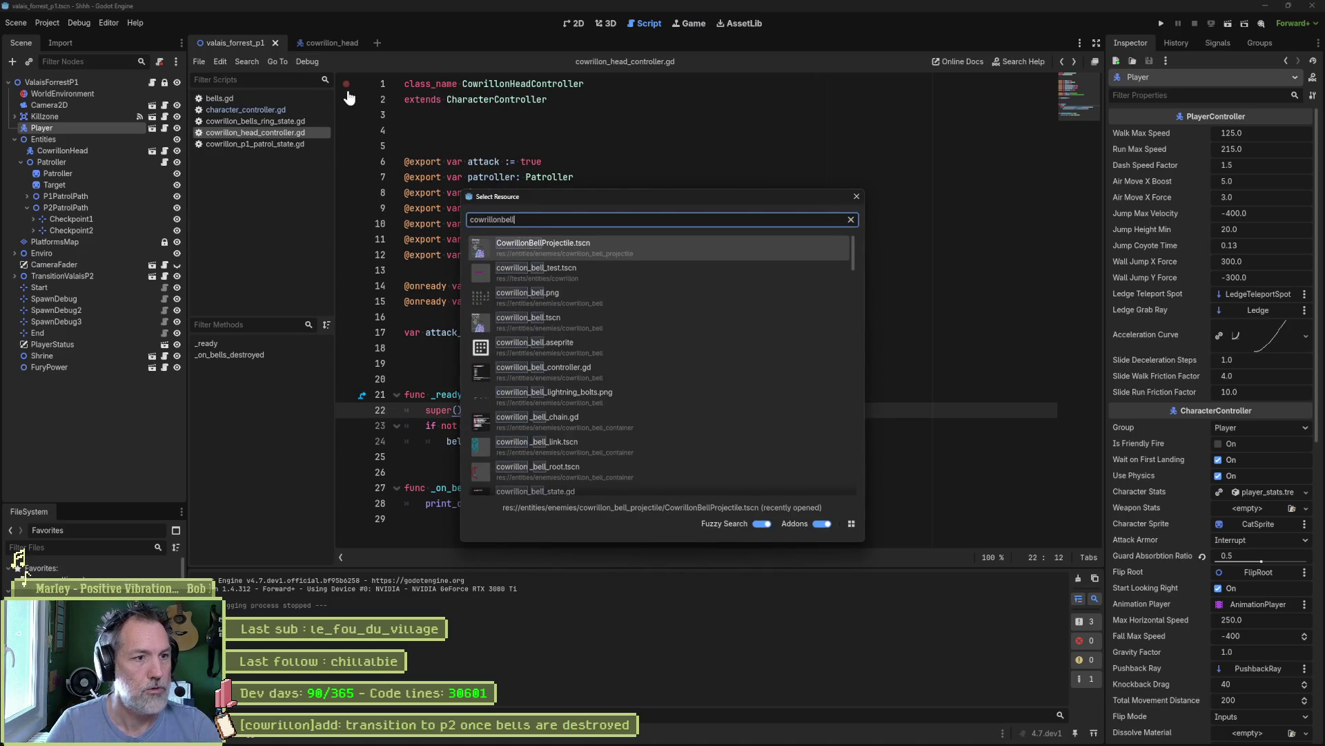
{"action": "key", "text": "Return"}
{"action": "left_click", "coordinate": [60, 85]}
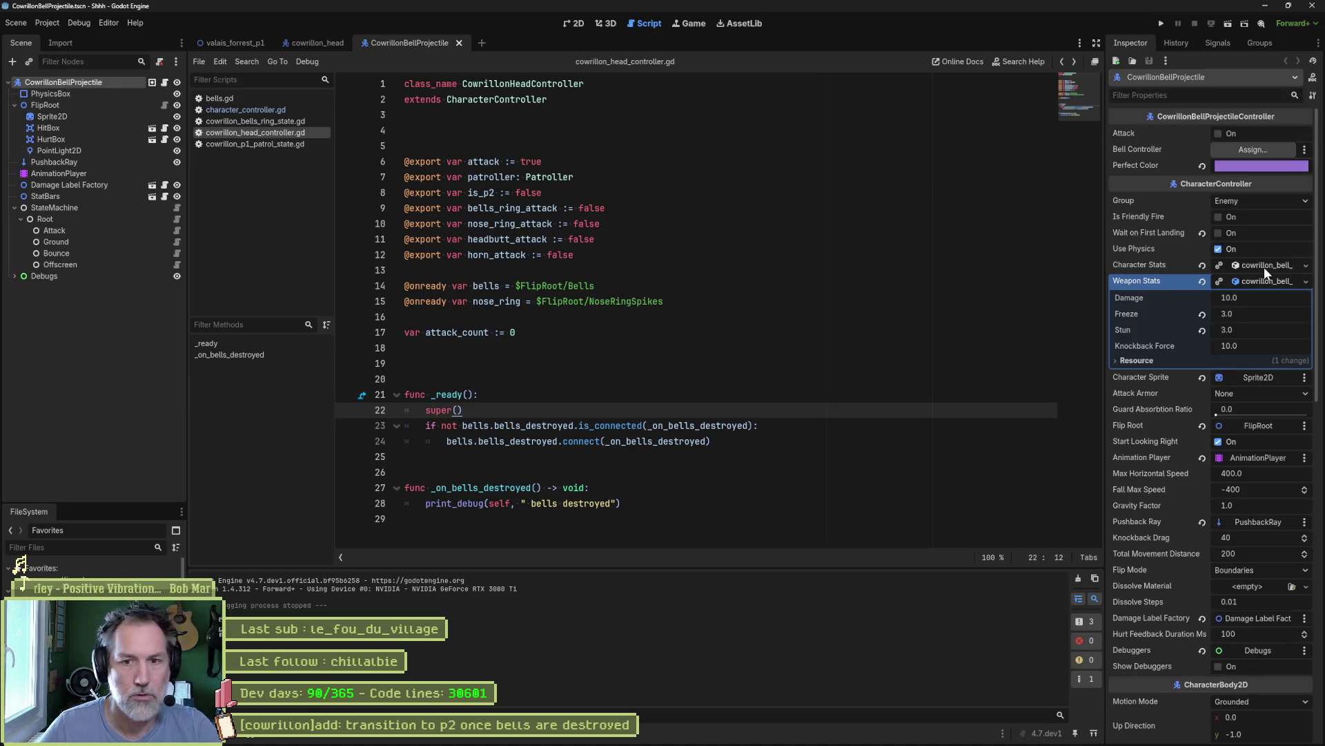
{"action": "left_click", "coordinate": [1280, 297]}
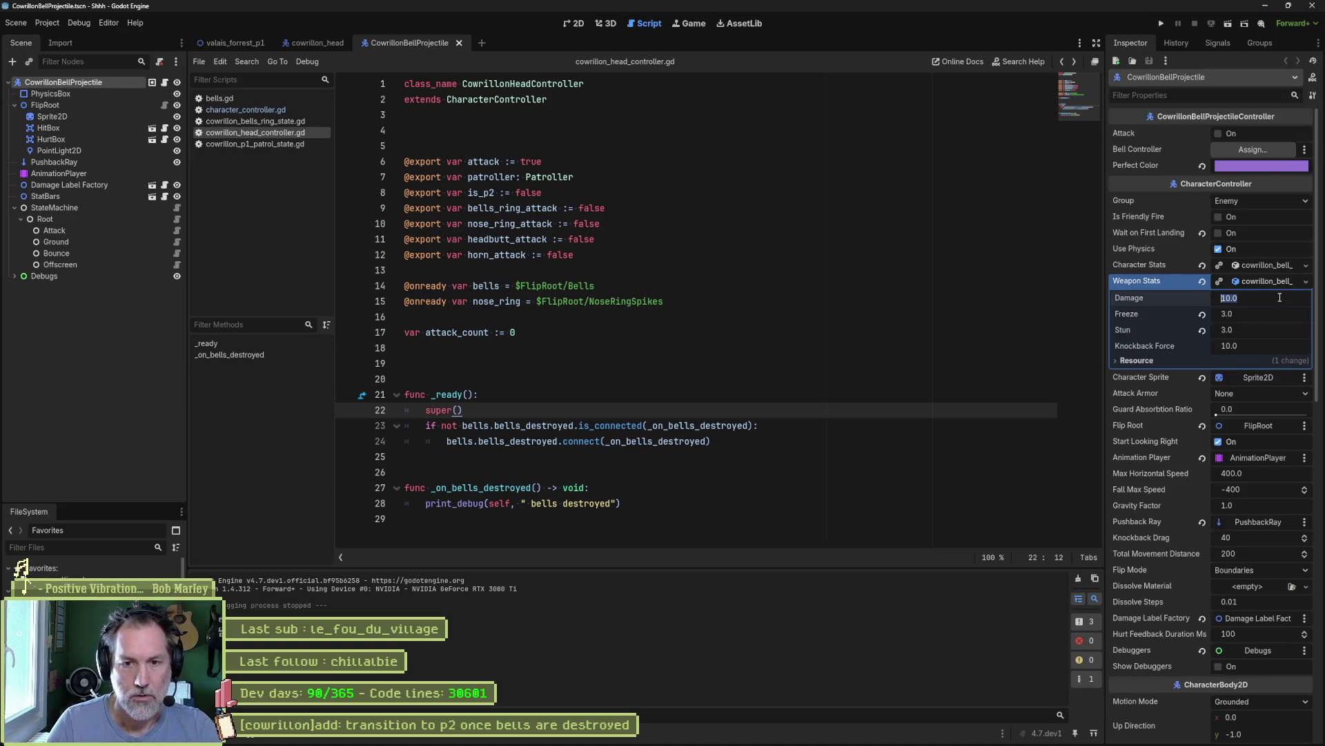
{"action": "type", "text": "300"}
{"action": "key", "text": "Return"}
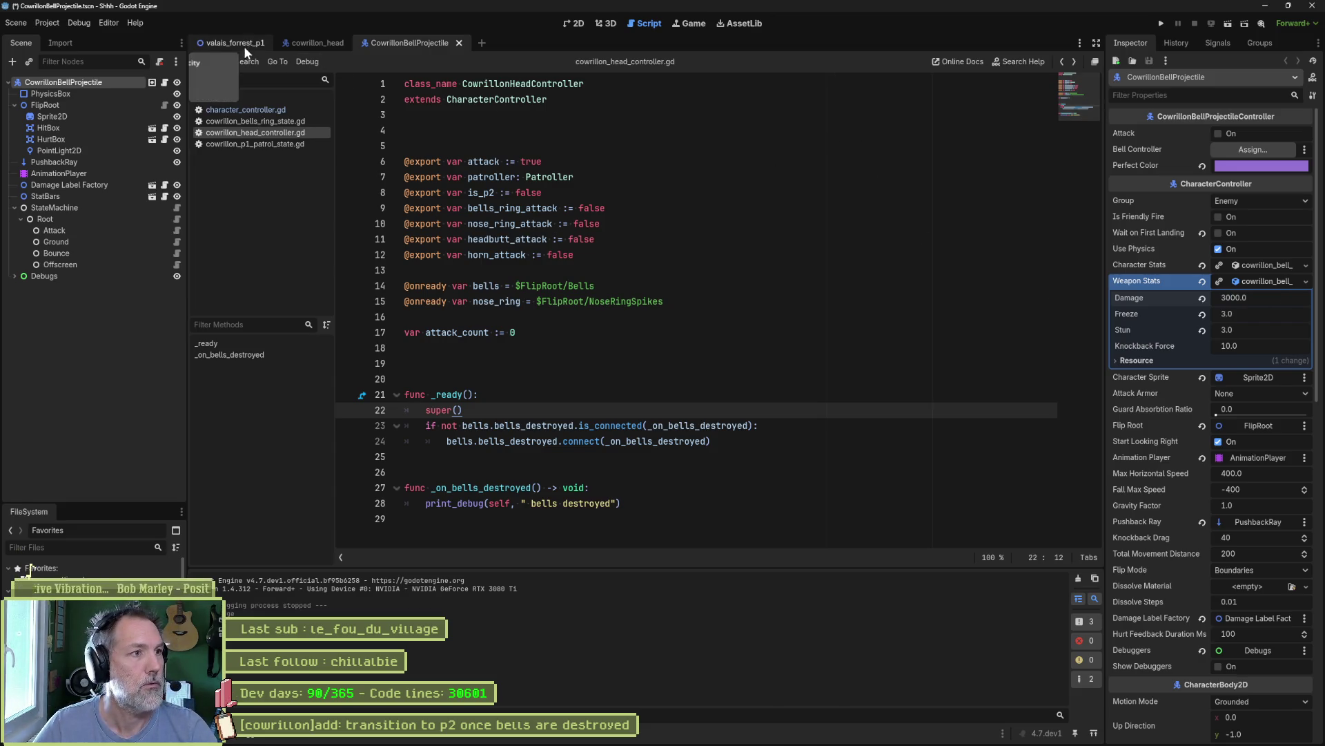
- Run valais_forrest_p1 with the boosted damage, then return to the projectile scene
{"action": "left_click", "coordinate": [243, 45]}
{"action": "key", "text": "F6"}
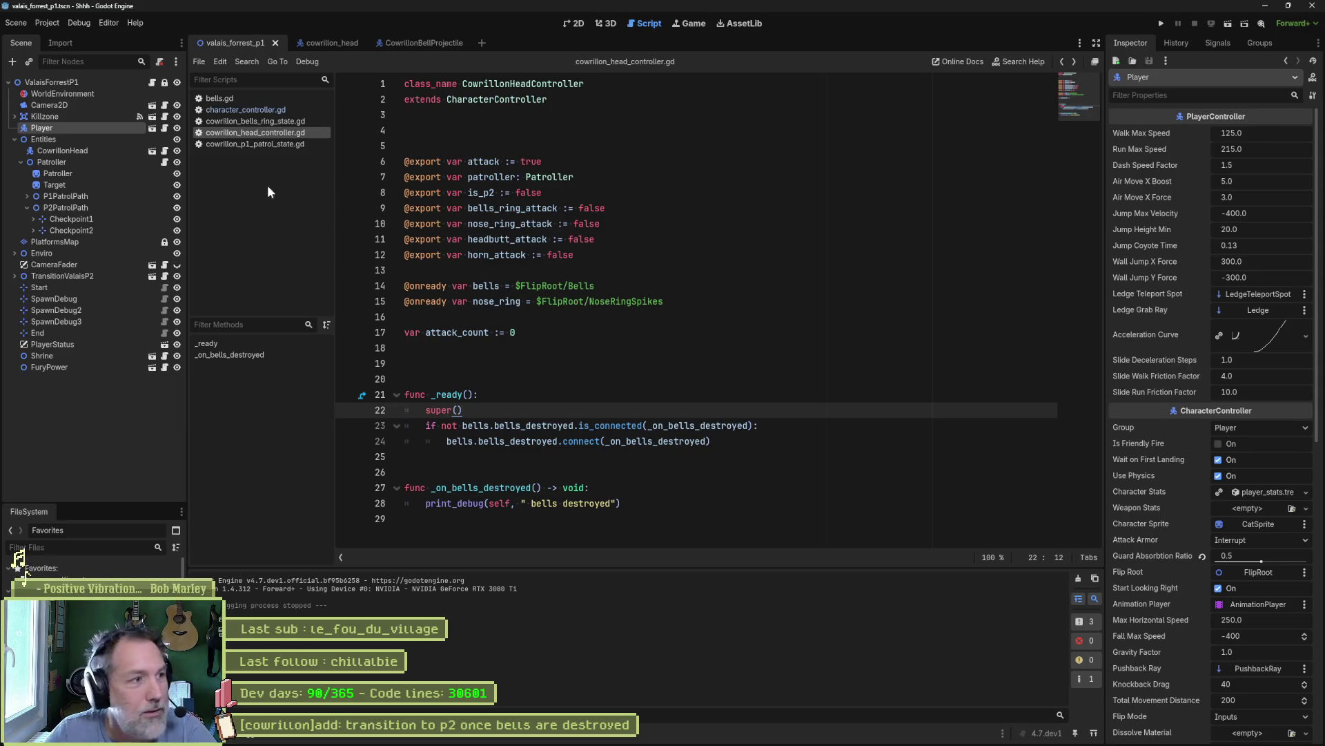
{"action": "left_click", "coordinate": [412, 45]}
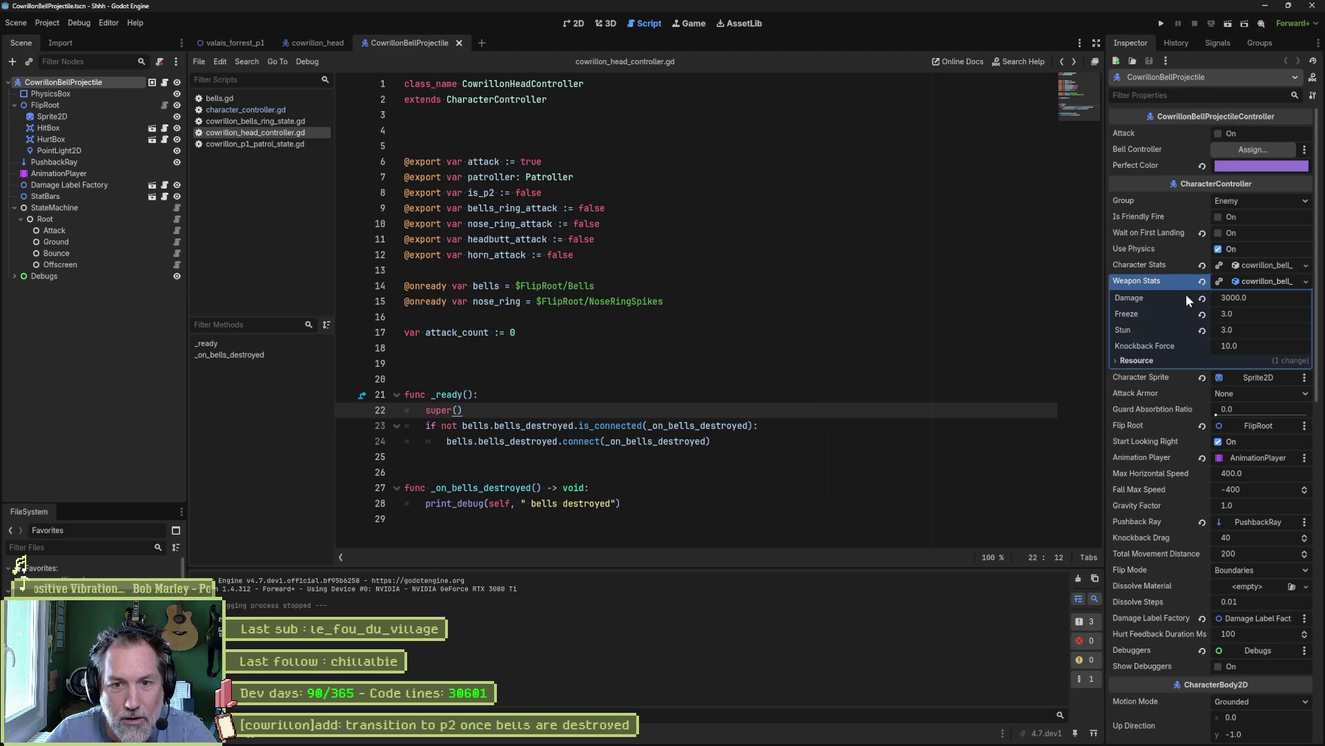
- Revert the projectile Damage to 10 and open cowrillon_bell.tscn
{"action": "key", "text": "ctrl+z"}
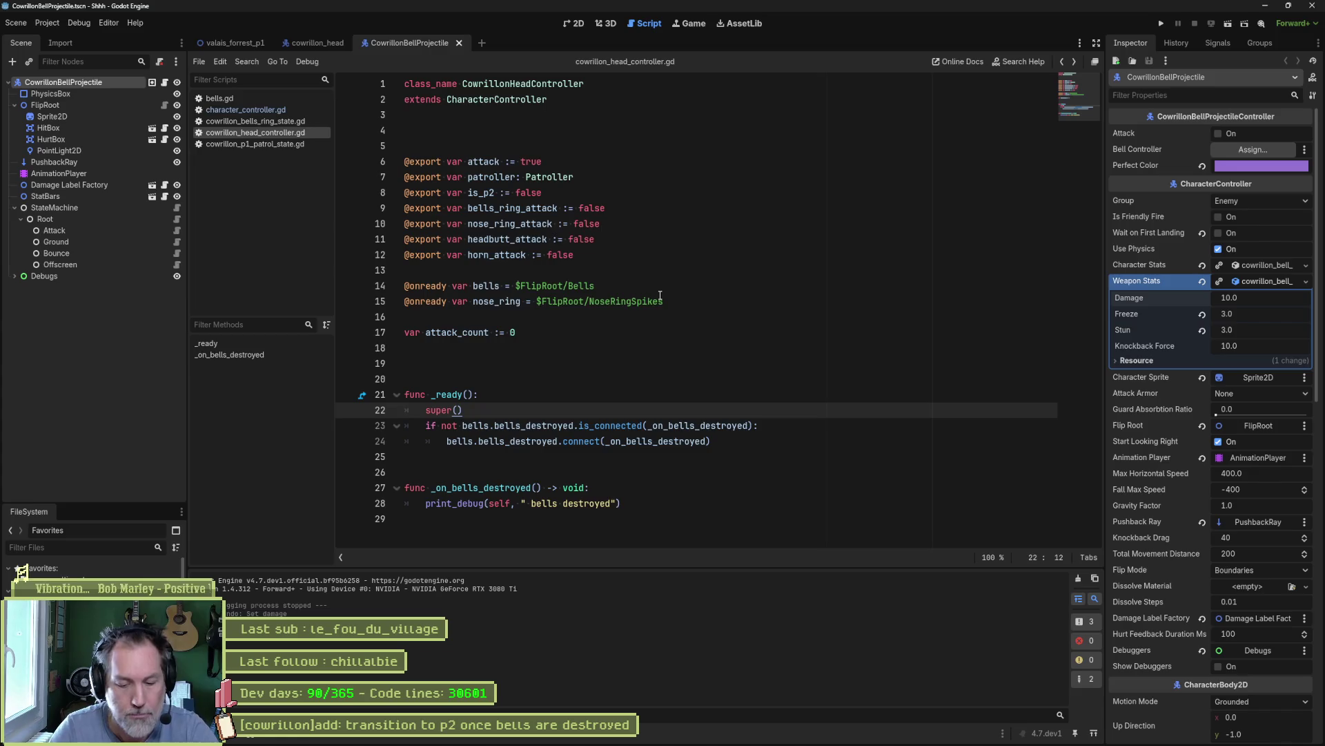
{"action": "key", "text": "alt+shift+o"}
{"action": "type", "text": "cowrillon"}
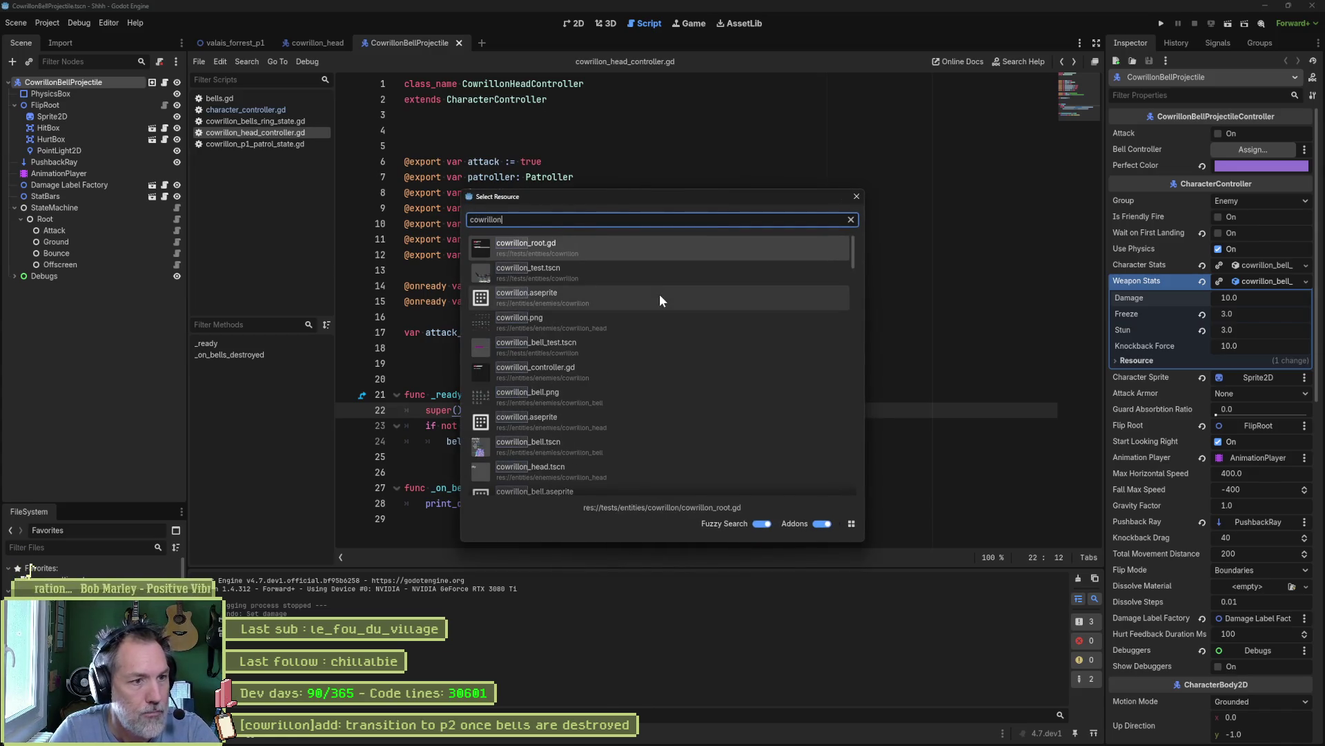
{"action": "type", "text": "bell"}
{"action": "key", "text": "Down"}
{"action": "key", "text": "Down"}
{"action": "key", "text": "Down"}
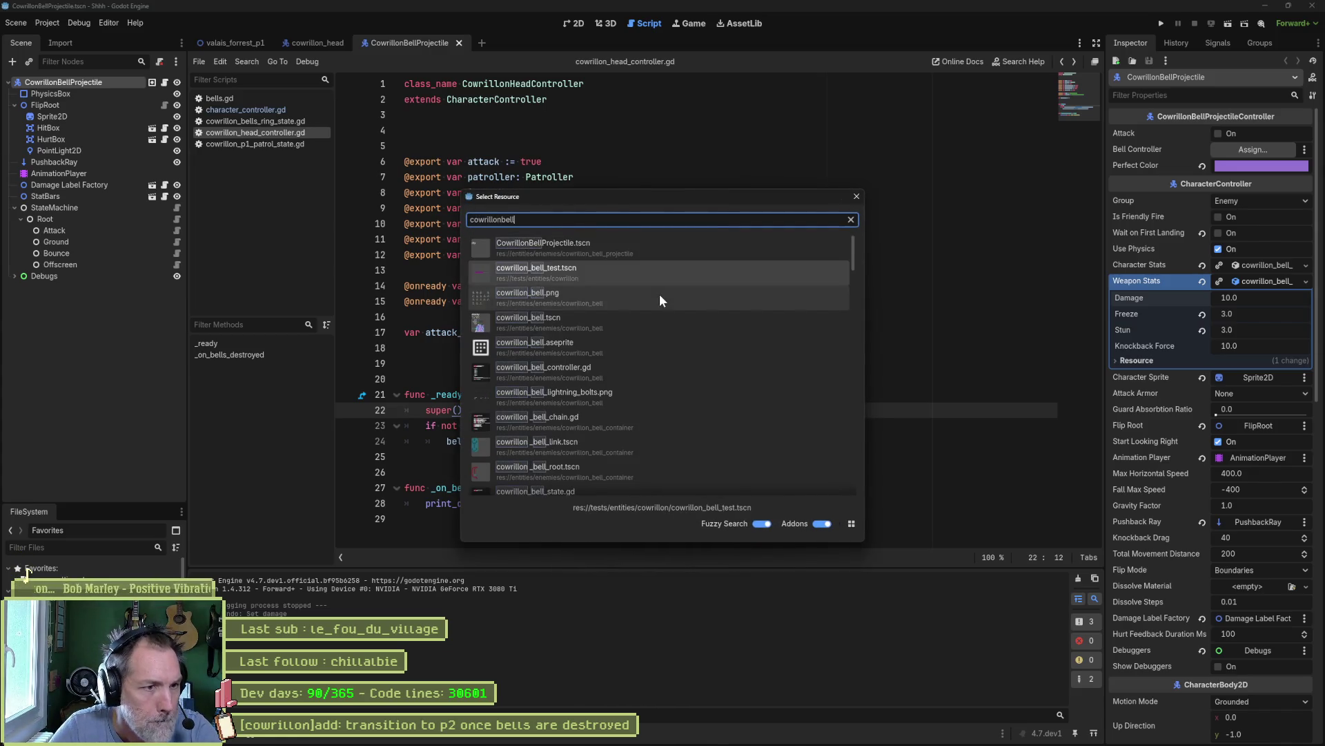
{"action": "key", "text": "Return"}
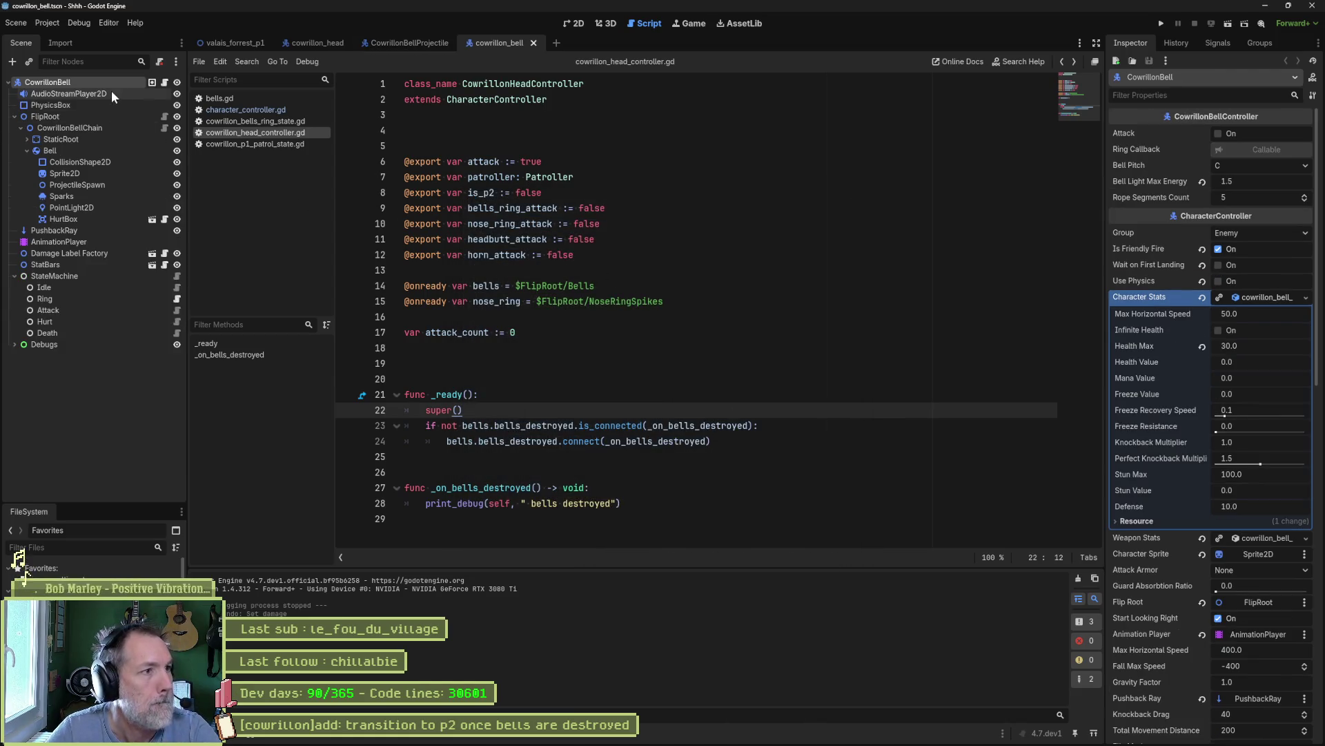
- Set the bell's Character Stats Health Max to 1 and run the valais_forrest_p1 level
{"action": "left_click", "coordinate": [1260, 345]}
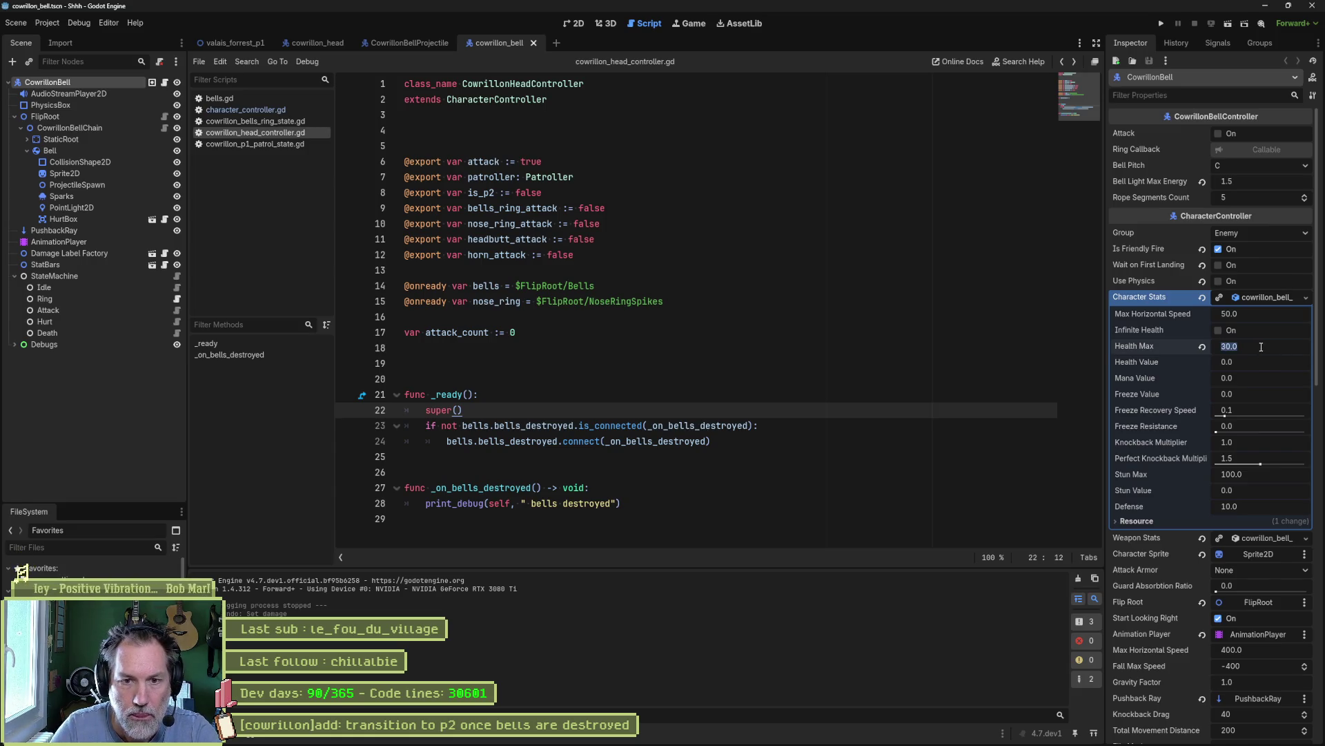
{"action": "type", "text": "1"}
{"action": "key", "text": "Return"}
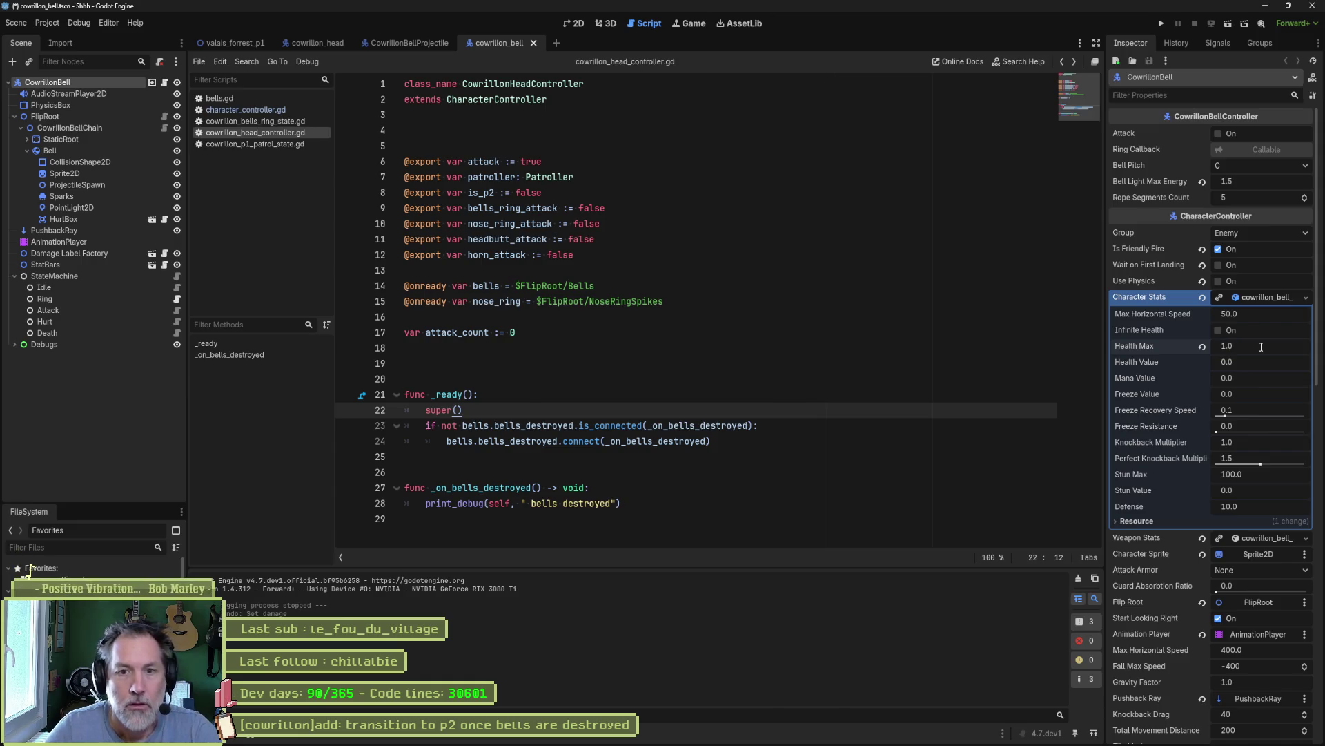
{"action": "left_click", "coordinate": [307, 62]}
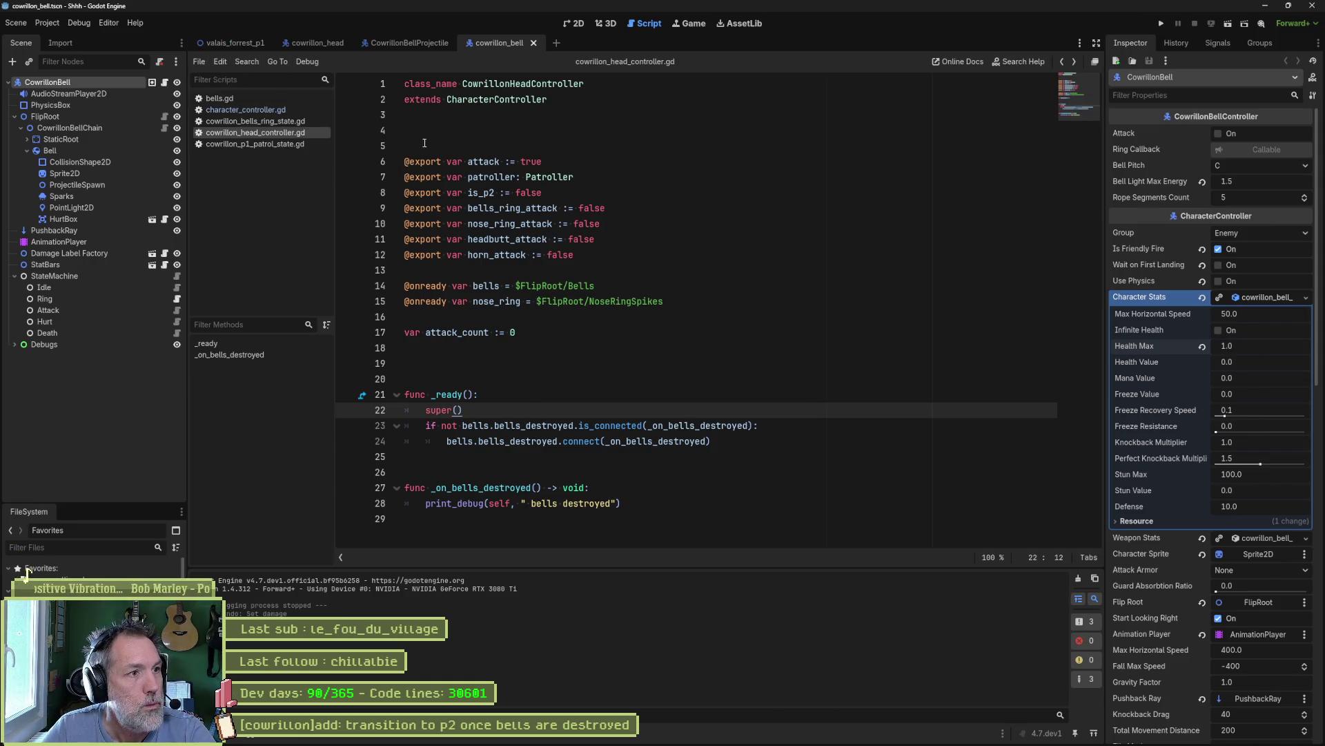
{"action": "left_click", "coordinate": [238, 44]}
{"action": "key", "text": "F5"}
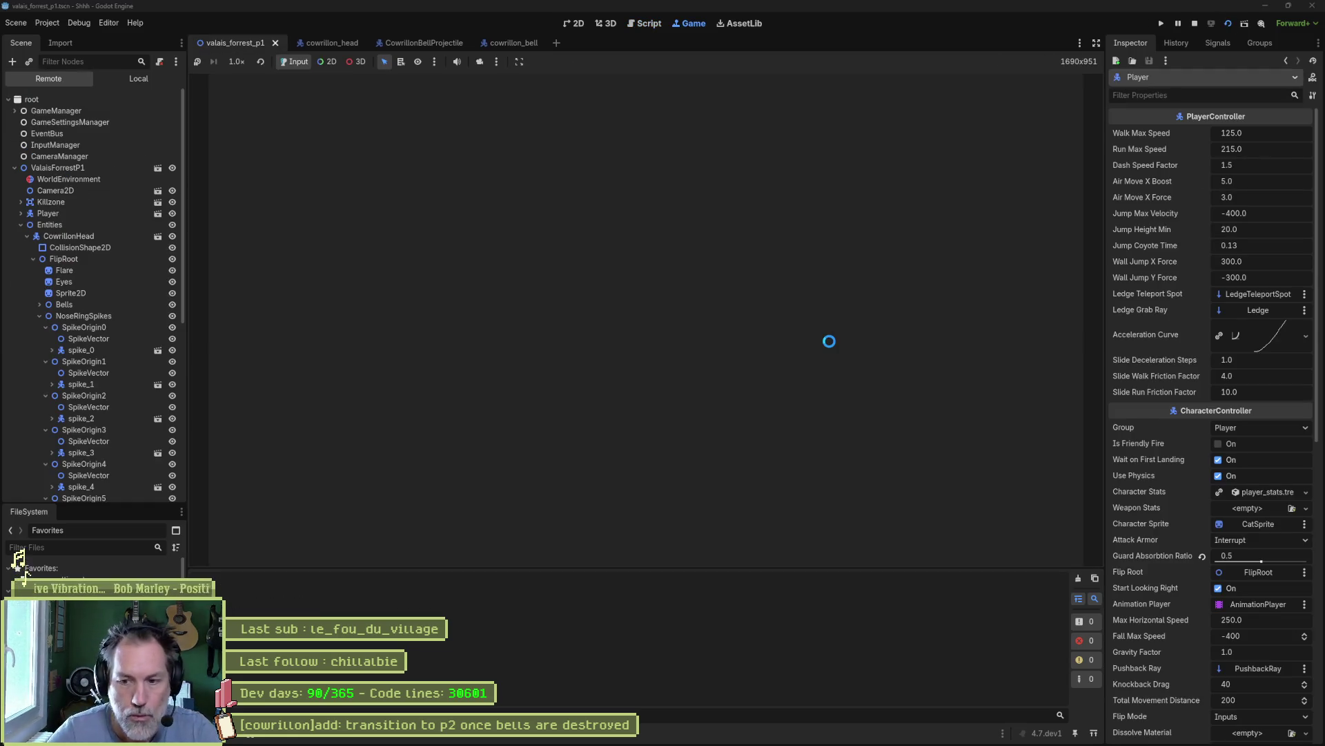
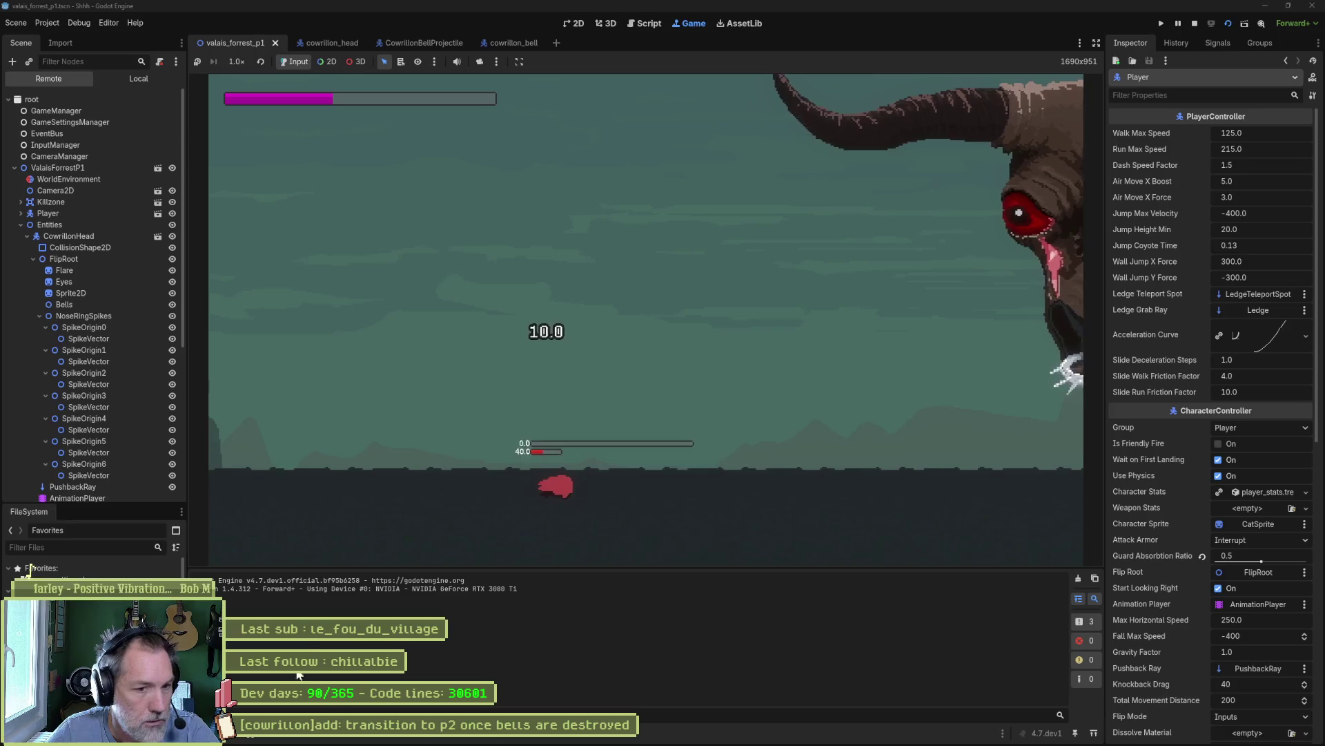
- Stop the game, review _on_death and its bells_destroyed signal in bells.gd, then rerun the scene
{"action": "key", "text": "F8"}
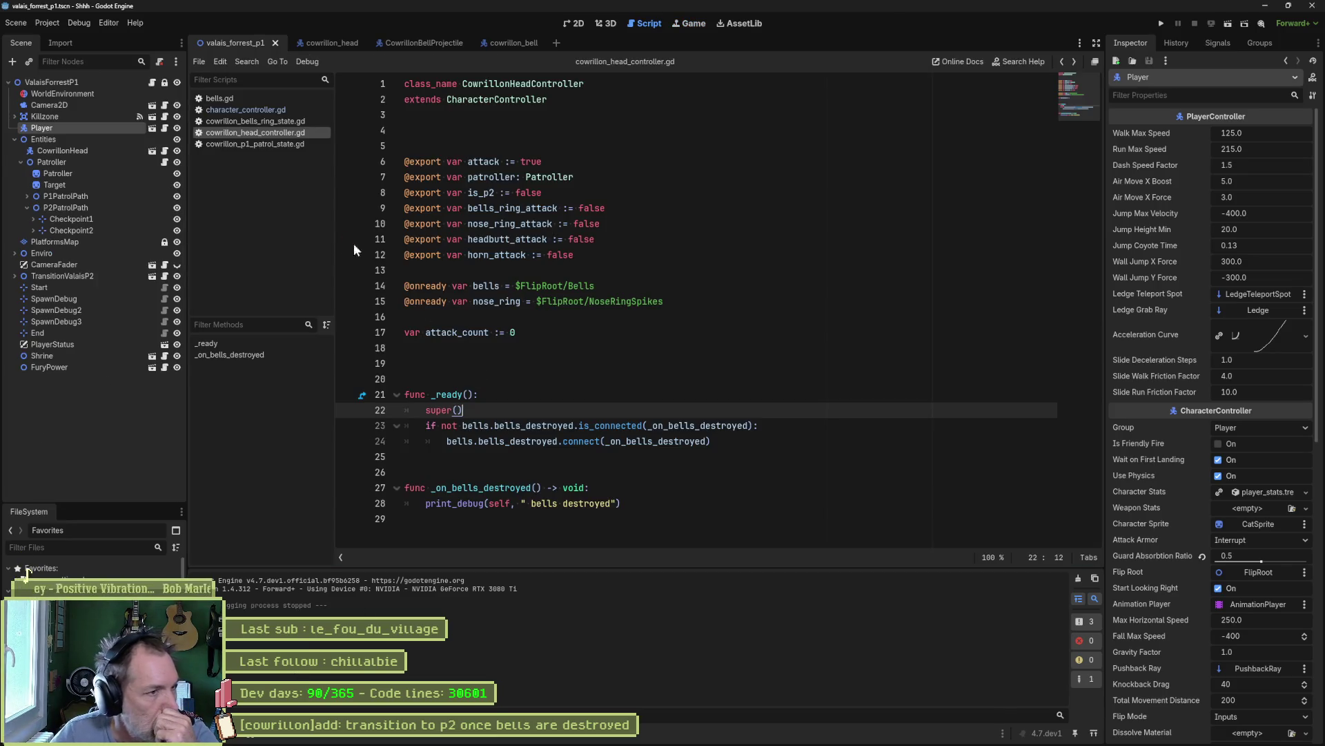
{"action": "left_click", "coordinate": [220, 98]}
{"action": "scroll", "coordinate": [335, 417], "scroll_direction": "down", "scroll_amount": 7}
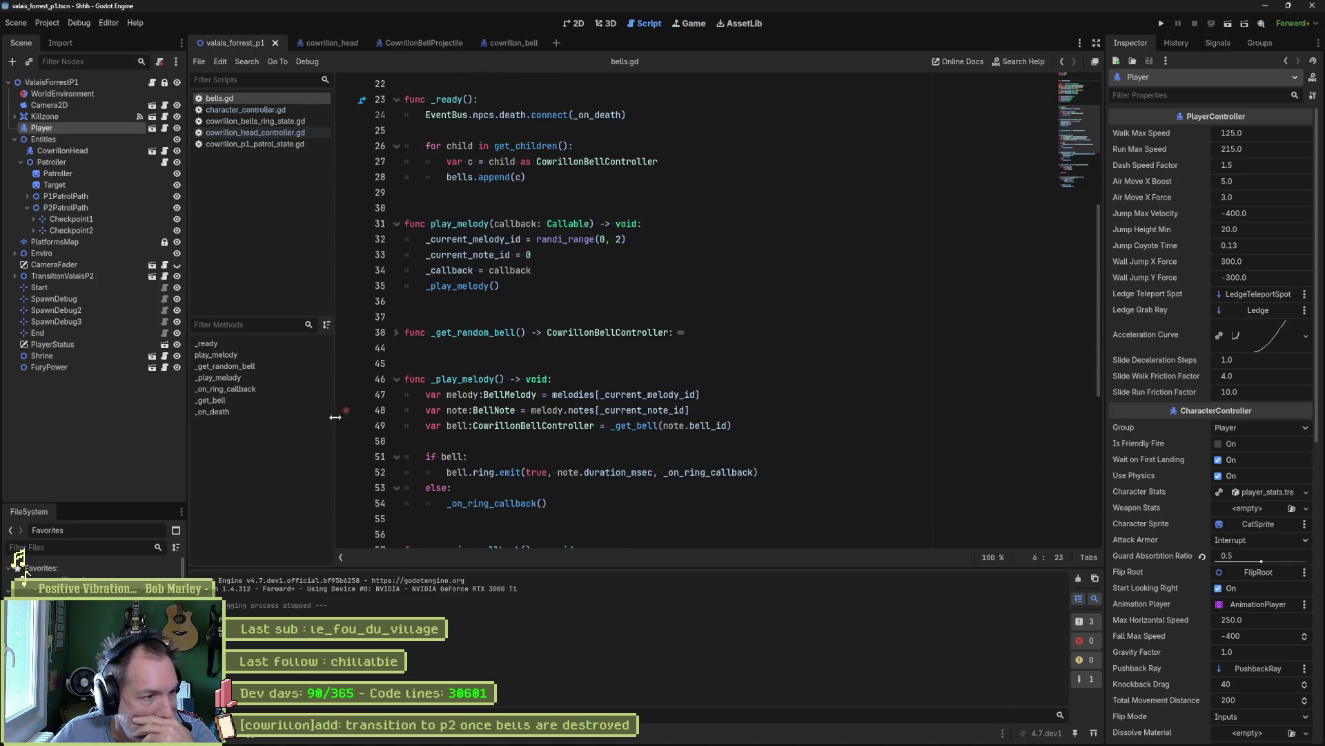
{"action": "left_click", "coordinate": [290, 412]}
{"action": "left_click", "coordinate": [553, 490]}
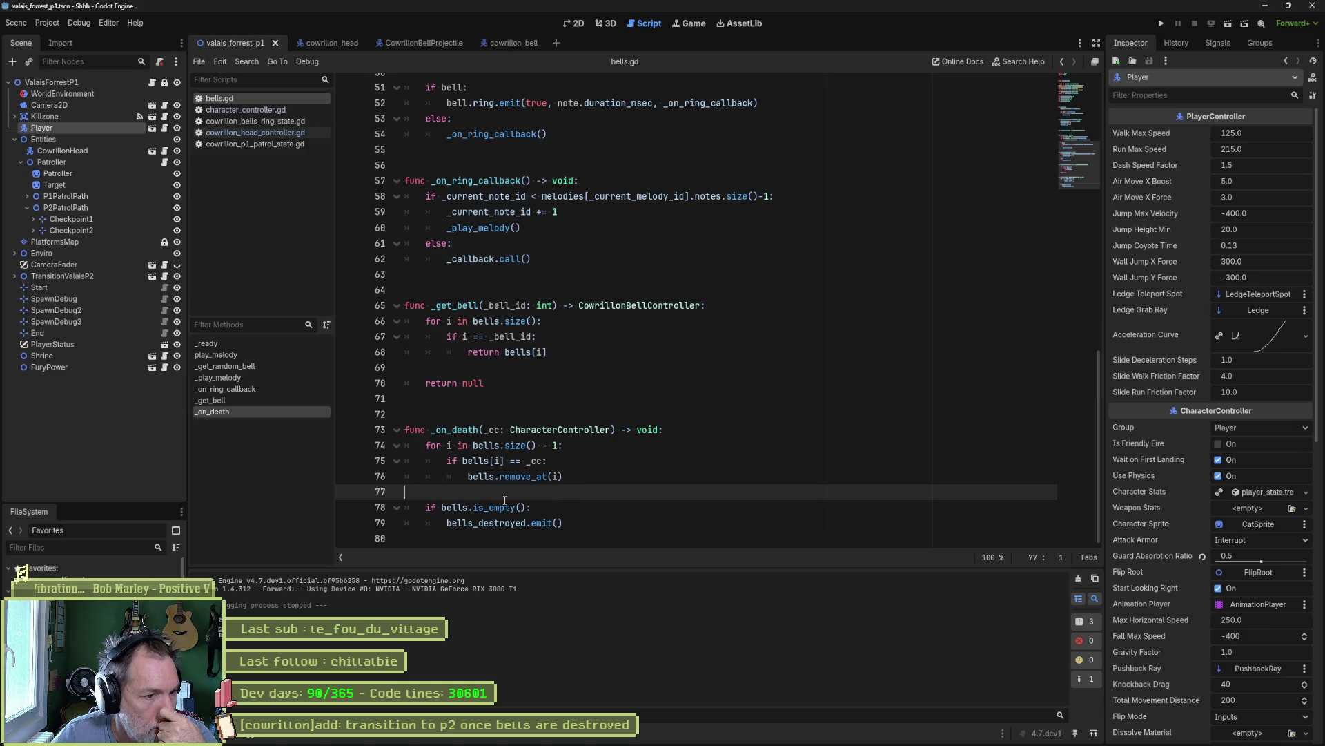
{"action": "left_click", "coordinate": [492, 523]}
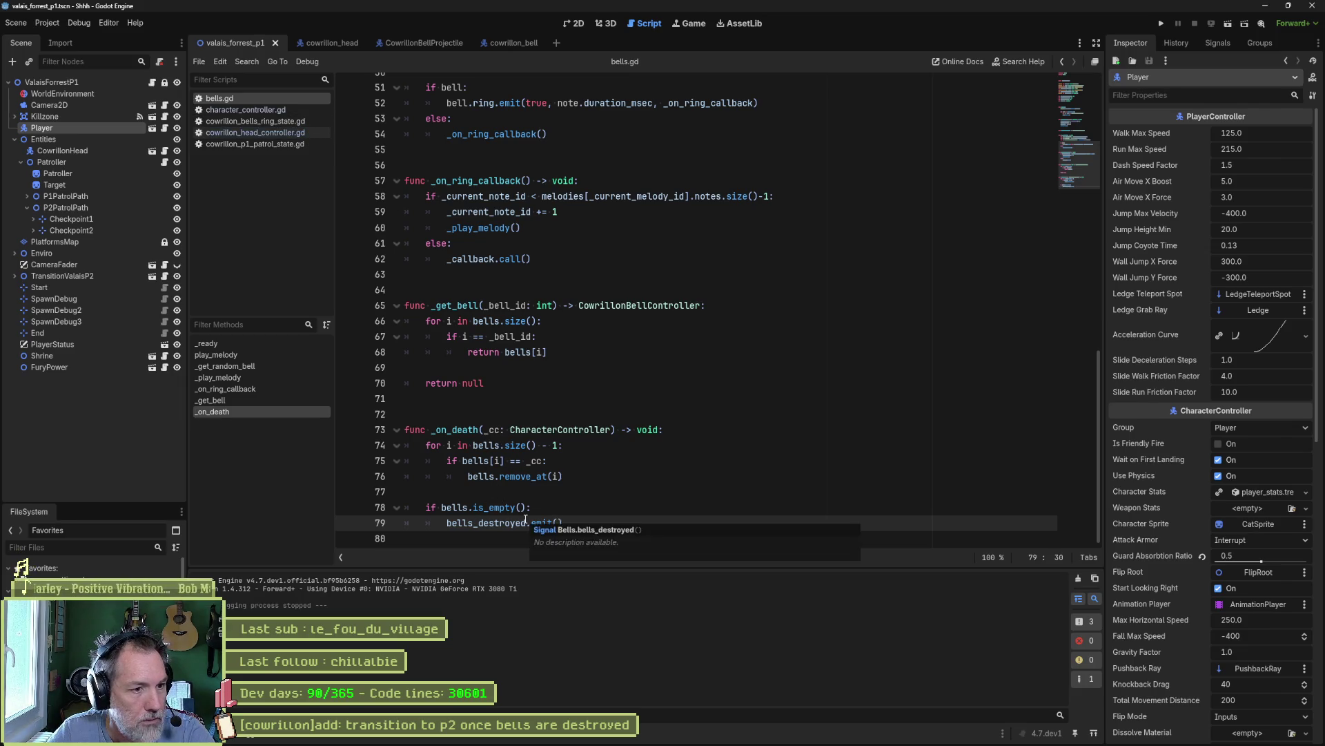
{"action": "key", "text": "F6"}
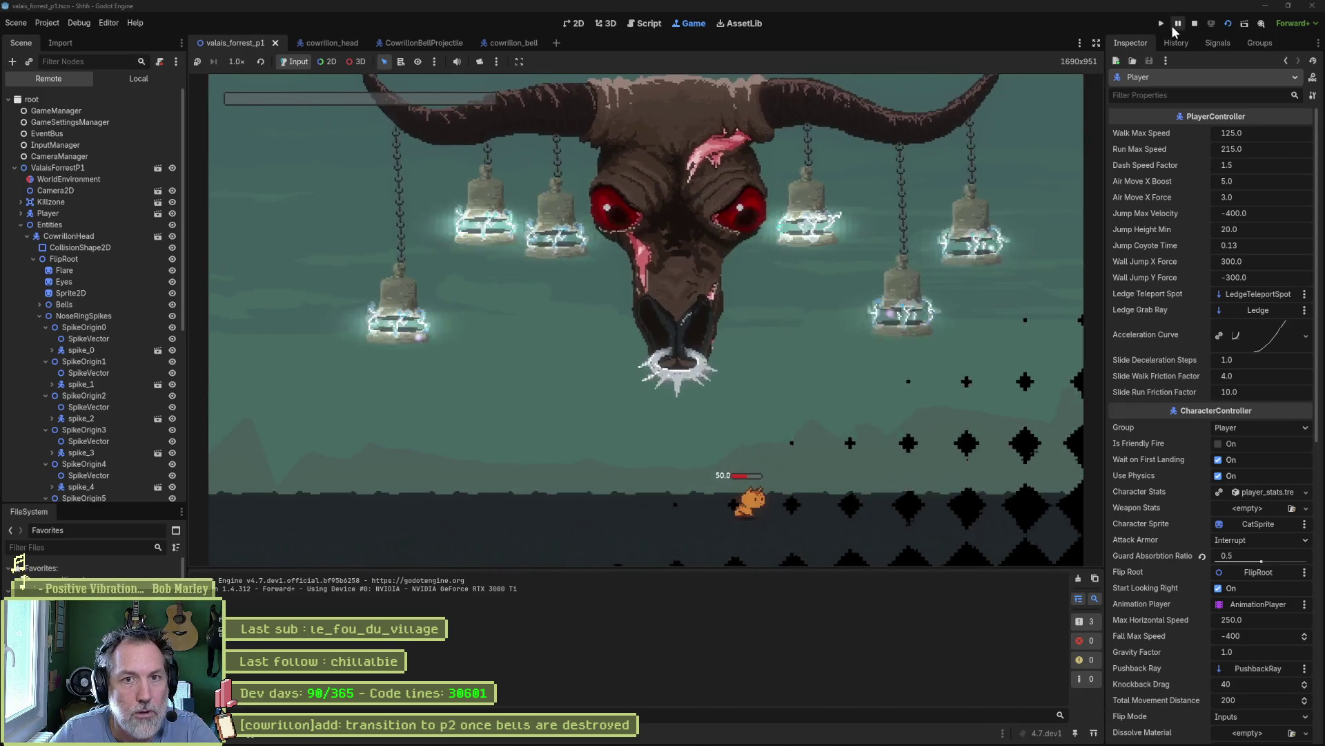
- Select the live Bells node, expand its Bells array, and play the boss fight
{"action": "left_click", "coordinate": [1177, 24]}
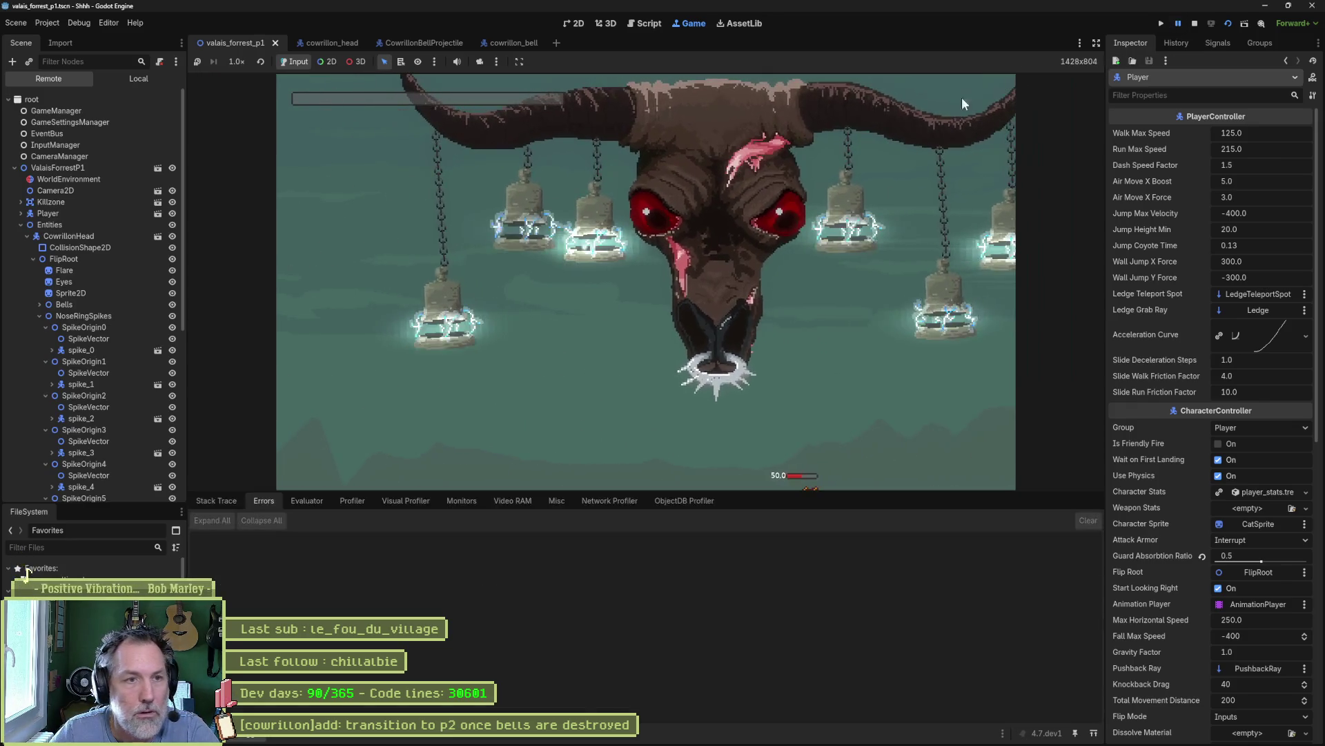
{"action": "left_click", "coordinate": [65, 304]}
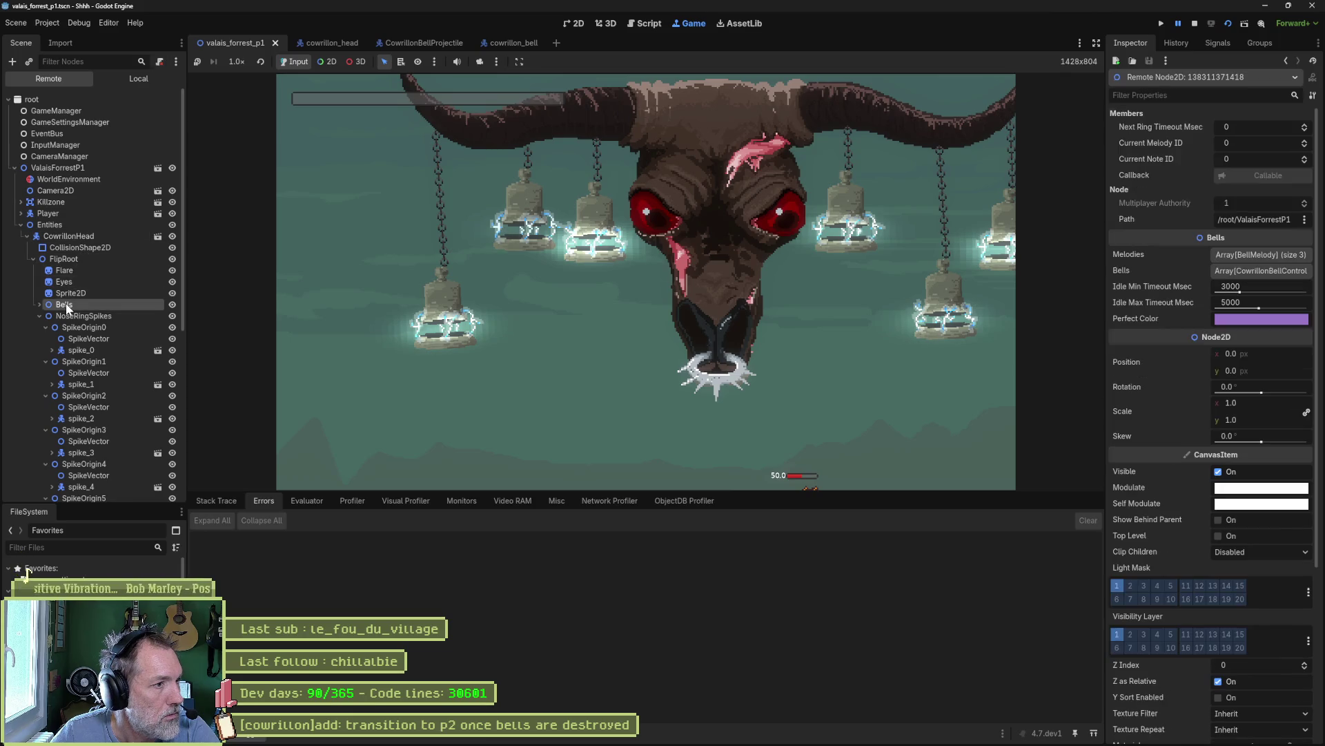
{"action": "double_click", "coordinate": [65, 303]}
{"action": "left_click", "coordinate": [1248, 271]}
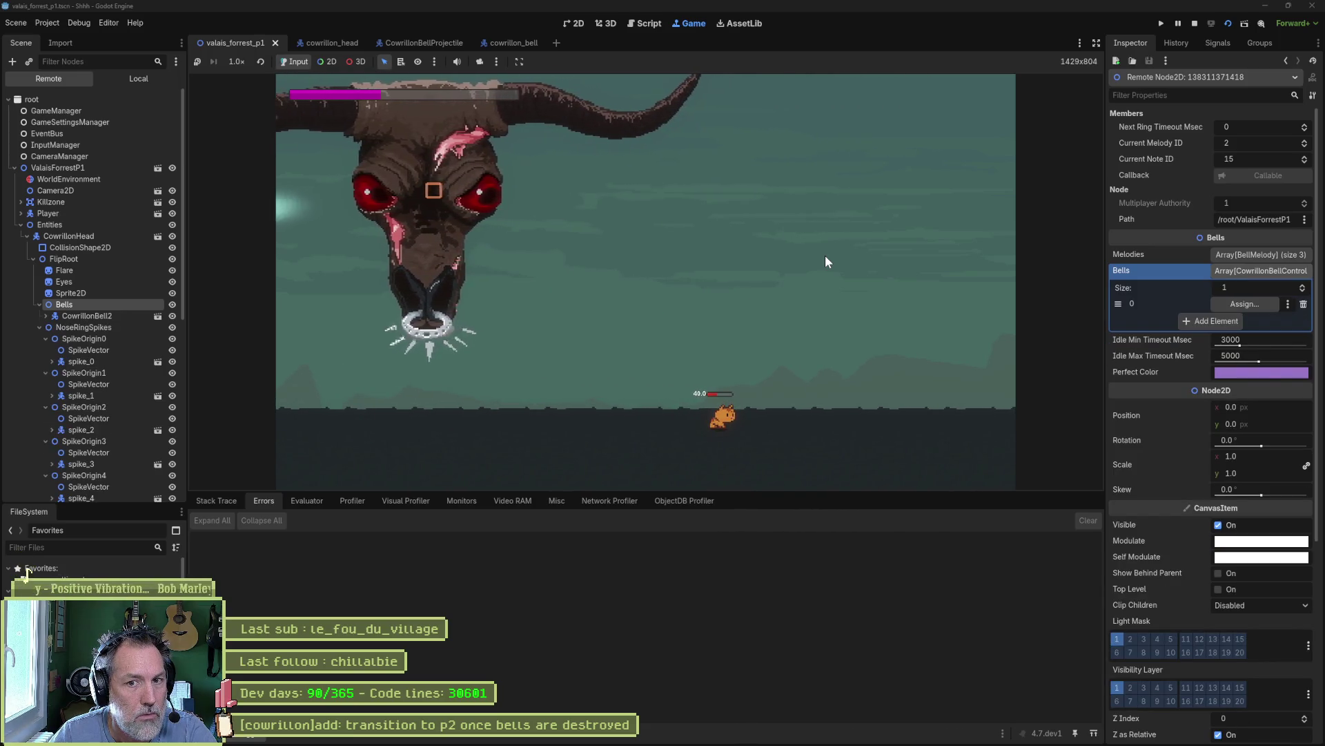
{"action": "key", "text": "space"}
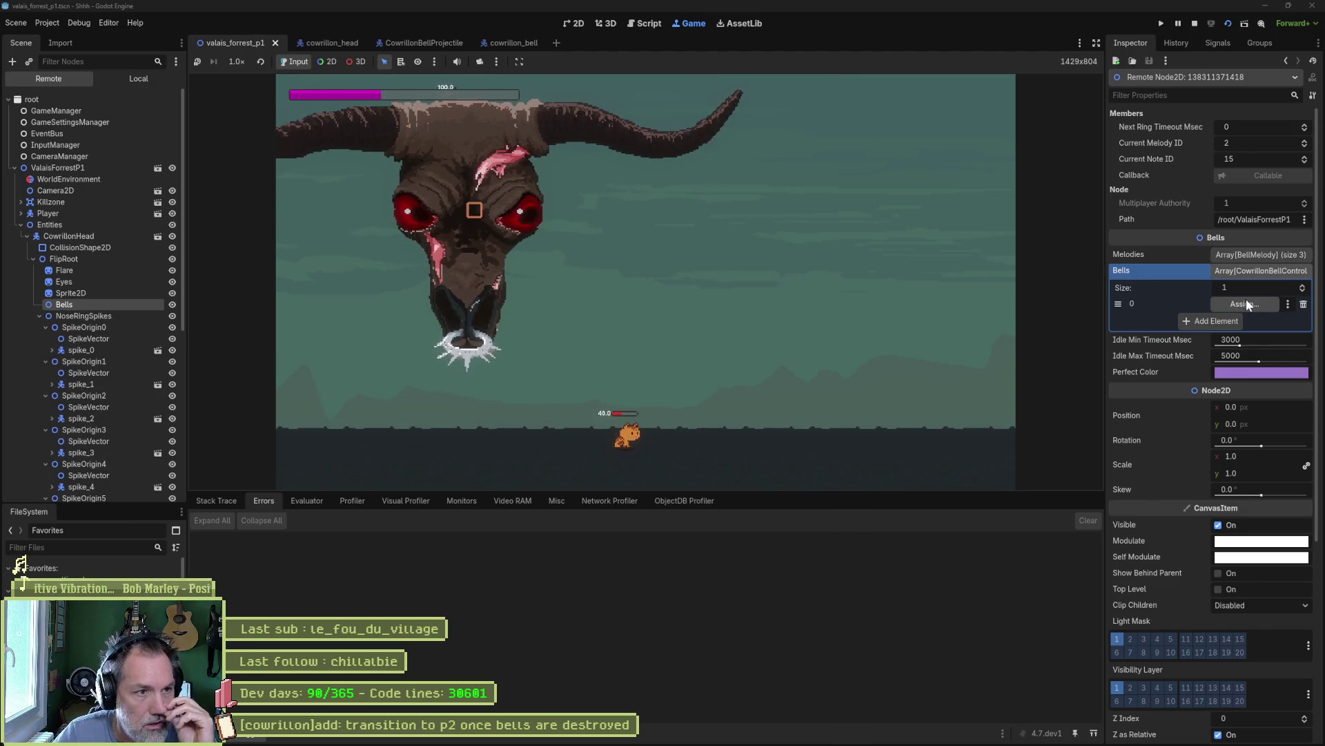
- Pause, inspect FuryPower, recheck the shrunken Bells array, then stop the game
{"action": "left_click", "coordinate": [1179, 24]}
{"action": "scroll", "coordinate": [117, 395], "scroll_direction": "down", "scroll_amount": 5}
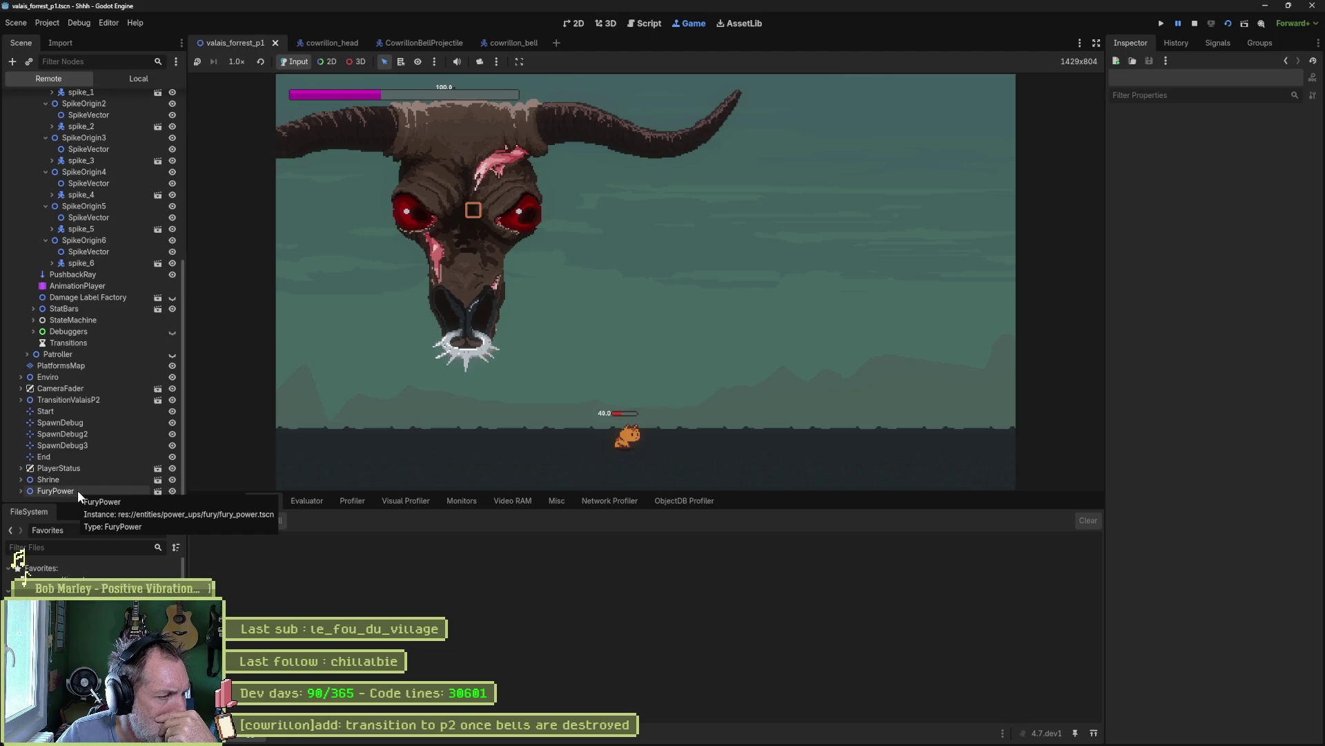
{"action": "left_click", "coordinate": [75, 490]}
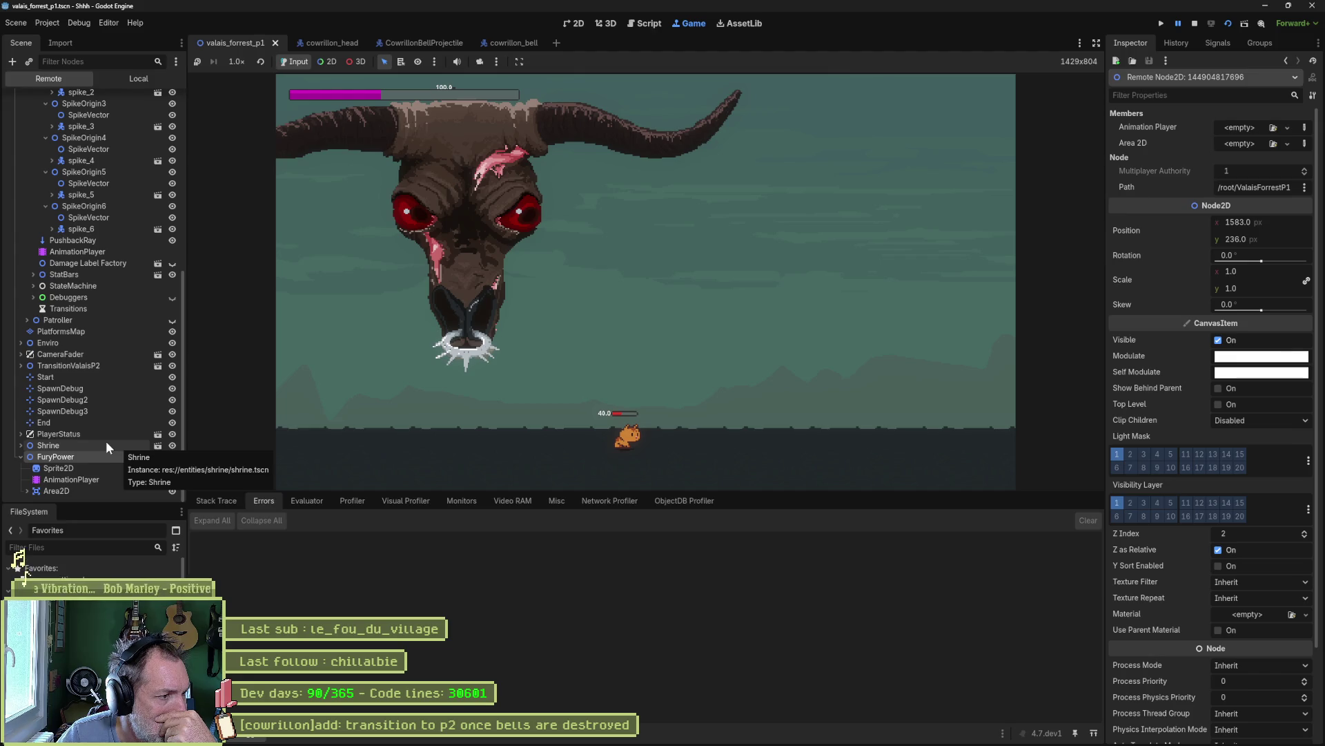
{"action": "scroll", "coordinate": [82, 349], "scroll_direction": "up", "scroll_amount": 5}
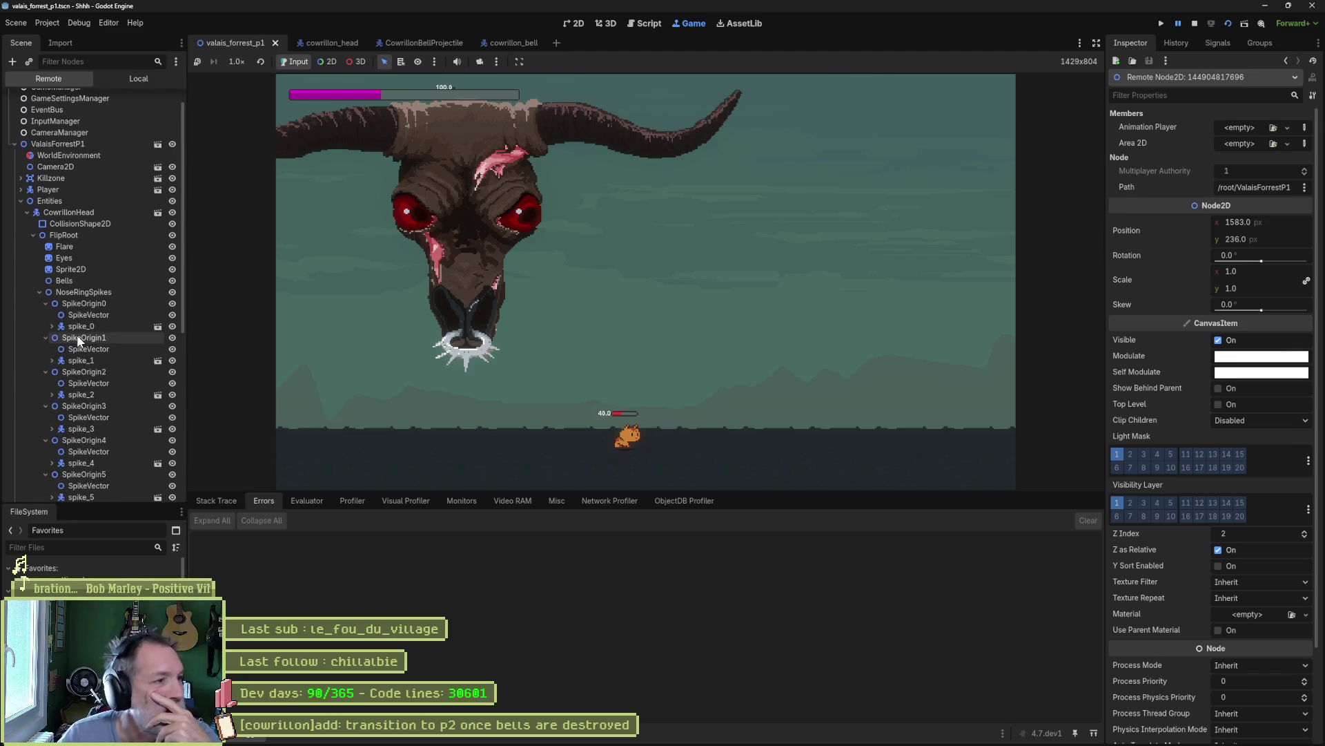
{"action": "scroll", "coordinate": [76, 334], "scroll_direction": "up", "scroll_amount": 3}
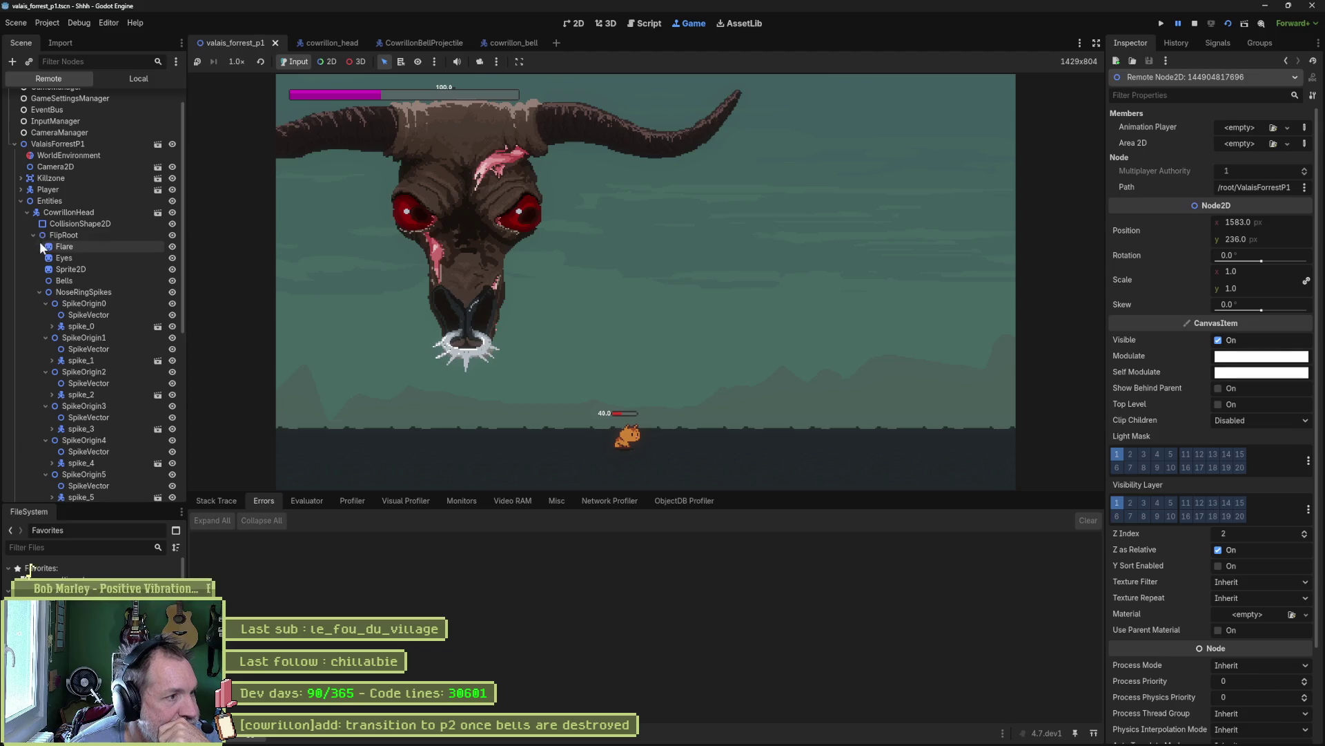
{"action": "left_click", "coordinate": [39, 292]}
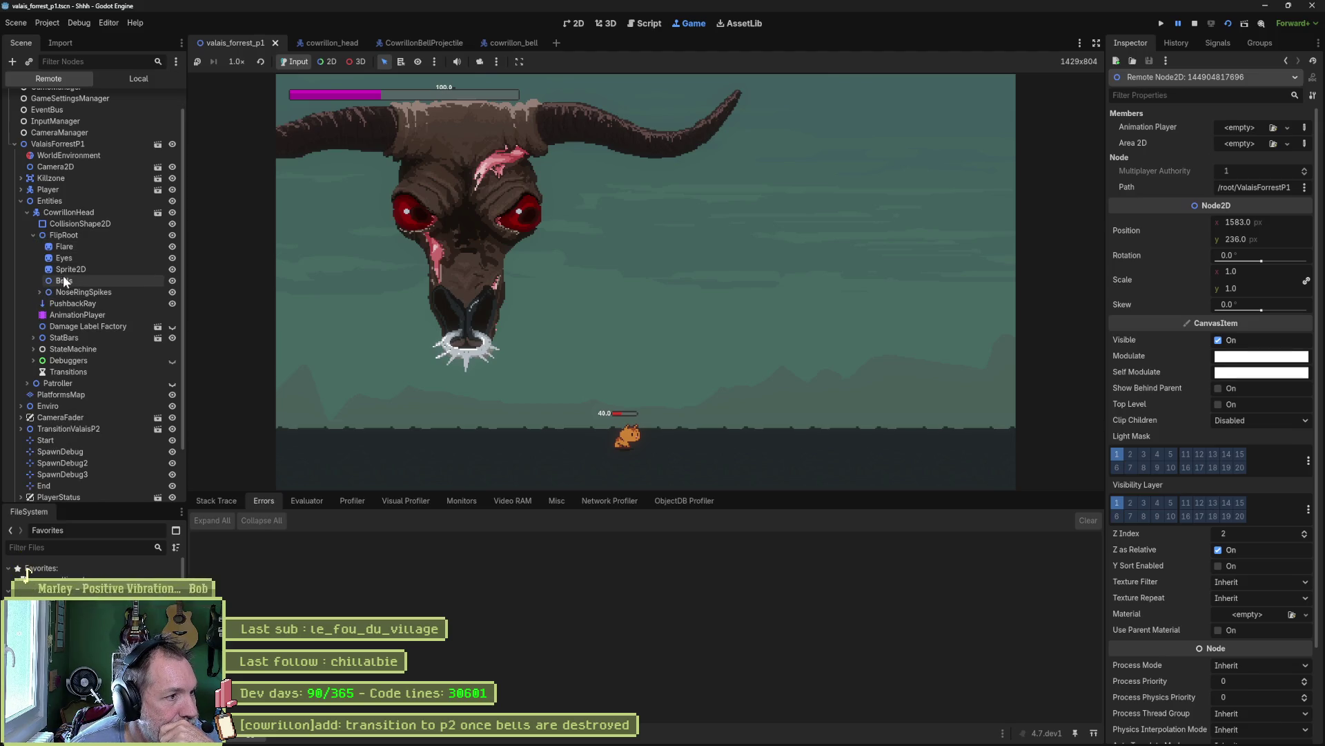
{"action": "left_click", "coordinate": [64, 279]}
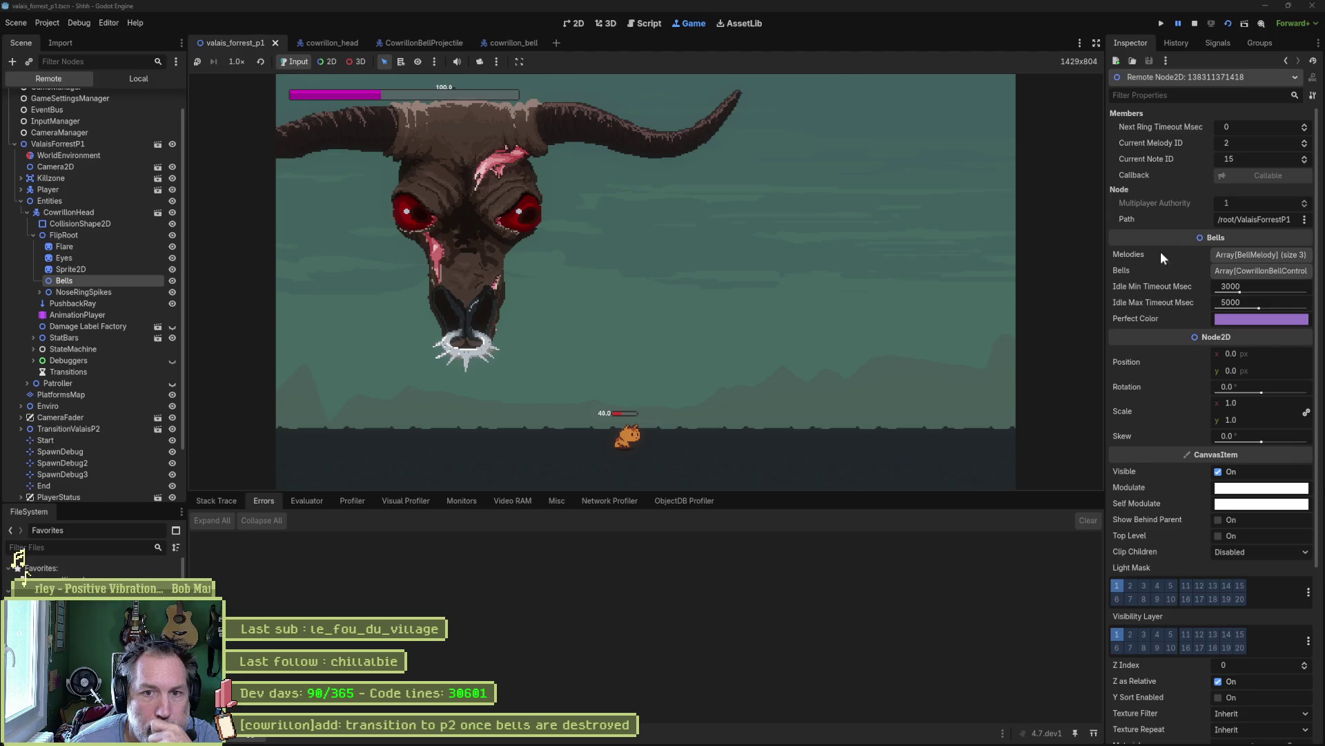
{"action": "left_click", "coordinate": [1243, 271]}
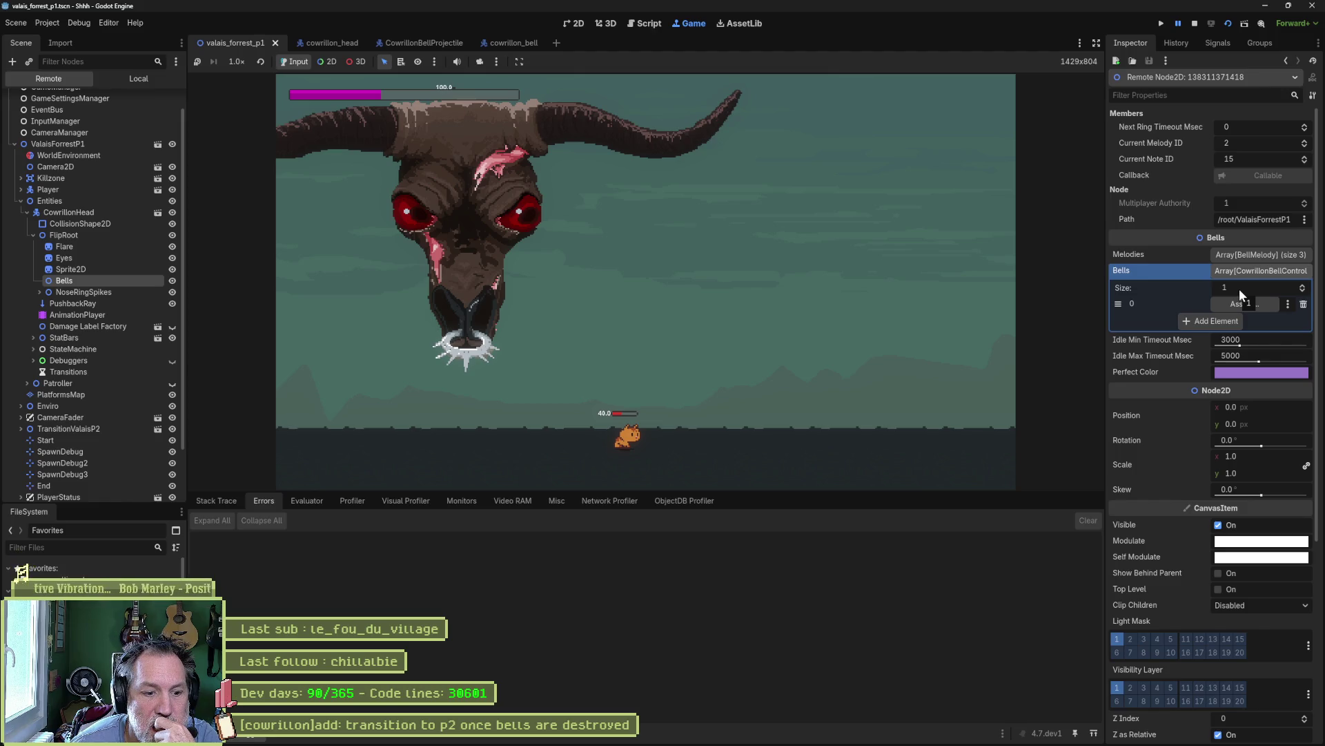
{"action": "left_click", "coordinate": [1195, 28]}
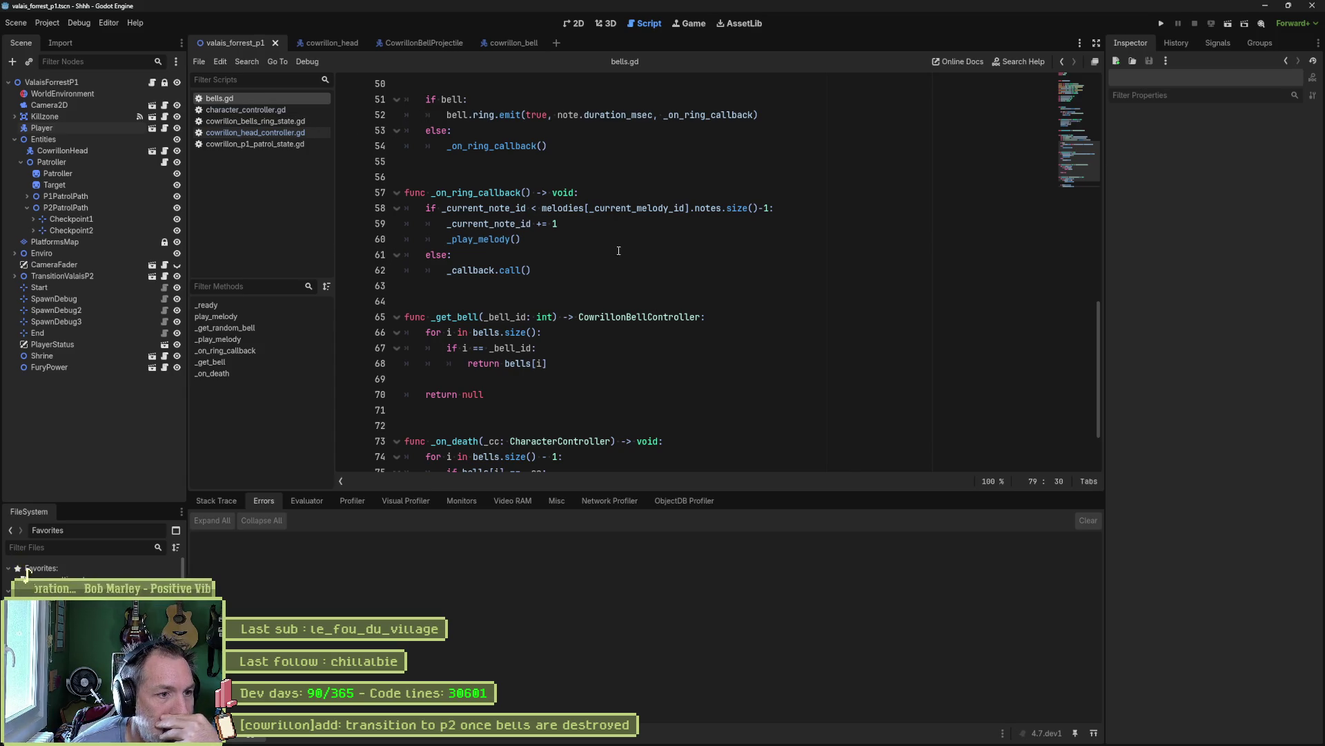
{"action": "scroll", "coordinate": [587, 317], "scroll_direction": "down", "scroll_amount": 2}
{"action": "left_click_drag", "start_coordinate": [531, 369], "coordinate": [529, 392]}
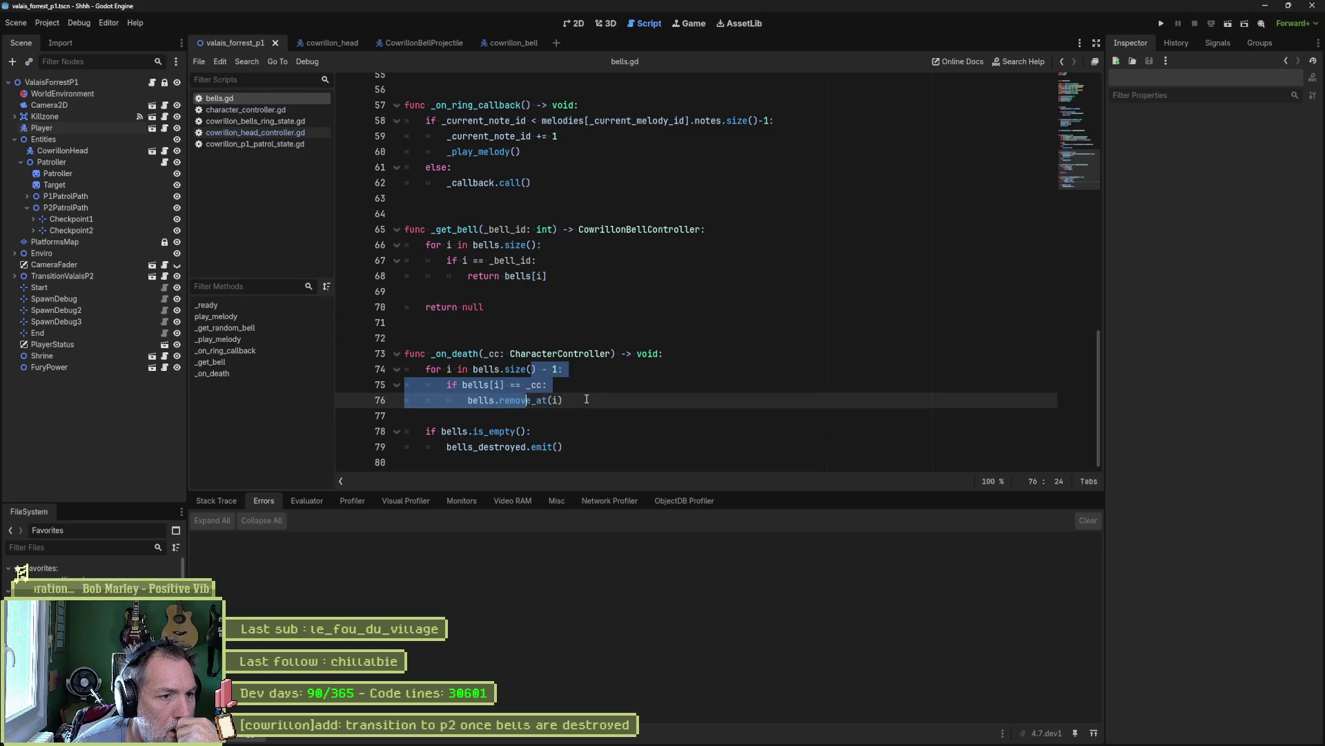
{"action": "left_click", "coordinate": [556, 369]}
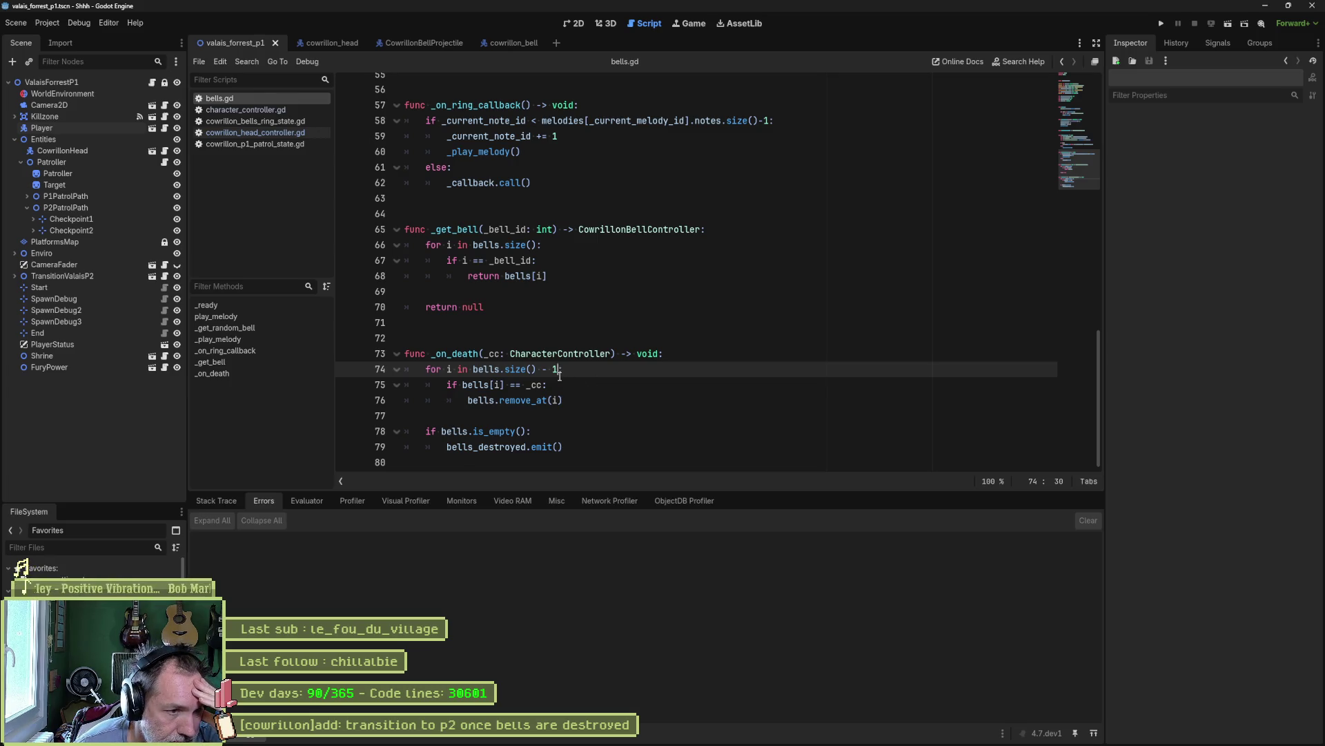
{"action": "left_click_drag", "start_coordinate": [568, 399], "coordinate": [352, 370]}
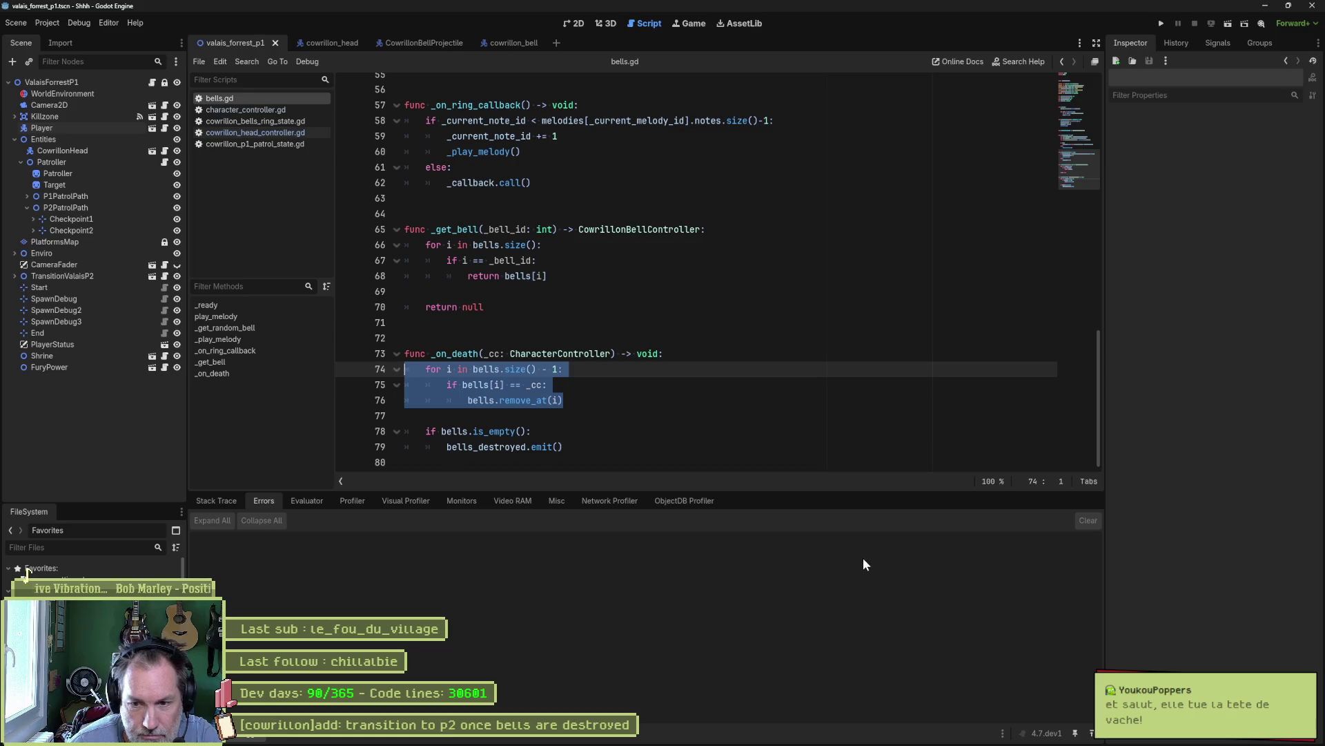
{"action": "mouse_move", "coordinate": [715, 741]}
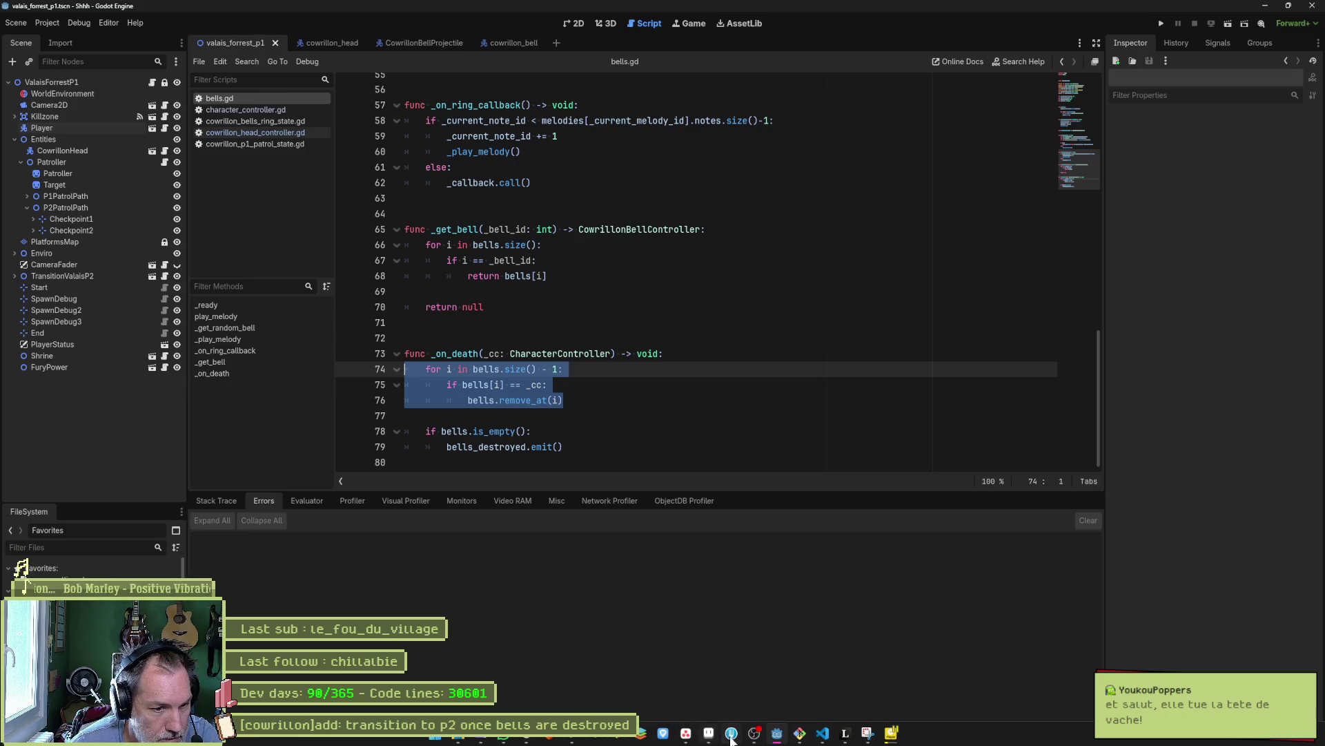
{"action": "left_click", "coordinate": [547, 737]}
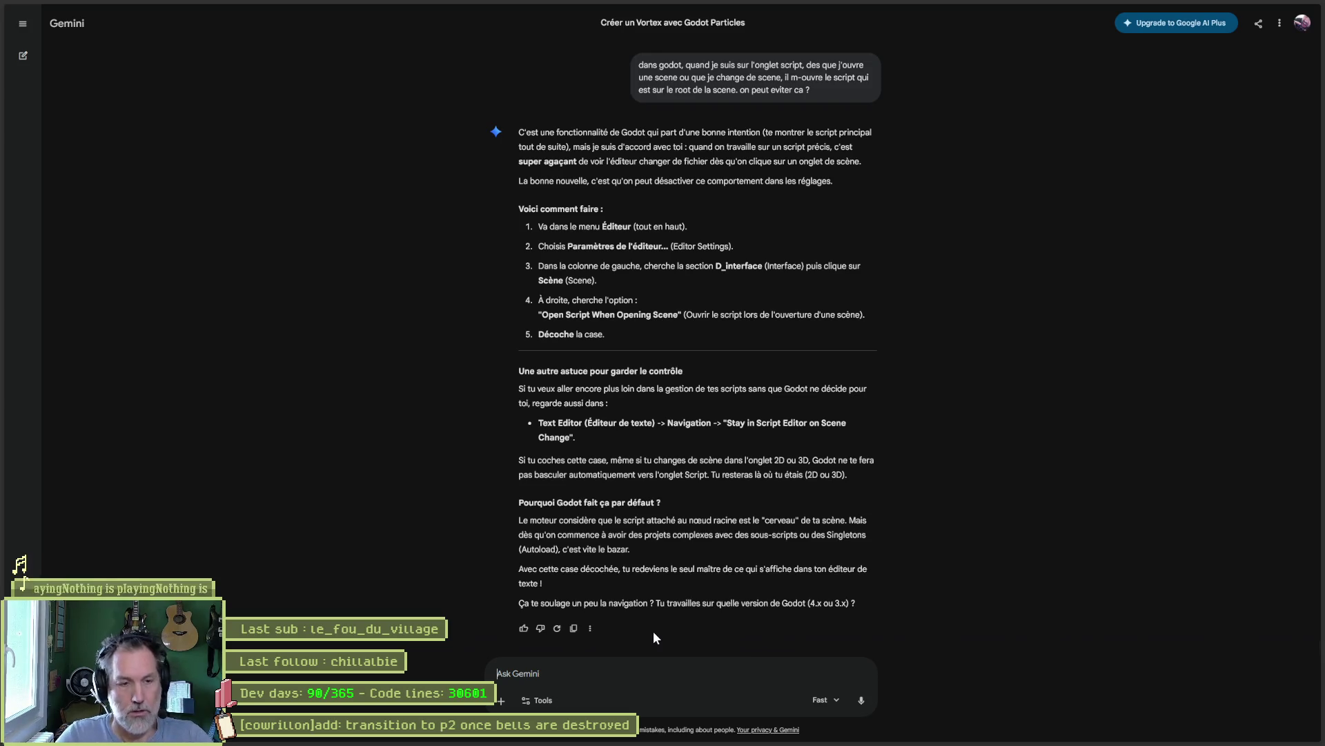
{"action": "left_click", "coordinate": [1264, 9]}
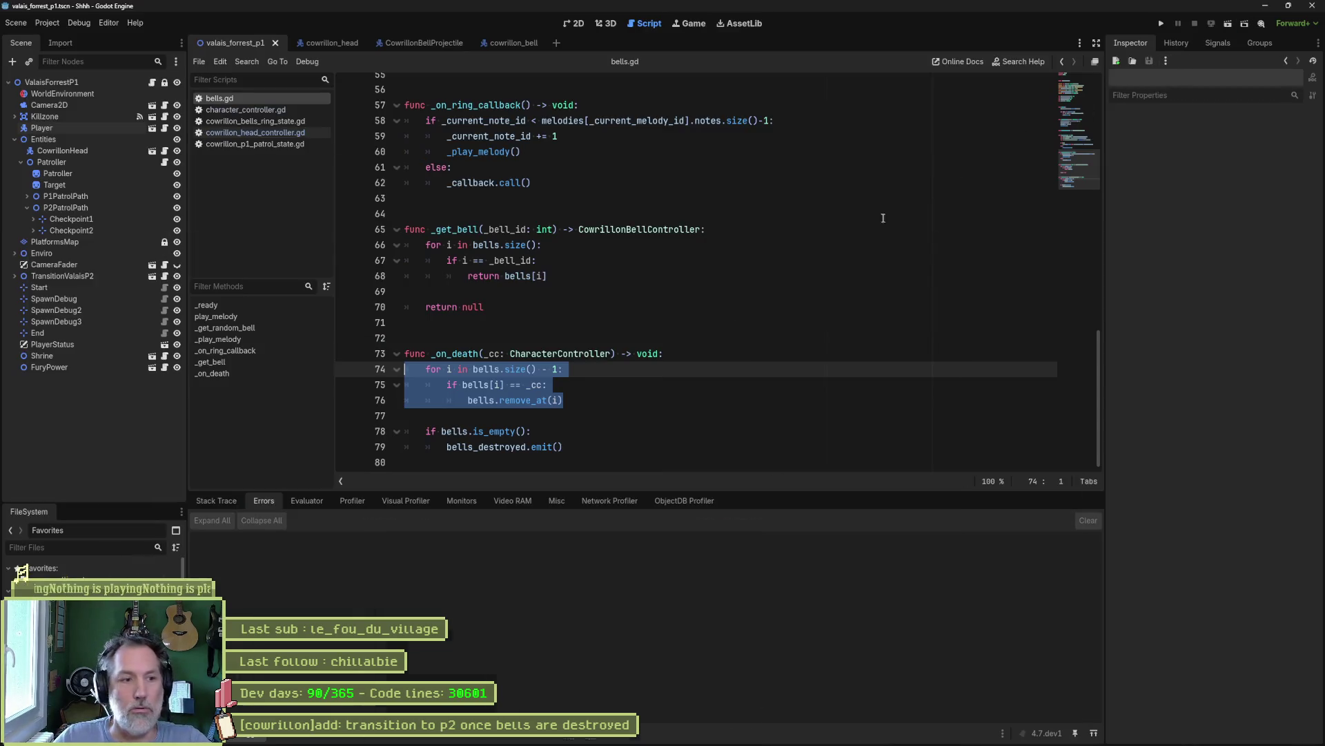
{"action": "left_click", "coordinate": [610, 399]}
{"action": "key", "text": "F6"}
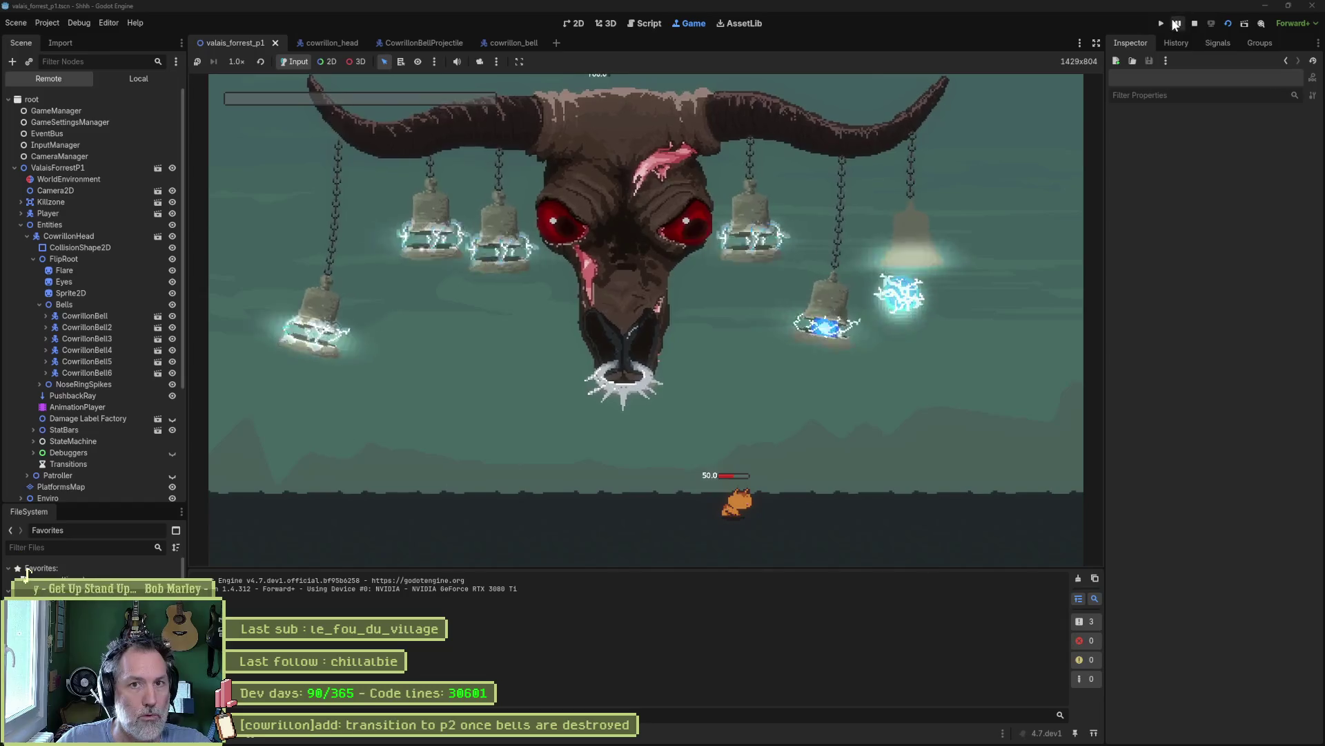
{"action": "left_click", "coordinate": [95, 304]}
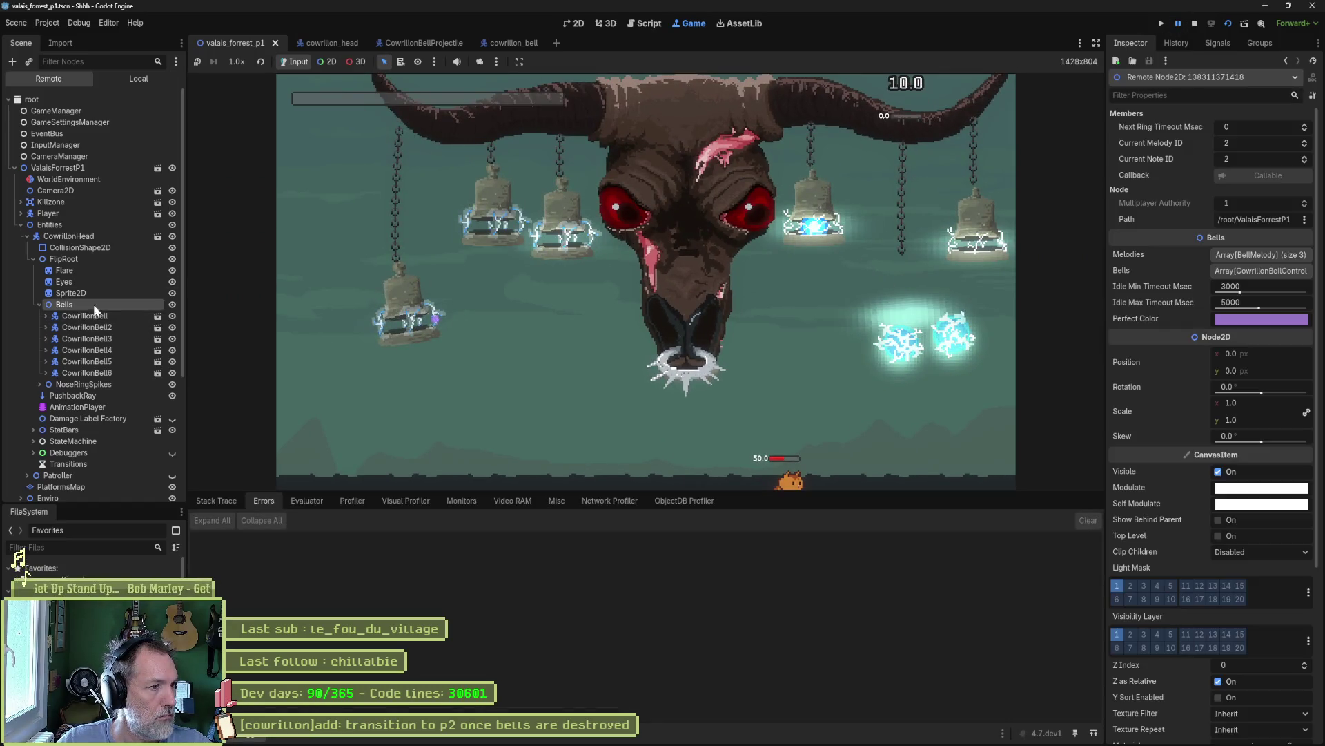
{"action": "left_click", "coordinate": [1239, 270]}
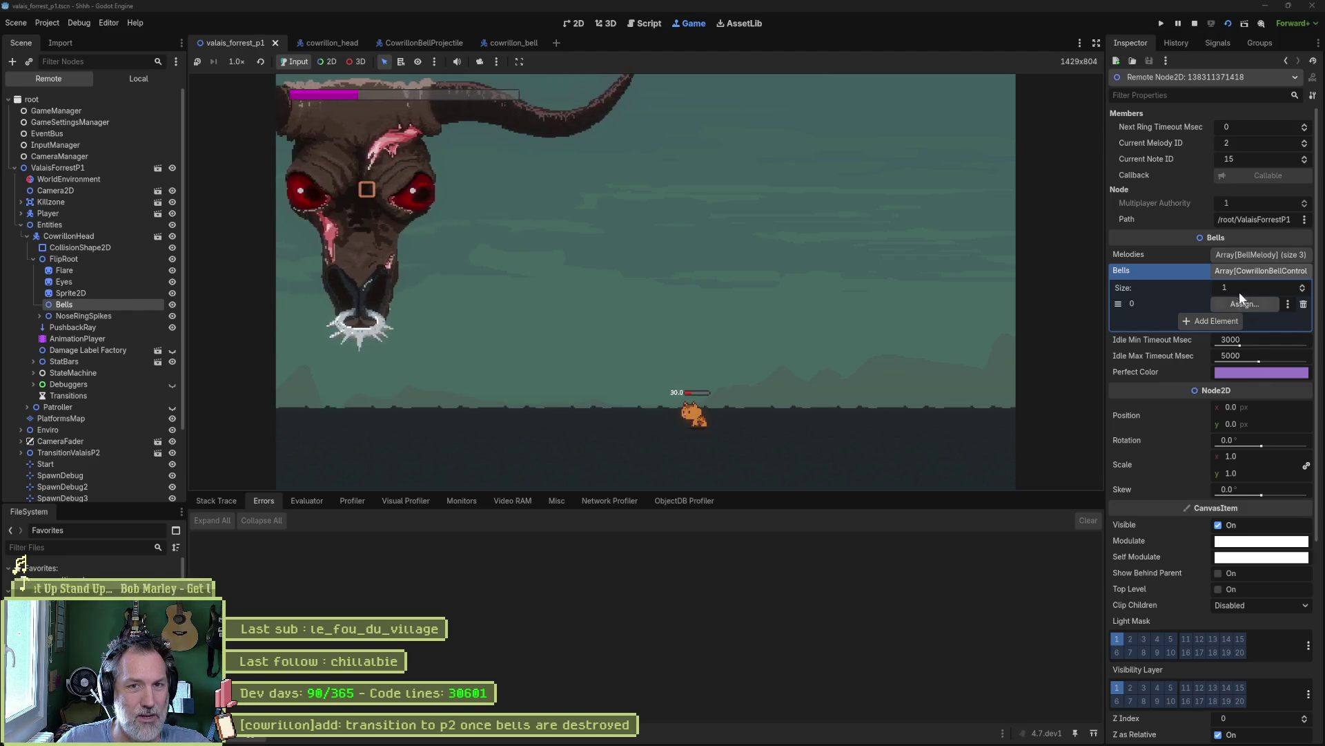
{"action": "left_click", "coordinate": [1197, 26]}
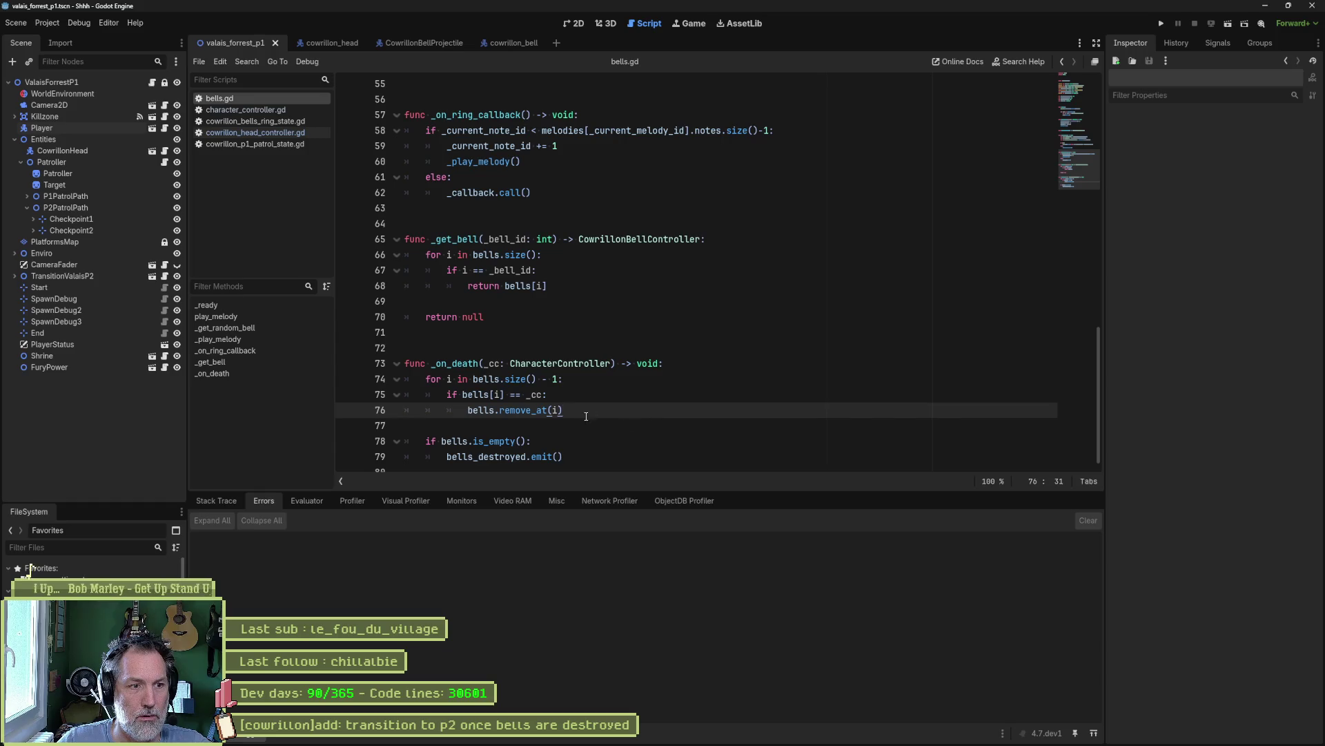
- Read the remove_at notes on out-of-bounds indices and removing by value, then show the 2D level
{"action": "left_click", "coordinate": [539, 410], "text": "ctrl"}
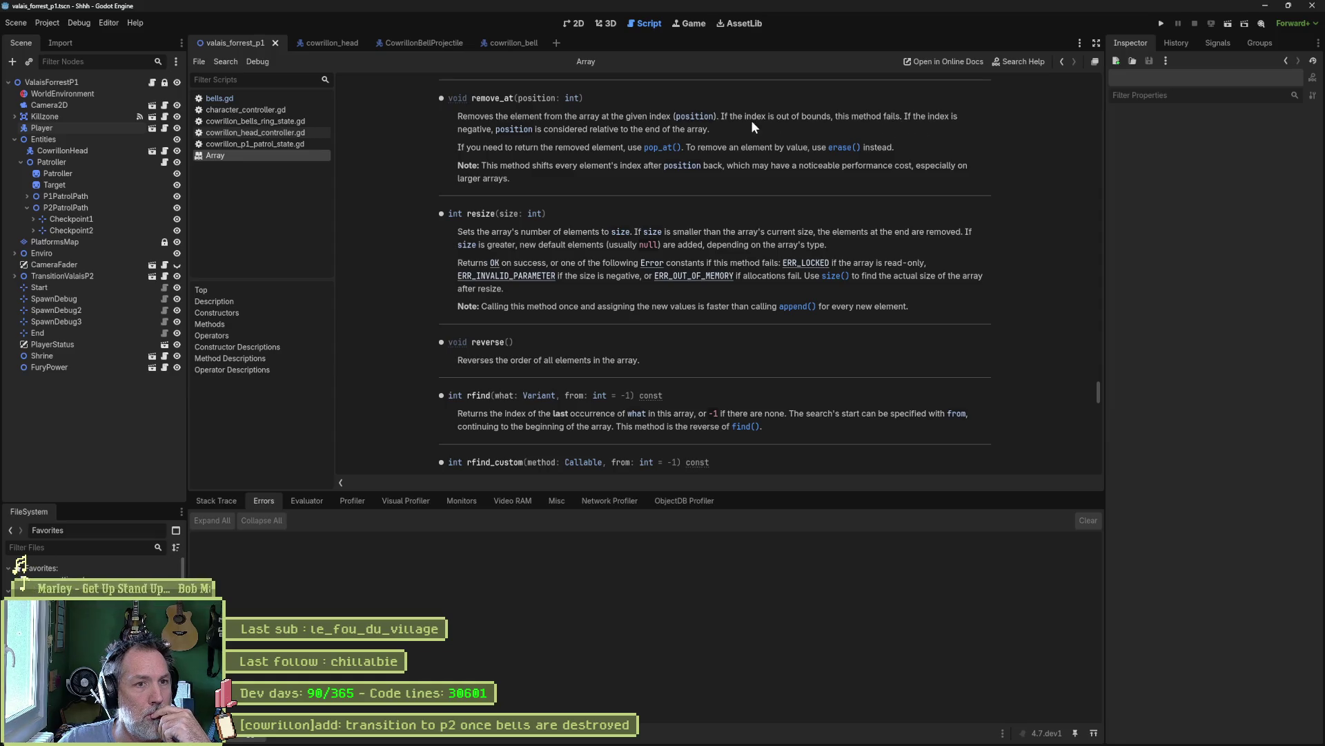
{"action": "left_click_drag", "start_coordinate": [743, 117], "coordinate": [766, 117]}
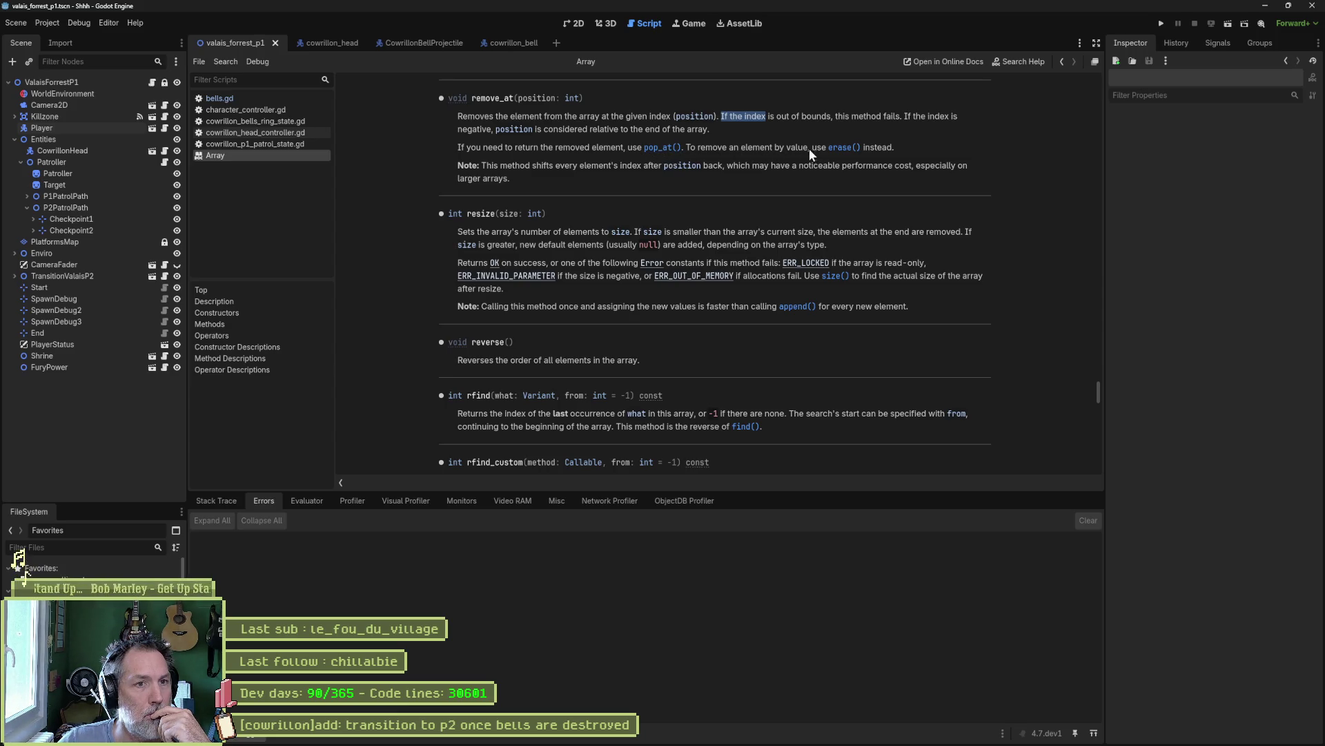
{"action": "left_click_drag", "start_coordinate": [775, 147], "coordinate": [805, 148]}
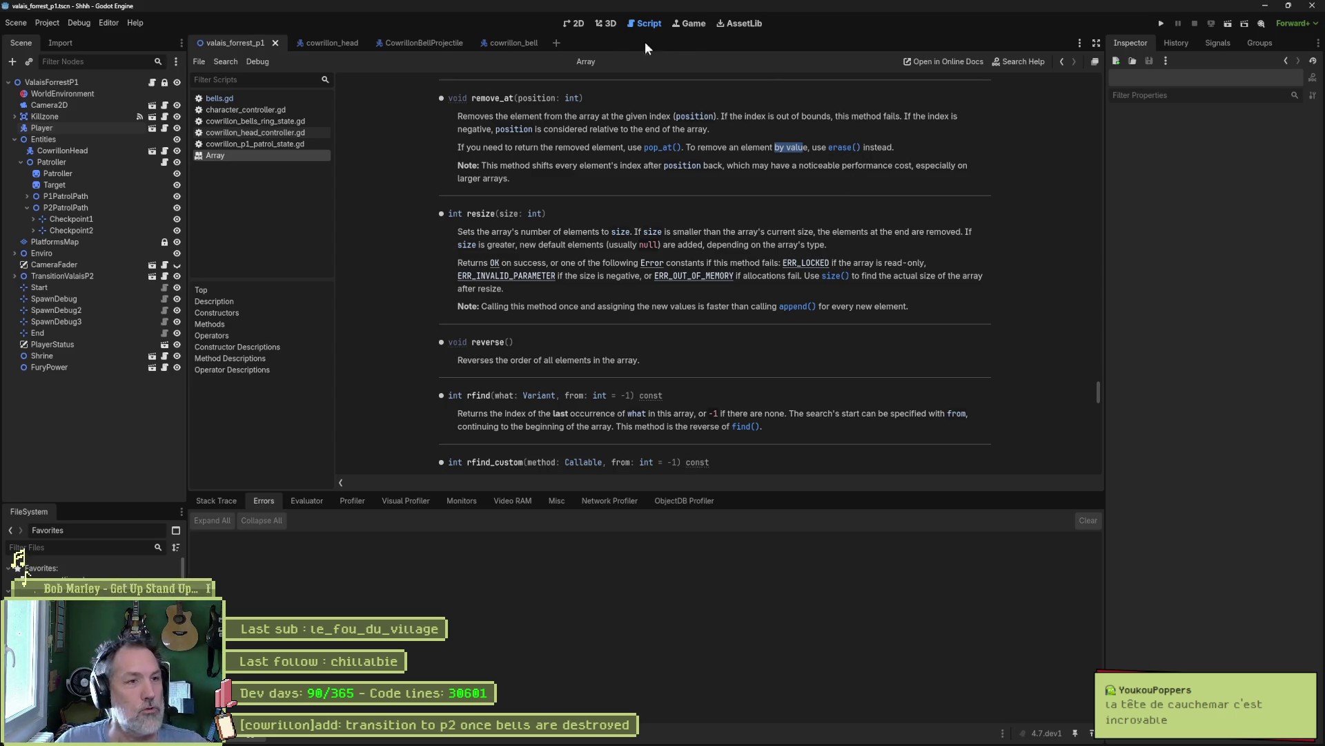
{"action": "left_click", "coordinate": [574, 24]}
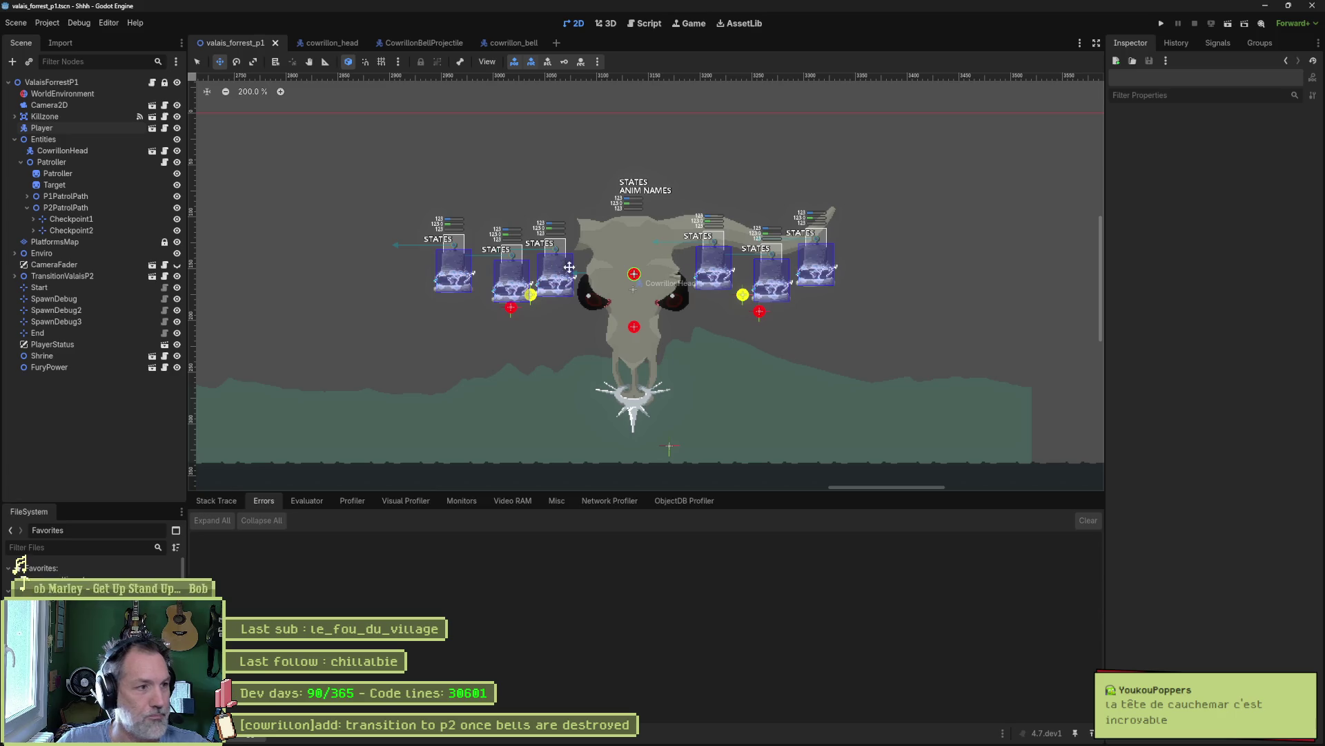
{"action": "left_click", "coordinate": [696, 738]}
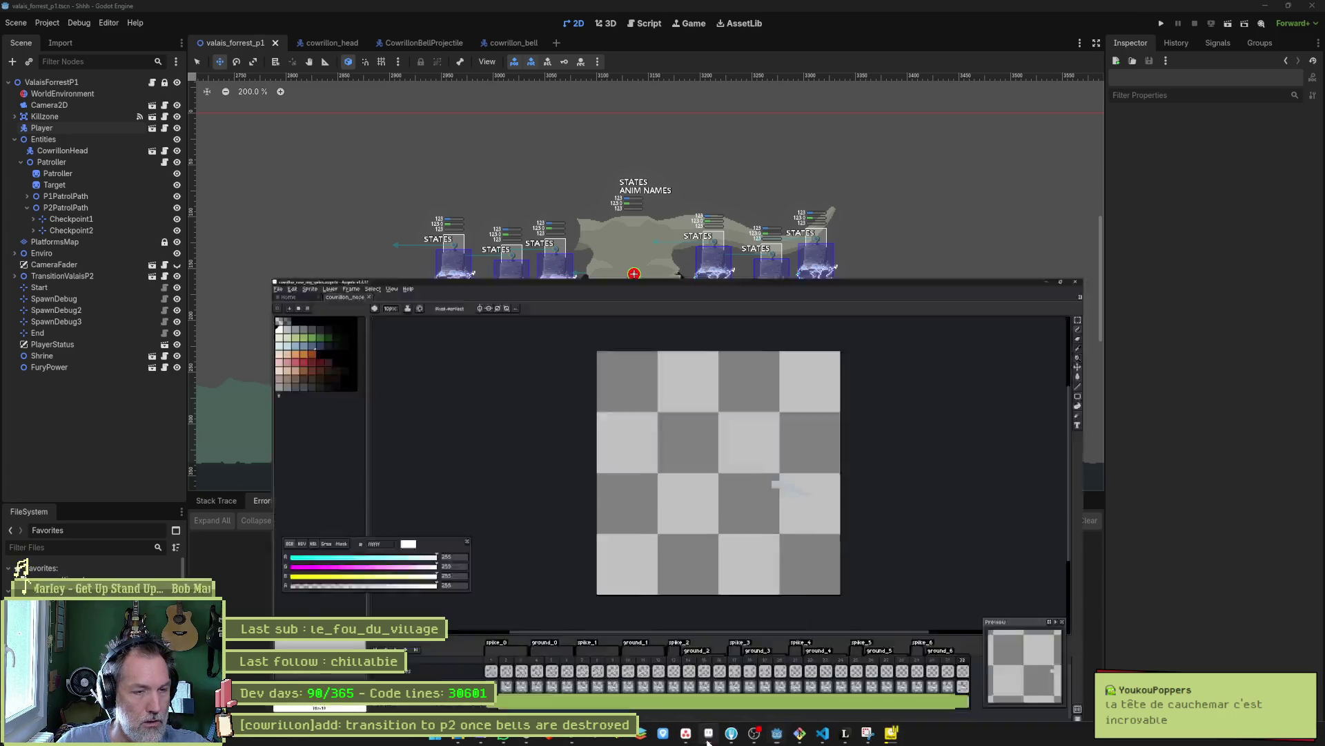
- Open cowrillon.aseprite from recent files and center the zoomed skull sprite
{"action": "left_click", "coordinate": [38, 32]}
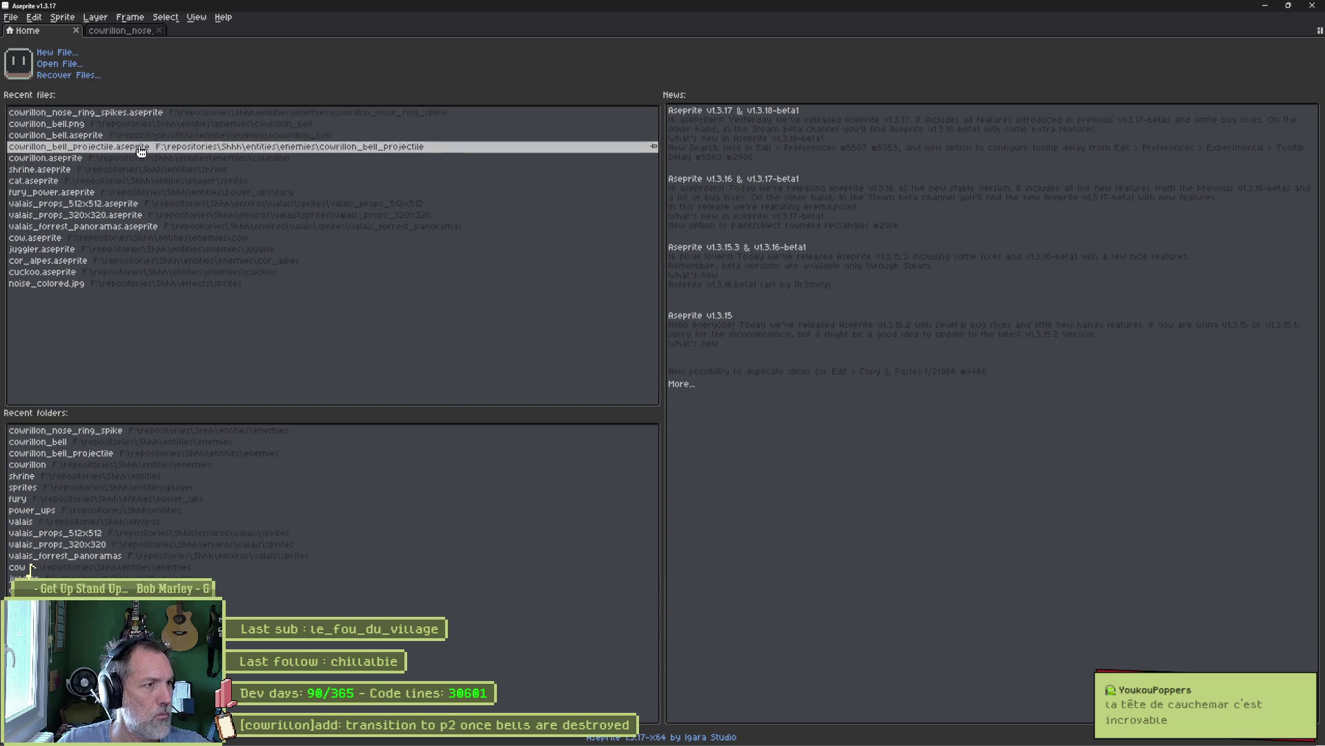
{"action": "left_click", "coordinate": [86, 157]}
{"action": "scroll", "coordinate": [770, 379], "scroll_direction": "up", "scroll_amount": 1}
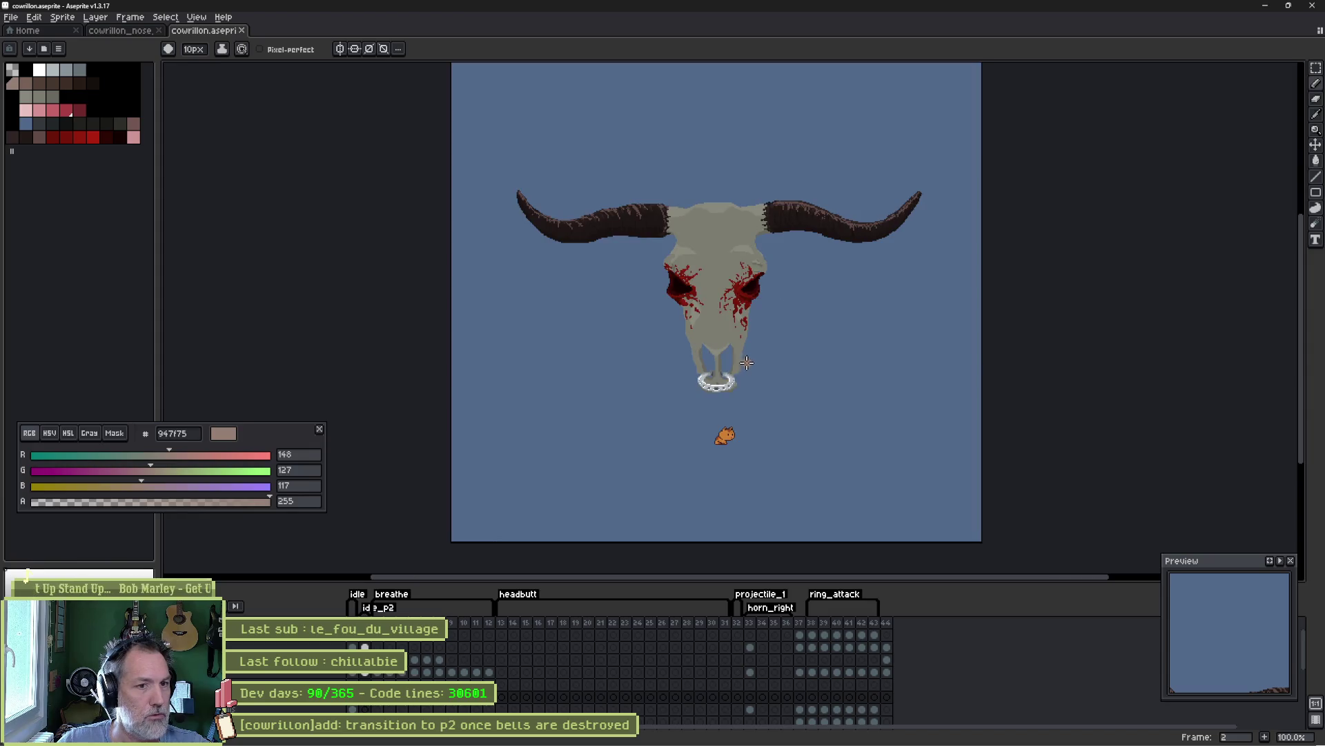
{"action": "scroll", "coordinate": [768, 334], "scroll_direction": "up", "scroll_amount": 1}
{"action": "left_click_drag", "start_coordinate": [787, 243], "coordinate": [762, 300]}
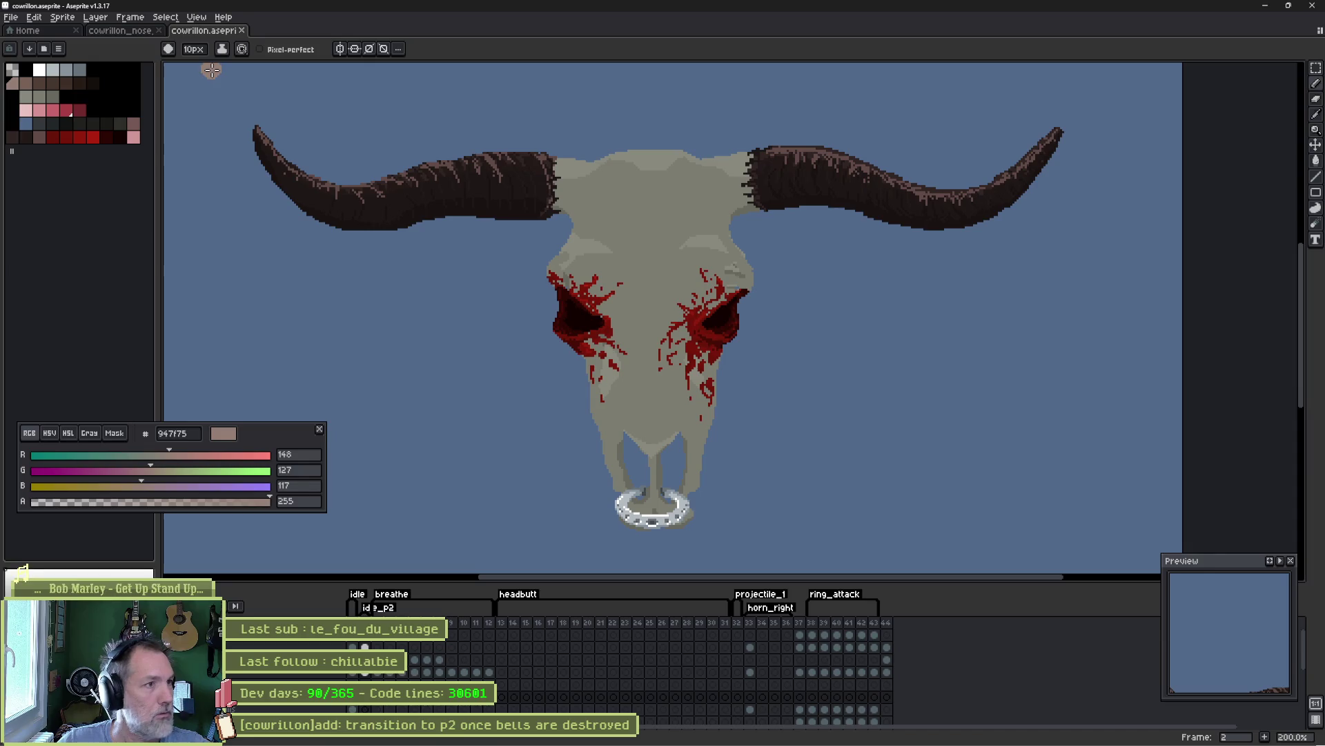
- Check the cowrillon_nose sprite, step to the fleshed bull-head frame, then return to Godot's Array docs
{"action": "left_click", "coordinate": [130, 35]}
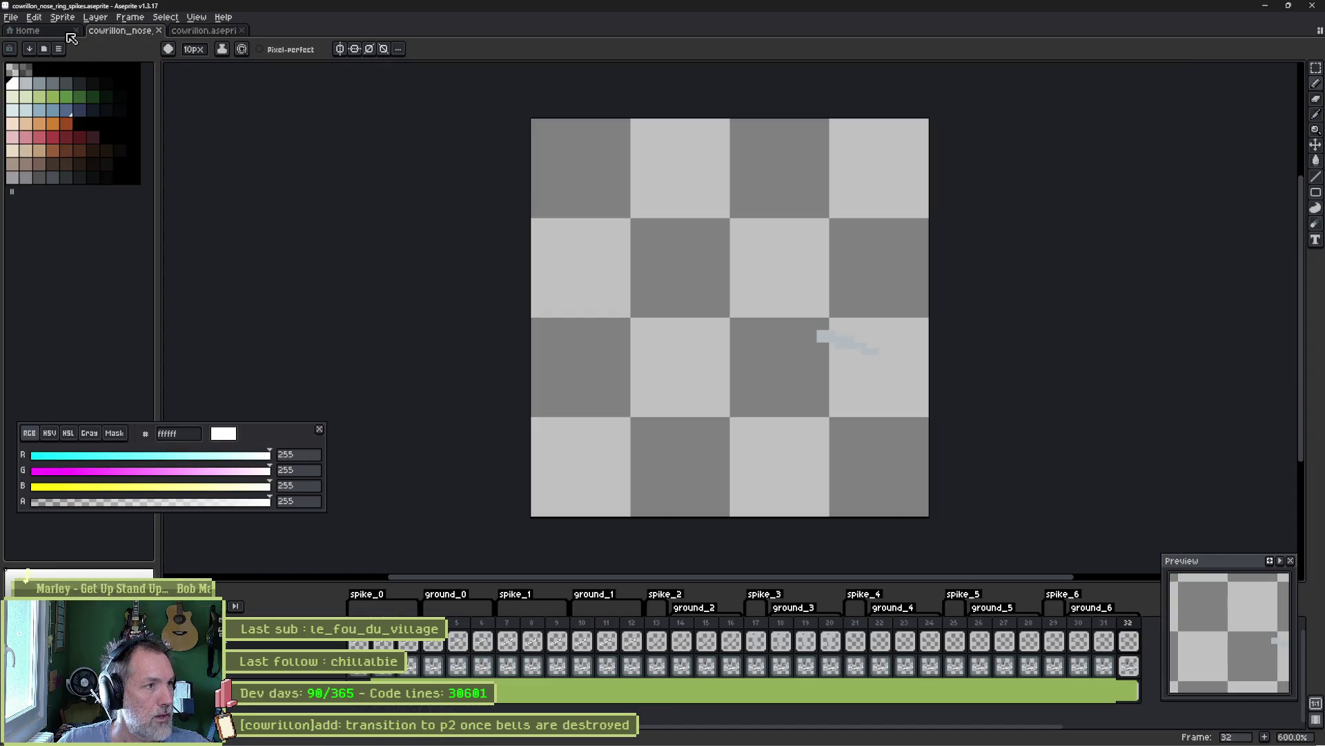
{"action": "left_click", "coordinate": [181, 31]}
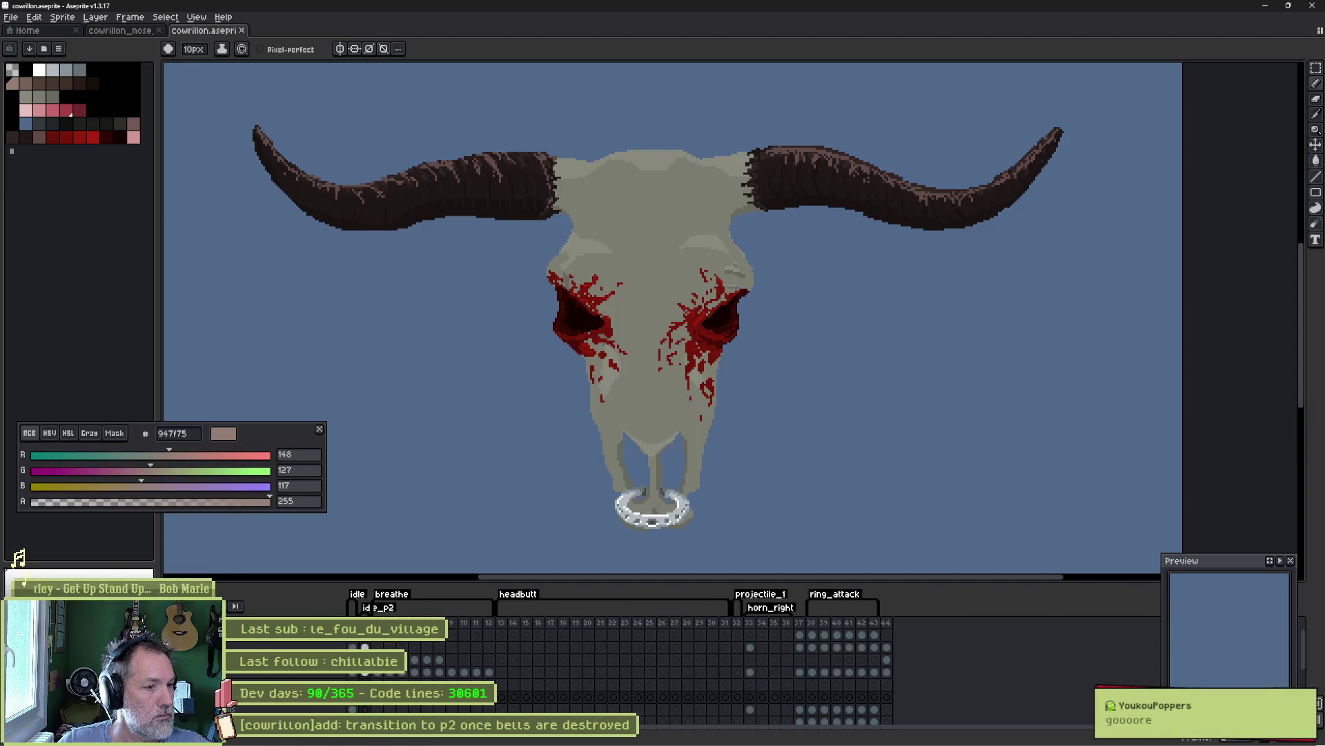
{"action": "key", "text": "Left"}
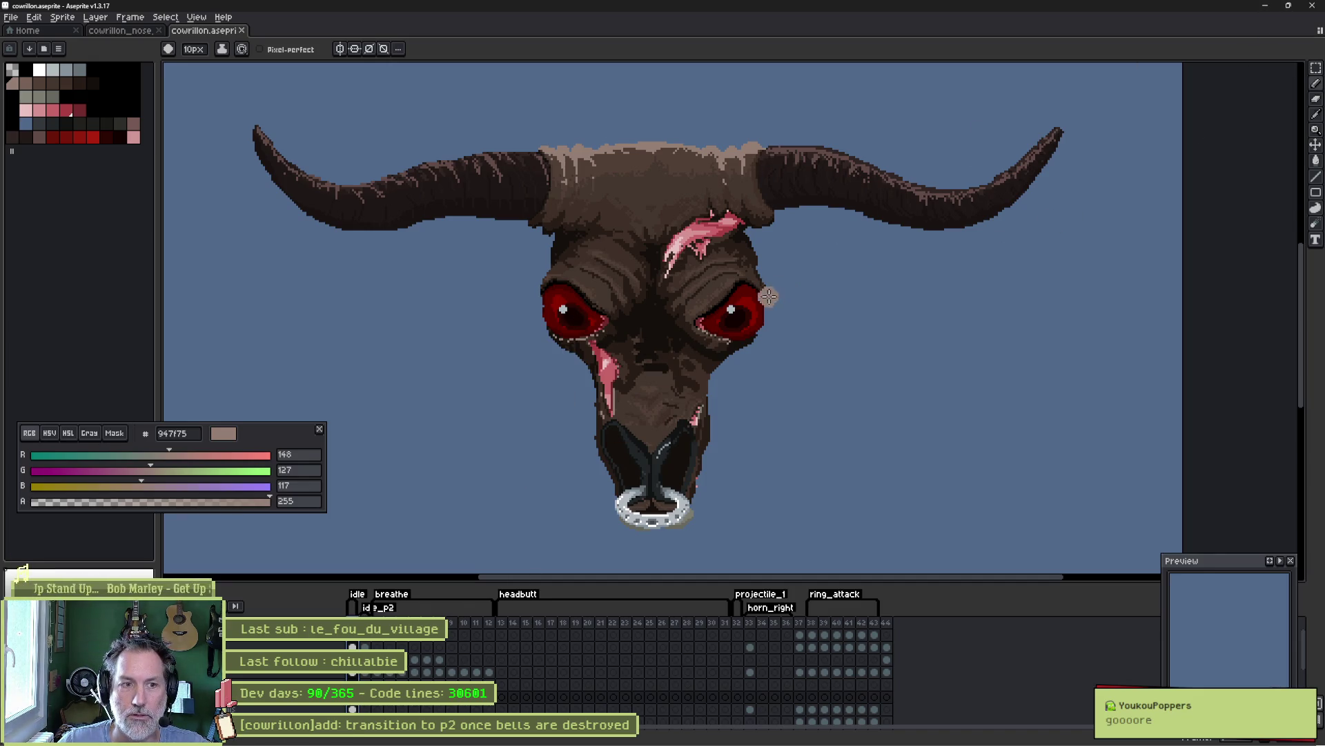
{"action": "left_click", "coordinate": [1264, 7]}
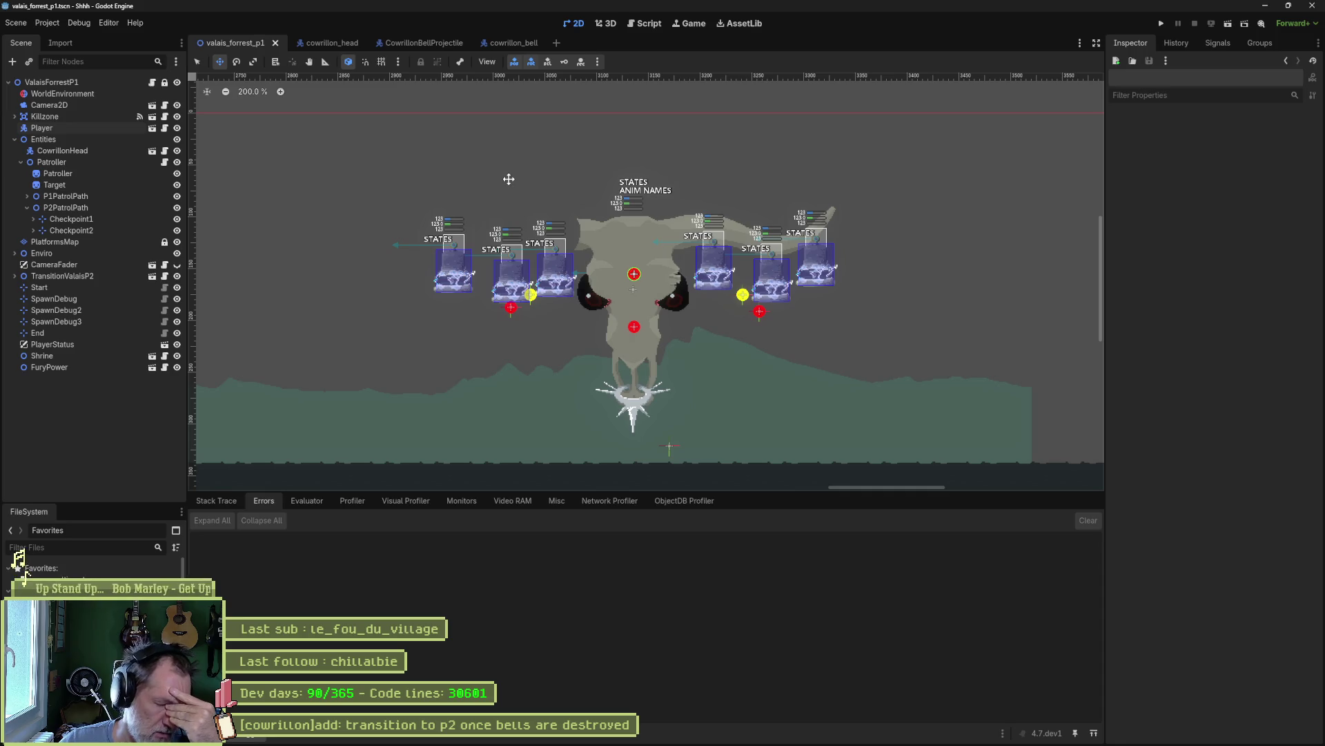
{"action": "left_click", "coordinate": [645, 23]}
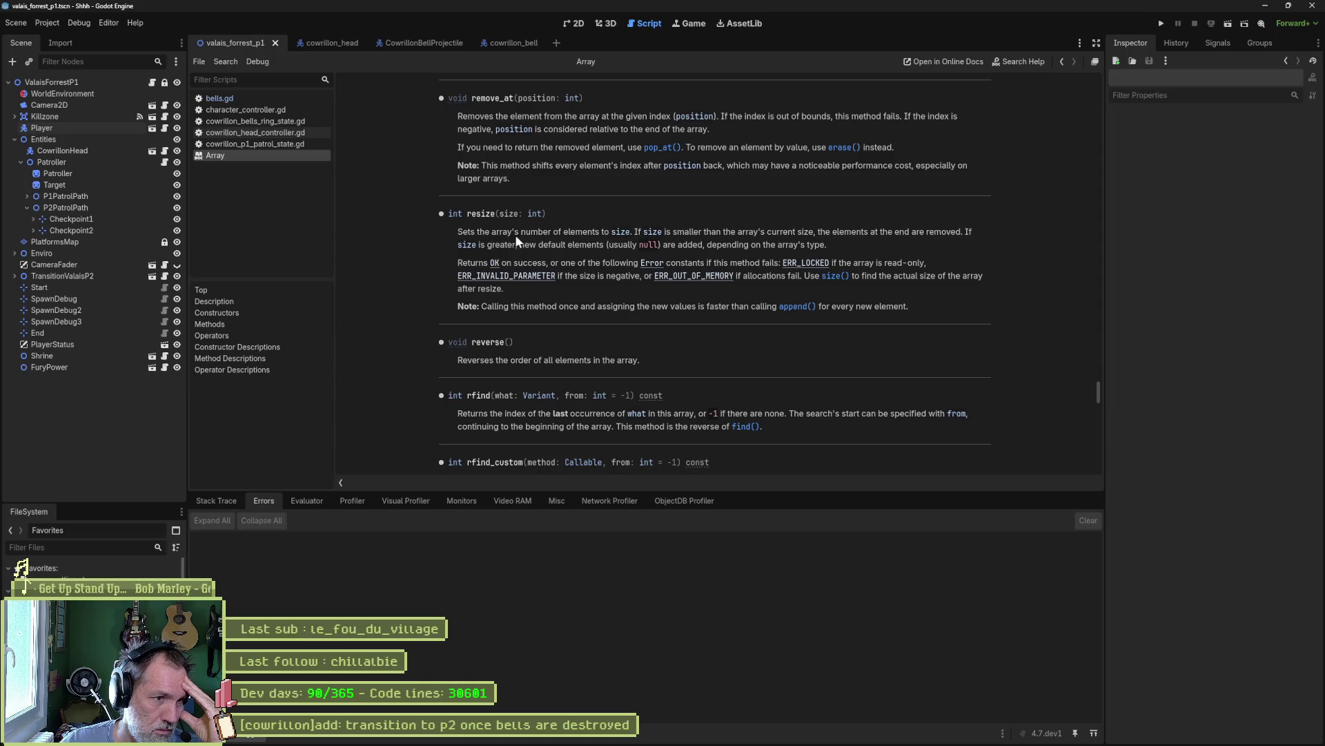
{"action": "scroll", "coordinate": [533, 236], "scroll_direction": "down", "scroll_amount": 2}
{"action": "scroll", "coordinate": [529, 246], "scroll_direction": "down", "scroll_amount": 1}
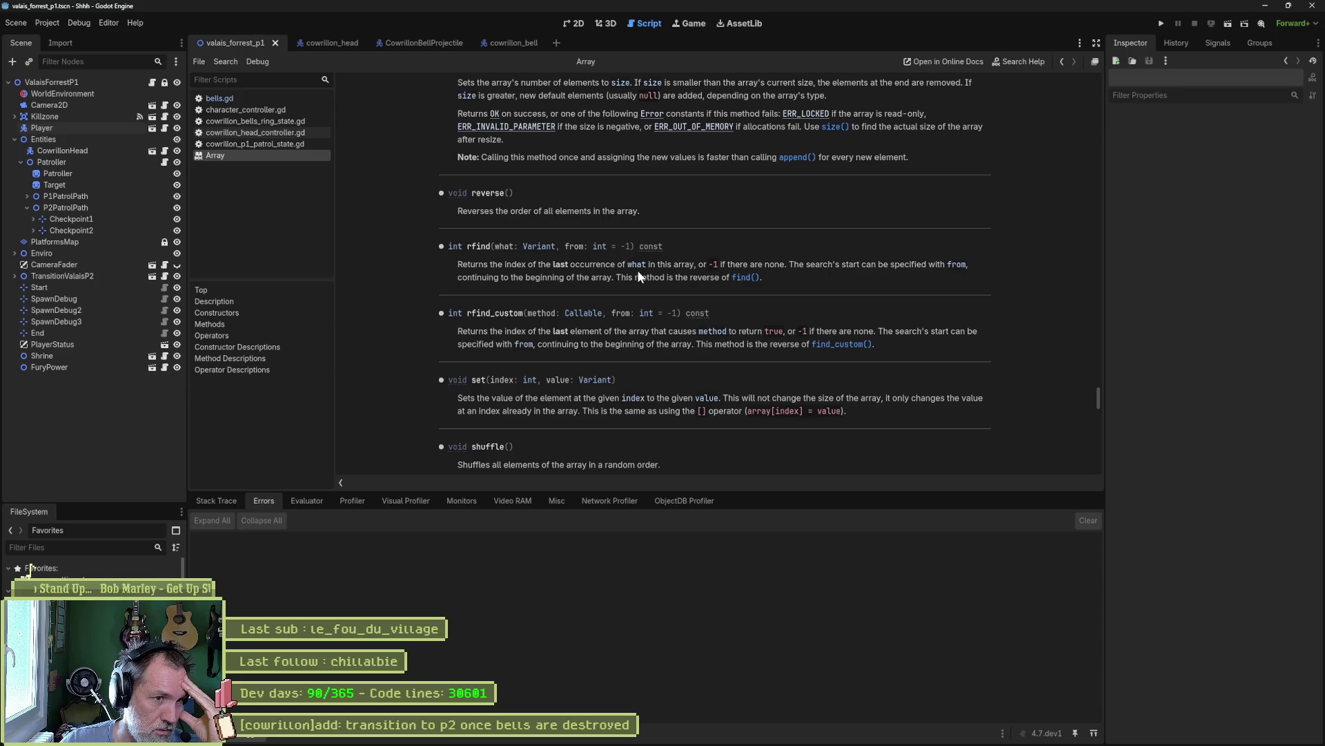
{"action": "scroll", "coordinate": [628, 272], "scroll_direction": "up", "scroll_amount": 4}
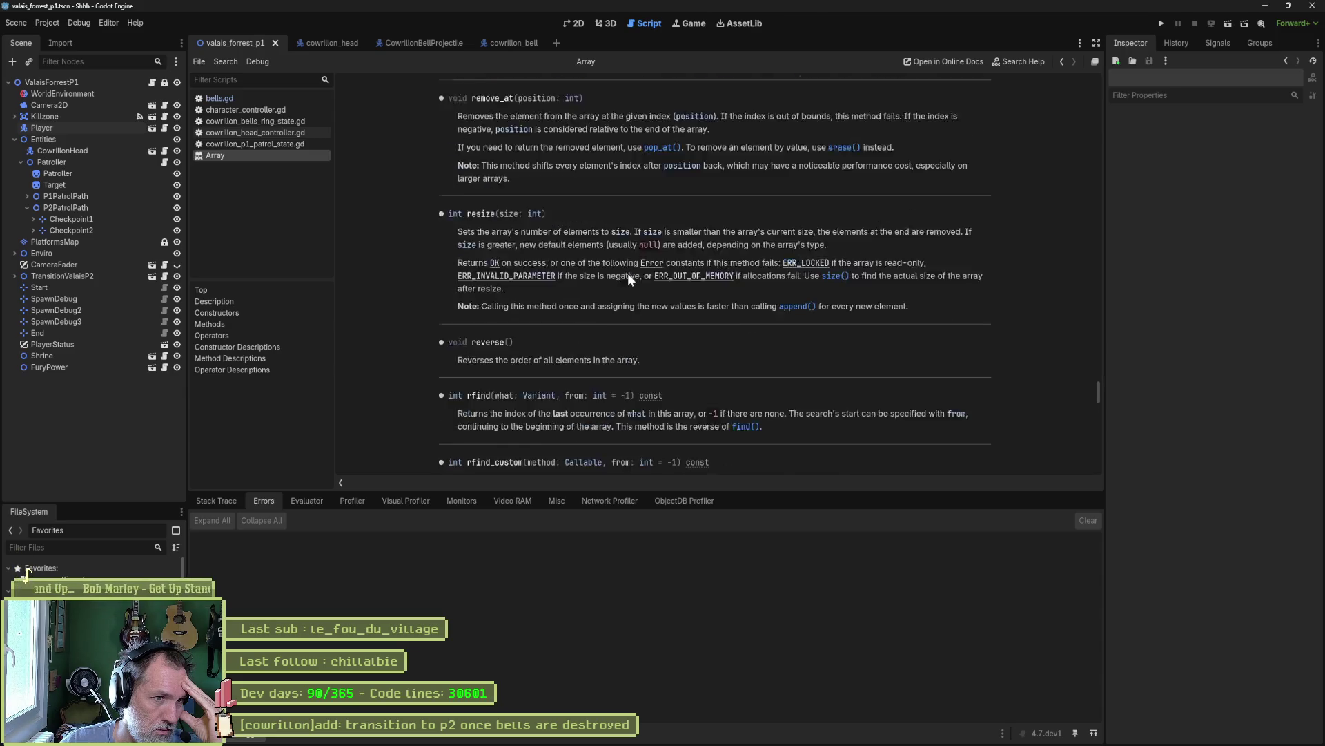
{"action": "scroll", "coordinate": [602, 263], "scroll_direction": "up", "scroll_amount": 10}
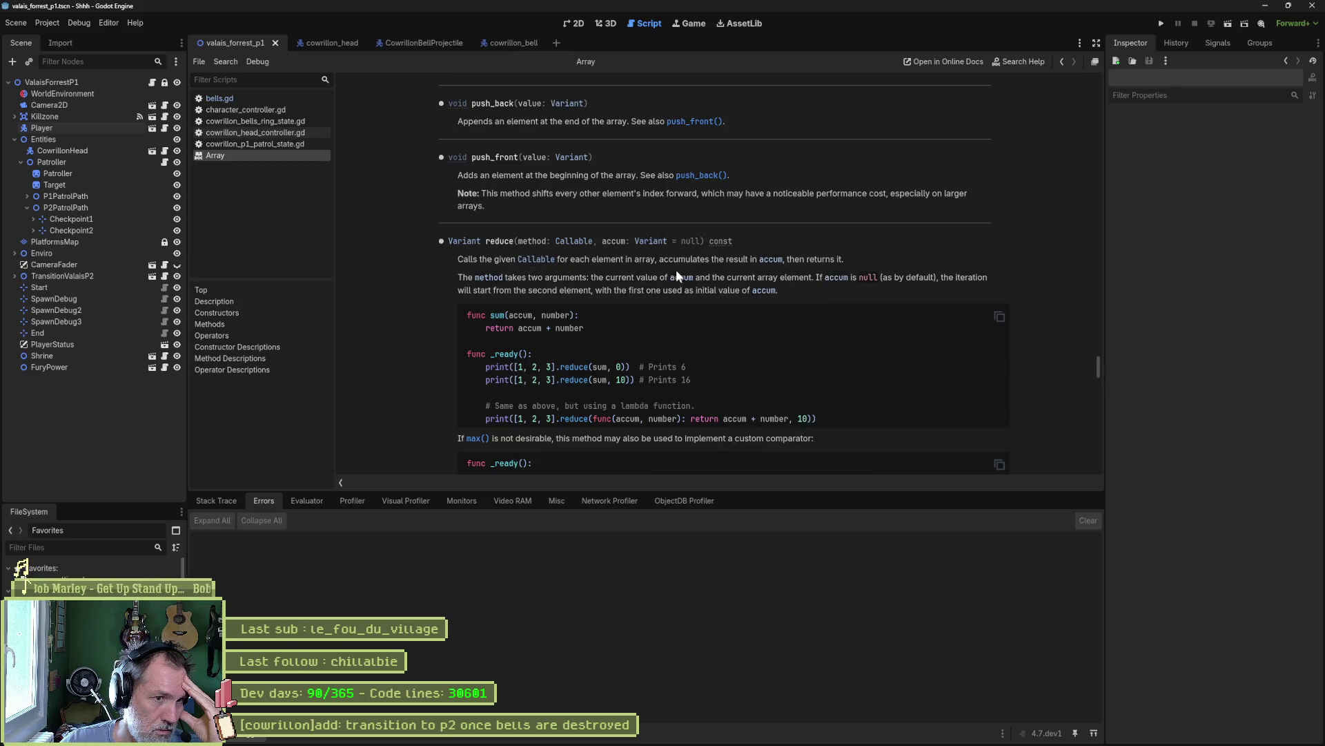
{"action": "scroll", "coordinate": [649, 263], "scroll_direction": "up", "scroll_amount": 1}
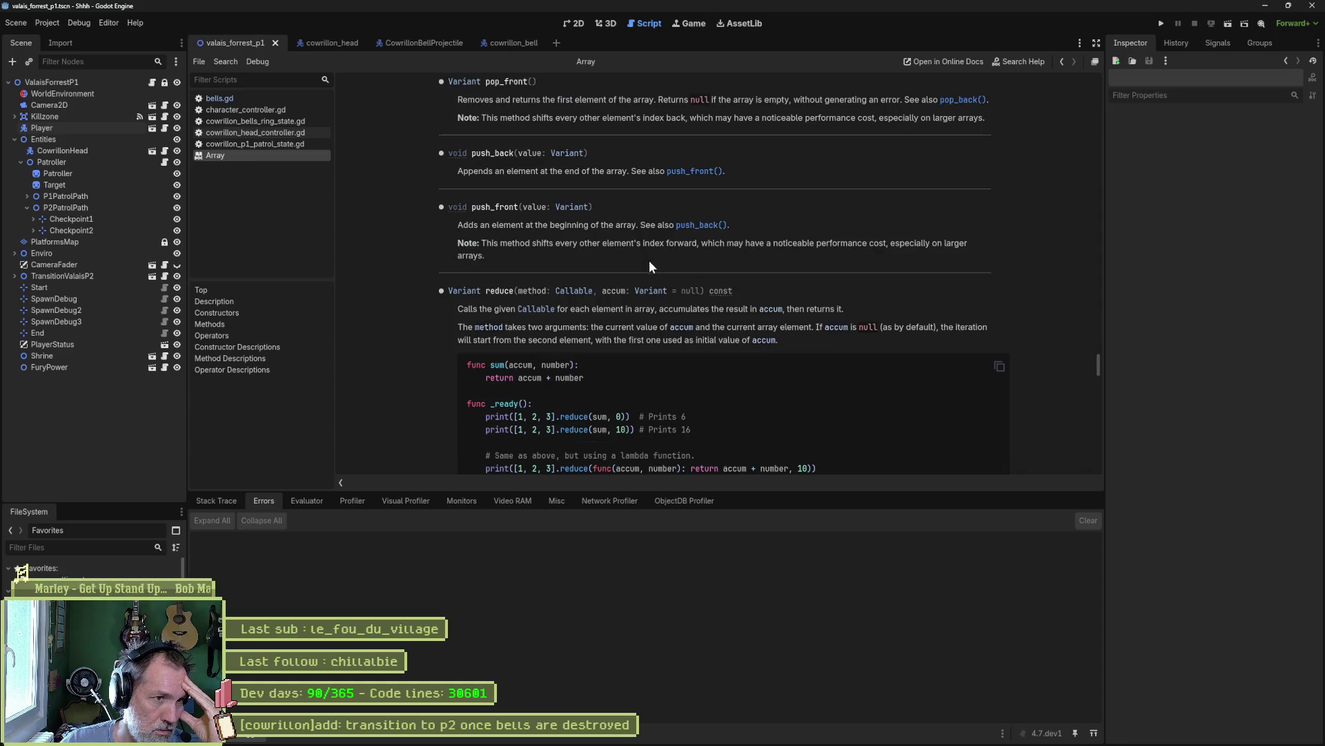
{"action": "scroll", "coordinate": [528, 222], "scroll_direction": "up", "scroll_amount": 1}
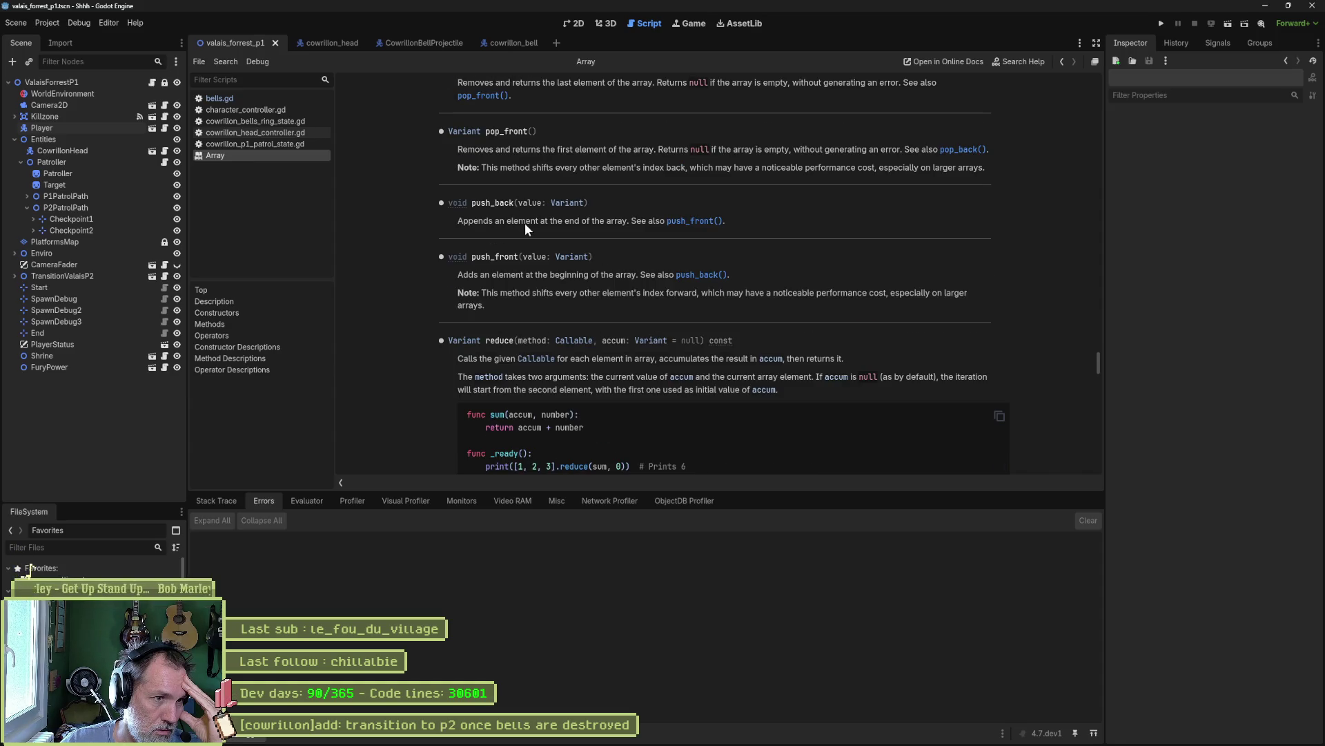
{"action": "scroll", "coordinate": [527, 218], "scroll_direction": "up", "scroll_amount": 1}
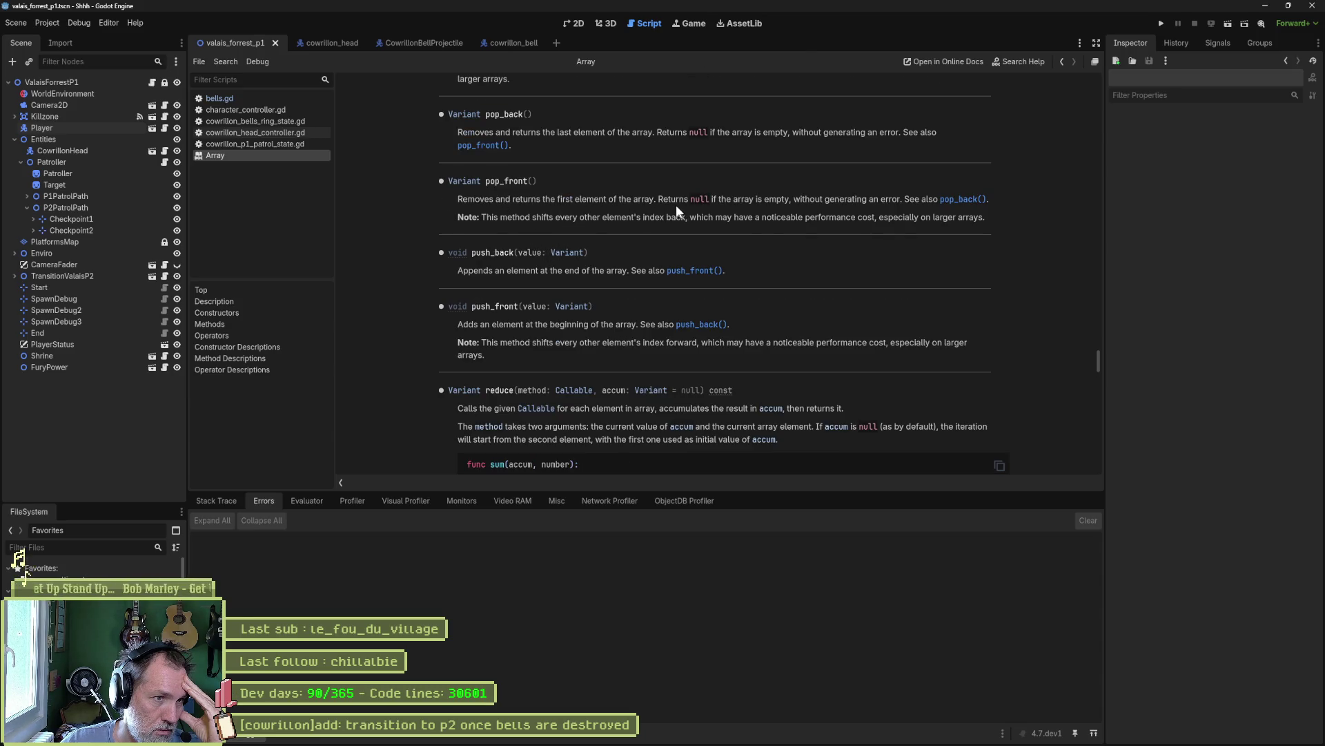
{"action": "scroll", "coordinate": [577, 205], "scroll_direction": "up", "scroll_amount": 3}
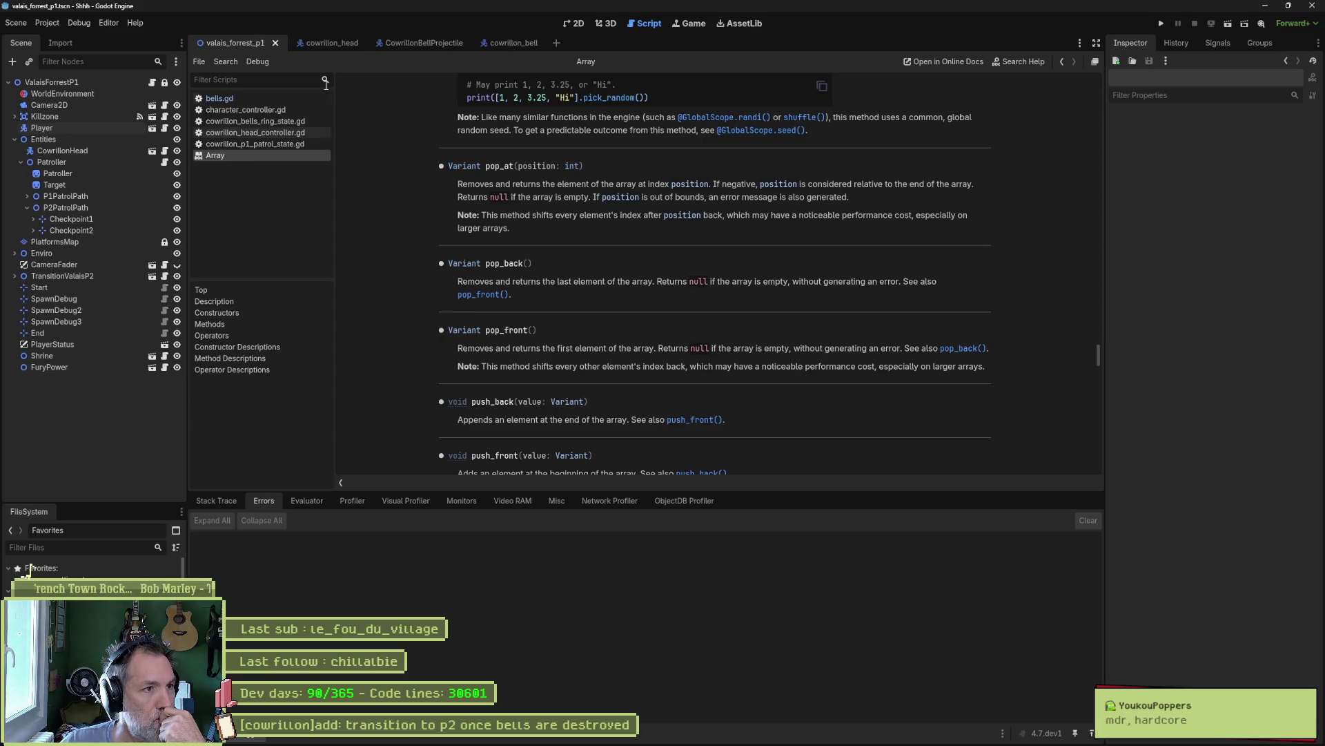
{"action": "left_click", "coordinate": [291, 98]}
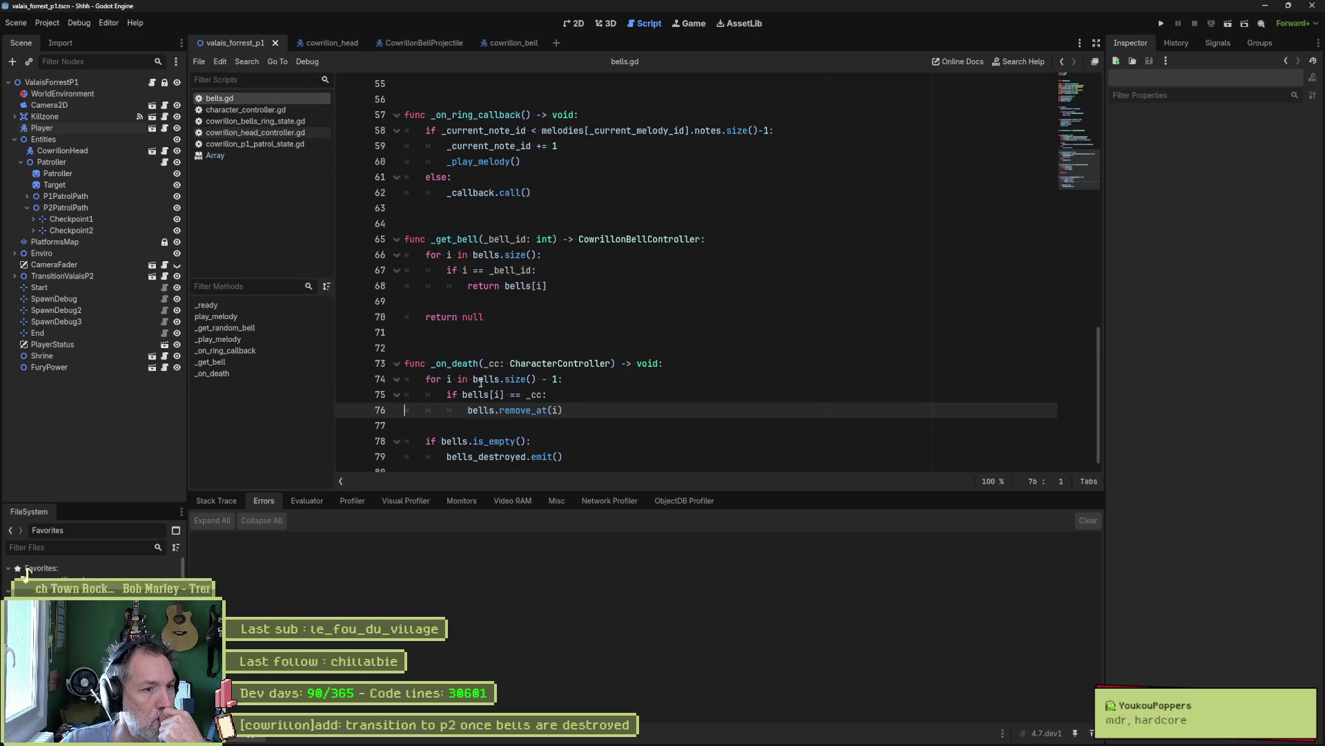
- Select bells.remove_at(i) on line 76, scroll the script, and place the caret after the - 1 on line 74
{"action": "left_click_drag", "start_coordinate": [566, 414], "coordinate": [470, 410]}
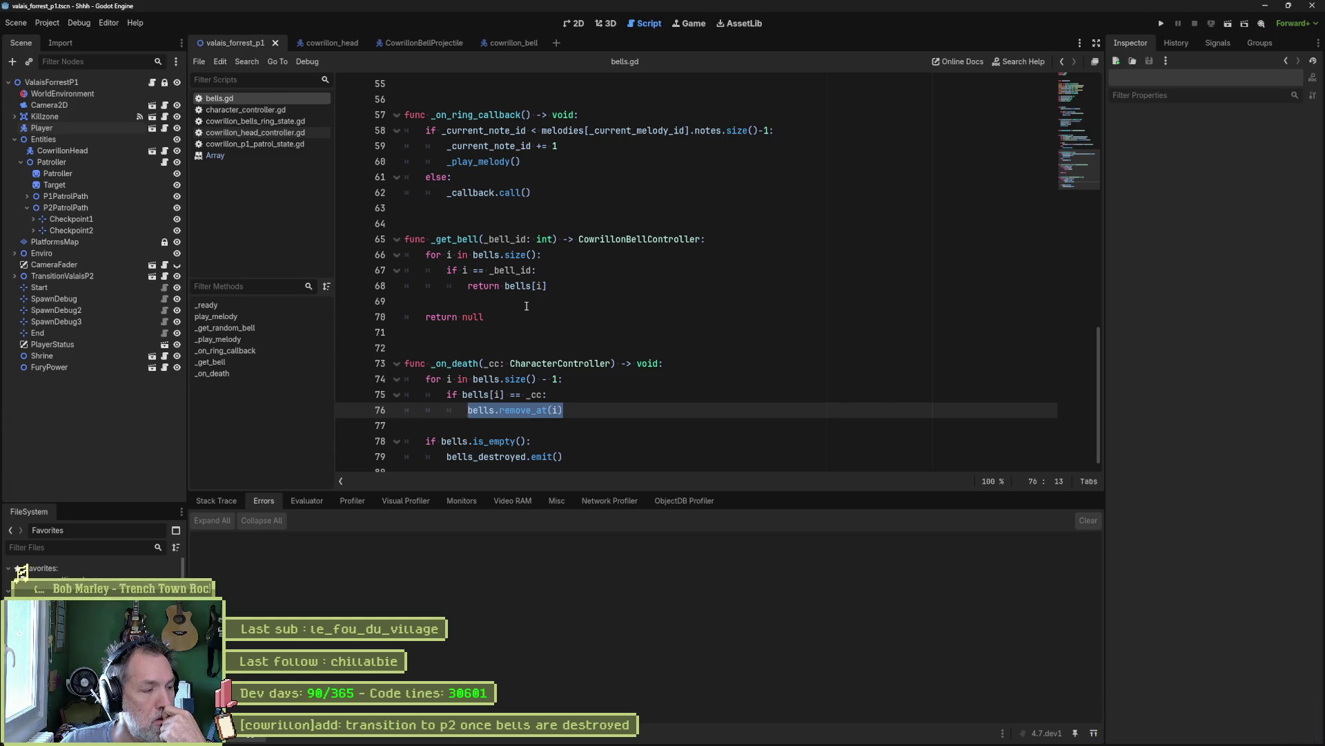
{"action": "scroll", "coordinate": [510, 297], "scroll_direction": "up", "scroll_amount": 4}
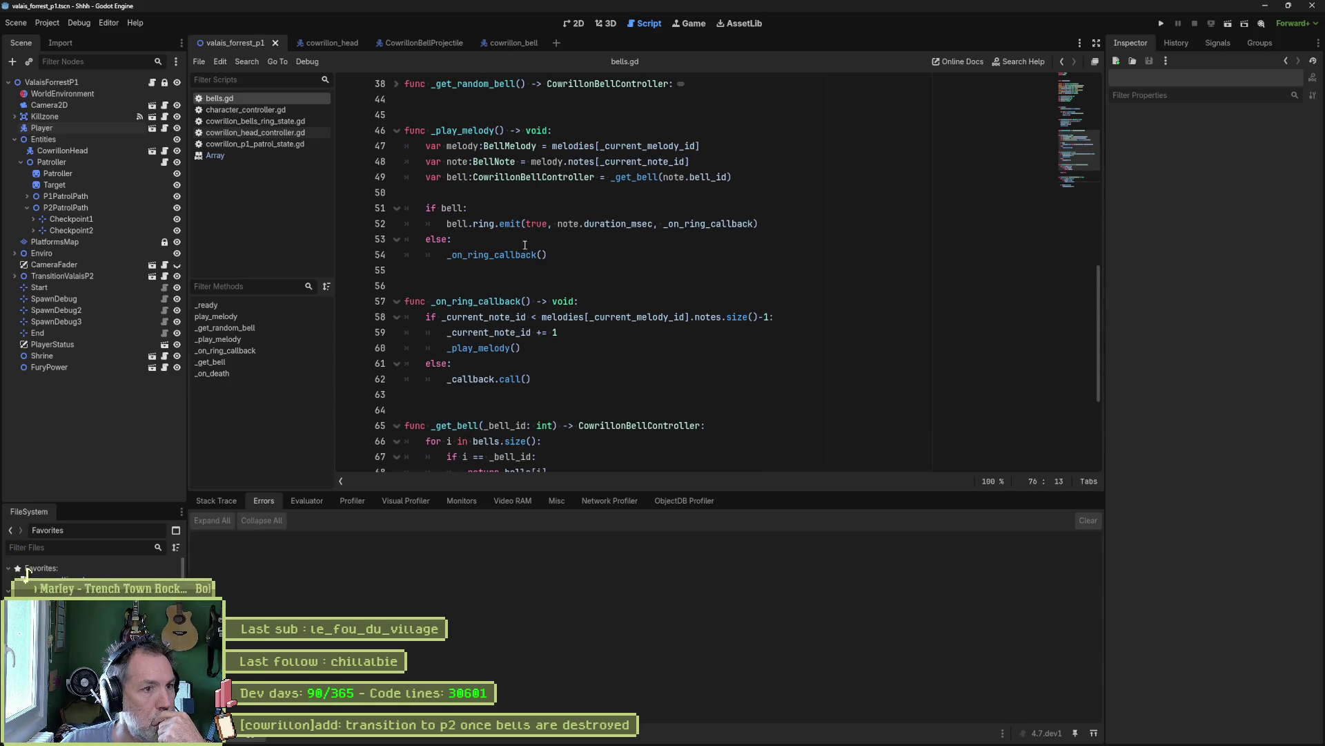
{"action": "mouse_move", "coordinate": [646, 175]}
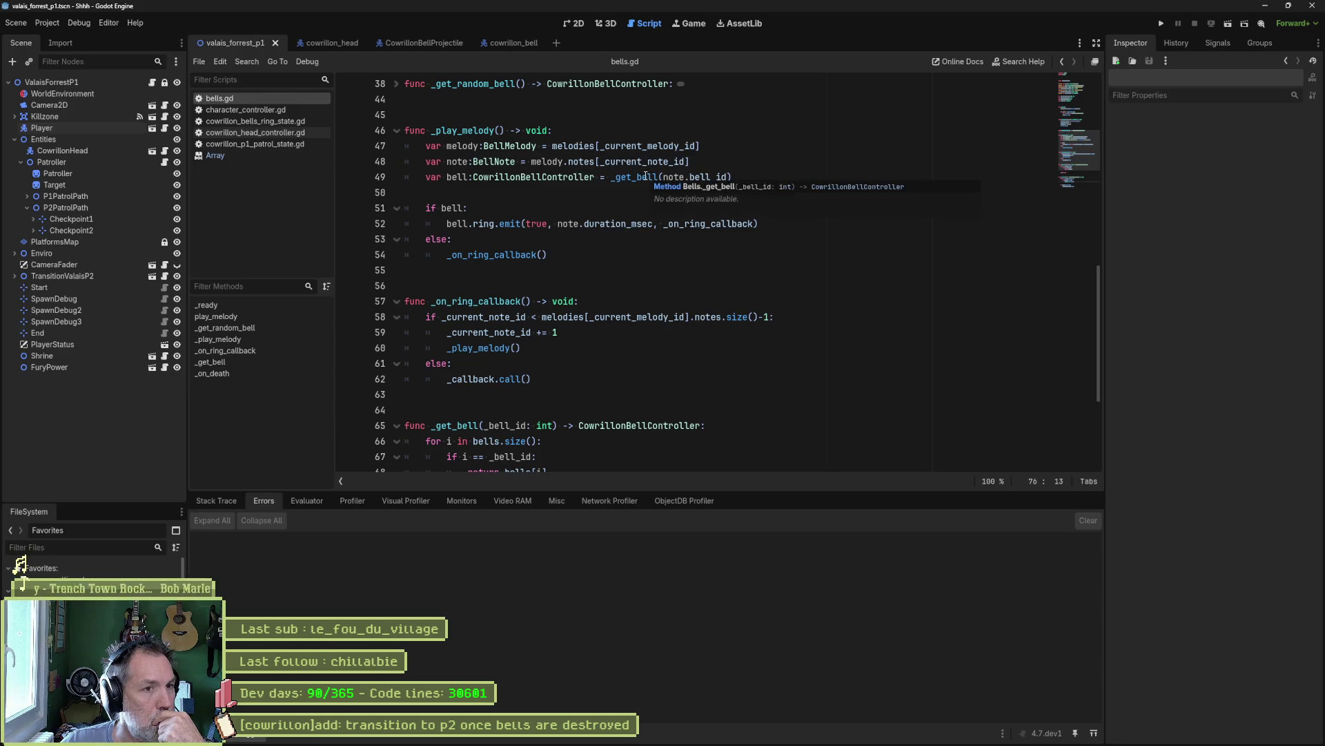
{"action": "scroll", "coordinate": [570, 181], "scroll_direction": "up", "scroll_amount": 5}
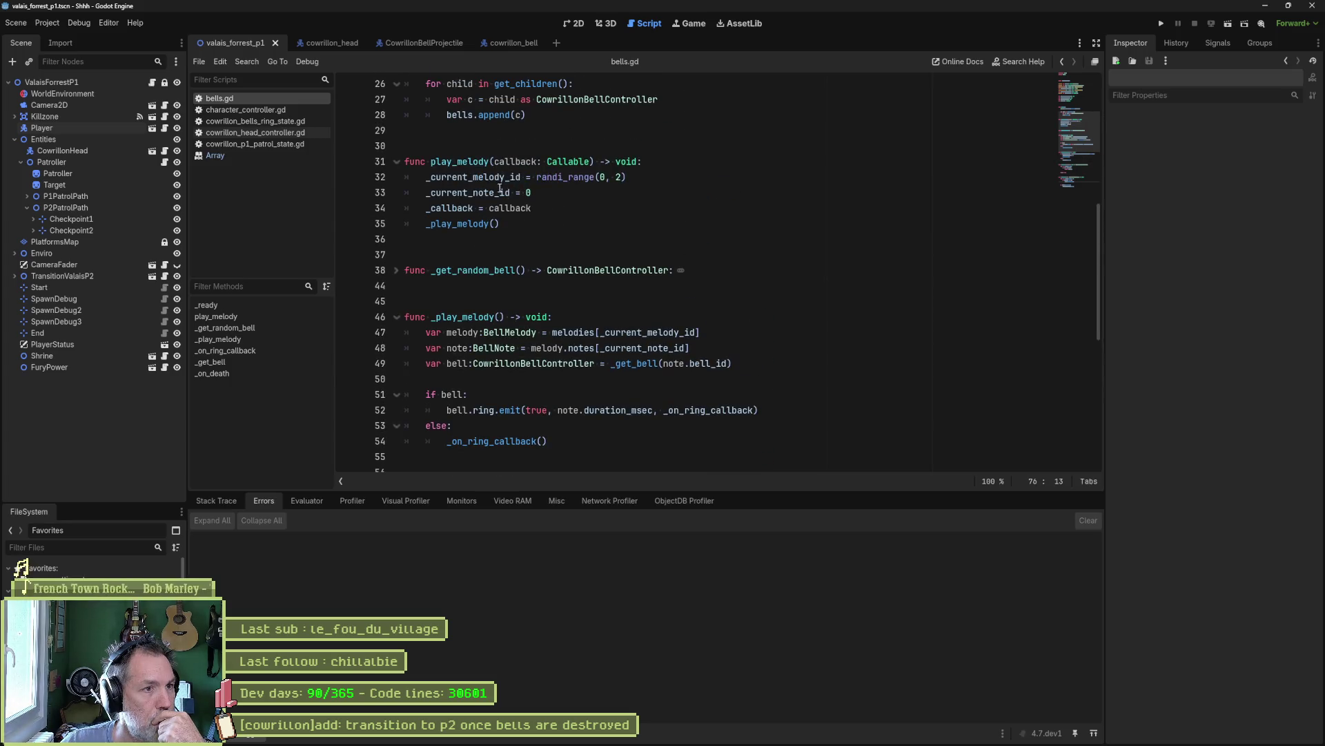
{"action": "scroll", "coordinate": [532, 219], "scroll_direction": "up", "scroll_amount": 1}
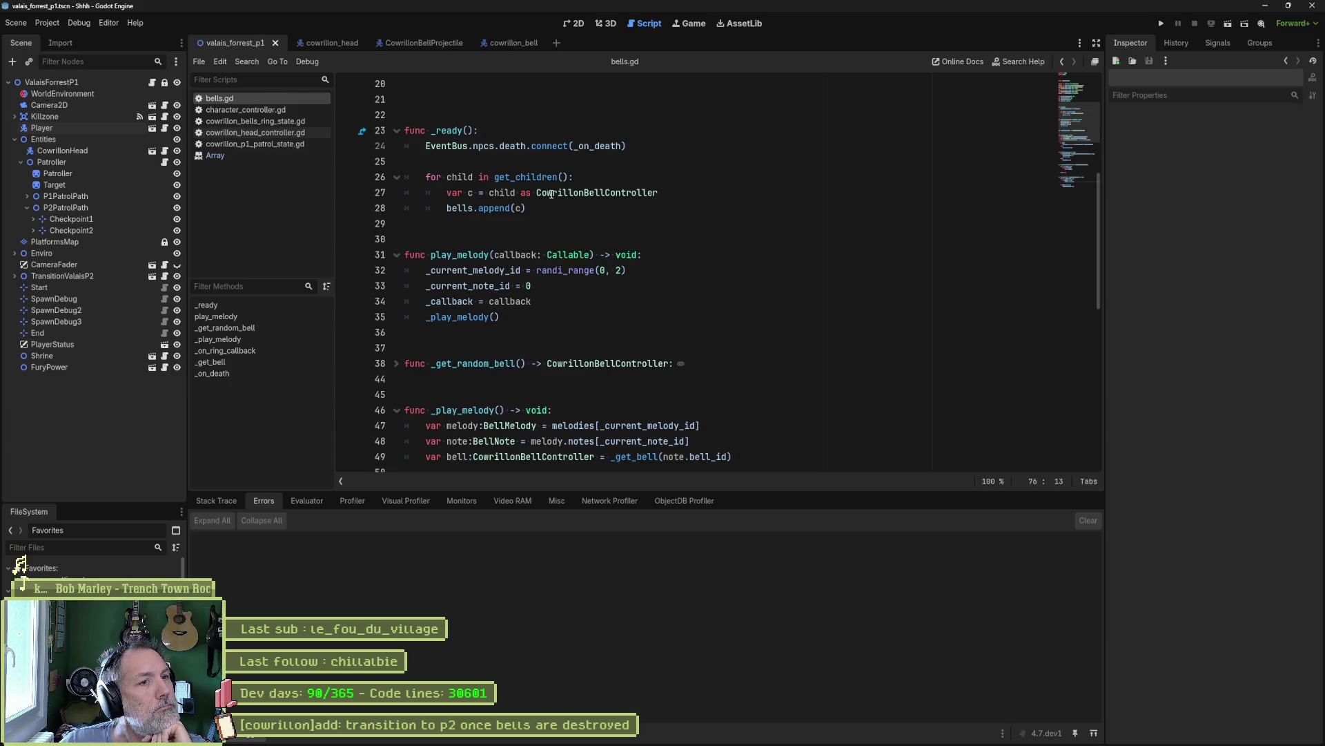
{"action": "mouse_move", "coordinate": [507, 208]}
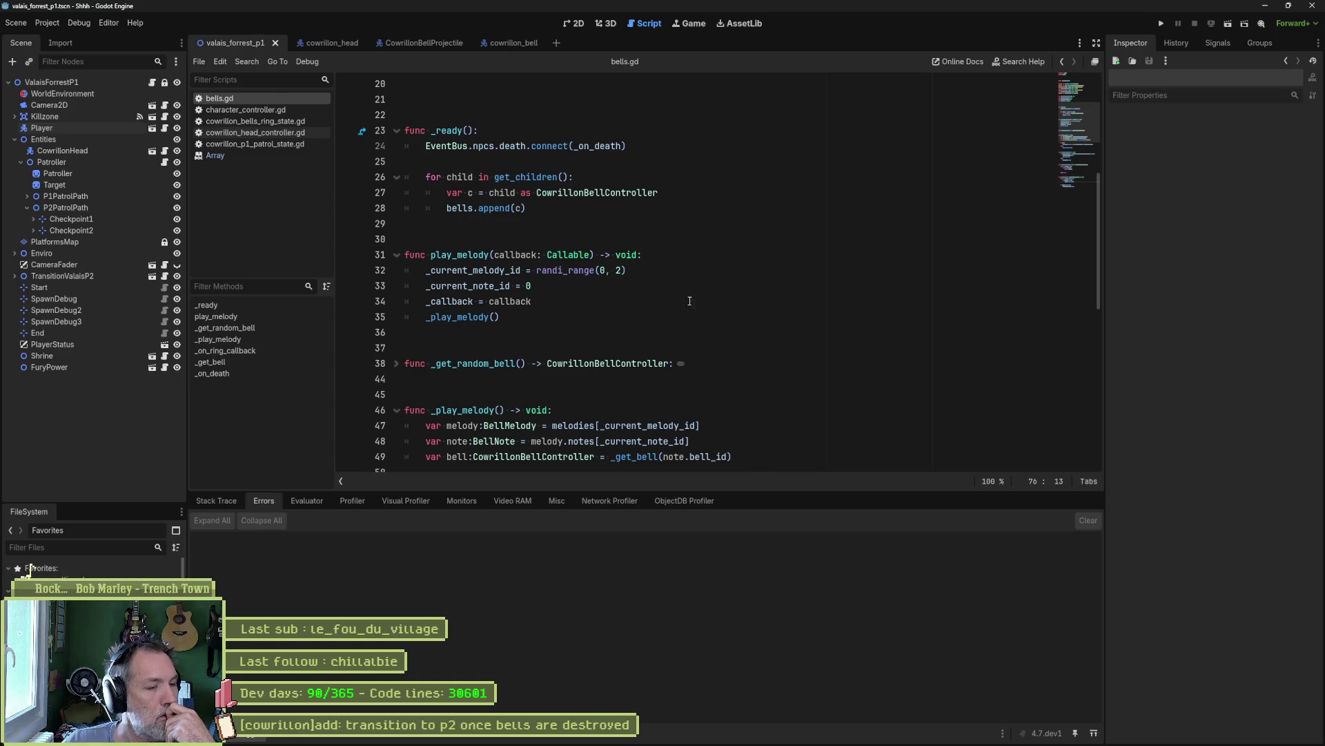
{"action": "scroll", "coordinate": [689, 301], "scroll_direction": "down", "scroll_amount": 10}
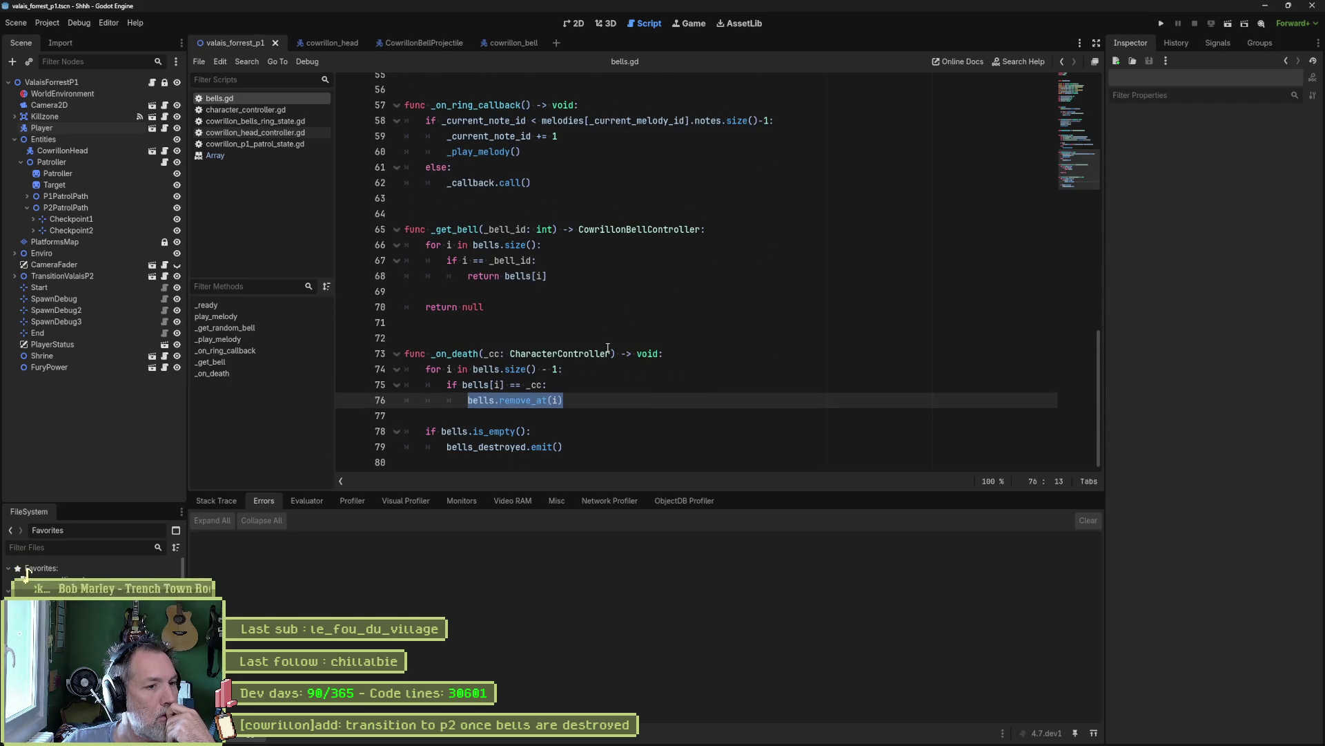
{"action": "left_click", "coordinate": [571, 370]}
{"action": "left_click", "coordinate": [561, 400]}
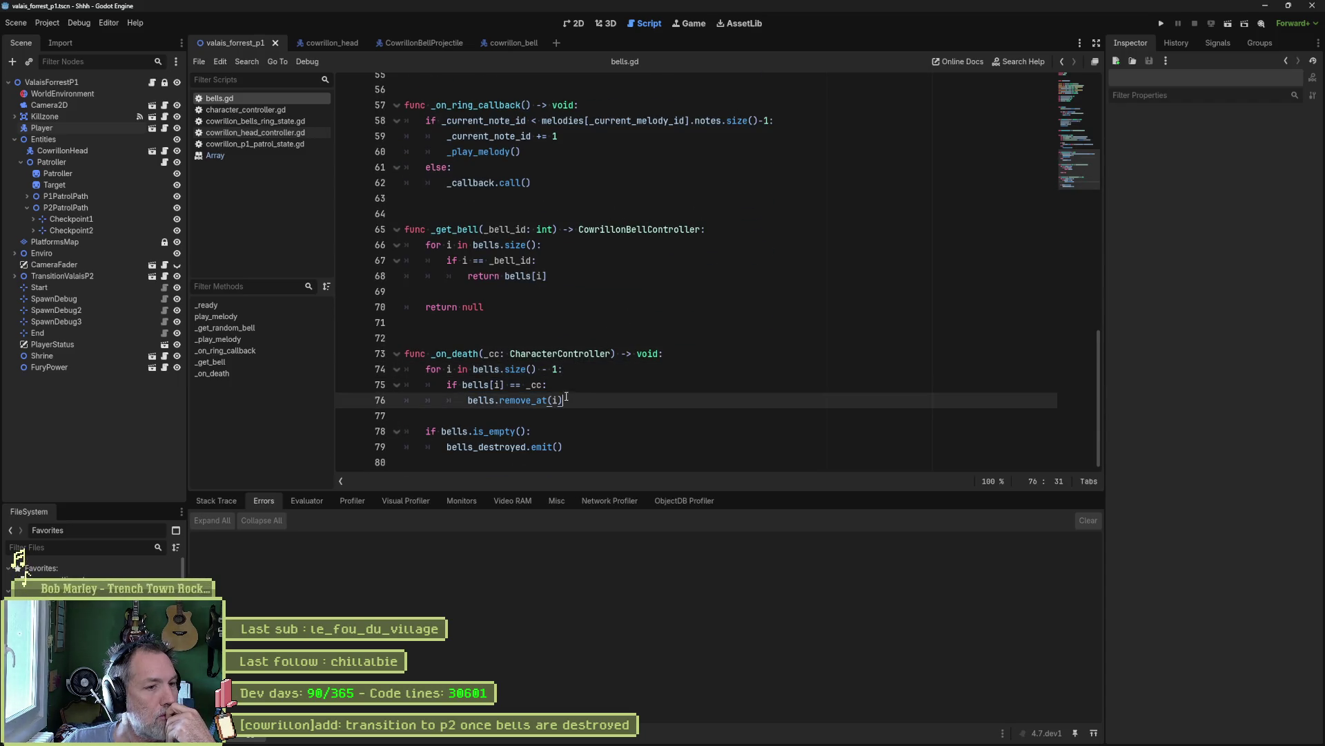
{"action": "key", "text": "Up"}
{"action": "key", "text": "Up"}
- Delete the 1 from bells.size() - 1 and briefly test-run the scene
{"action": "key", "text": "BackSpace"}
{"action": "key", "text": "BackSpace"}
{"action": "key", "text": "BackSpace"}
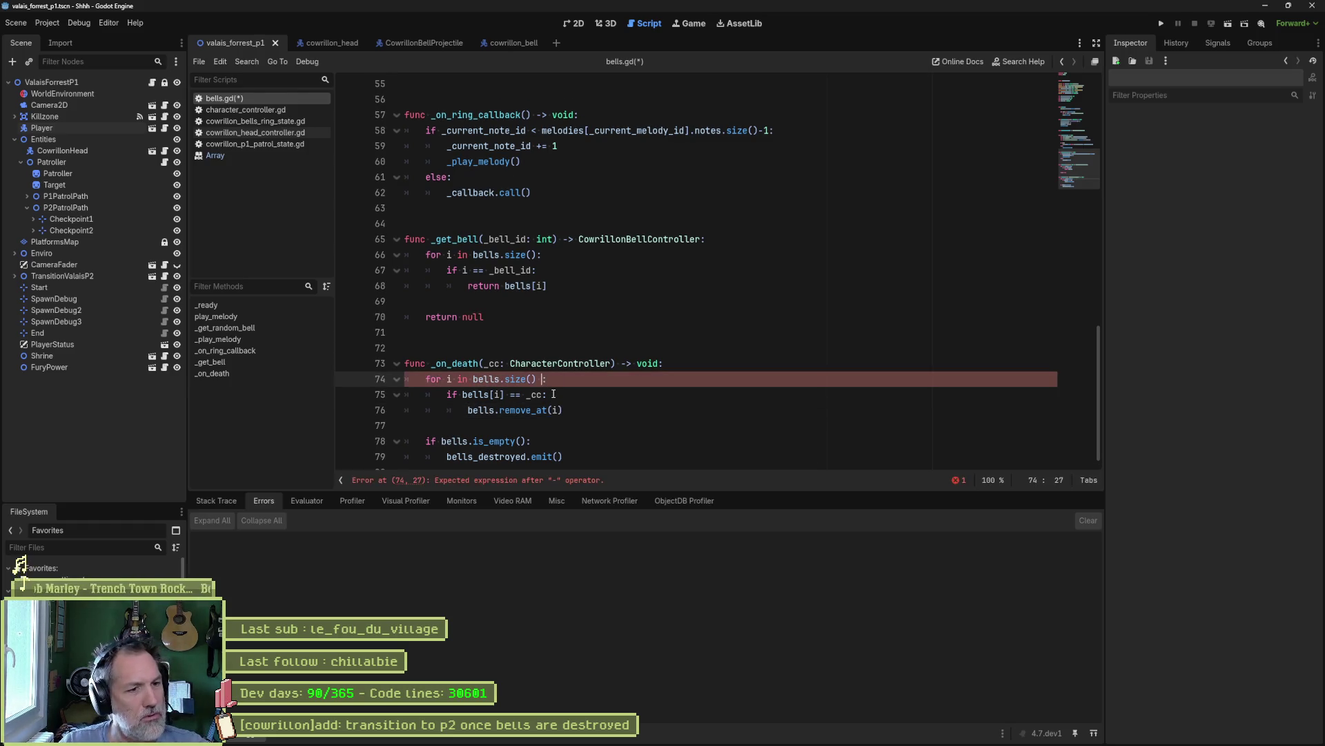
{"action": "type", "text": ":"}
{"action": "key", "text": "F6"}
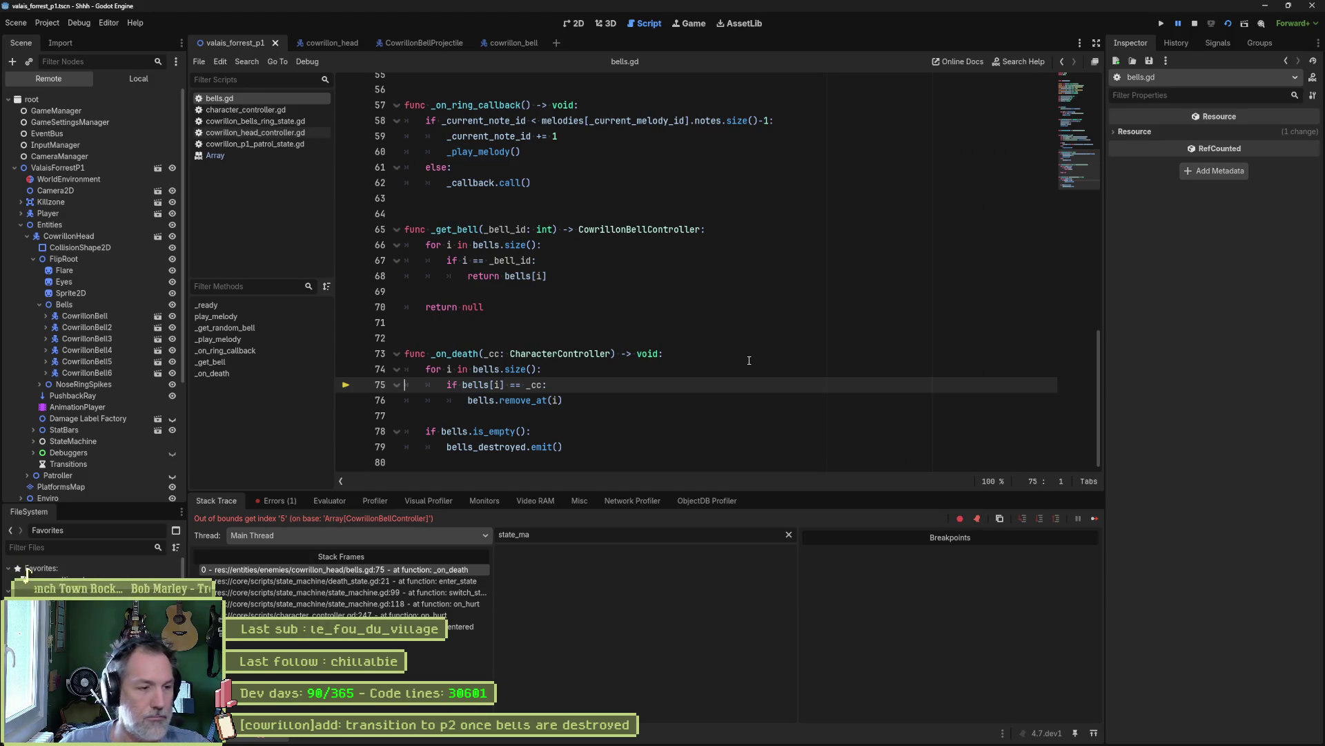
{"action": "key", "text": "F8"}
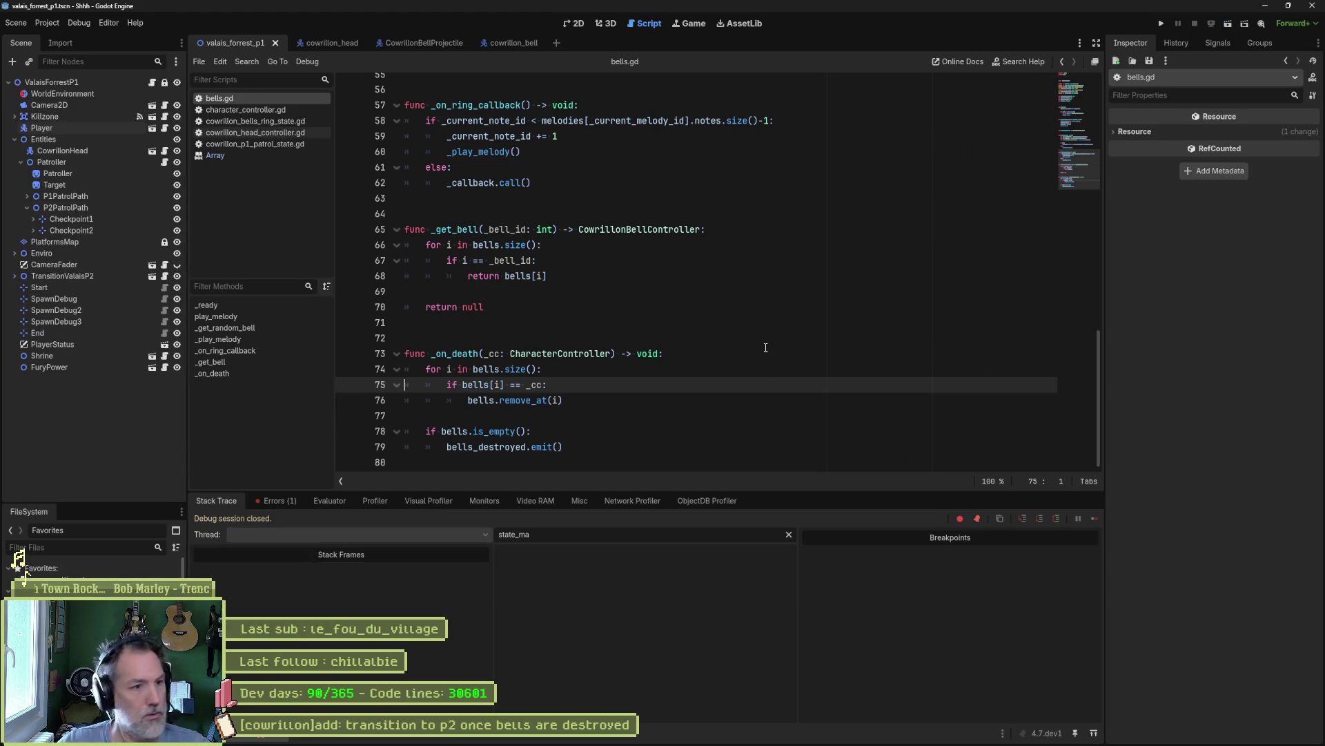
- Restore the loop range to bells.size()-1 and save bells.gd
{"action": "left_click", "coordinate": [542, 370]}
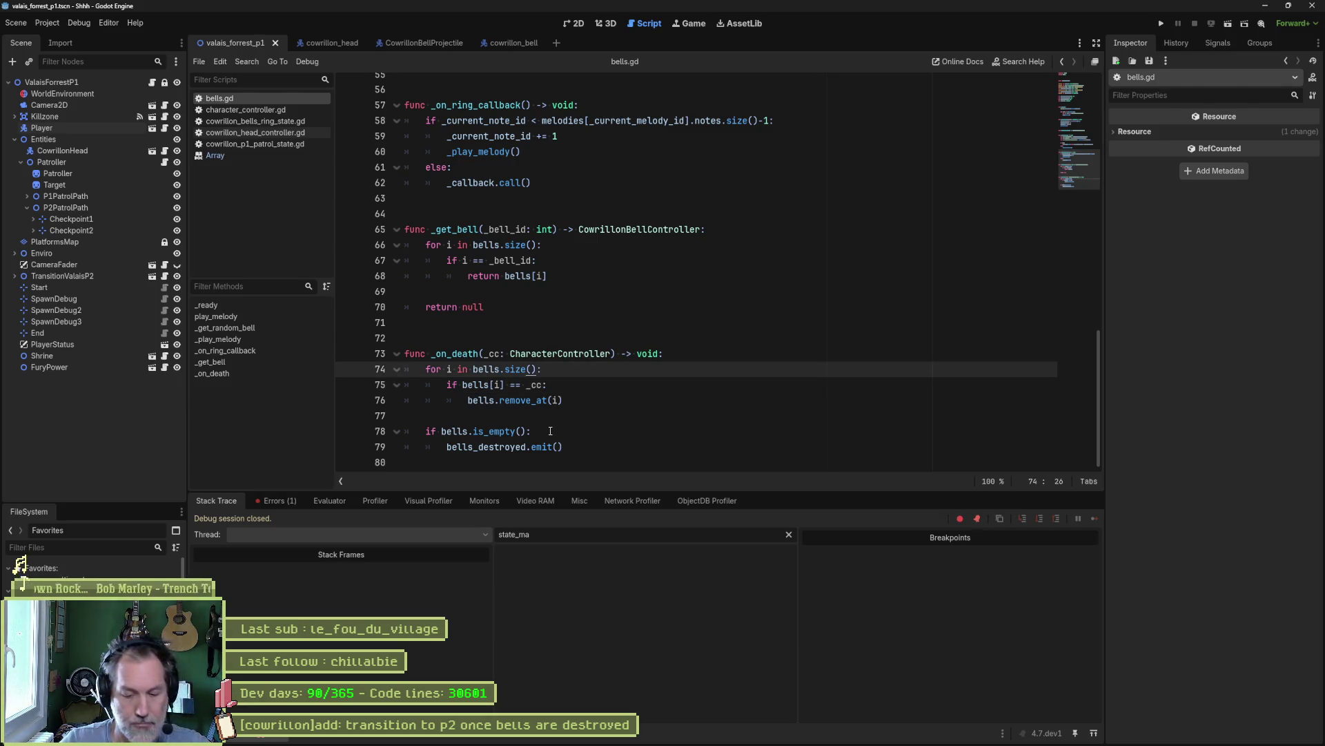
{"action": "type", "text": "-1"}
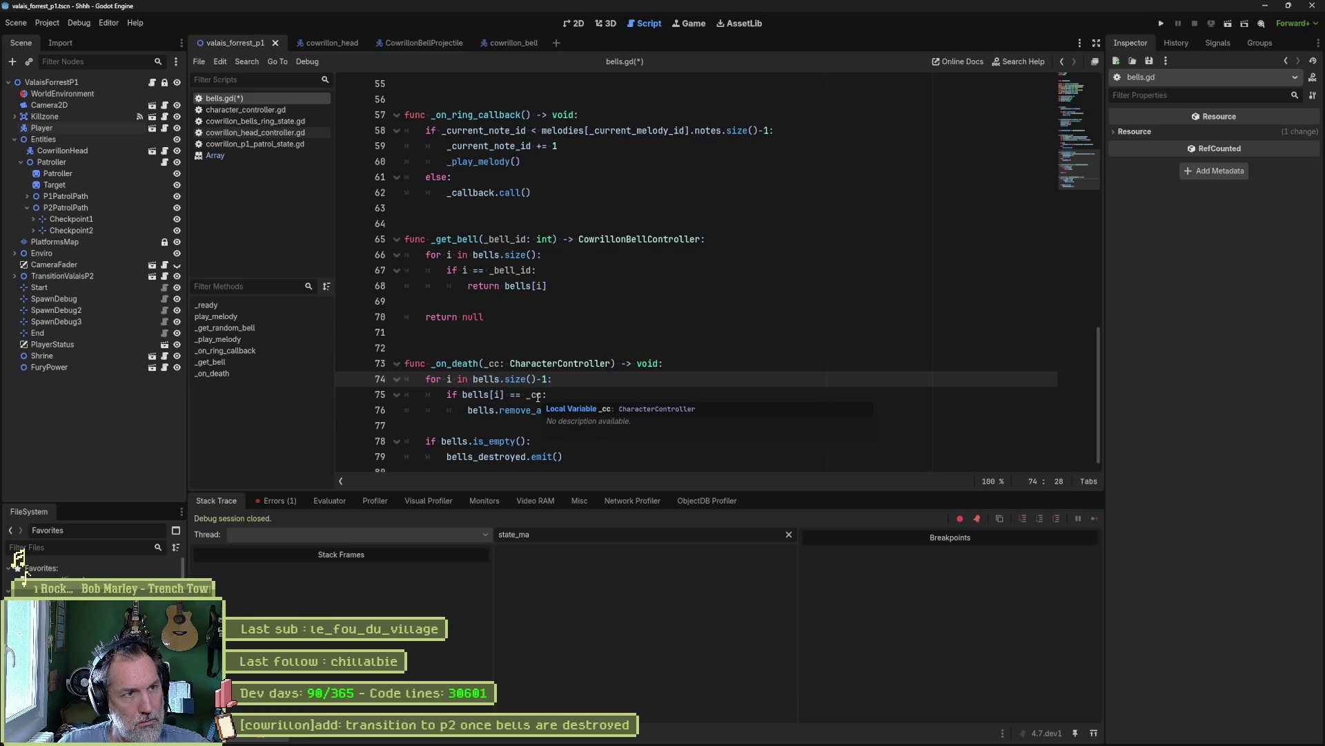
{"action": "key", "text": "ctrl+s"}
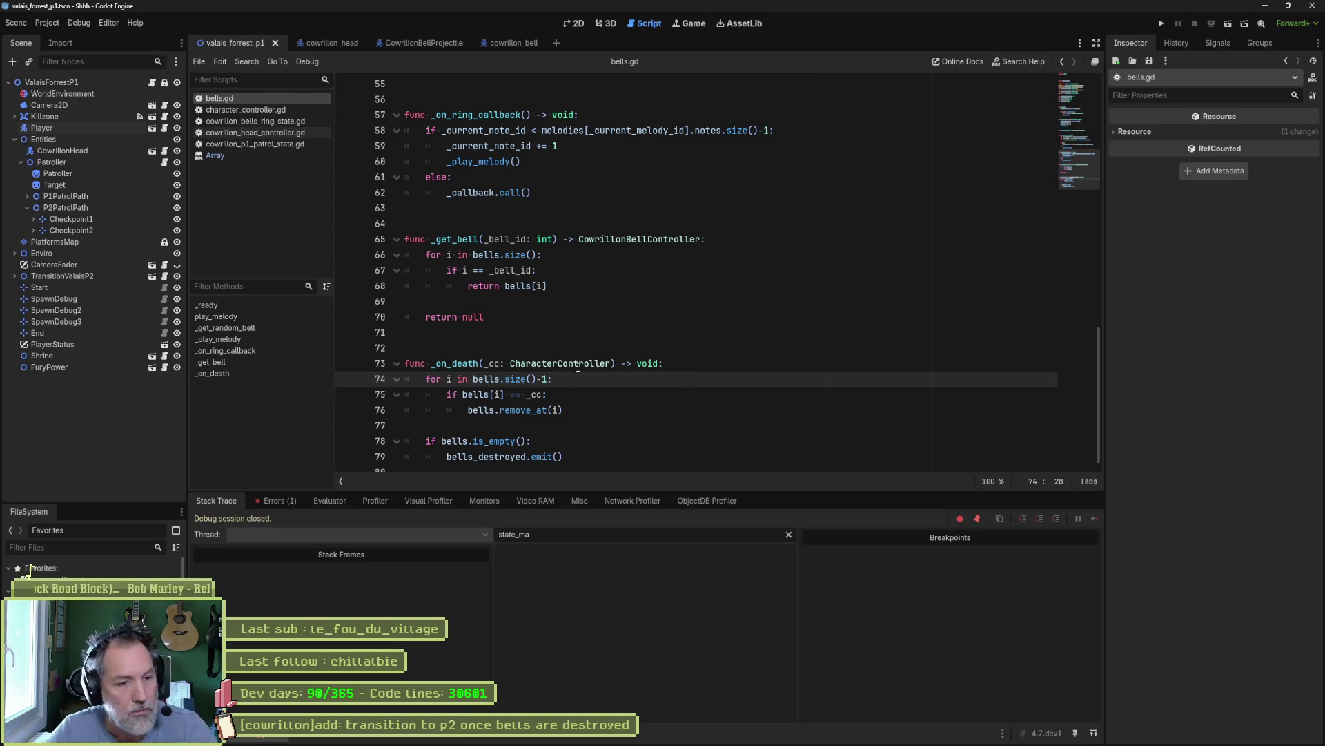
- Start a bells. line atop _on_death, browse the Array docs, then type bells.pop
{"action": "left_click", "coordinate": [682, 366]}
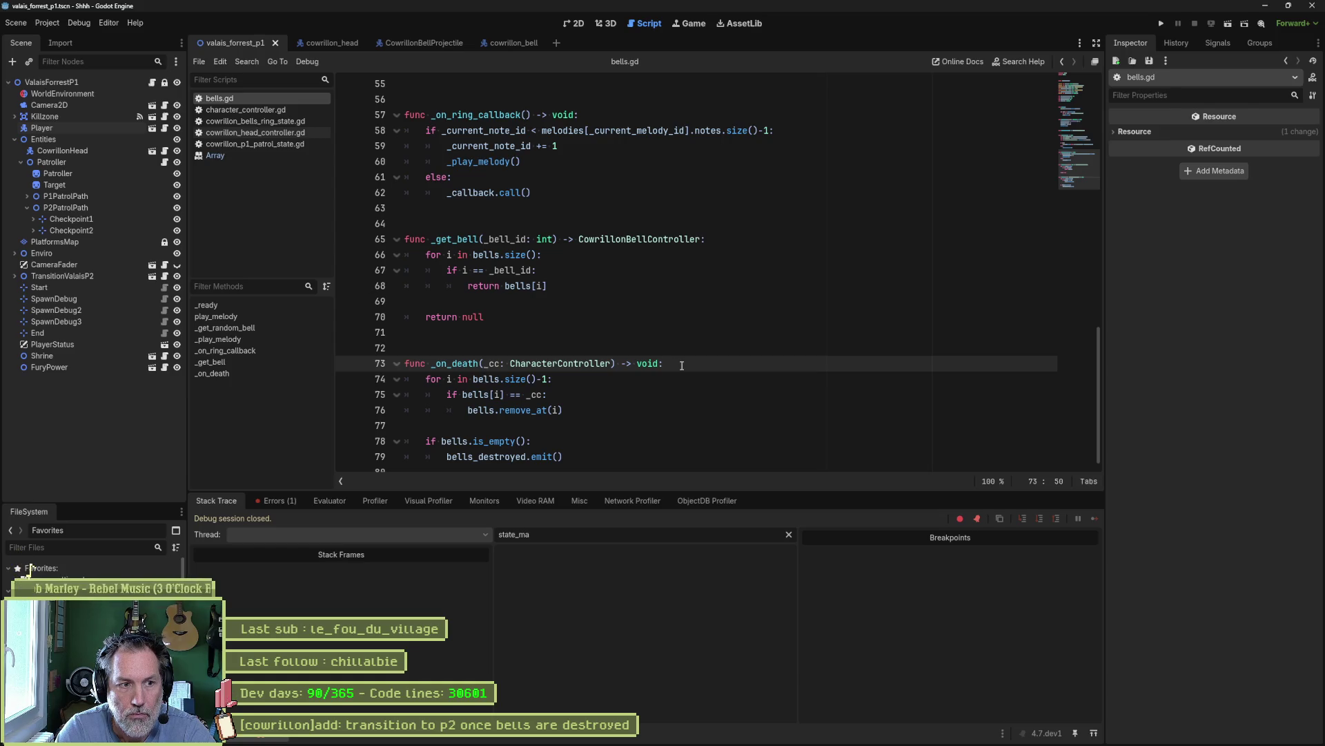
{"action": "key", "text": "Return"}
{"action": "type", "text": "bells."}
{"action": "key", "text": "alt+Left"}
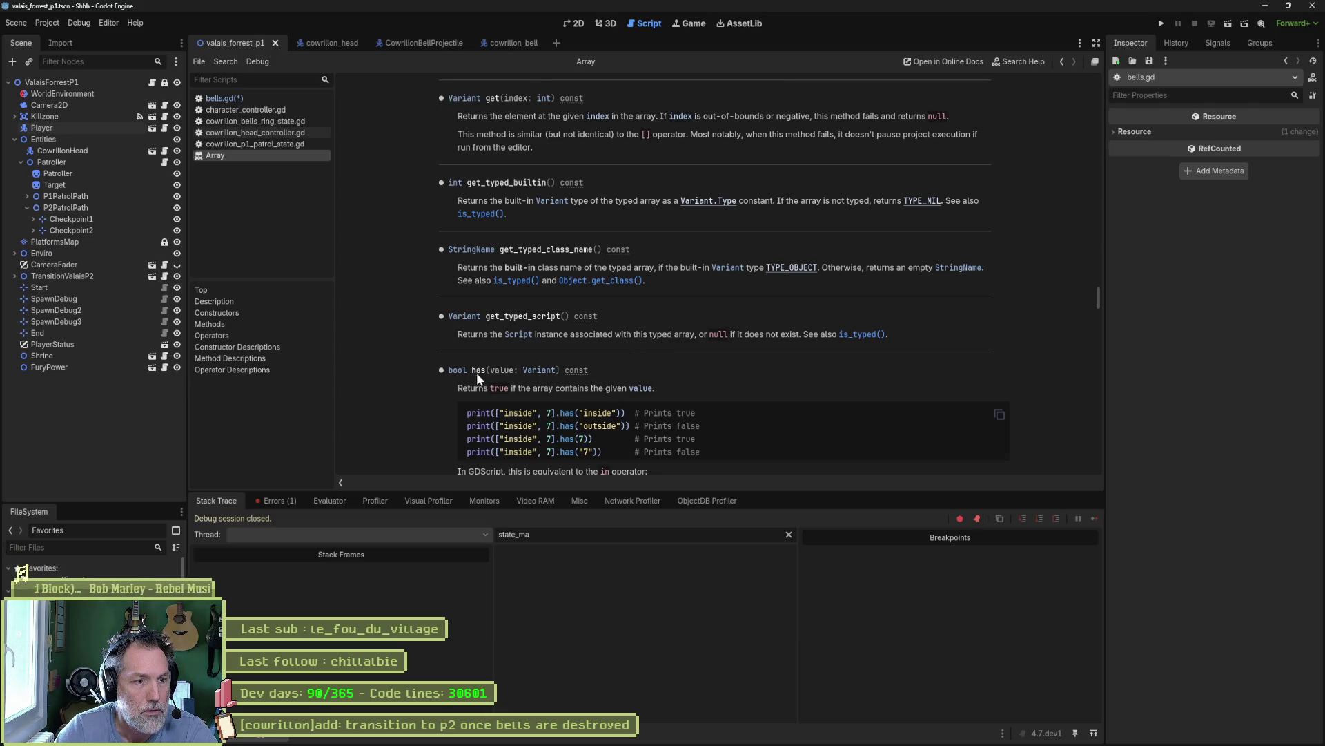
{"action": "scroll", "coordinate": [603, 388], "scroll_direction": "down", "scroll_amount": 2}
{"action": "scroll", "coordinate": [624, 387], "scroll_direction": "down", "scroll_amount": 3}
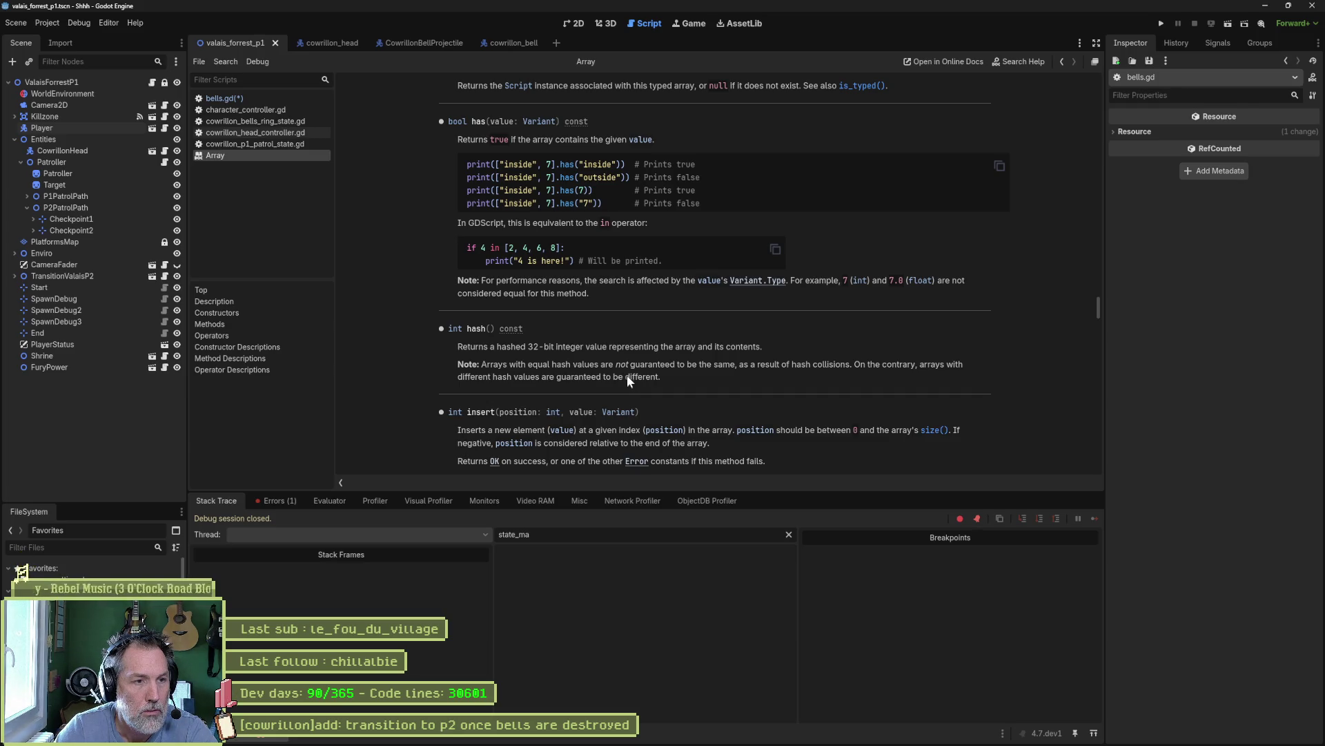
{"action": "key", "text": "ctrl+w"}
{"action": "key", "text": "shift+Left"}
{"action": "key", "text": "shift+Left"}
{"action": "key", "text": "shift+Left"}
{"action": "type", "text": "p"}
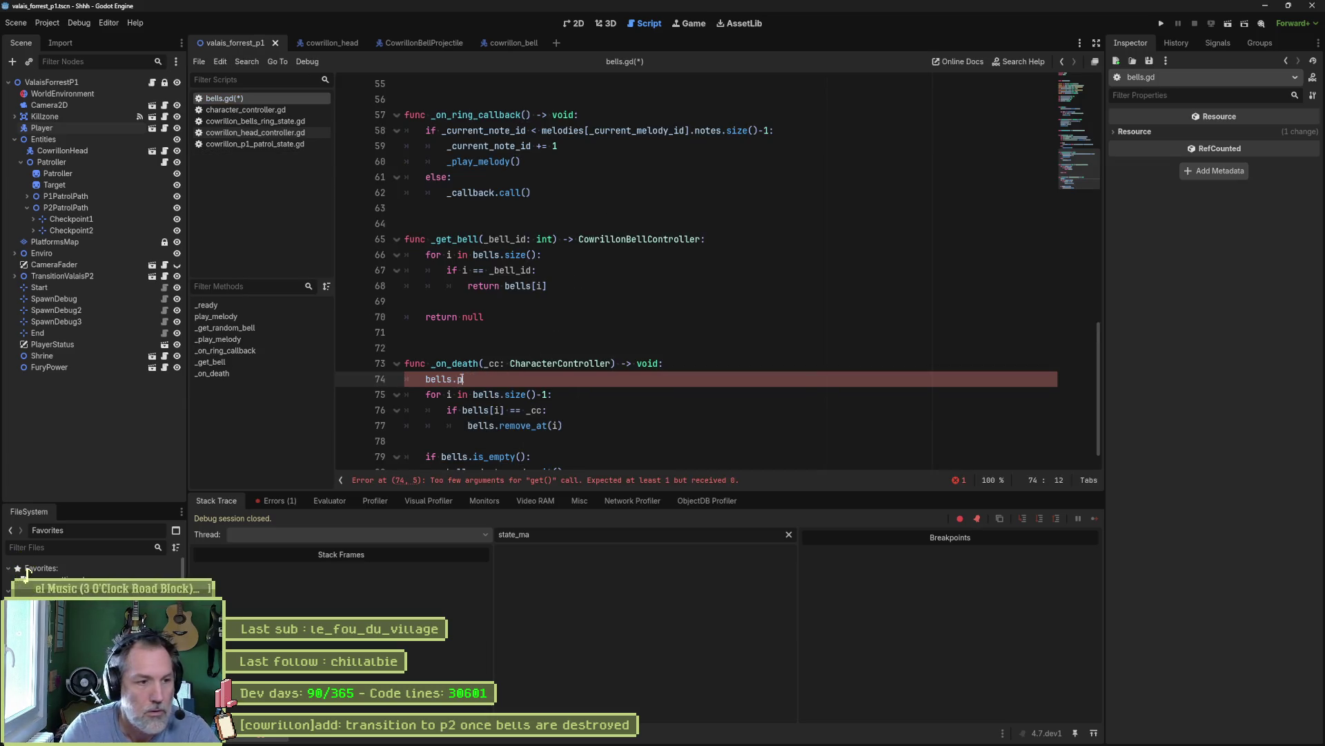
{"action": "type", "text": "op"}
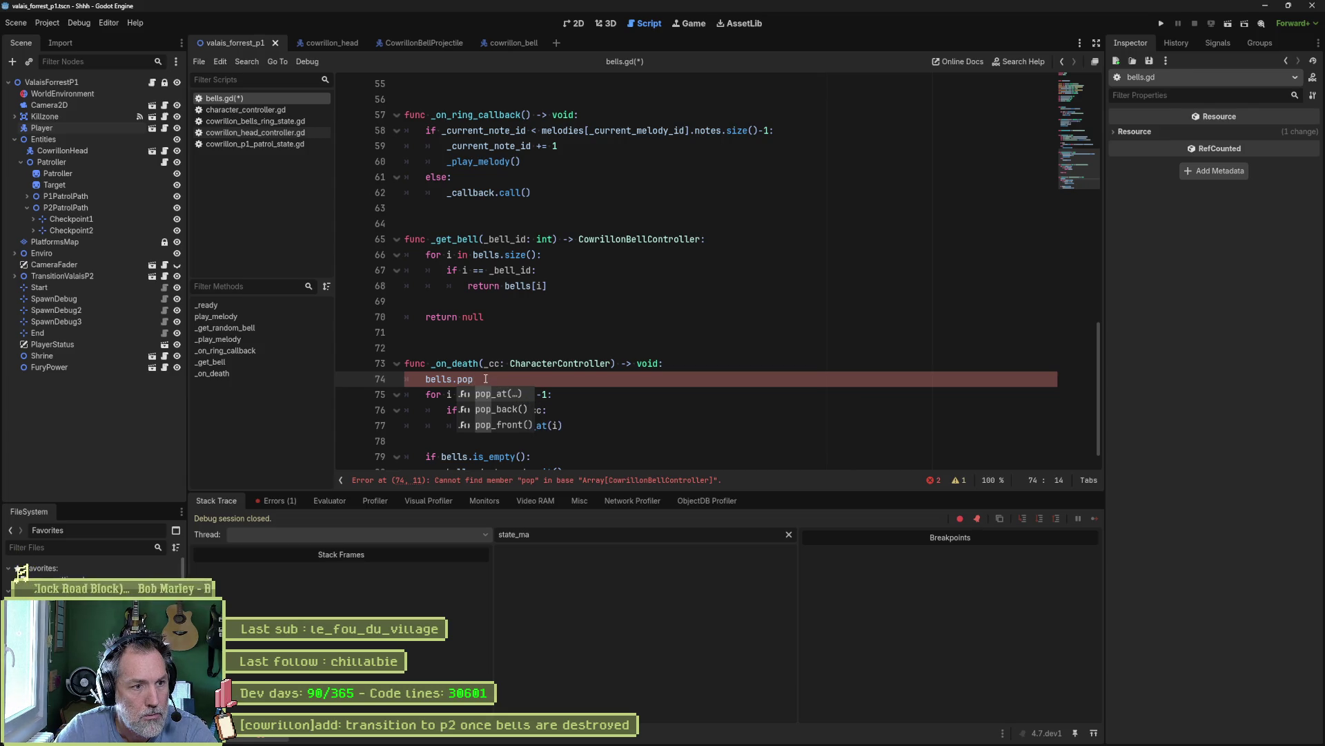
- Delete the unfinished bells.pop line from _on_death
{"action": "key", "text": "Escape"}
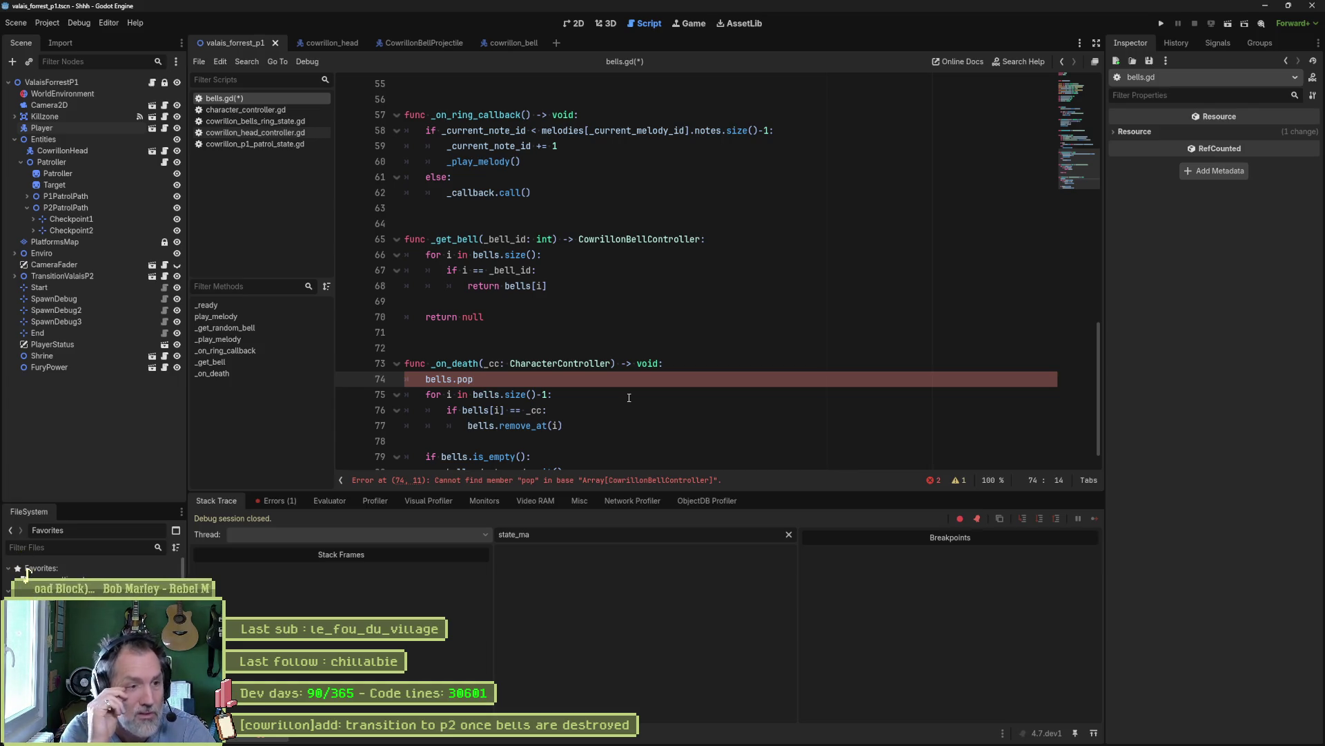
{"action": "key", "text": "shift+Home"}
{"action": "key", "text": "BackSpace"}
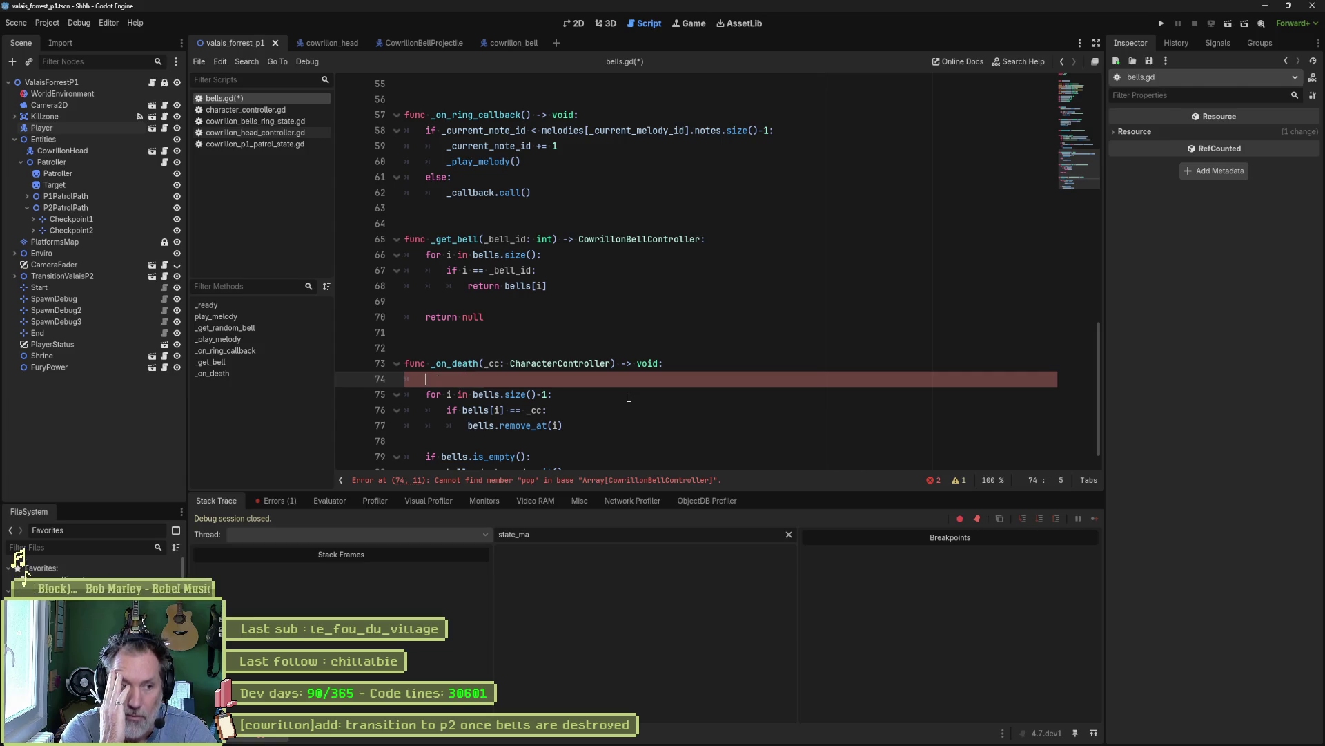
{"action": "key", "text": "BackSpace"}
{"action": "key", "text": "BackSpace"}
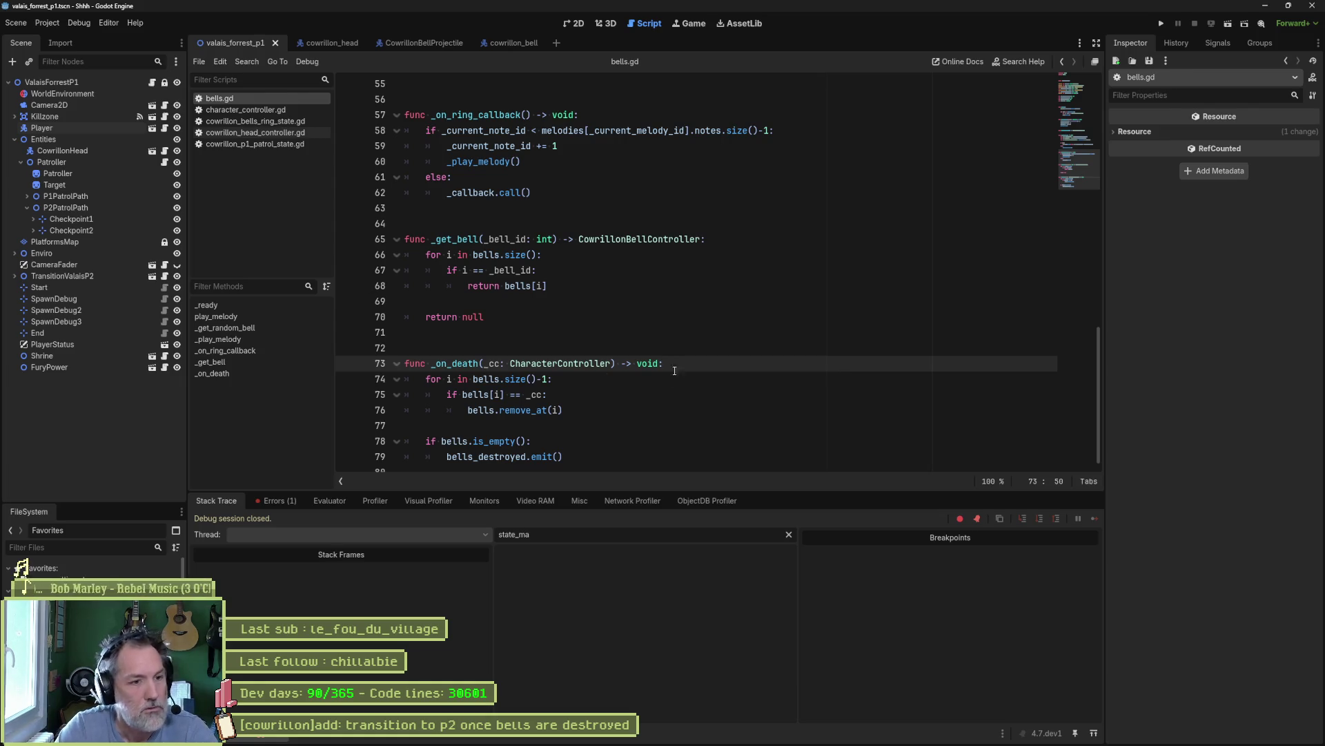
- Add break right after bells.remove_at(i) in the if block and run the scene
{"action": "left_click", "coordinate": [610, 410]}
{"action": "key", "text": "ctrl+shift+Return"}
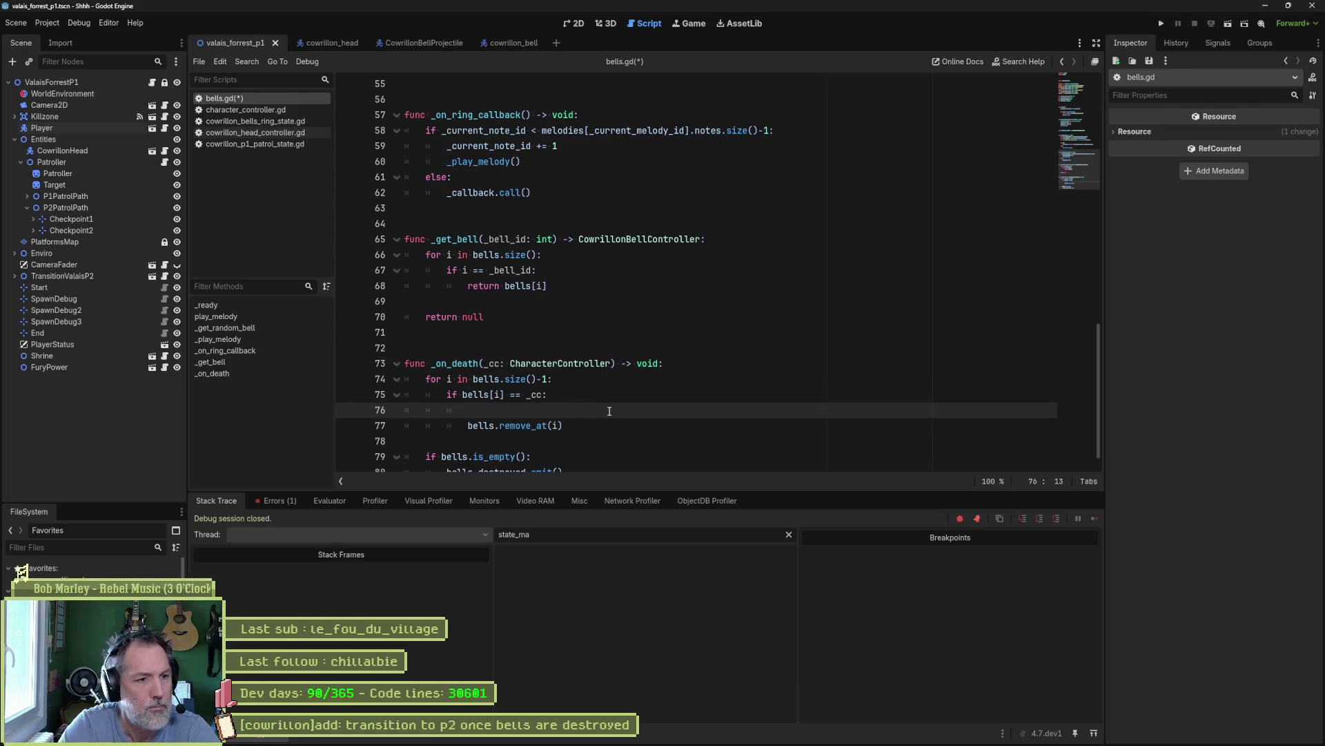
{"action": "key", "text": "alt+Down"}
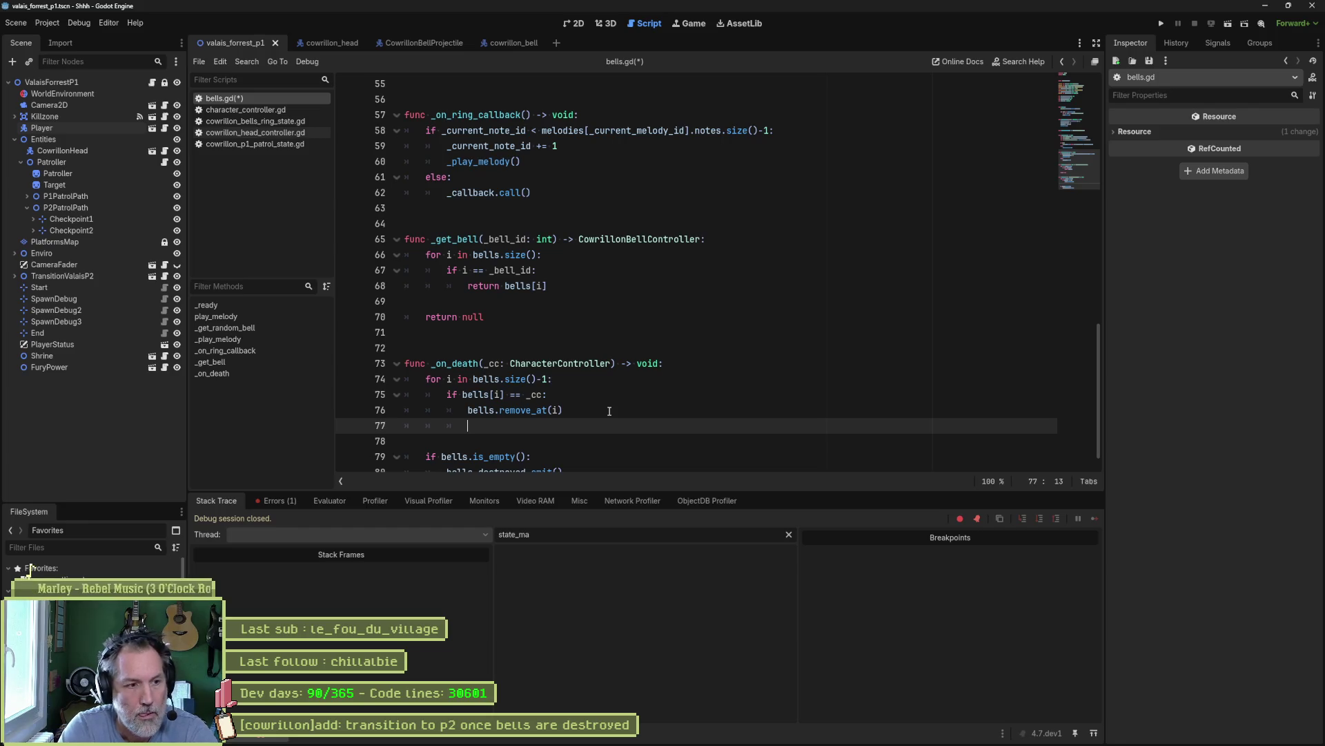
{"action": "type", "text": "break"}
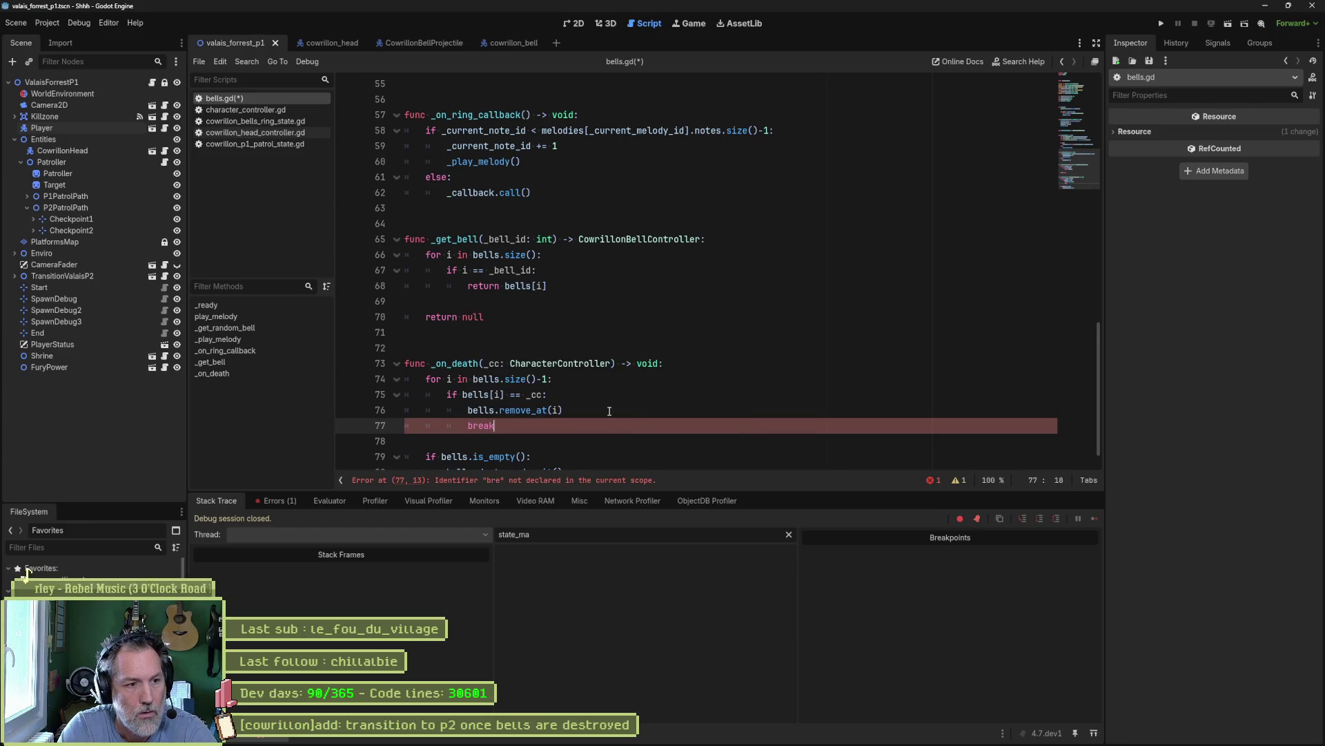
{"action": "key", "text": "F6"}
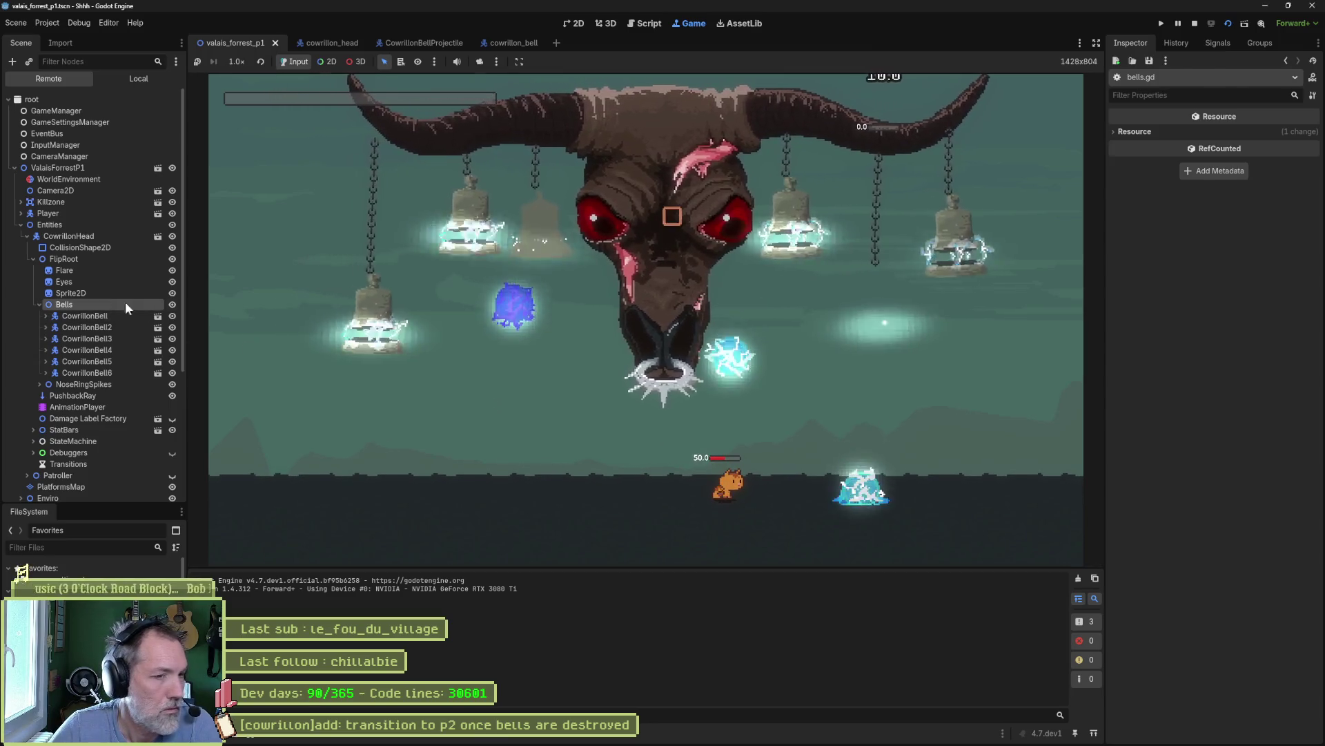
- Inspect the live Bells node's array entries, then stop the game with F8
{"action": "left_click", "coordinate": [115, 304]}
{"action": "left_click", "coordinate": [1255, 271]}
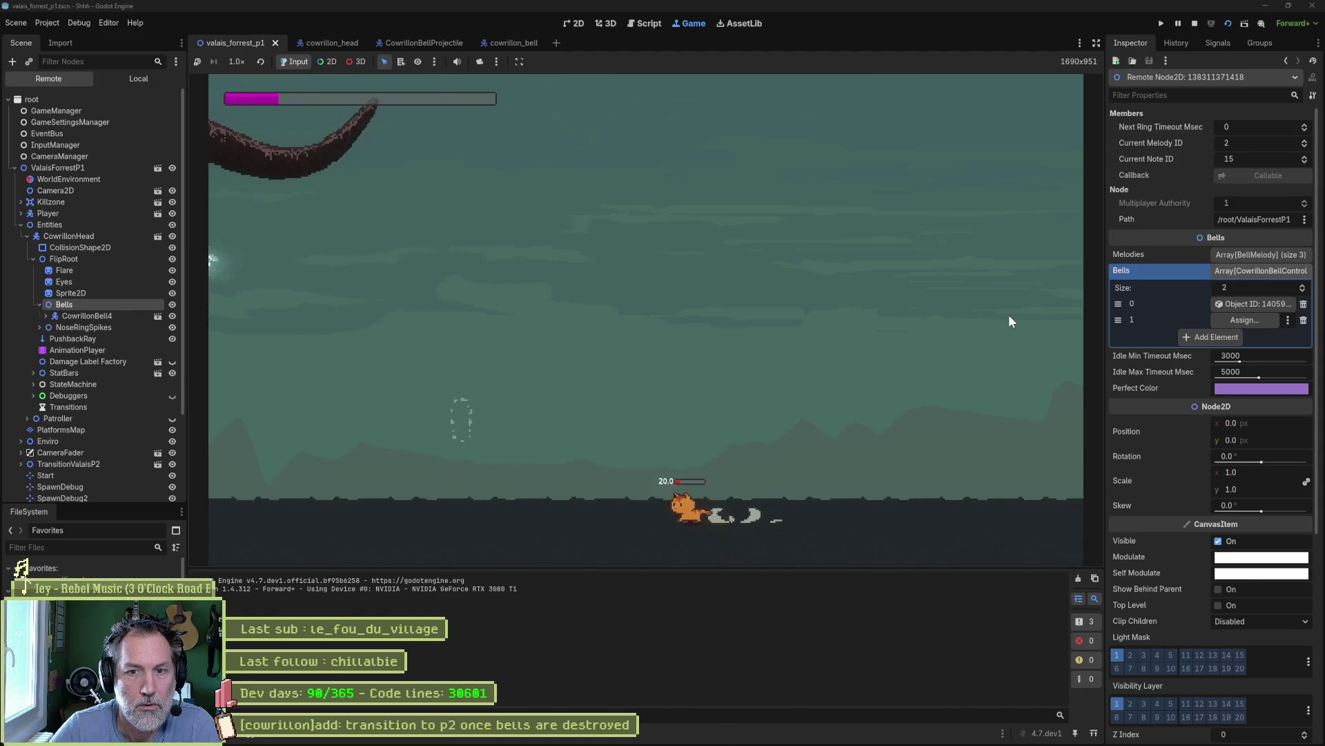
{"action": "key", "text": "F8"}
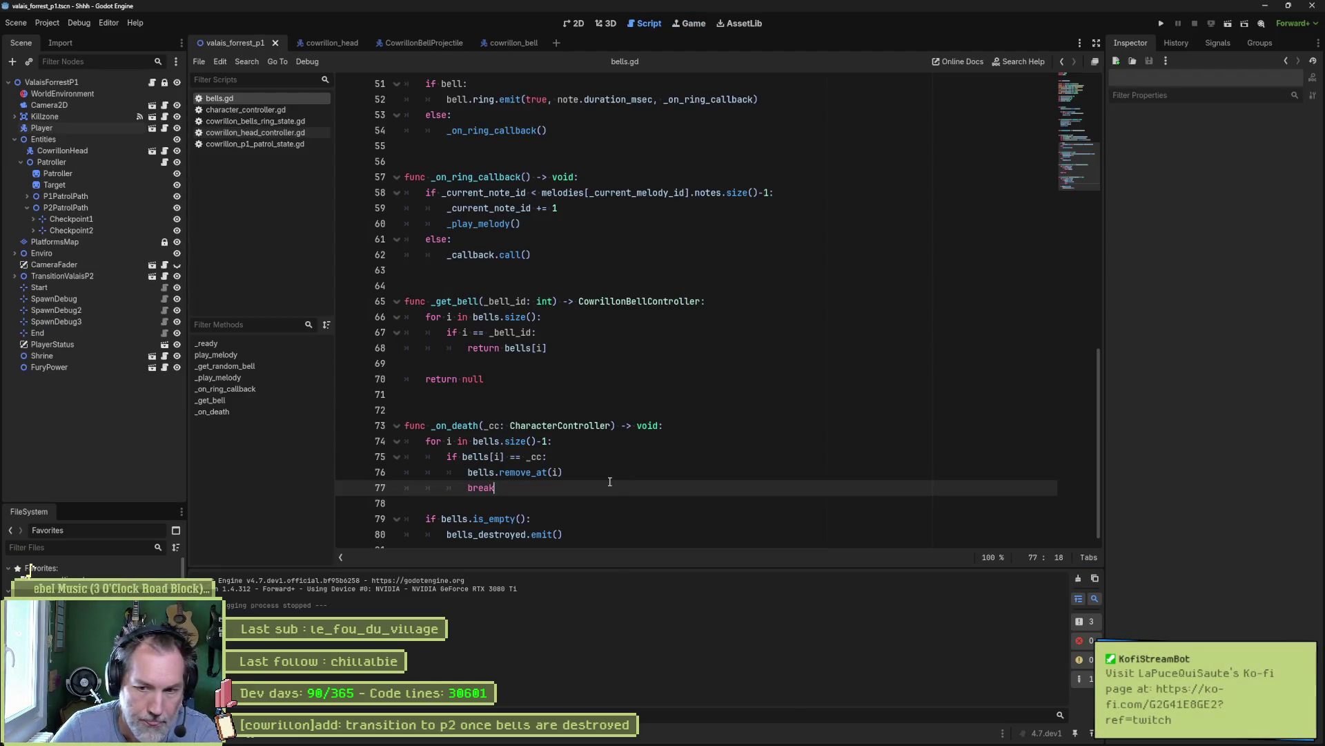
- Cut the break line from _on_death and select the function's lines 73–76
{"action": "key", "text": "ctrl+x"}
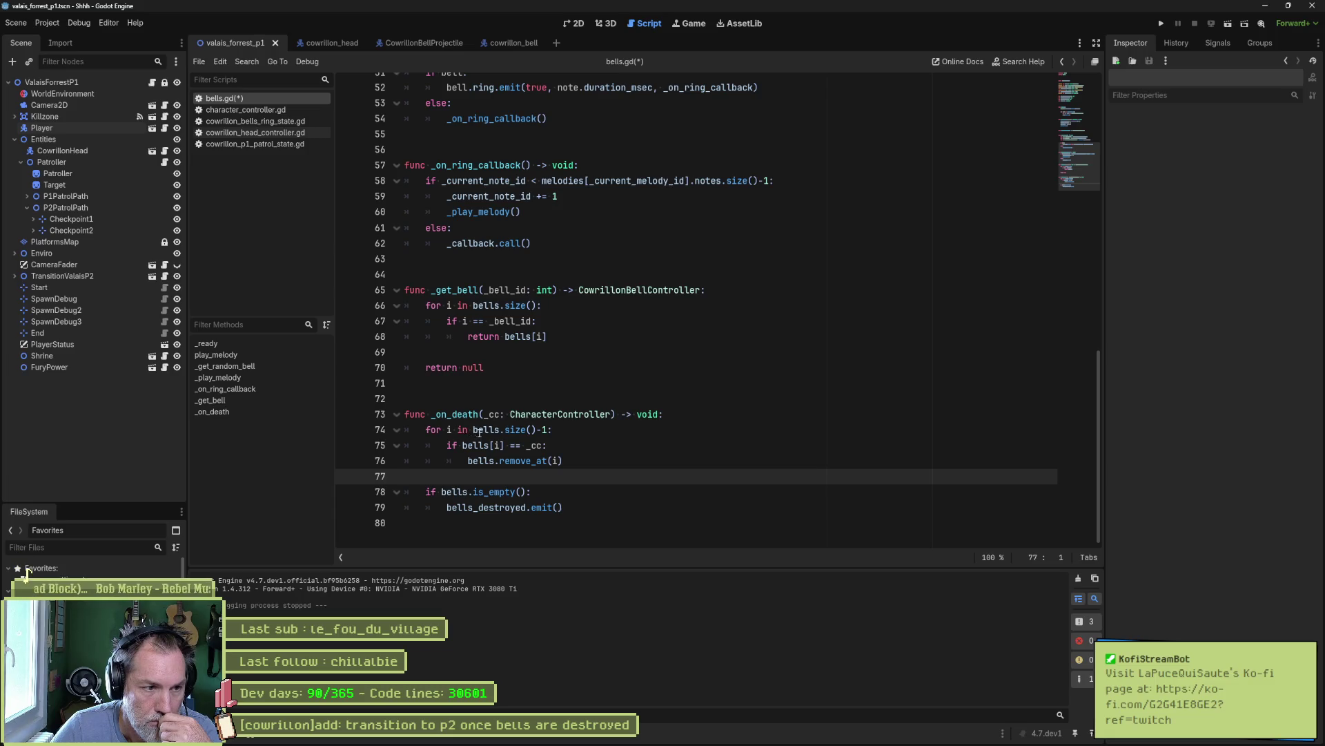
{"action": "mouse_move", "coordinate": [464, 444]}
{"action": "left_mouse_down"}
{"action": "mouse_move", "coordinate": [543, 445]}
{"action": "mouse_move", "coordinate": [528, 461]}
{"action": "mouse_move", "coordinate": [574, 465]}
{"action": "left_mouse_up"}
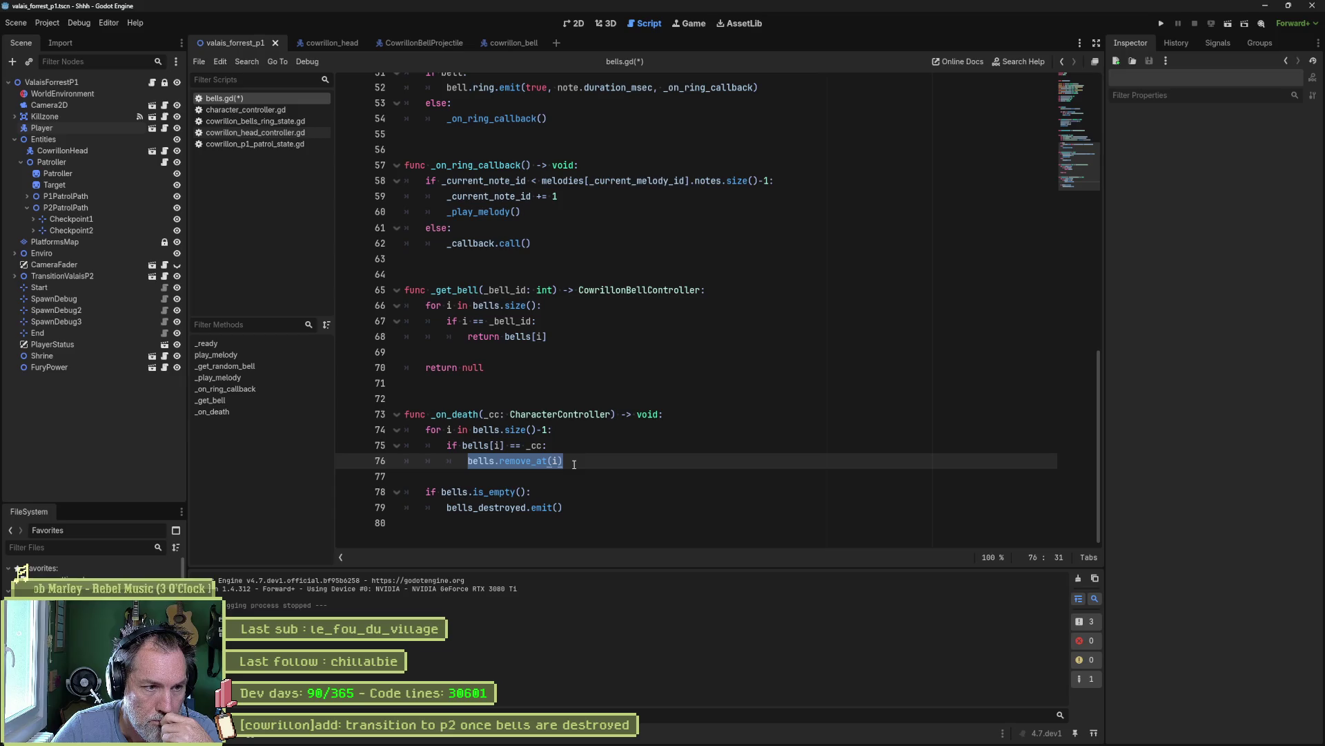
{"action": "left_click", "coordinate": [558, 442]}
{"action": "mouse_move", "coordinate": [576, 462]}
{"action": "left_mouse_down"}
{"action": "mouse_move", "coordinate": [372, 418]}
{"action": "mouse_move", "coordinate": [407, 445]}
{"action": "mouse_move", "coordinate": [532, 460]}
{"action": "mouse_move", "coordinate": [404, 414]}
{"action": "mouse_move", "coordinate": [426, 433]}
{"action": "mouse_move", "coordinate": [388, 422]}
{"action": "left_mouse_up"}
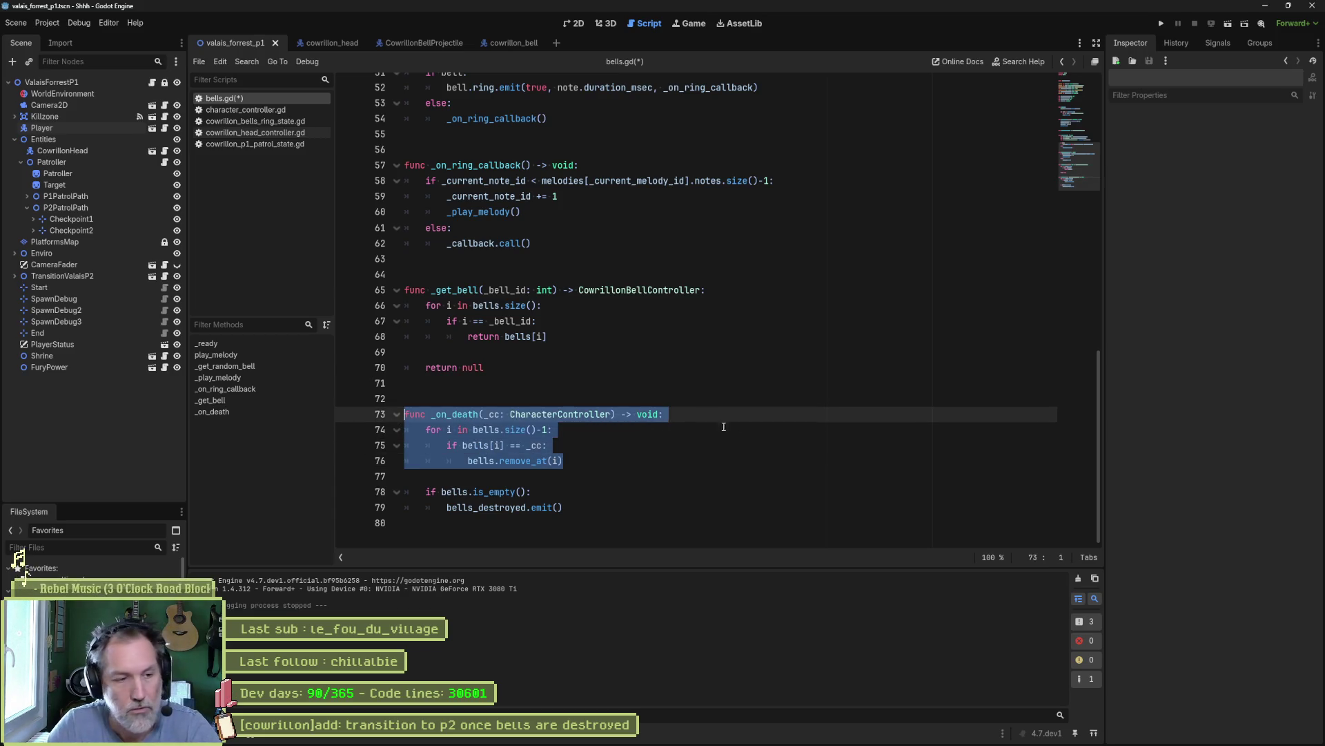
- Ask Gemini, with the pasted _on_death code, why removing bells leaves a null slot, then return to bells.gd
{"action": "mouse_move", "coordinate": [777, 743]}
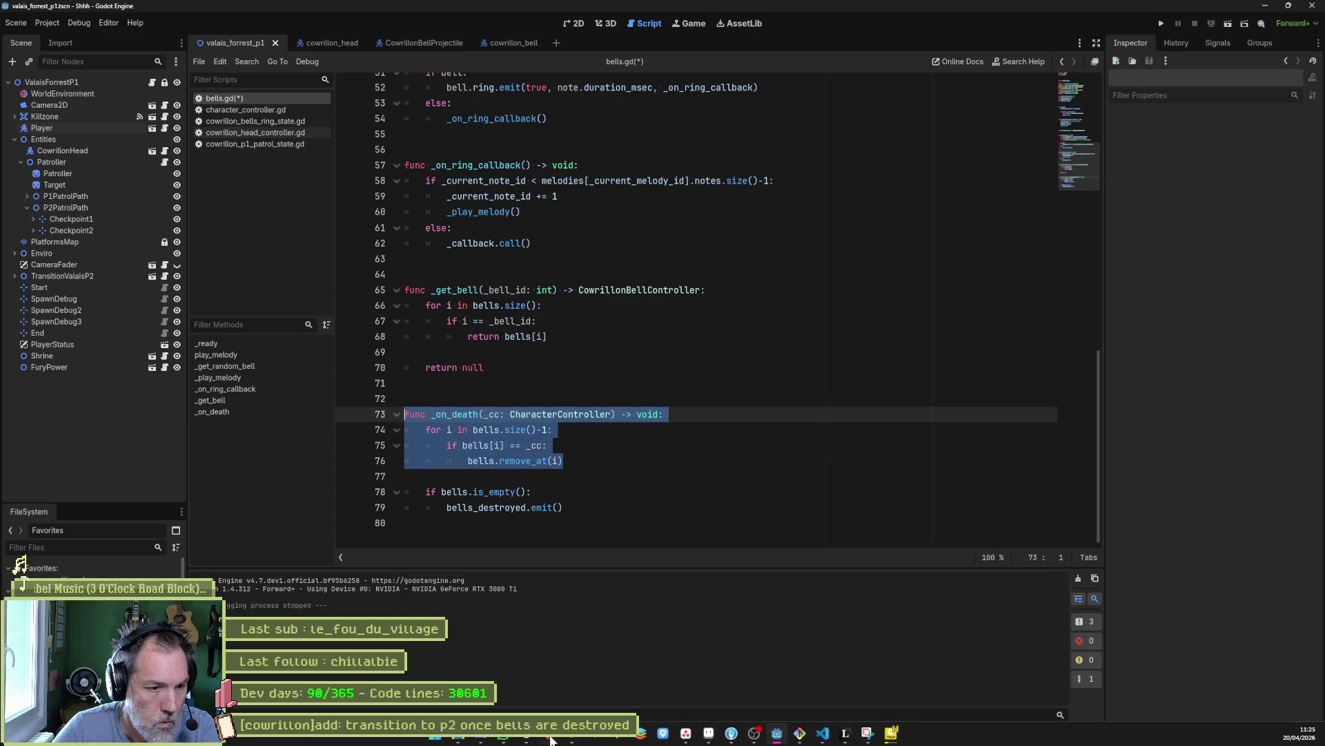
{"action": "left_click", "coordinate": [553, 737]}
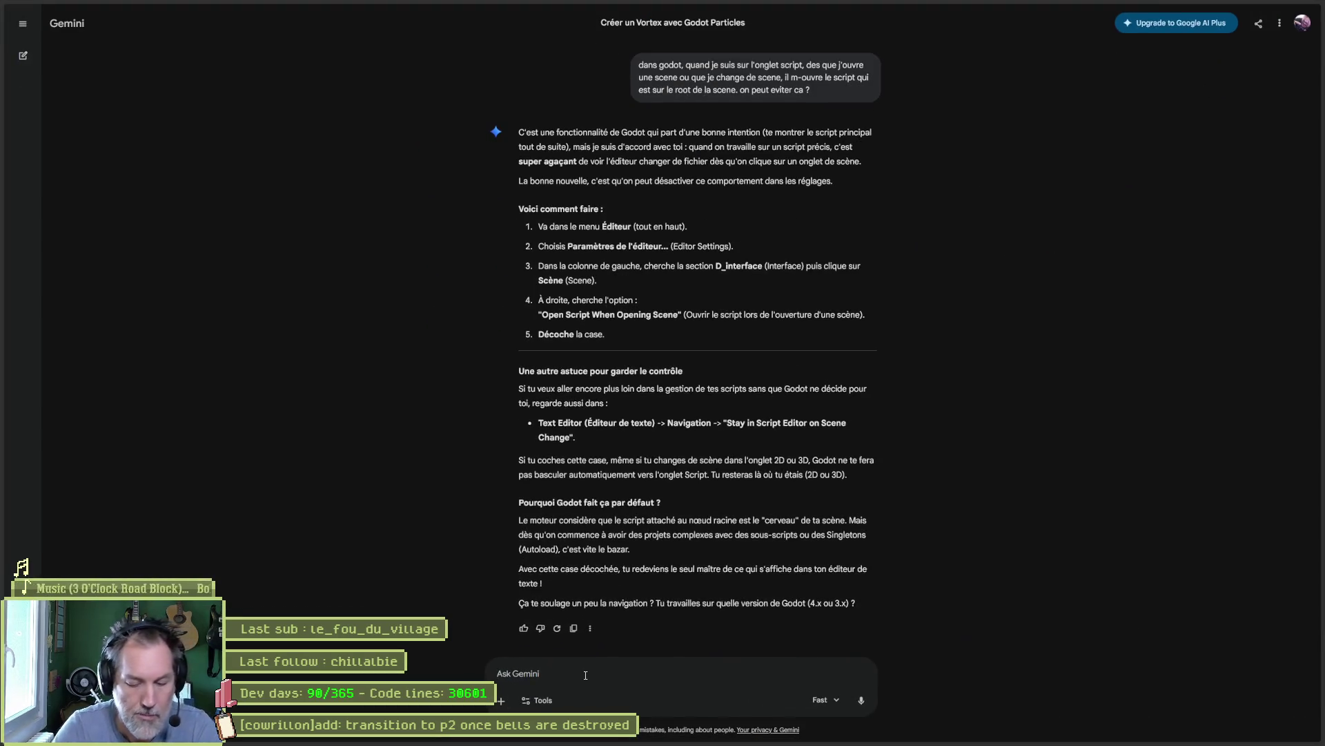
{"action": "type", "text": "je me retrouve avec u"}
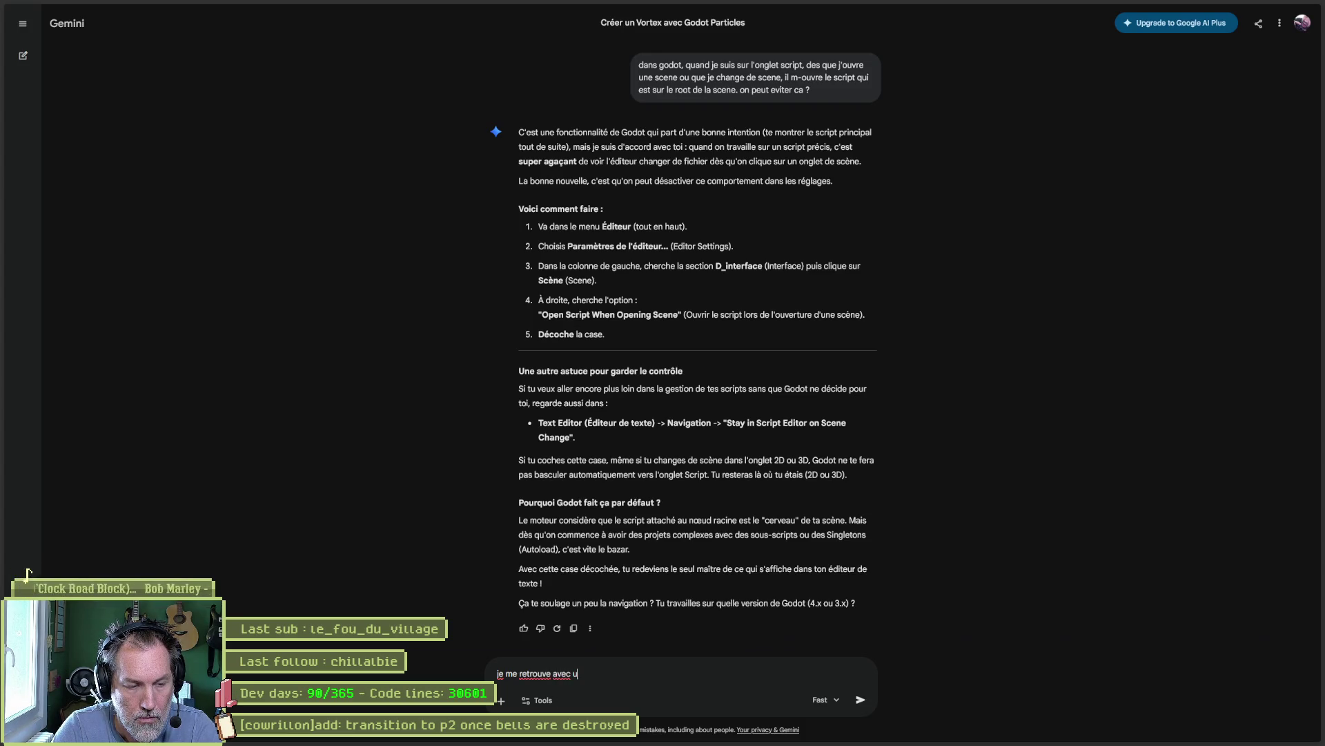
{"action": "type", "text": "n slot n"}
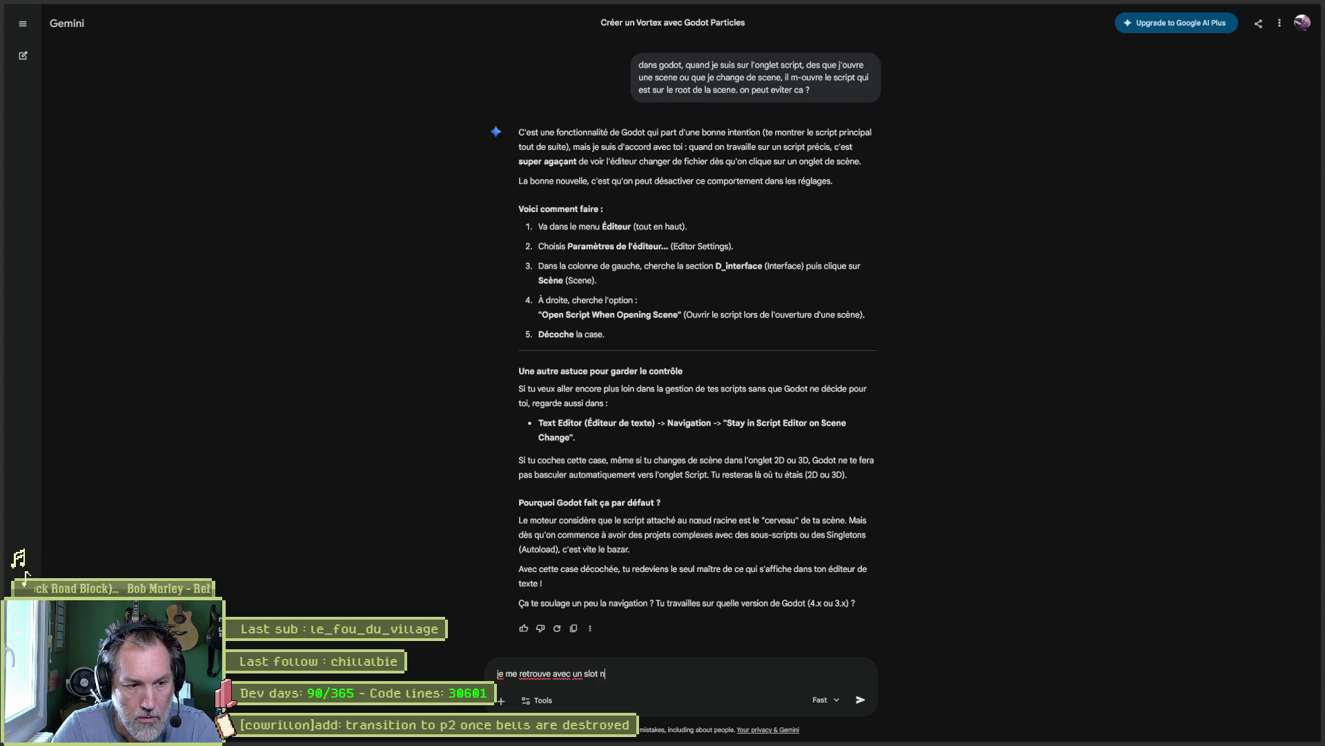
{"action": "type", "text": "ull avec cette technique qui enleve un"}
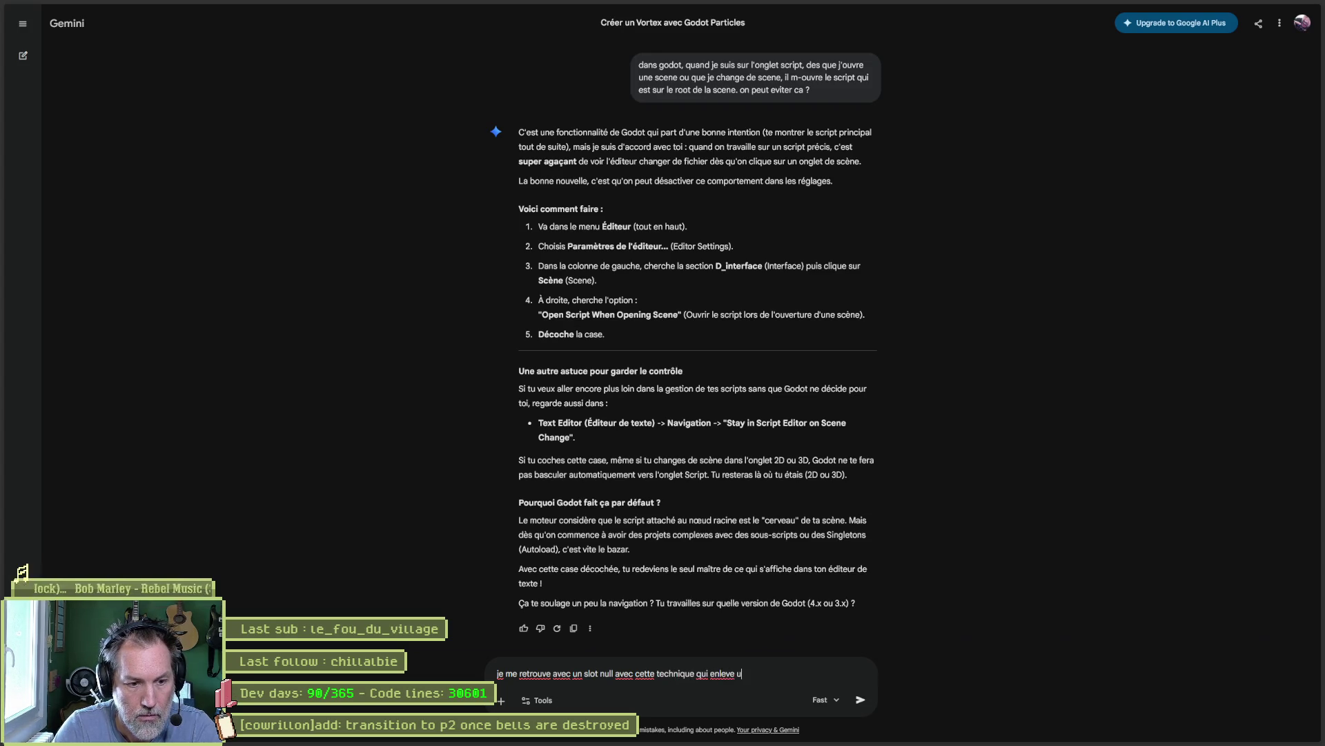
{"action": "type", "text": " element qu"}
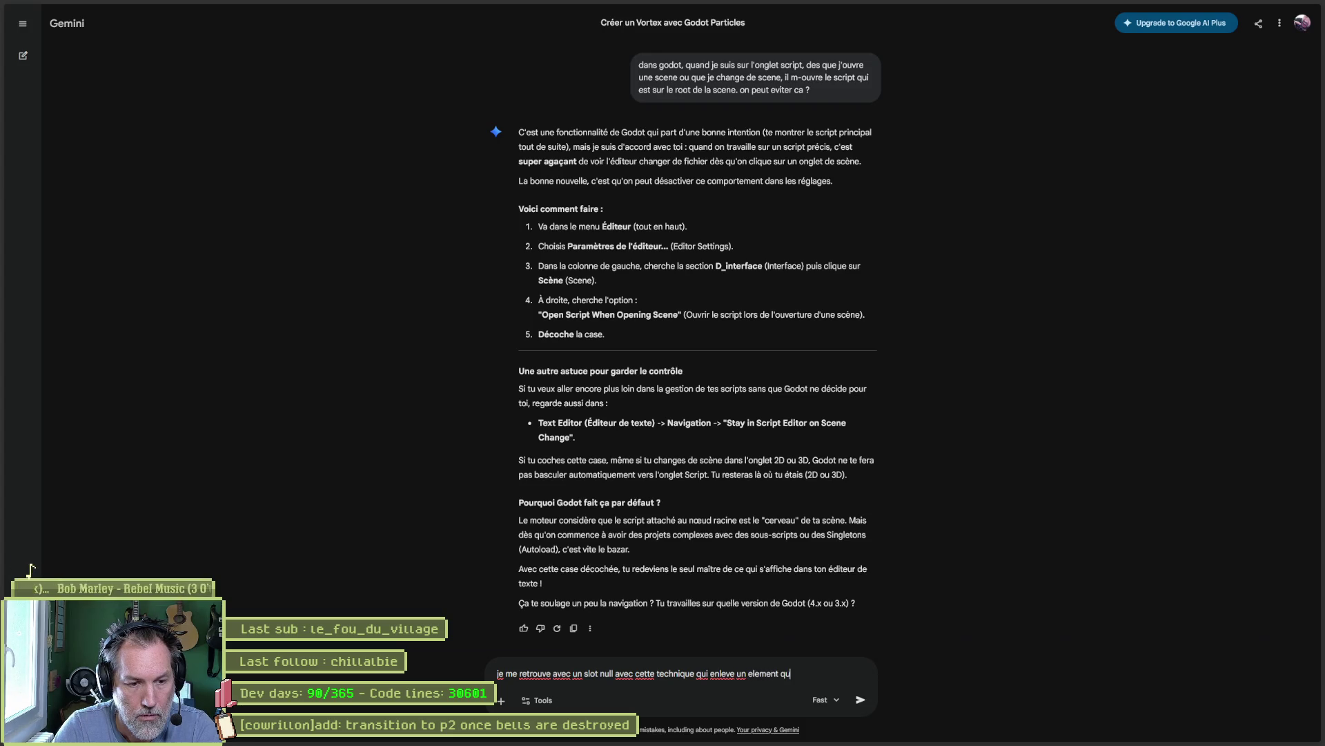
{"action": "type", "text": "and il meurt:"}
{"action": "key", "text": "shift+Return"}
{"action": "key", "text": "ctrl+v"}
{"action": "key", "text": "Return"}
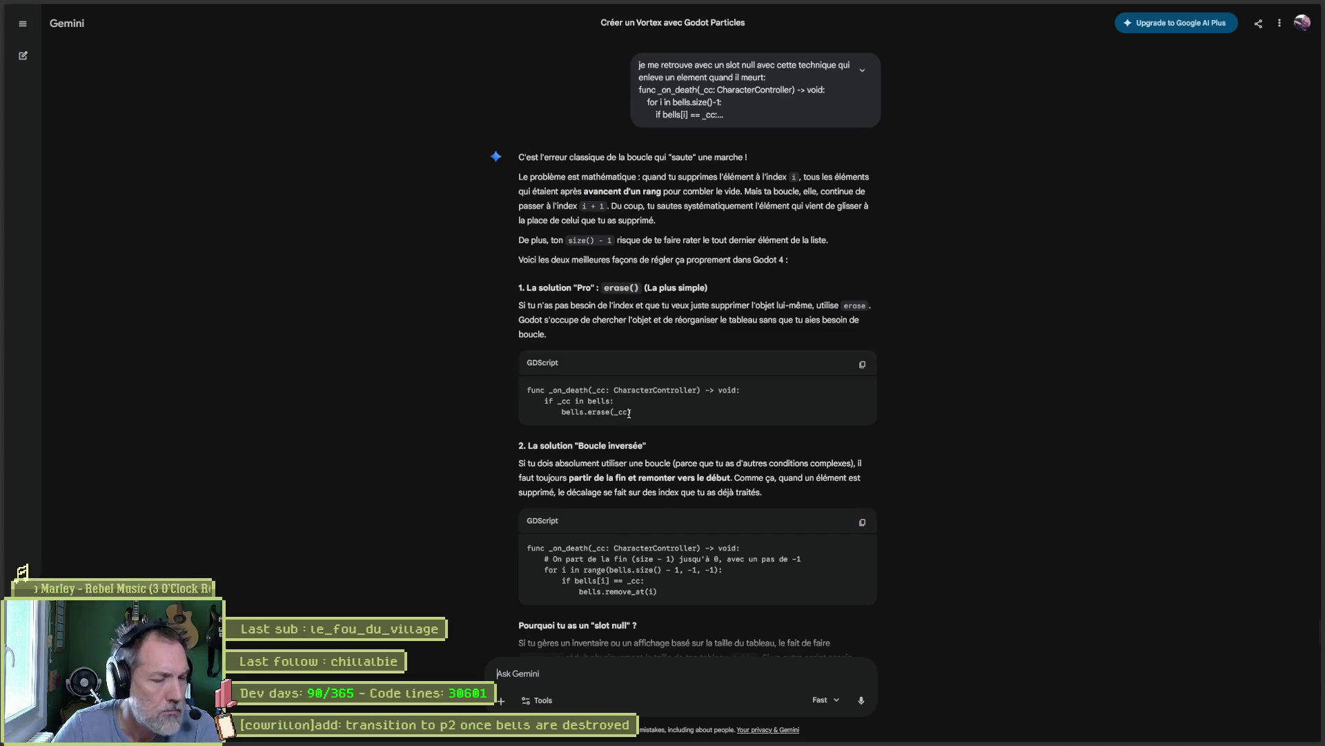
{"action": "key", "text": "alt+Tab"}
{"action": "left_click", "coordinate": [705, 420]}
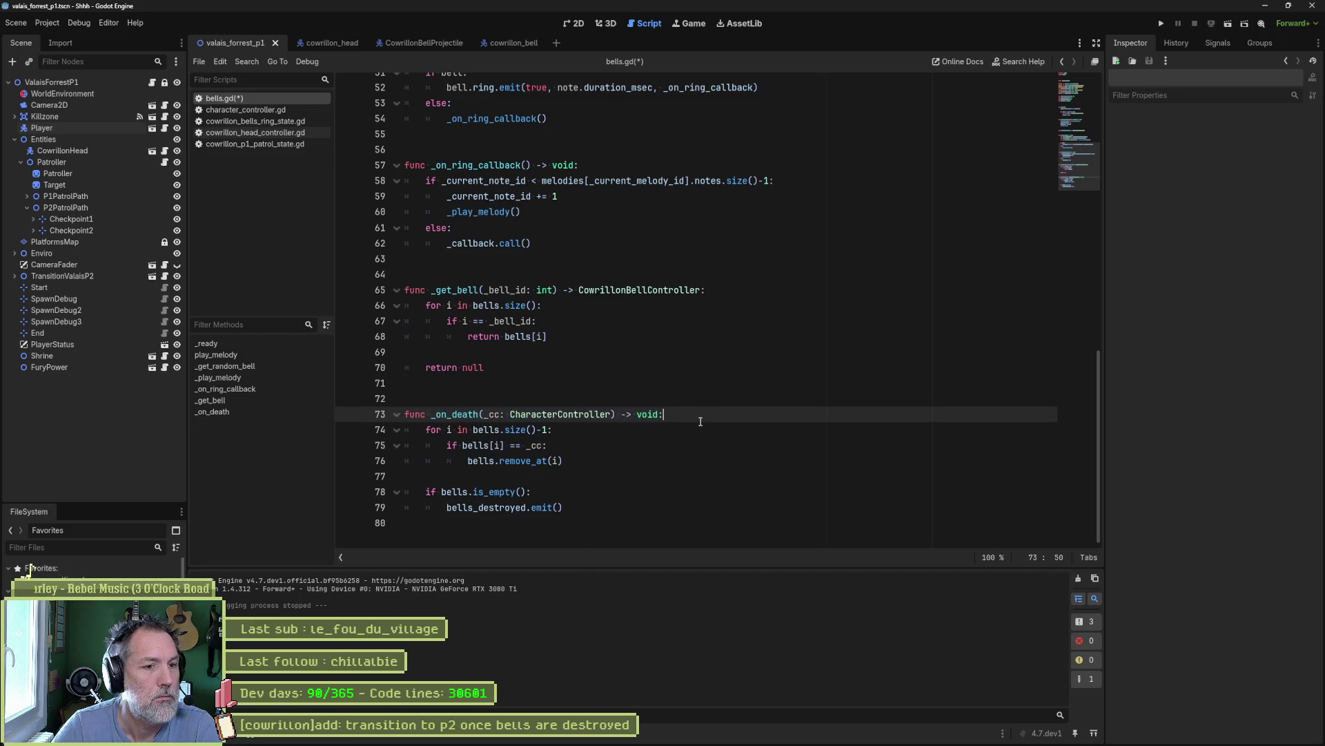
- Start a bells.erase() call under the _on_death header and check the Array erase documentation
{"action": "key", "text": "Return"}
{"action": "type", "text": "bells.er"}
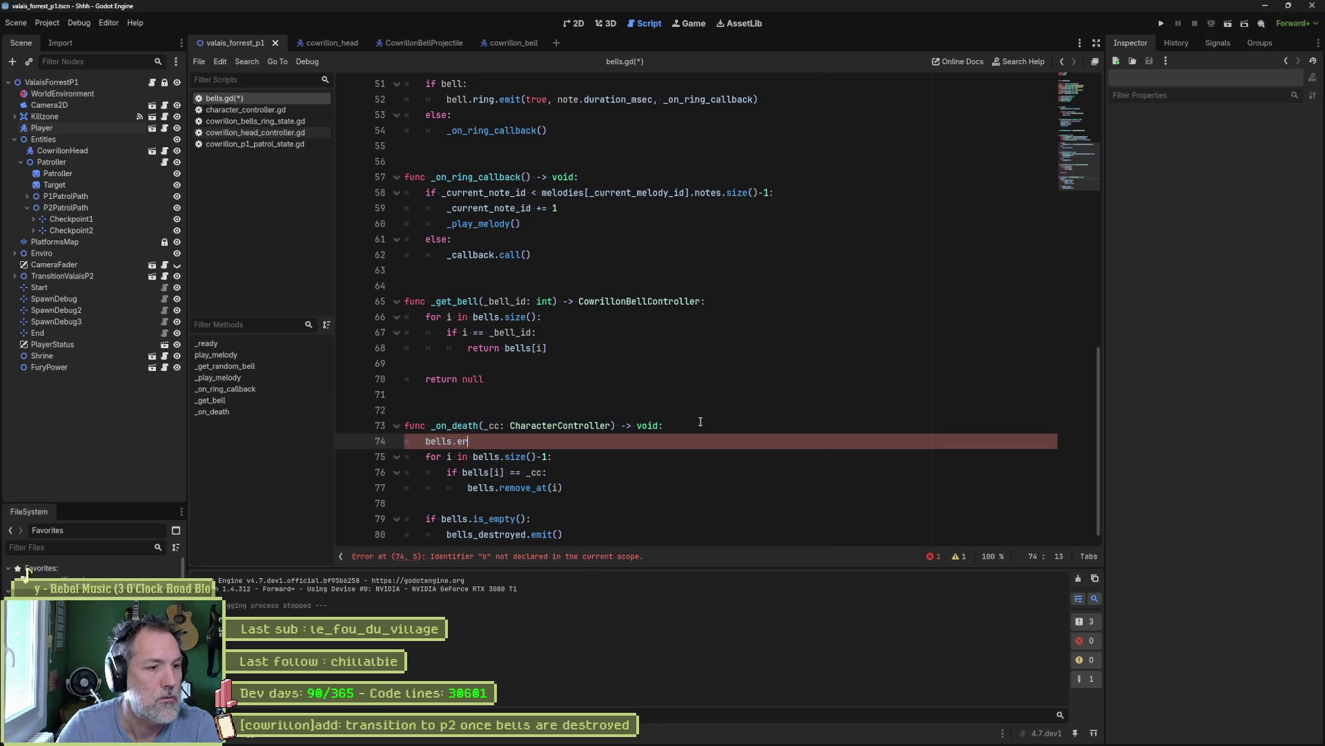
{"action": "key", "text": "Return"}
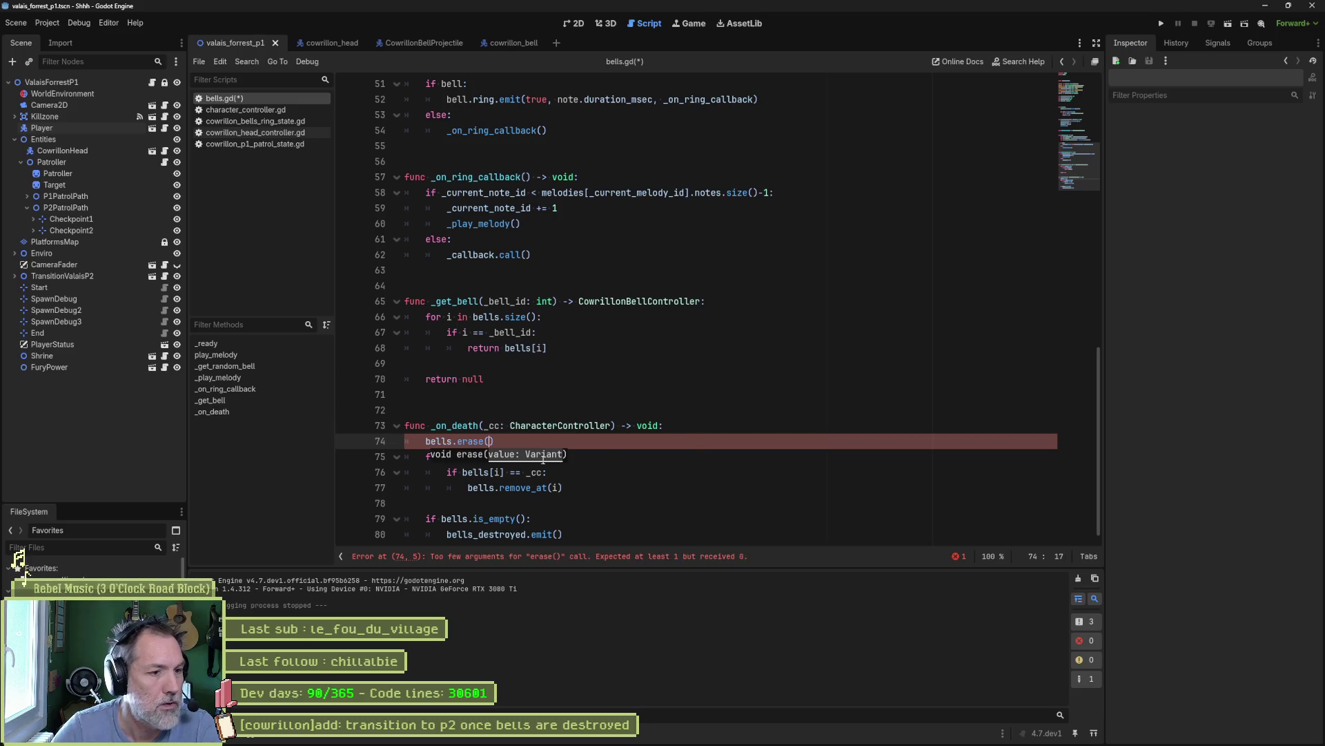
{"action": "left_click", "coordinate": [472, 441], "text": "ctrl"}
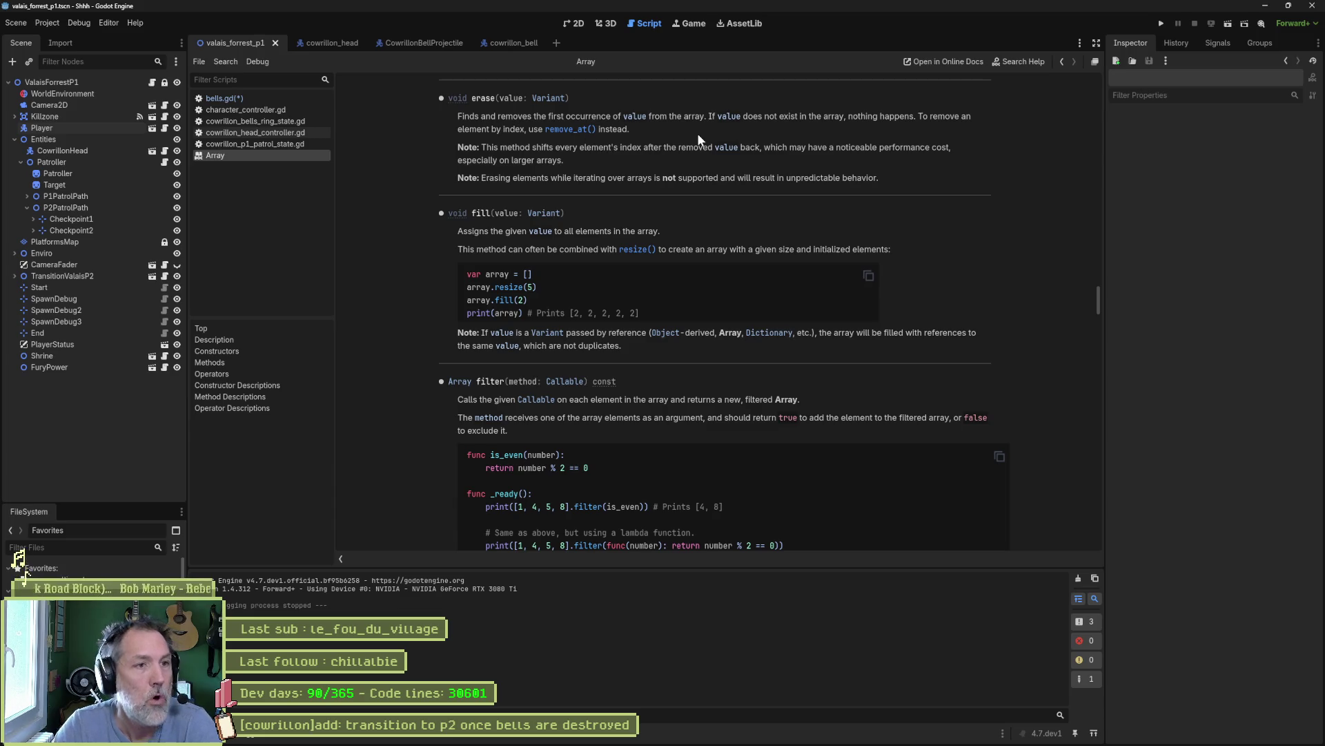
{"action": "key", "text": "ctrl+w"}
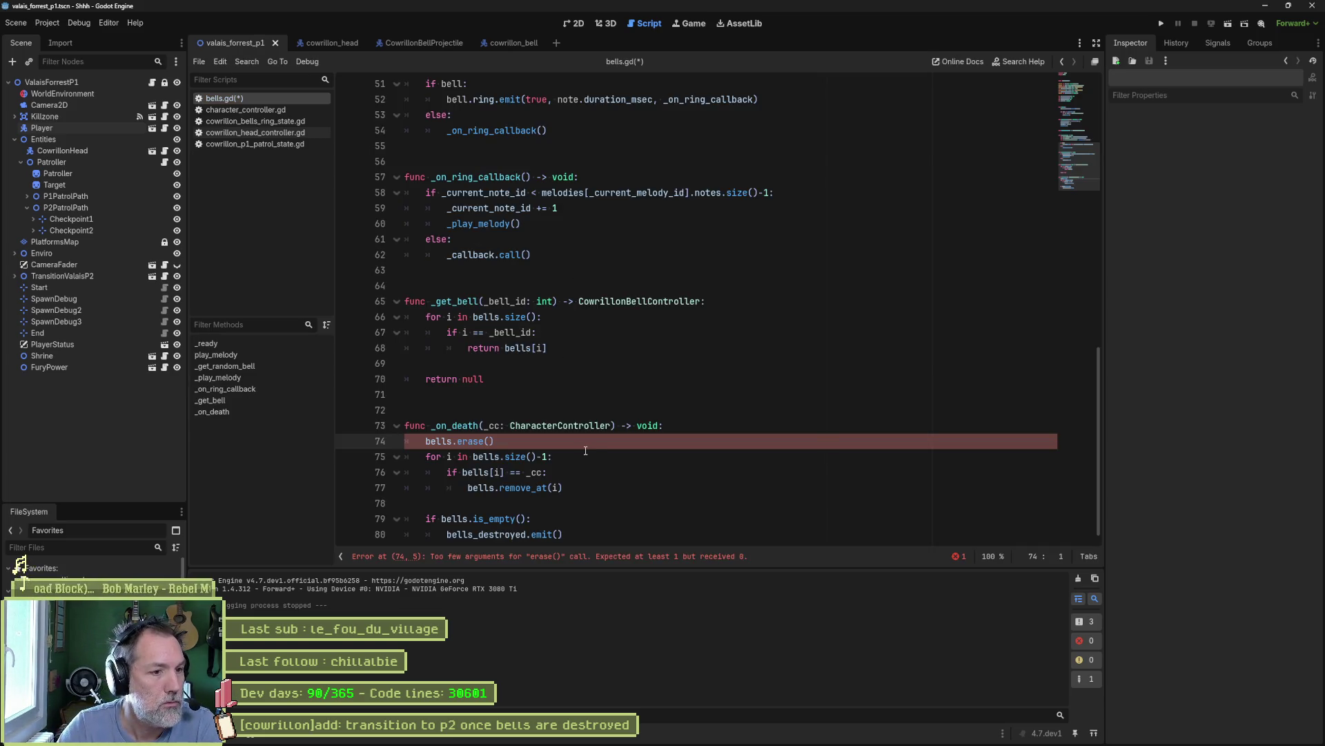
- Compare against Gemini's 'if _cc in bells' suggestion and reread the Array erase docs
{"action": "key", "text": "alt+Tab"}
{"action": "key", "text": "alt+Tab"}
{"action": "key", "text": "alt+Tab"}
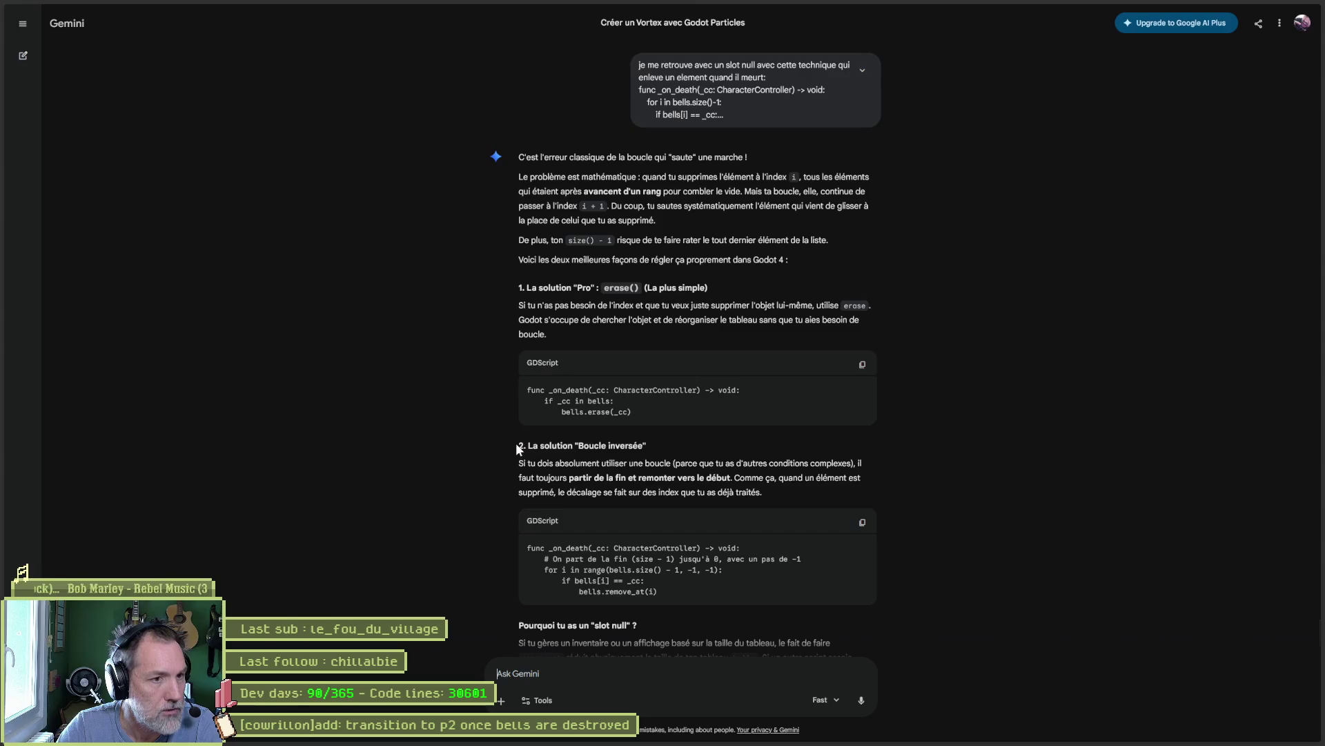
{"action": "left_click_drag", "start_coordinate": [541, 400], "coordinate": [627, 403]}
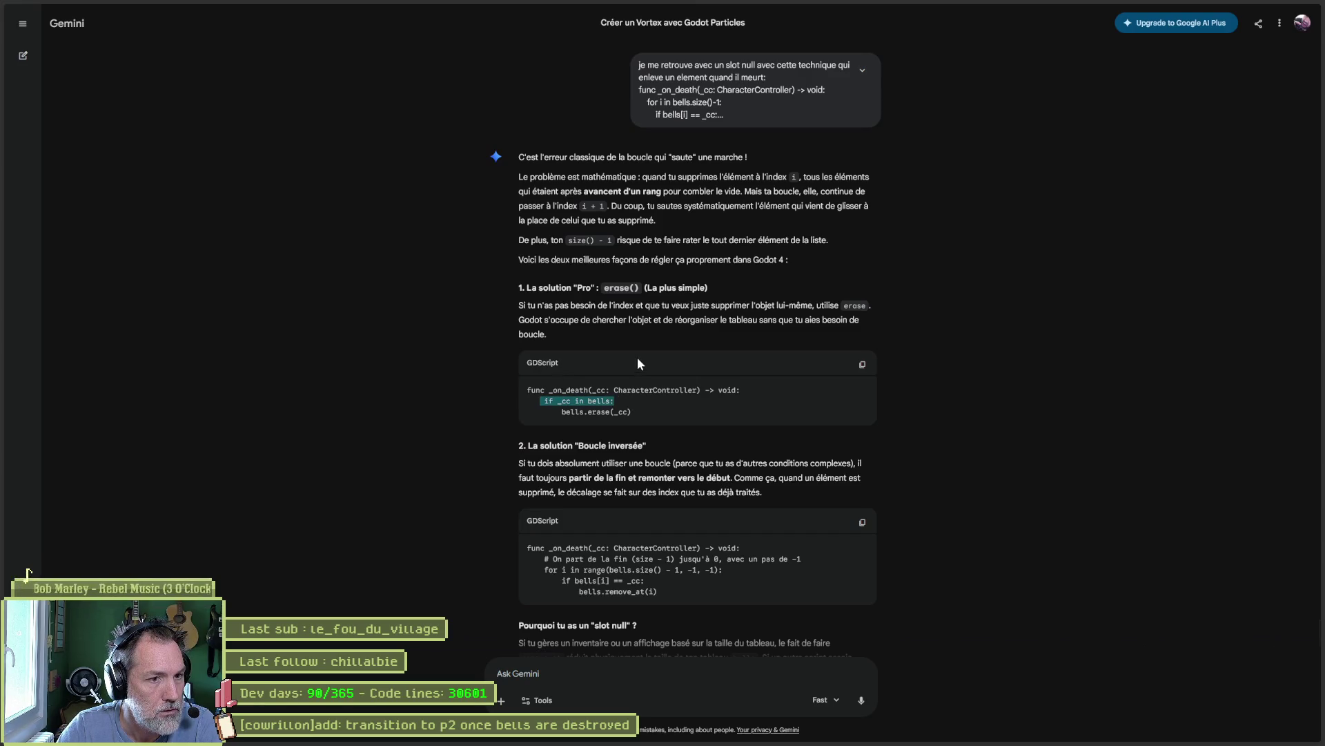
{"action": "key", "text": "alt+Tab"}
{"action": "left_click", "coordinate": [481, 443]}
{"action": "left_click", "coordinate": [481, 443], "text": "ctrl"}
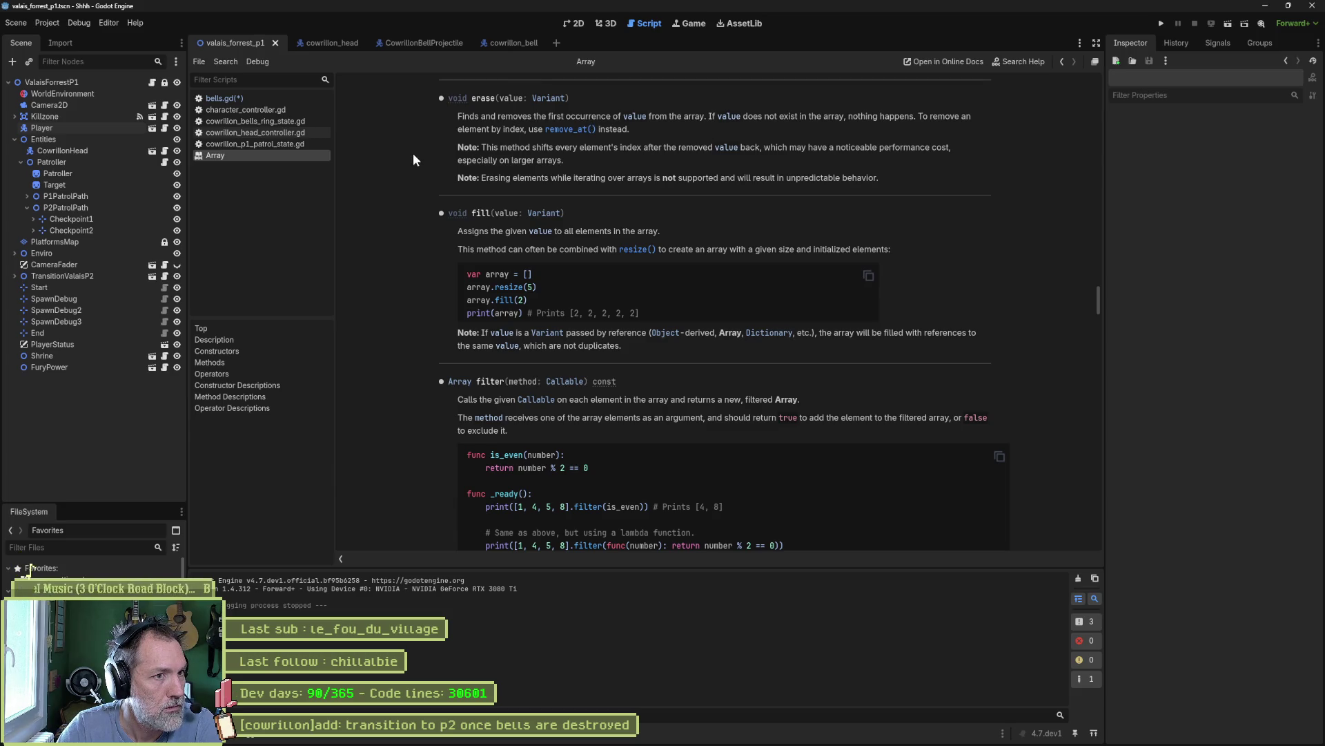
{"action": "key", "text": "ctrl+w"}
- Complete the call as bells.erase(_cc), comment out the old loop on lines 75–77, and run the scene
{"action": "mouse_move", "coordinate": [505, 458]}
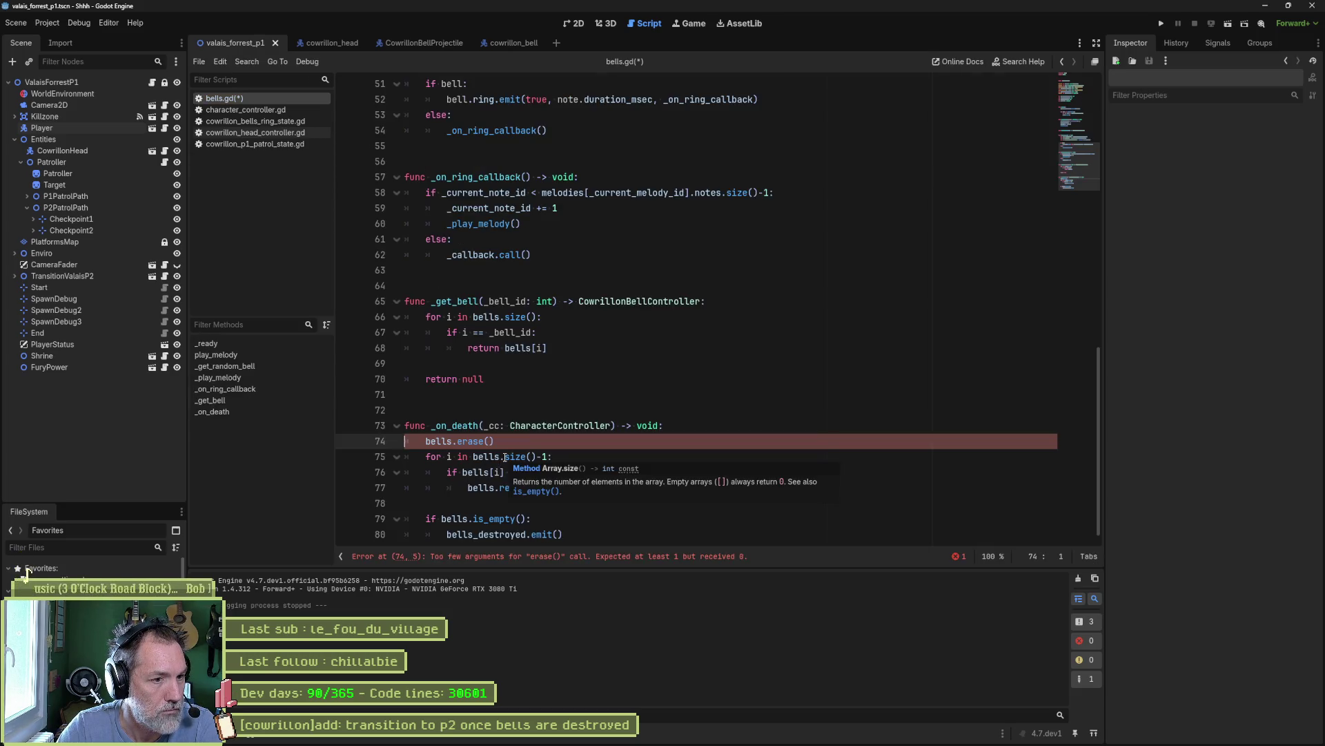
{"action": "double_click", "coordinate": [493, 425]}
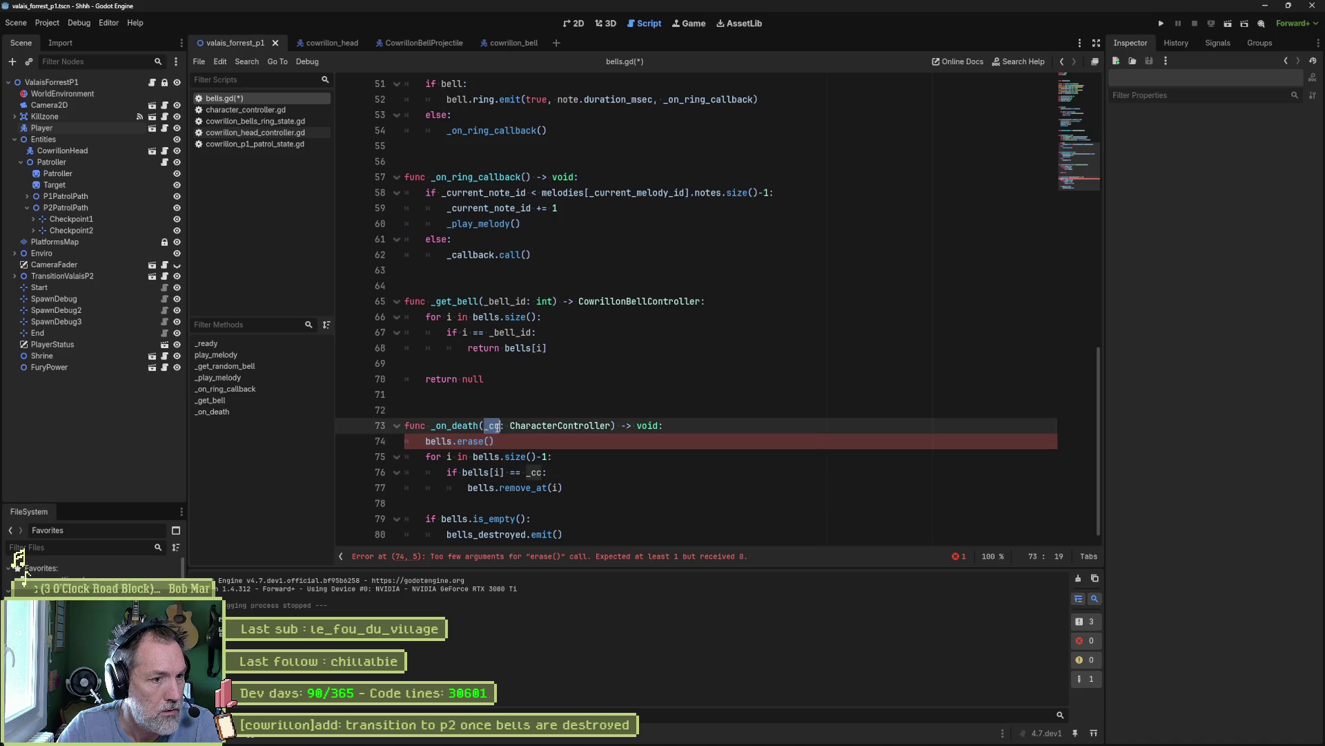
{"action": "key", "text": "ctrl+c"}
{"action": "left_click", "coordinate": [491, 441]}
{"action": "key", "text": "ctrl+v"}
{"action": "left_click_drag", "start_coordinate": [505, 456], "coordinate": [510, 488]}
{"action": "key", "text": "ctrl+k"}
{"action": "key", "text": "F6"}
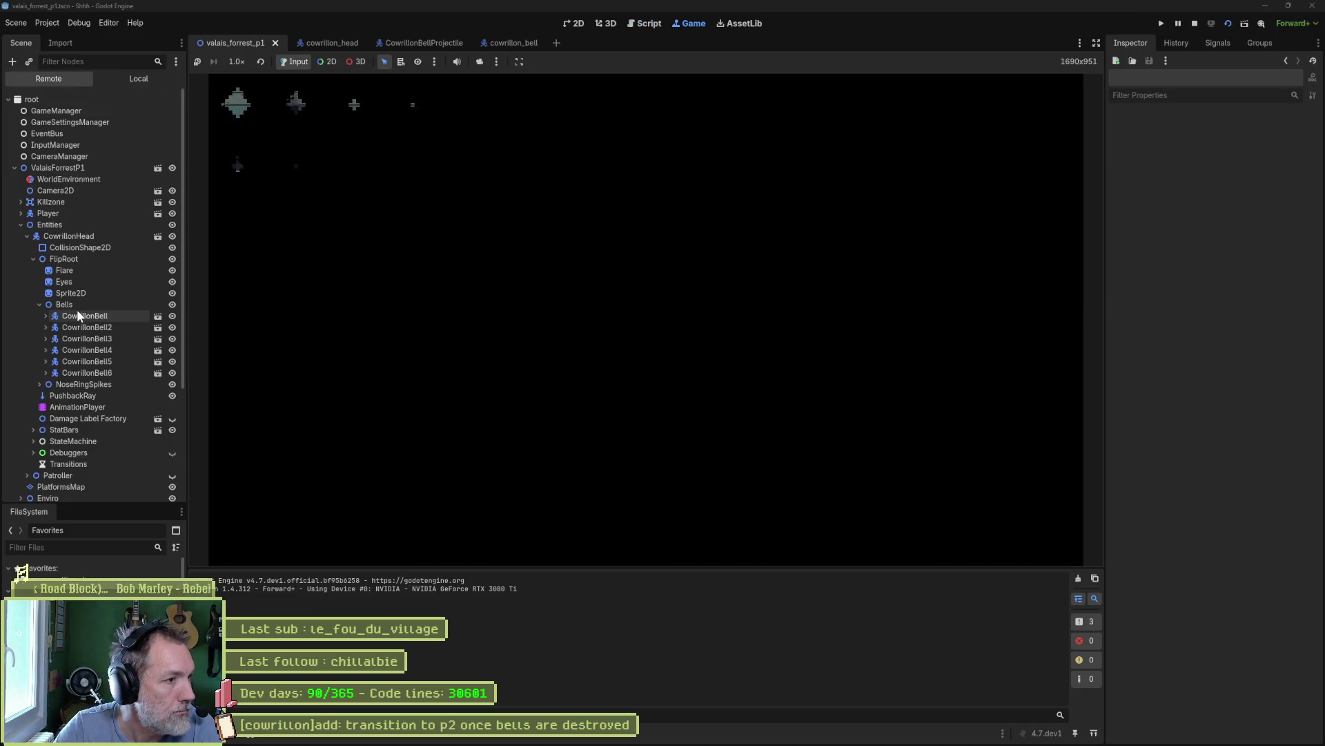
- Expand the live Bells array in the Inspector and start hitting bells with the cat
{"action": "left_click", "coordinate": [77, 306]}
{"action": "left_click", "coordinate": [1261, 269]}
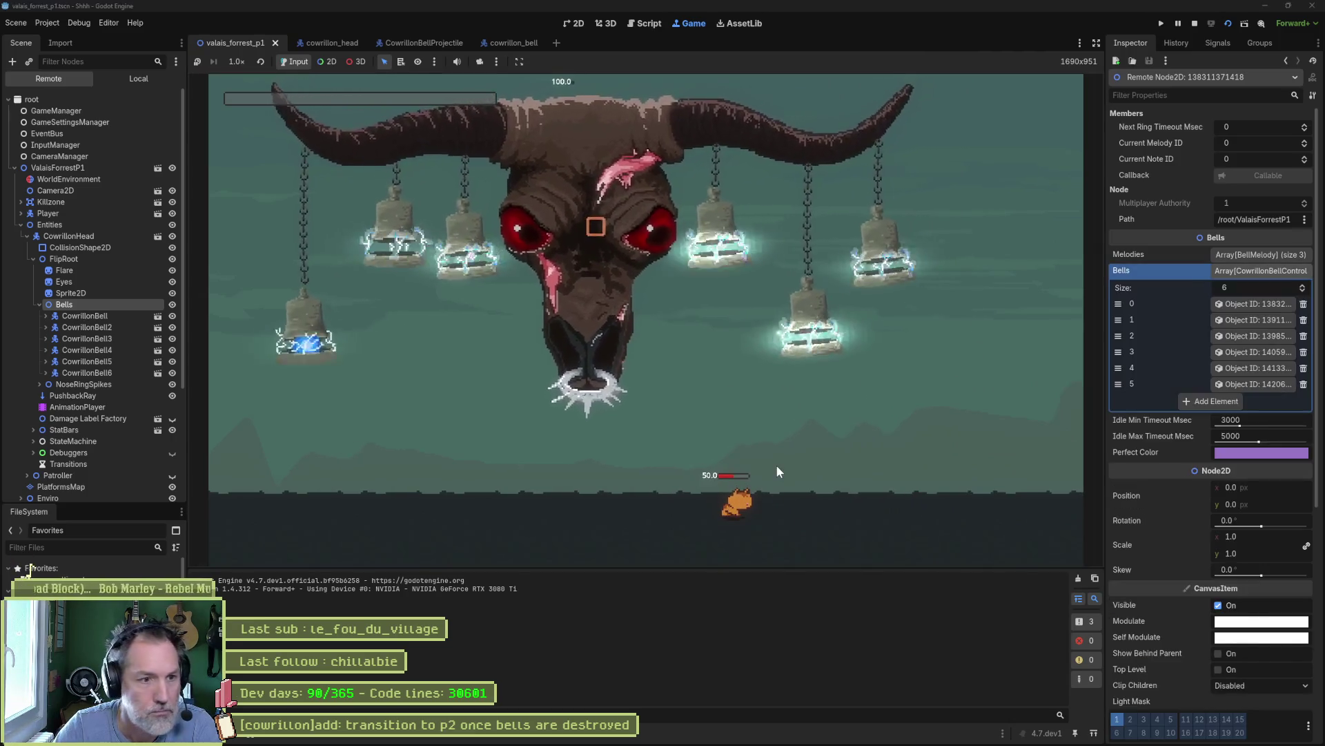
{"action": "key", "text": "d"}
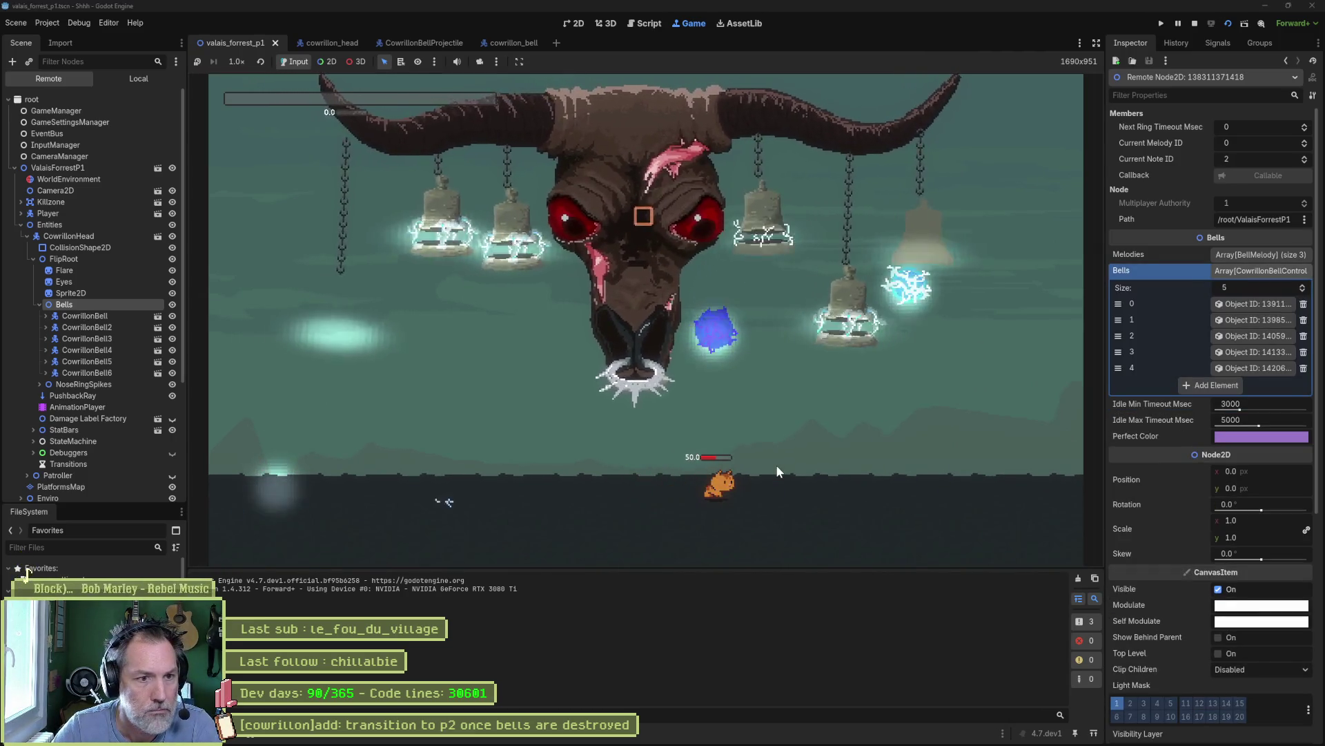
{"action": "key", "text": "a"}
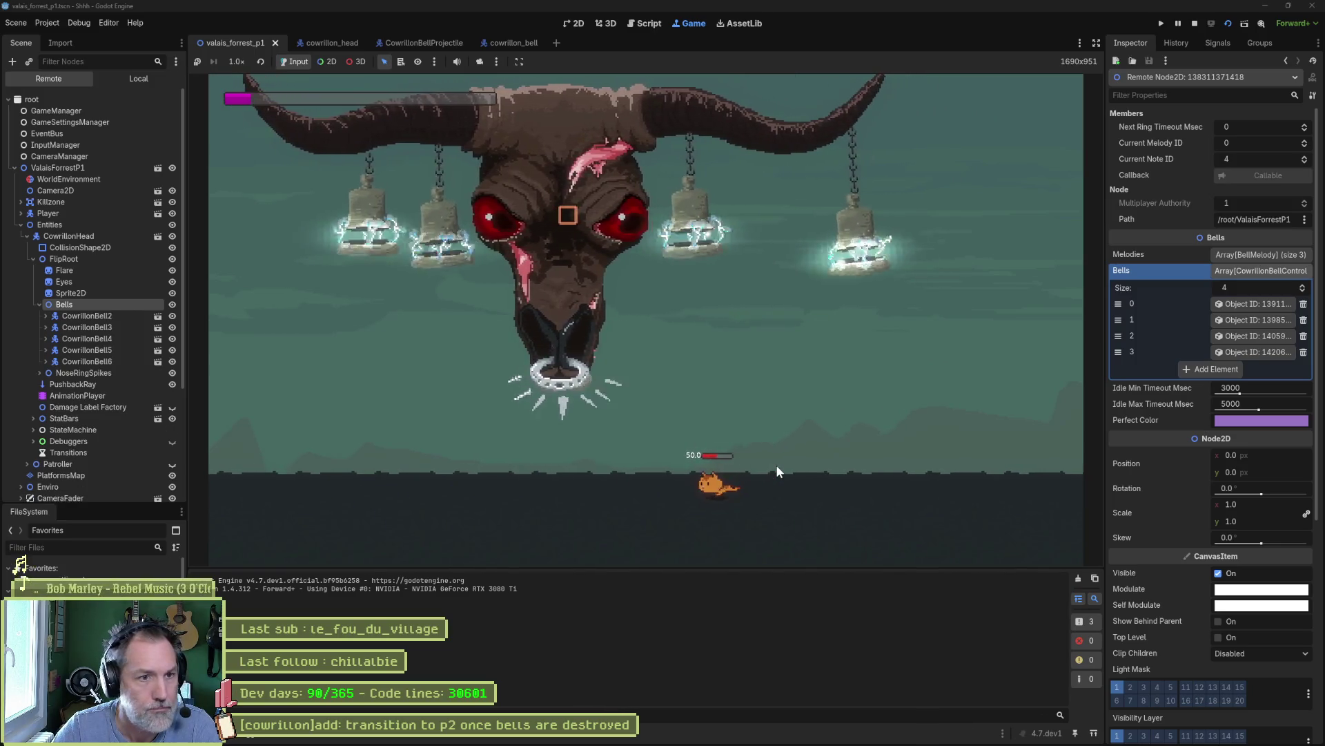
{"action": "key", "text": "a"}
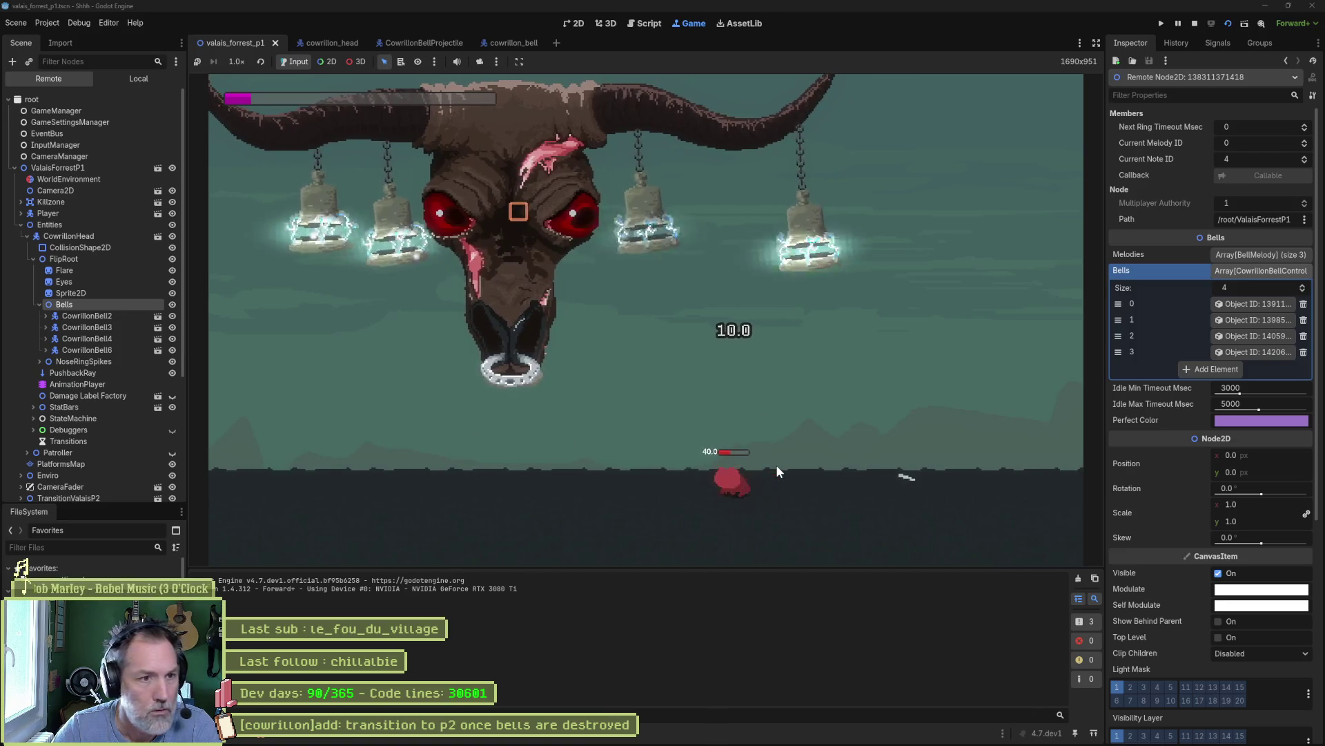
{"action": "key", "text": "a"}
{"action": "key", "text": "a"}
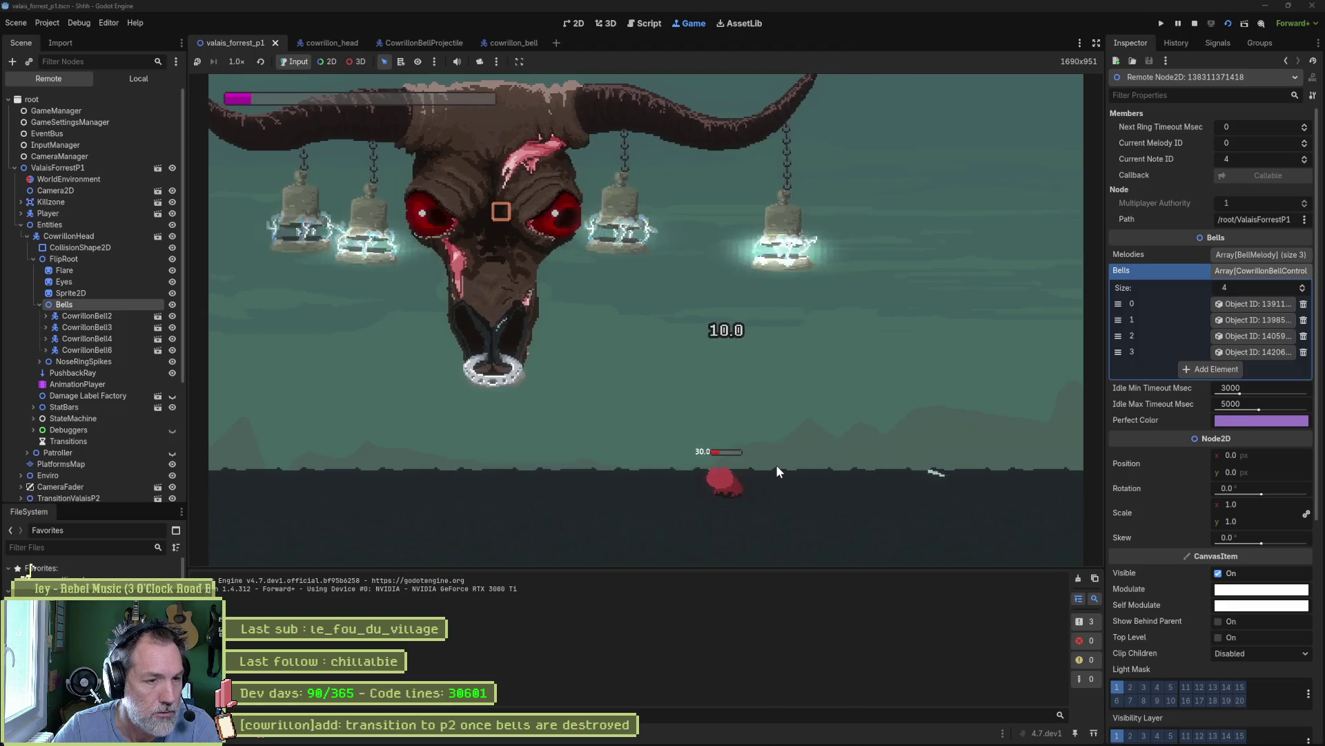
{"action": "key", "text": "a"}
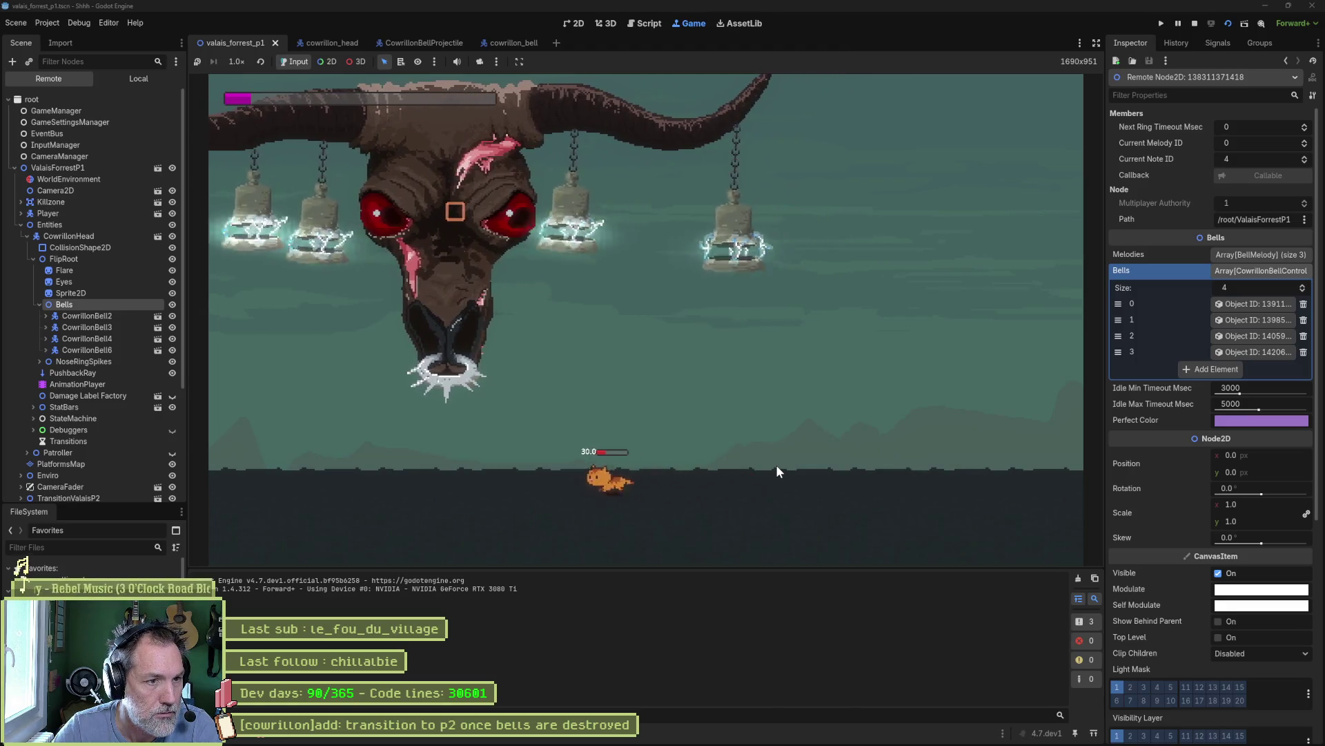
{"action": "key", "text": "a"}
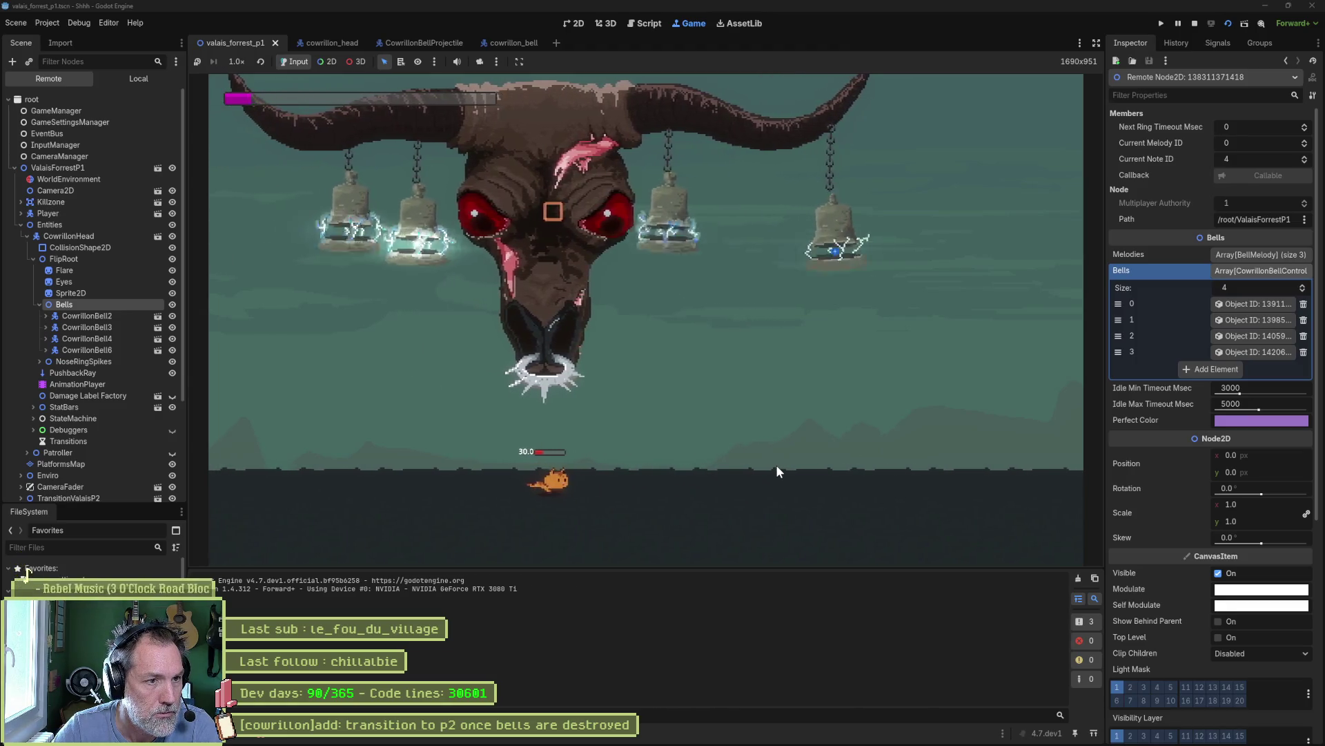
- Keep running and jumping to destroy the remaining bells, then stop the game
{"action": "key", "text": "d"}
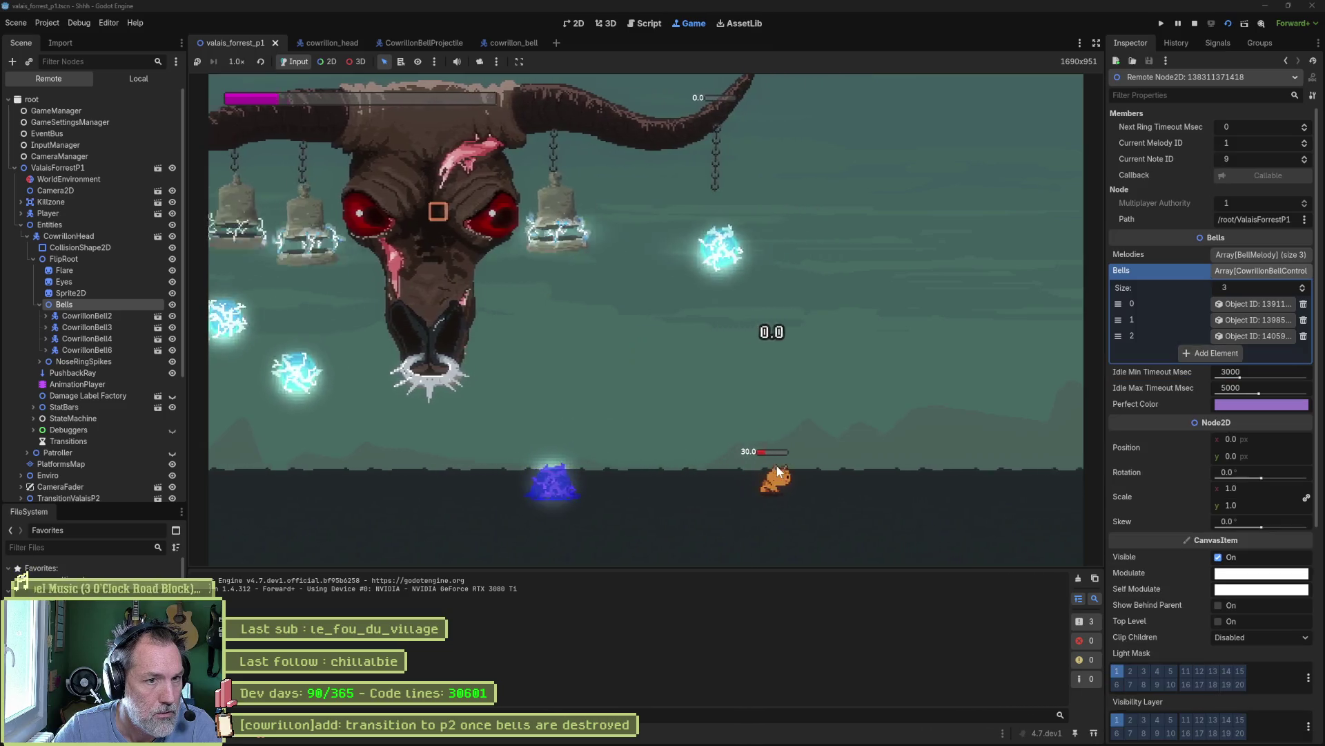
{"action": "key", "text": "a"}
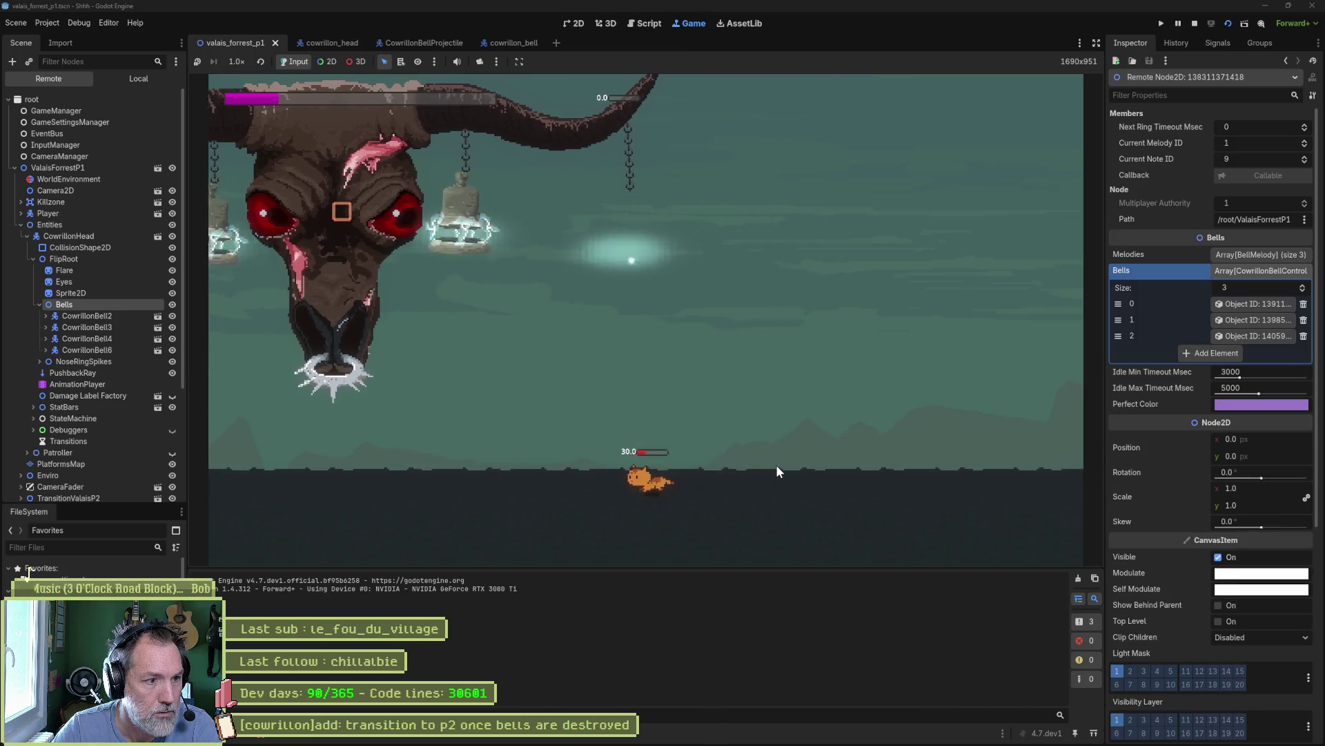
{"action": "key", "text": "a"}
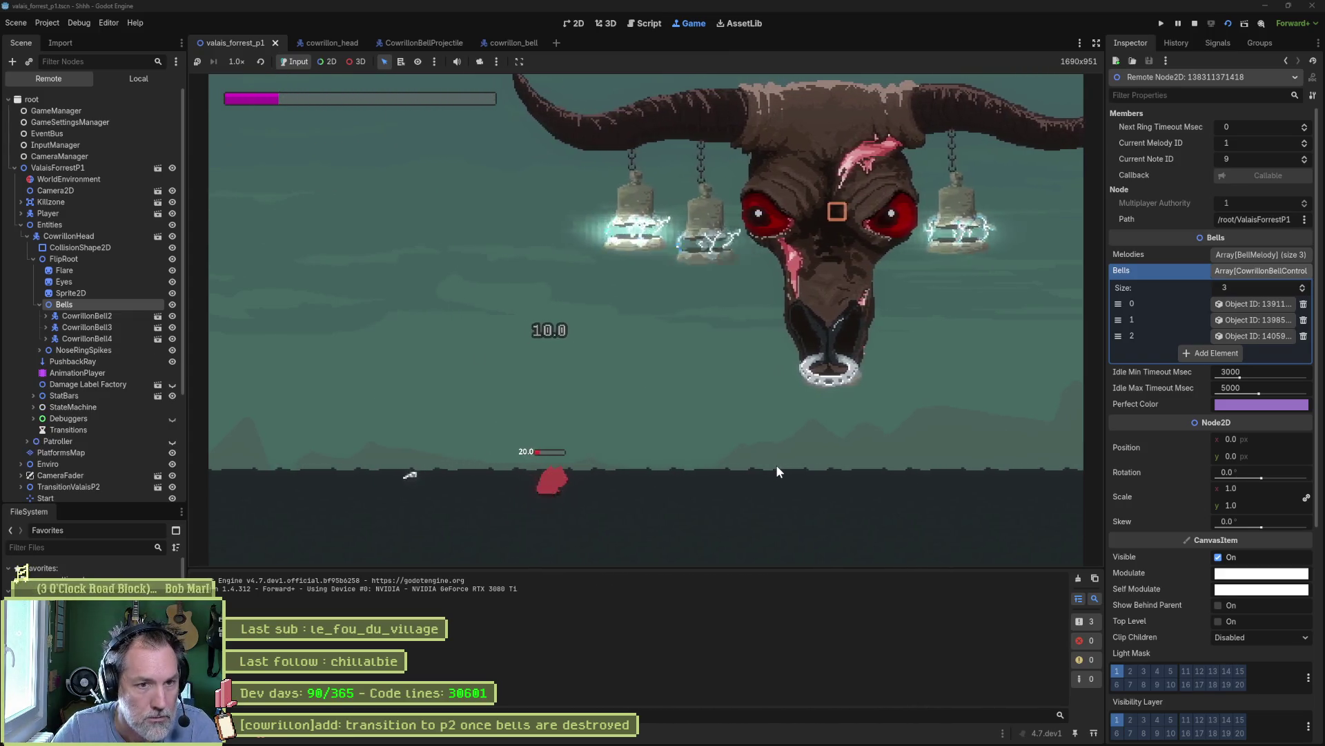
{"action": "key", "text": "d"}
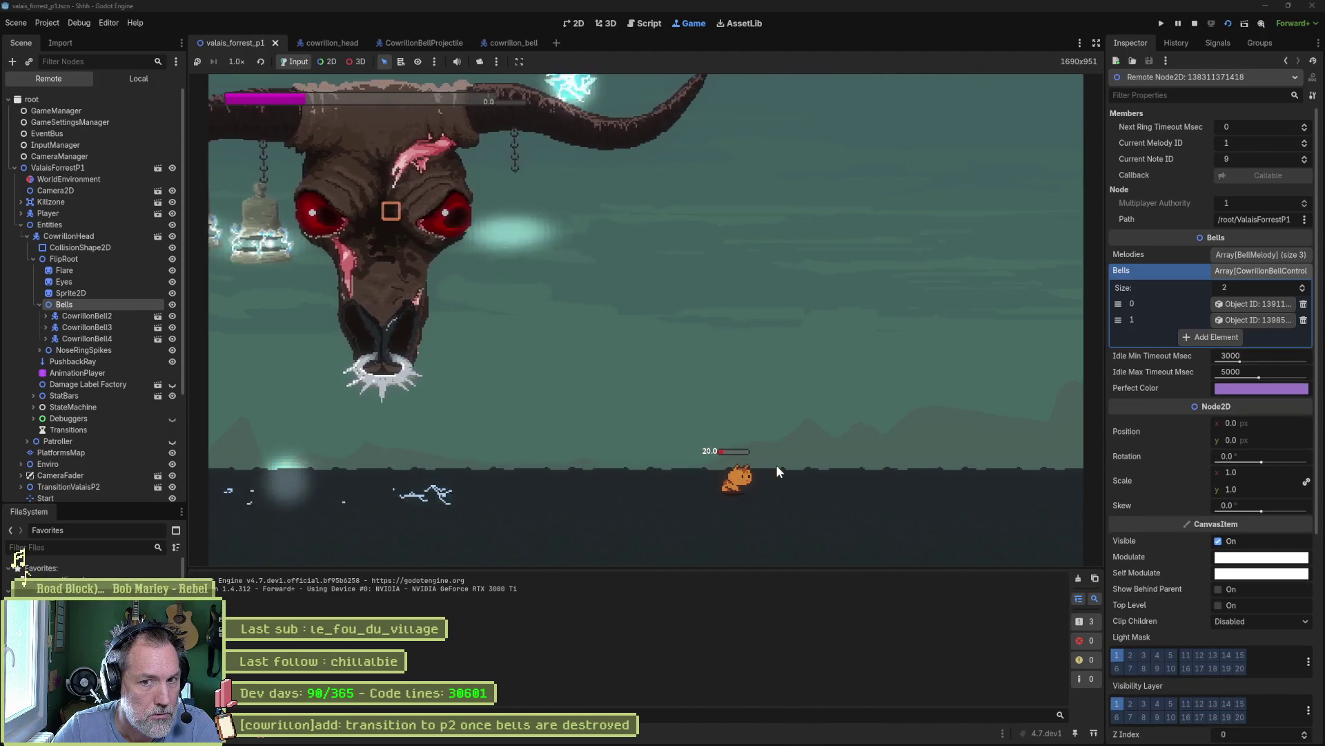
{"action": "key", "text": "a"}
{"action": "key", "text": "space"}
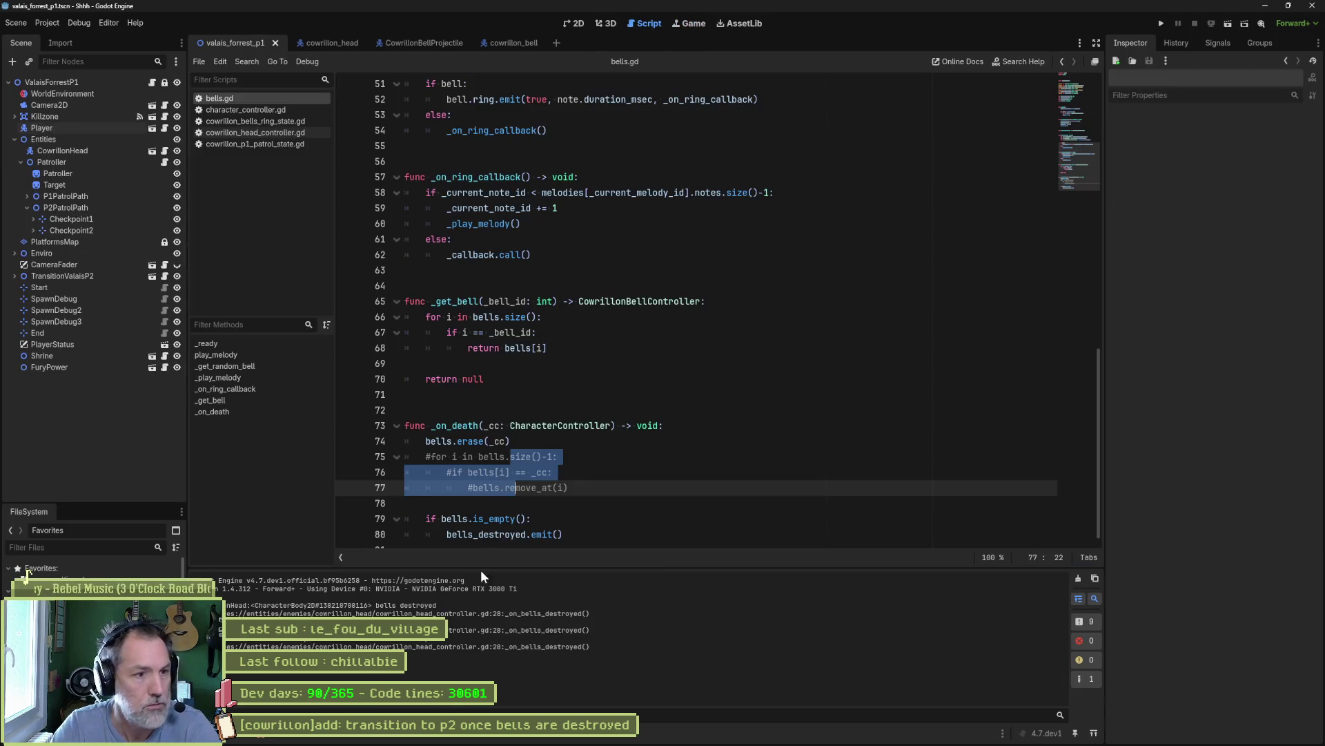
{"action": "key", "text": "F8"}
- Delete the commented-out loop, save bells.gd, and review the 66 erase errors
{"action": "left_click", "coordinate": [581, 488]}
{"action": "left_click", "coordinate": [581, 441], "text": "shift"}
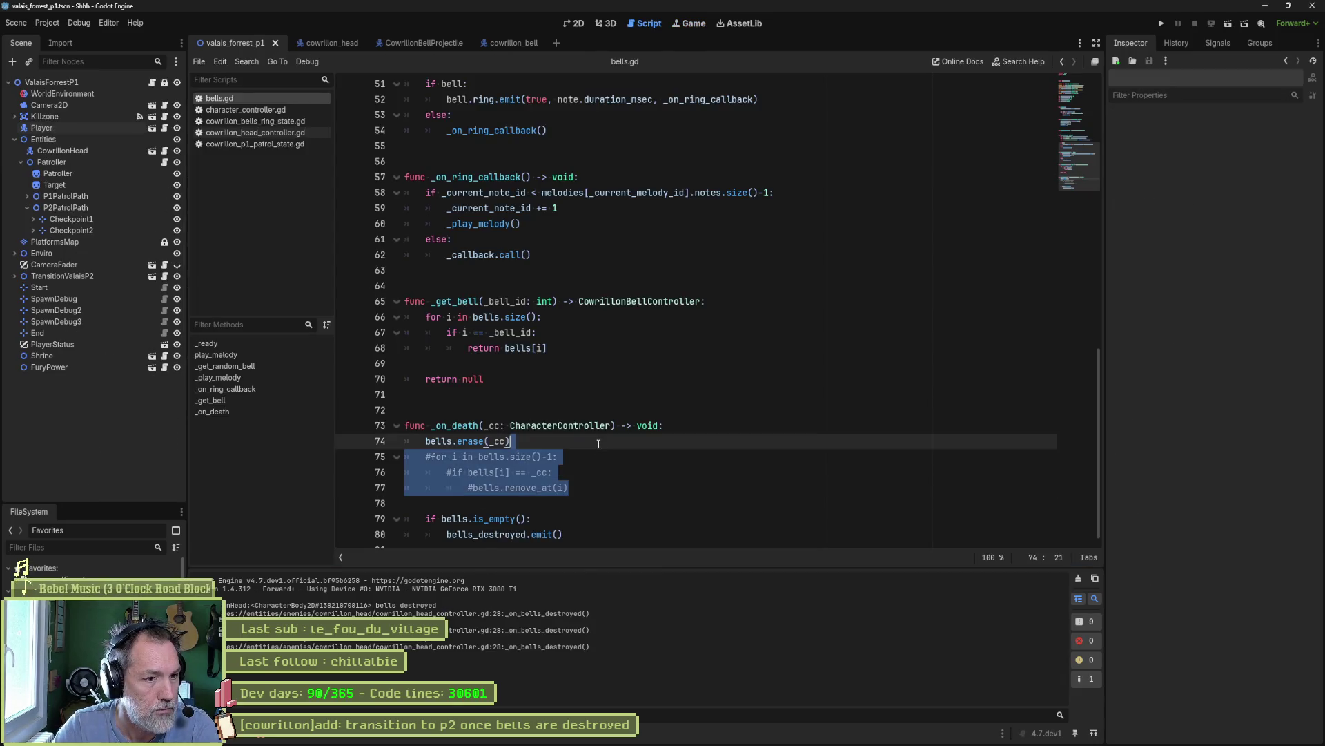
{"action": "key", "text": "BackSpace"}
{"action": "key", "text": "ctrl+s"}
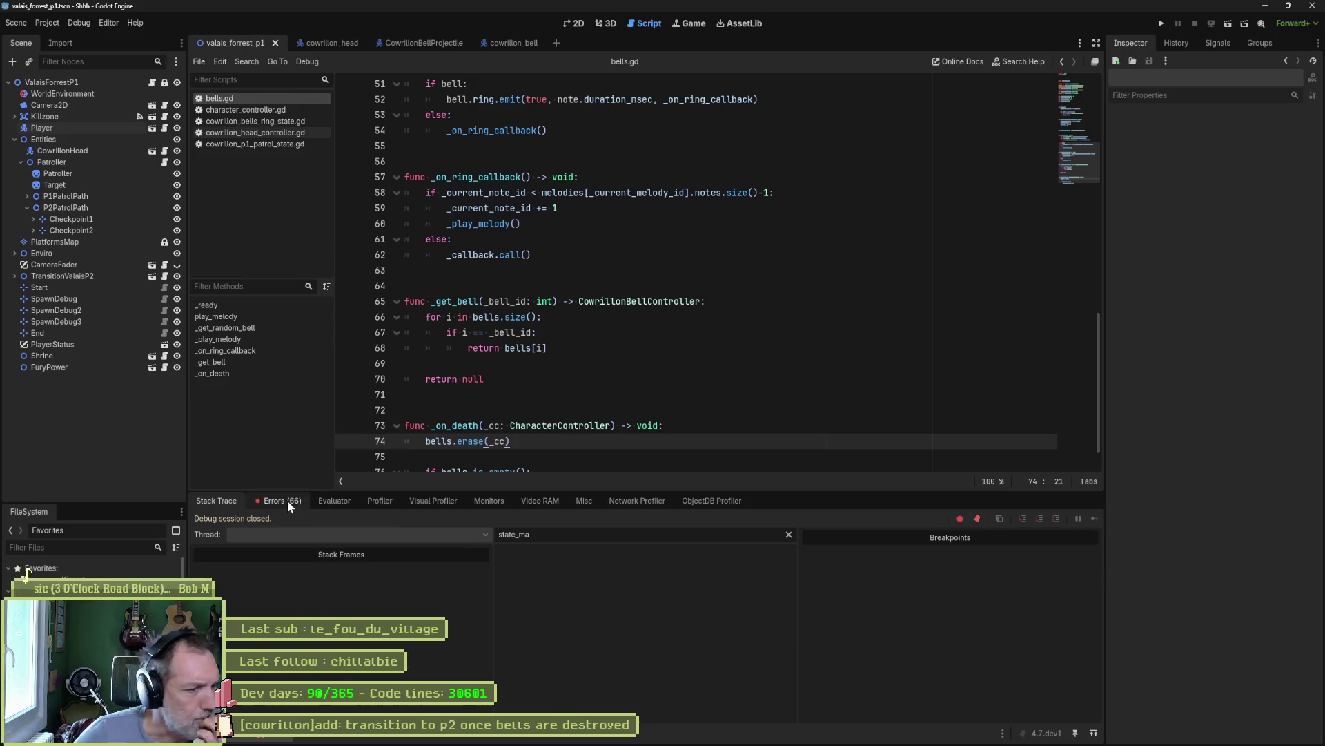
{"action": "left_click", "coordinate": [287, 500]}
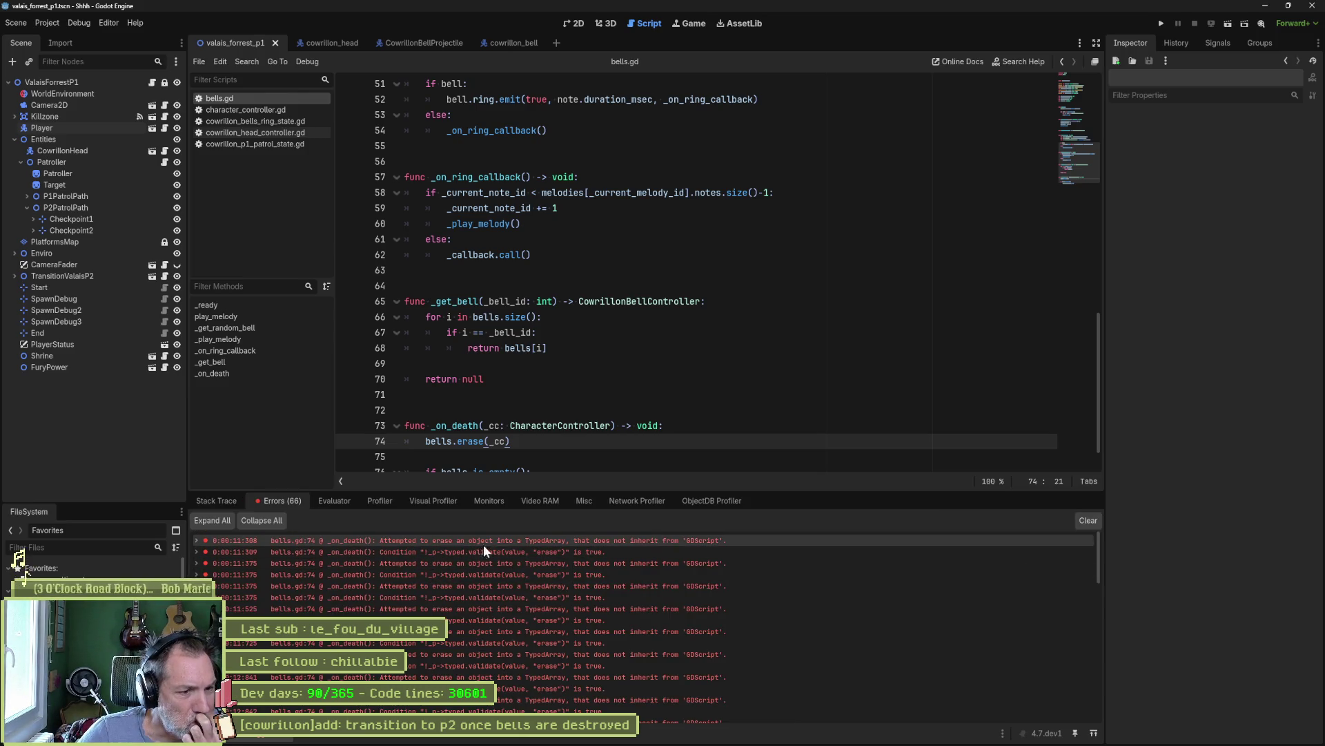
{"action": "mouse_move", "coordinate": [495, 540]}
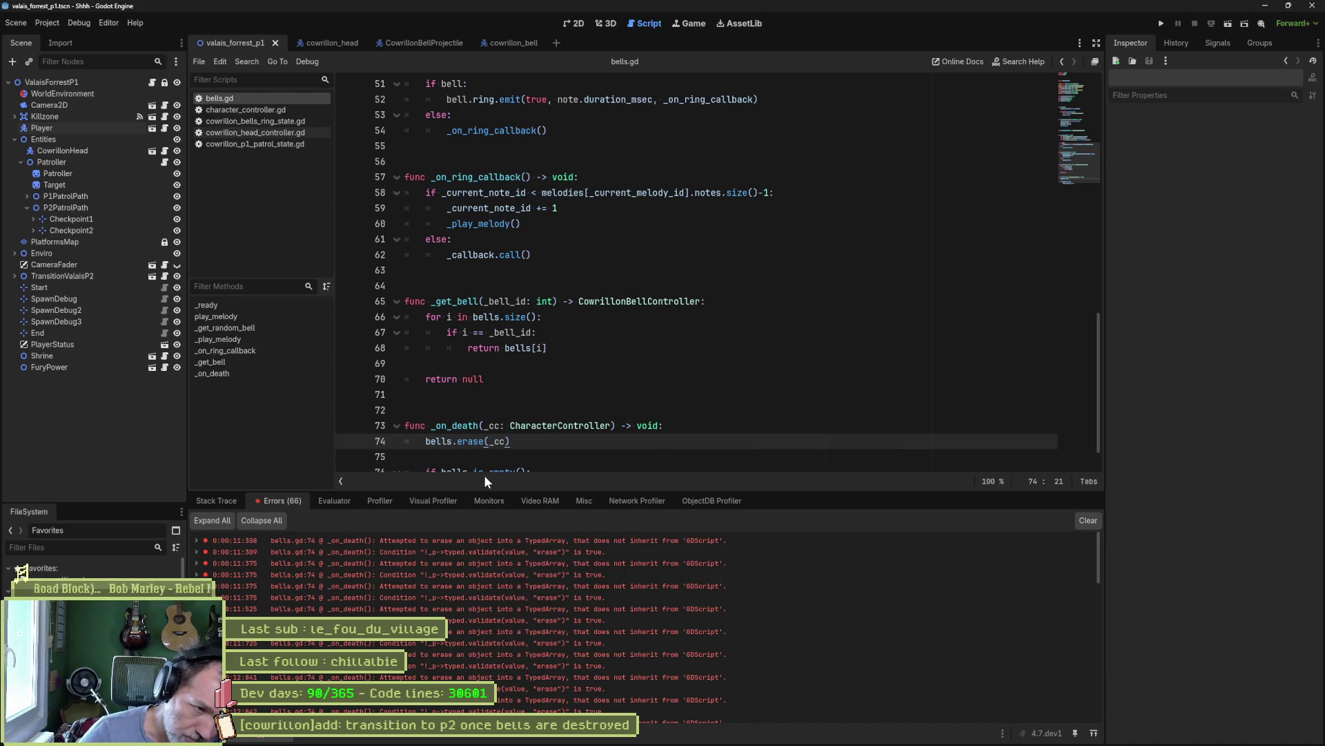
- Wrap bells.erase(_cc) in an 'if _cc in bells:' check and save the script
{"action": "left_click", "coordinate": [673, 430]}
{"action": "key", "text": "Return"}
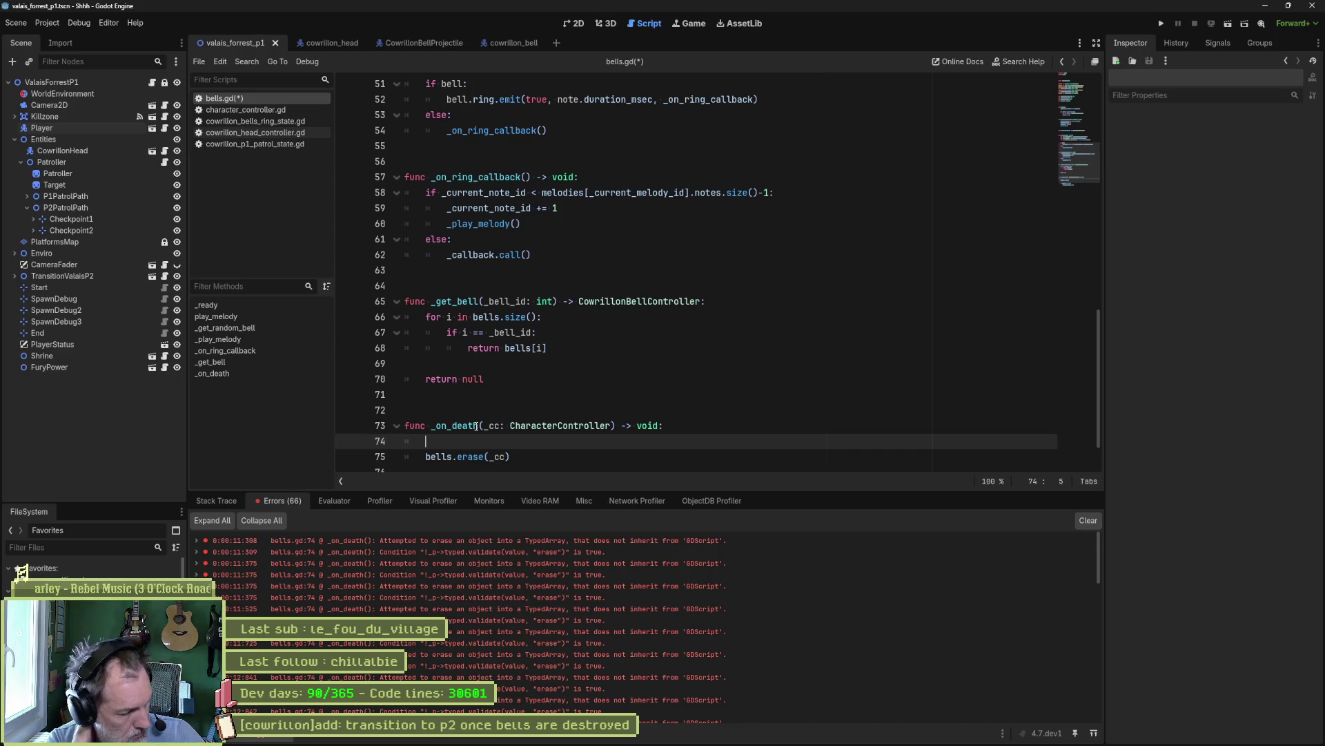
{"action": "type", "text": "if _cc in bells:"}
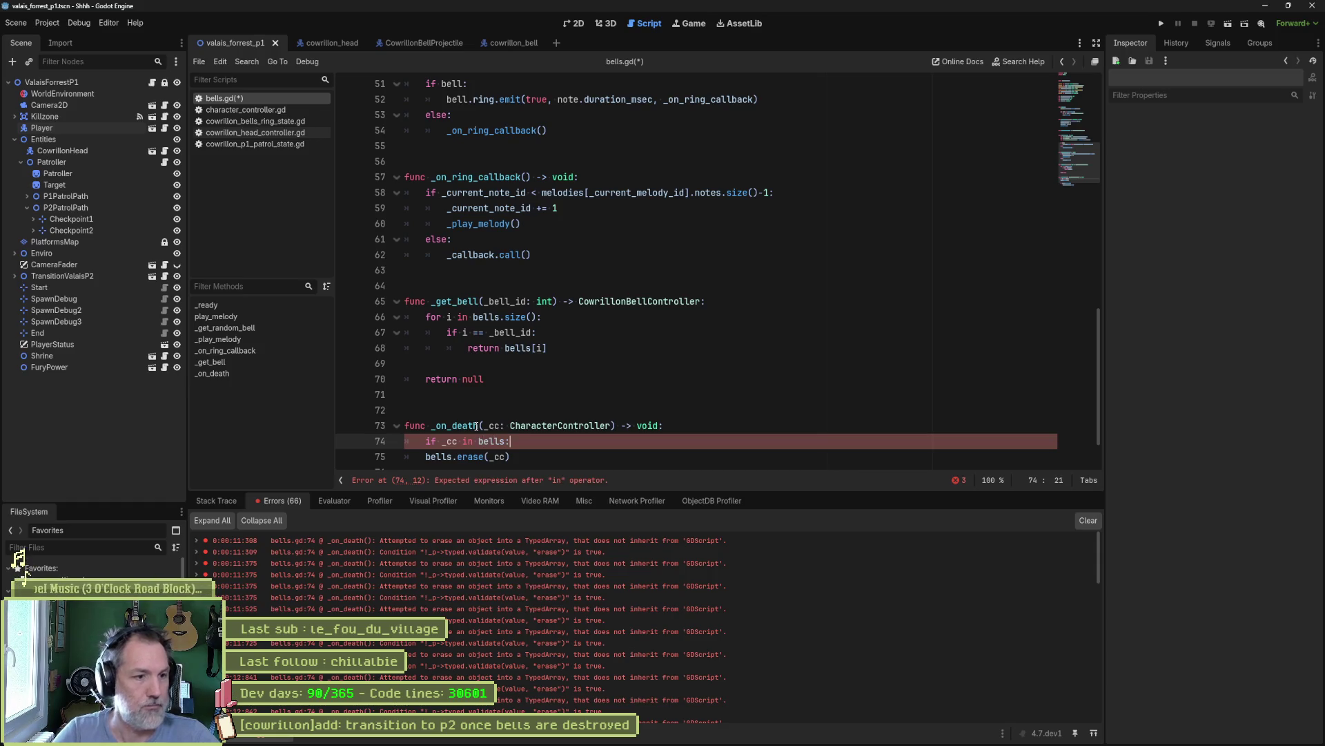
{"action": "left_click", "coordinate": [426, 456]}
{"action": "key", "text": "Tab"}
{"action": "scroll", "coordinate": [773, 396], "scroll_direction": "down", "scroll_amount": 1}
{"action": "key", "text": "ctrl+s"}
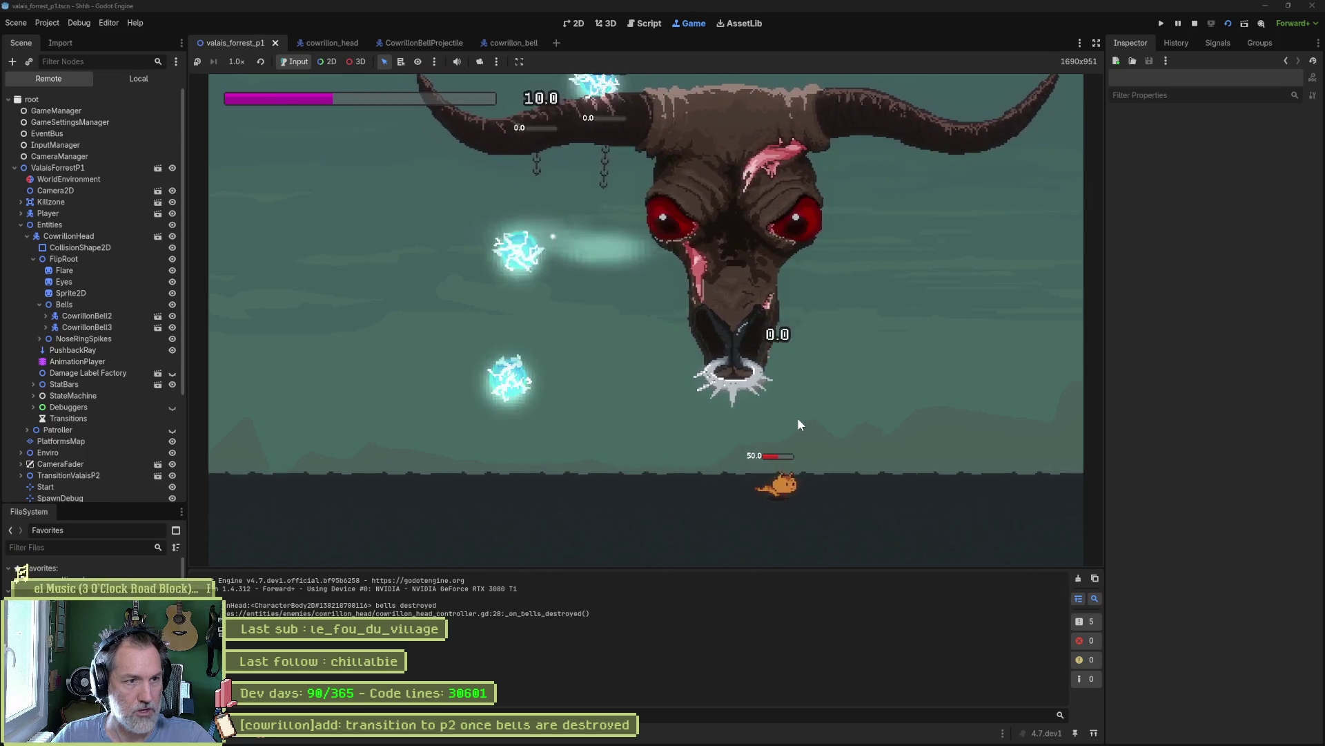
- Show the 32 TypedArray find errors in the Debugger's Errors tab
{"action": "left_click", "coordinate": [259, 733]}
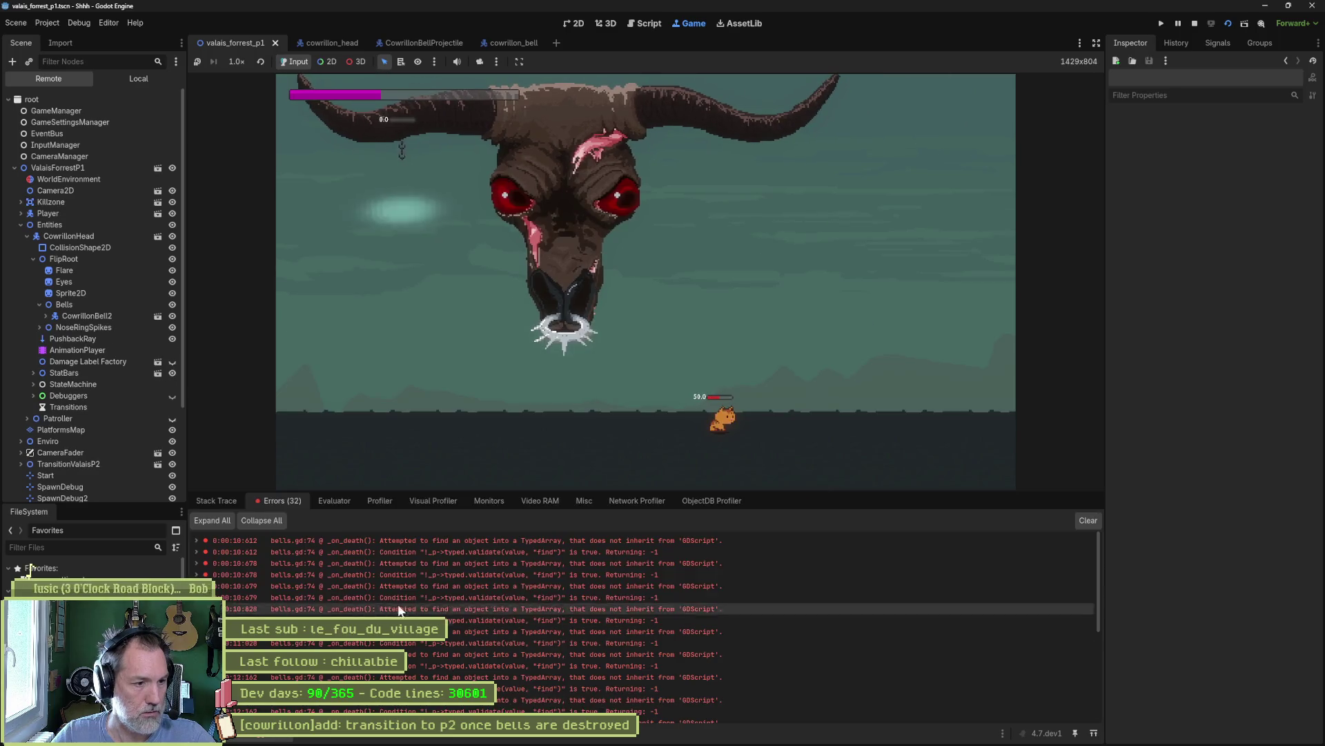
- Jump from the first error to bells.gd line 74 and stop the running game
{"action": "double_click", "coordinate": [529, 541]}
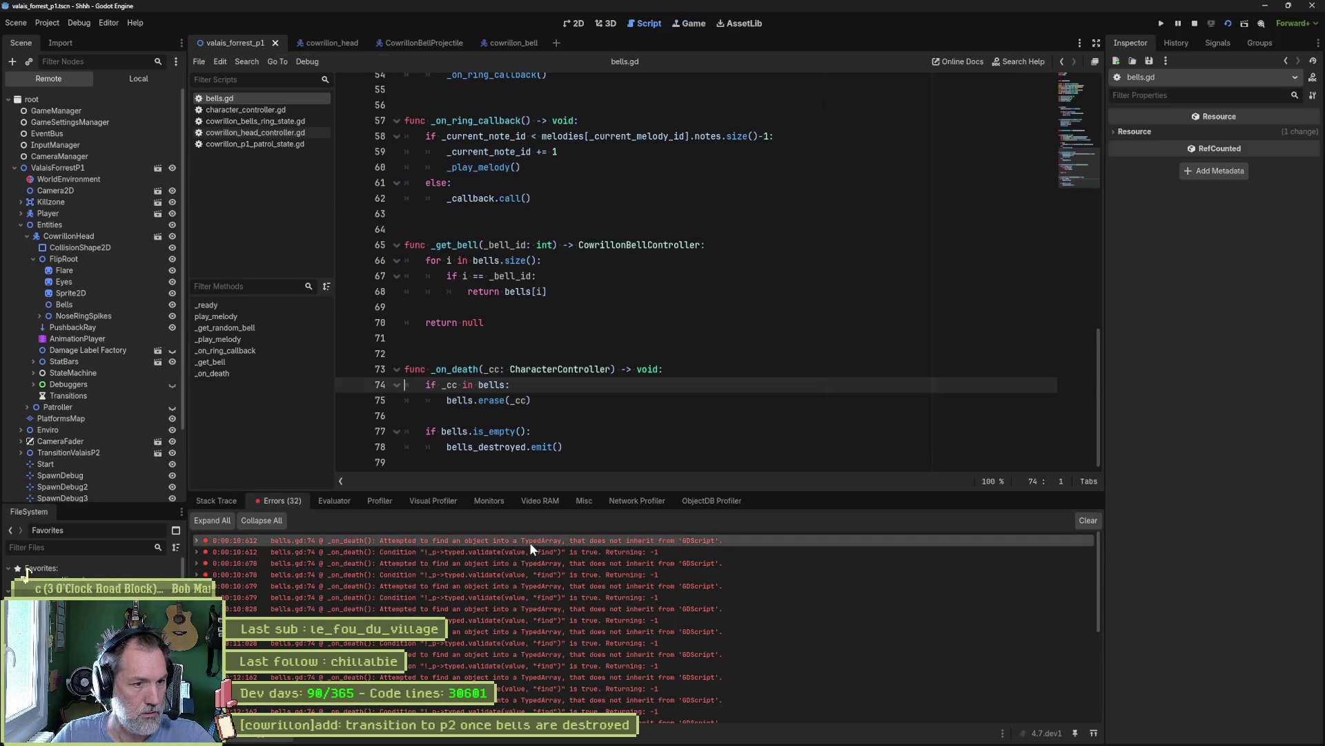
{"action": "mouse_move", "coordinate": [532, 547]}
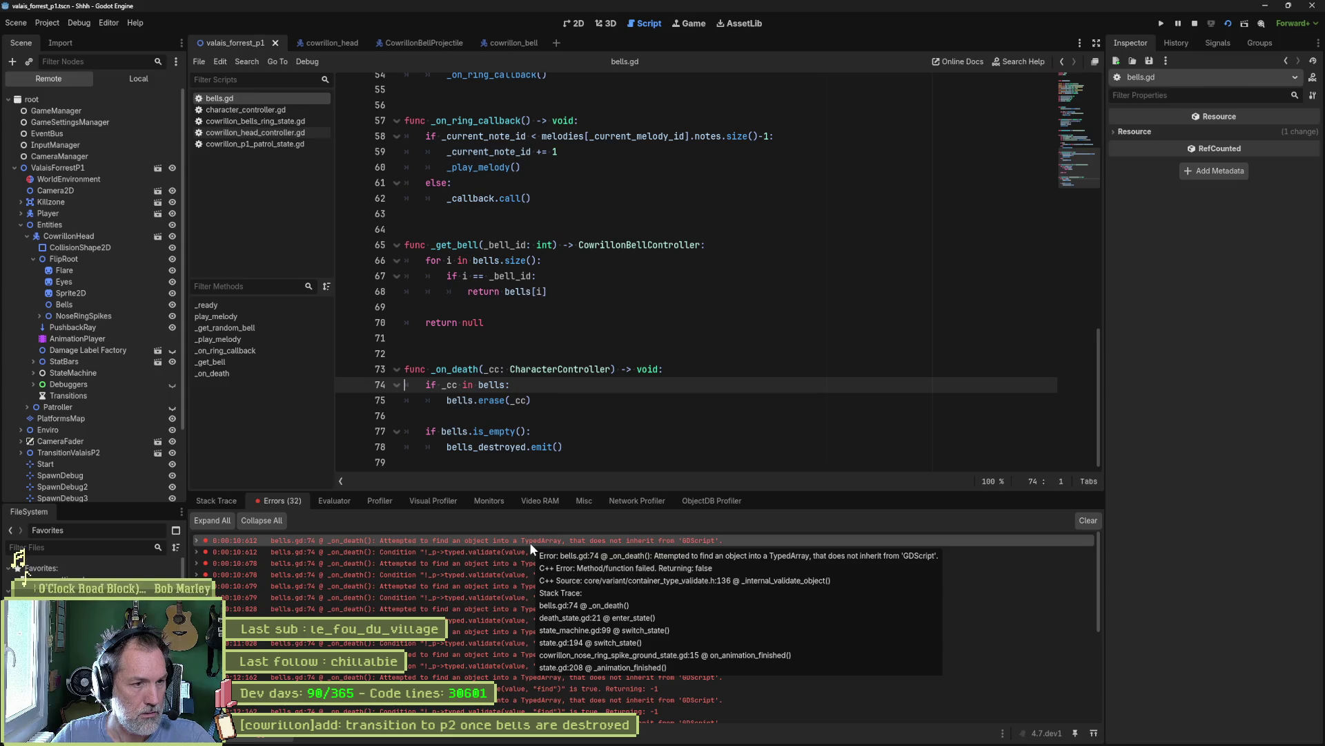
{"action": "left_click", "coordinate": [1197, 26]}
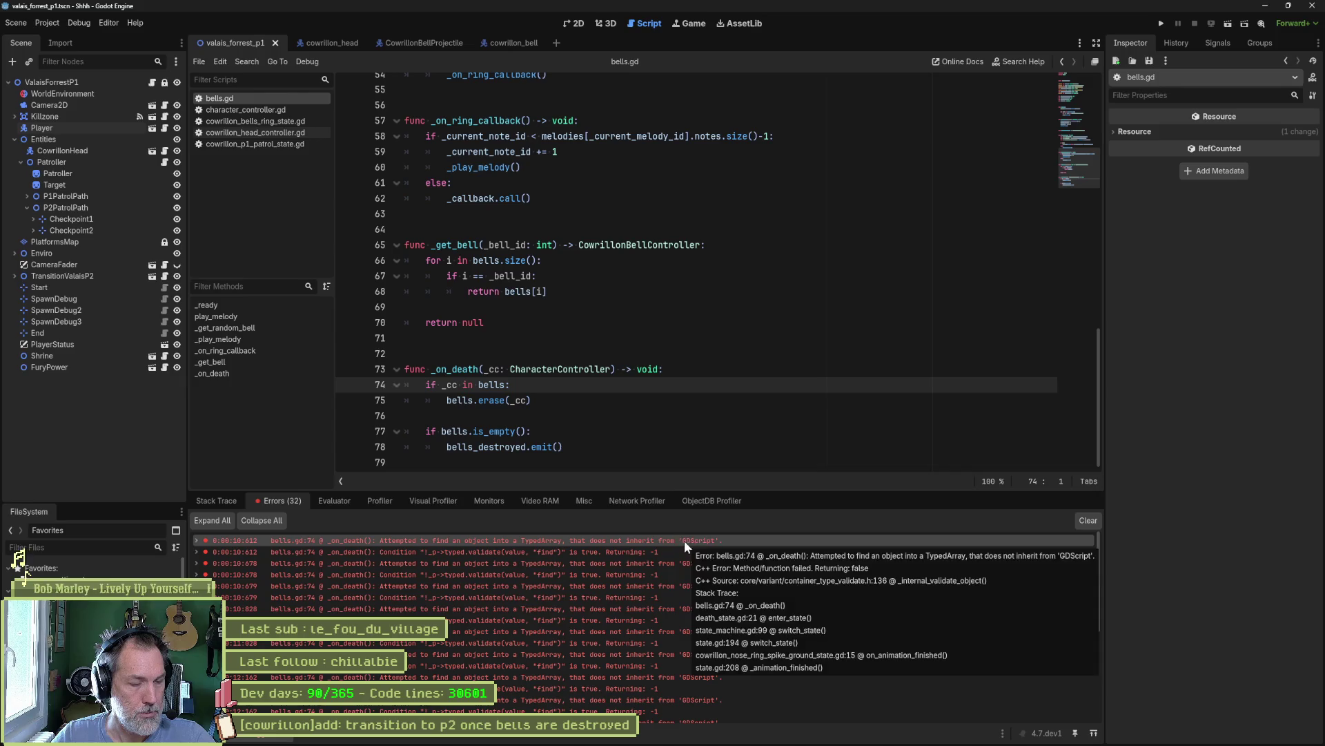
{"action": "mouse_move", "coordinate": [481, 388]}
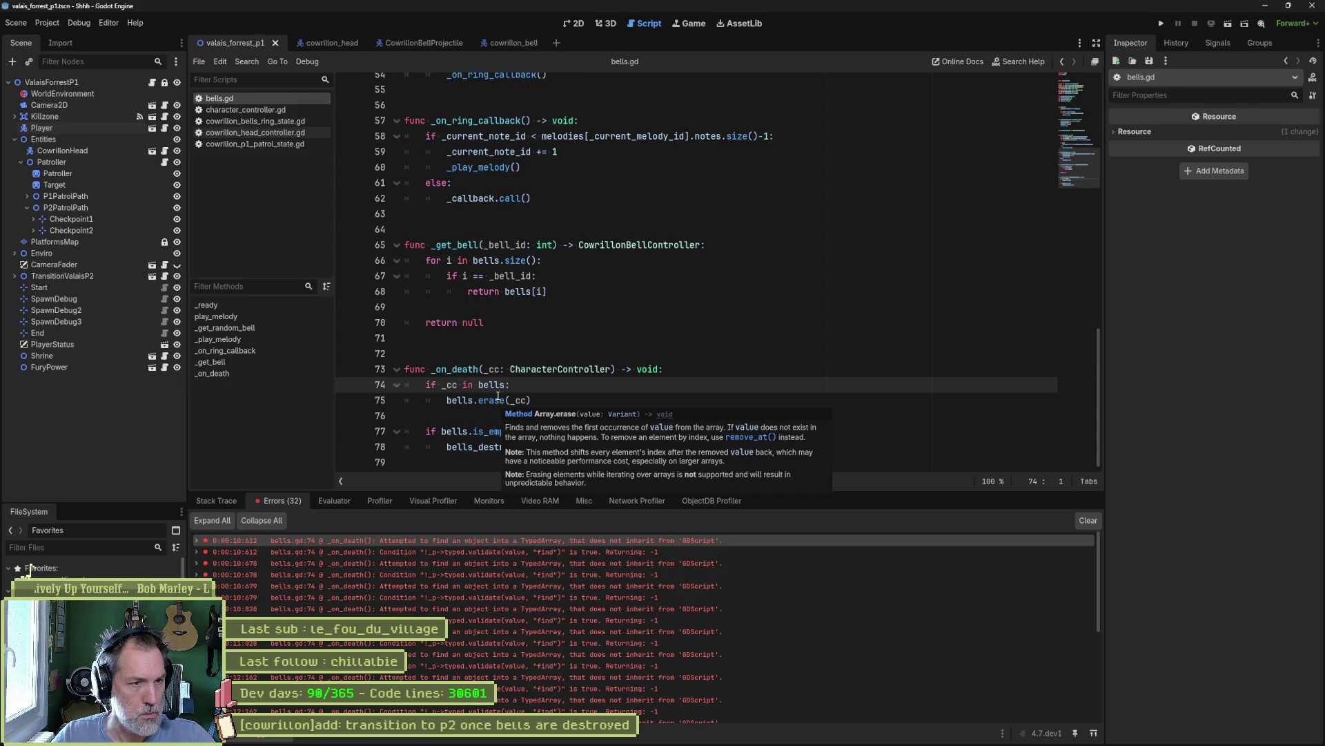
- Replace CowrillonBellController on line 9 with CharacterController as the bells array type and launch the scene
{"action": "left_click", "coordinate": [537, 369]}
{"action": "double_click", "coordinate": [543, 369]}
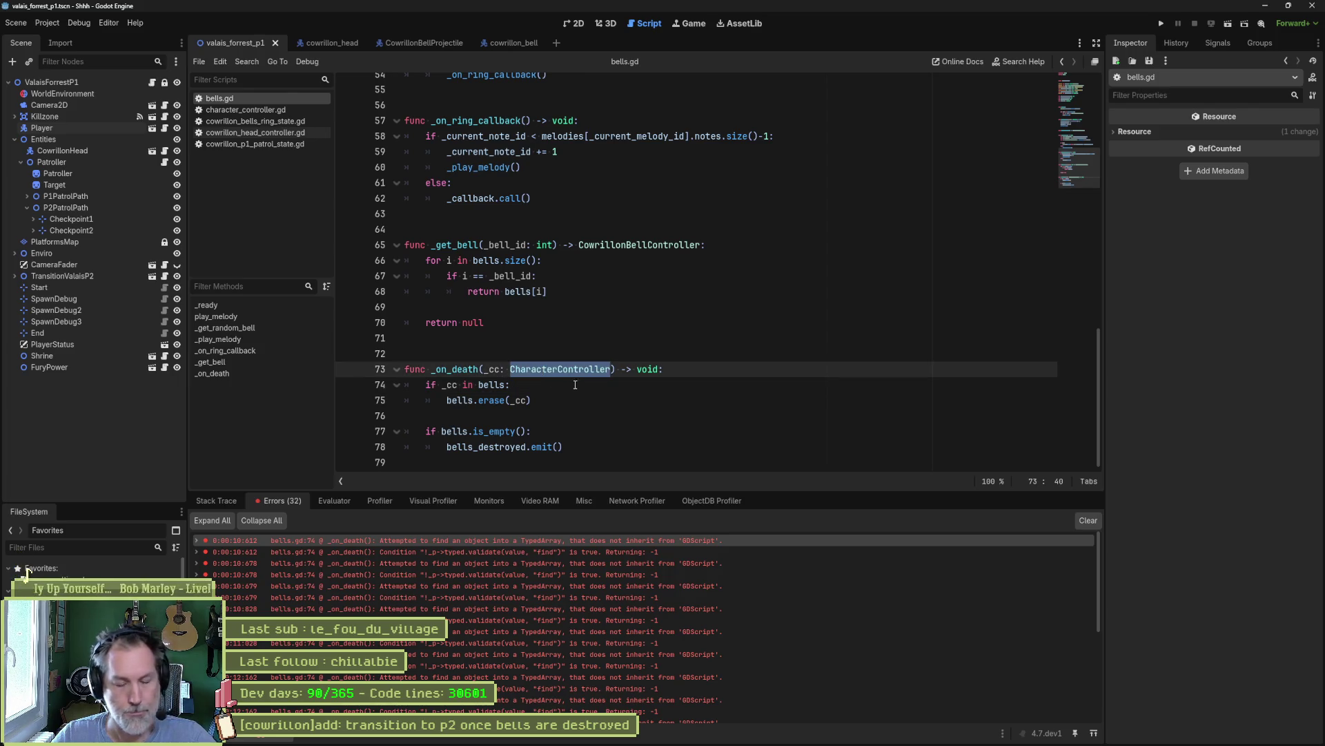
{"action": "scroll", "coordinate": [596, 361], "scroll_direction": "up", "scroll_amount": 15}
{"action": "scroll", "coordinate": [599, 318], "scroll_direction": "up", "scroll_amount": 1}
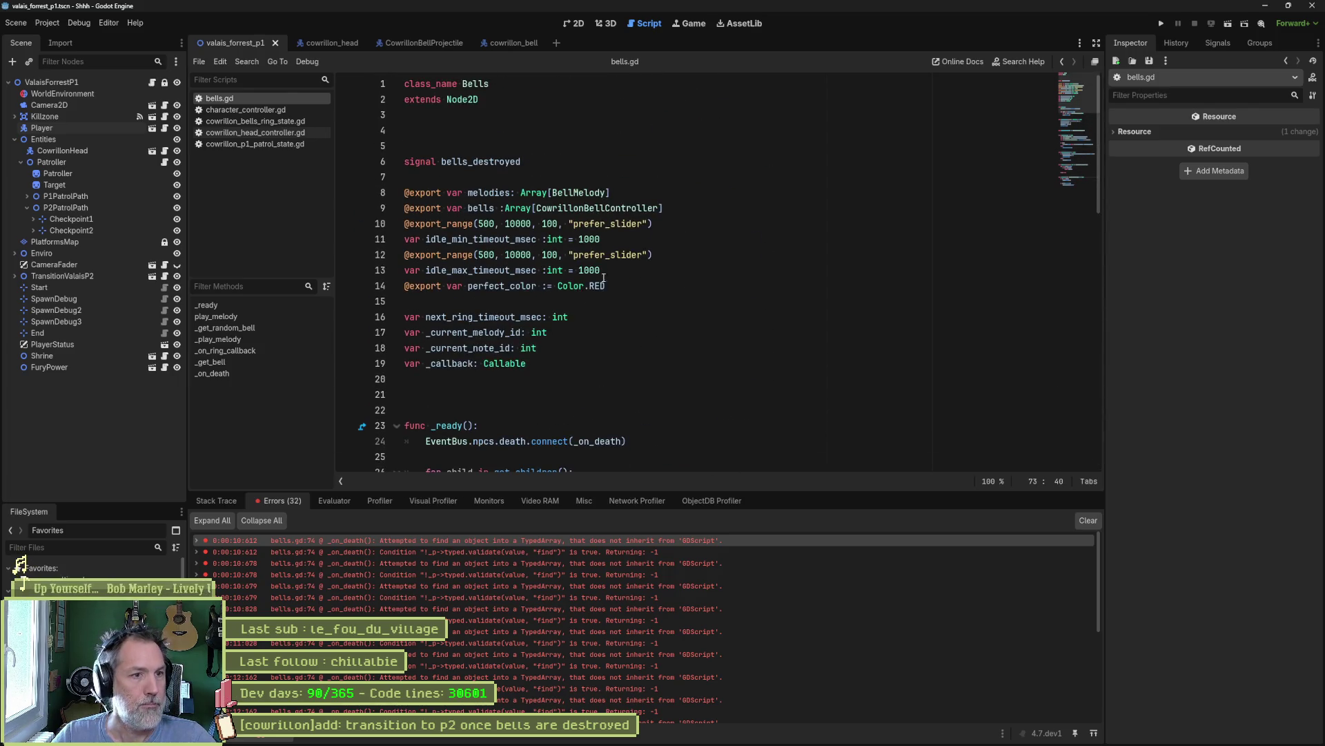
{"action": "double_click", "coordinate": [606, 208]}
{"action": "key", "text": "F6"}
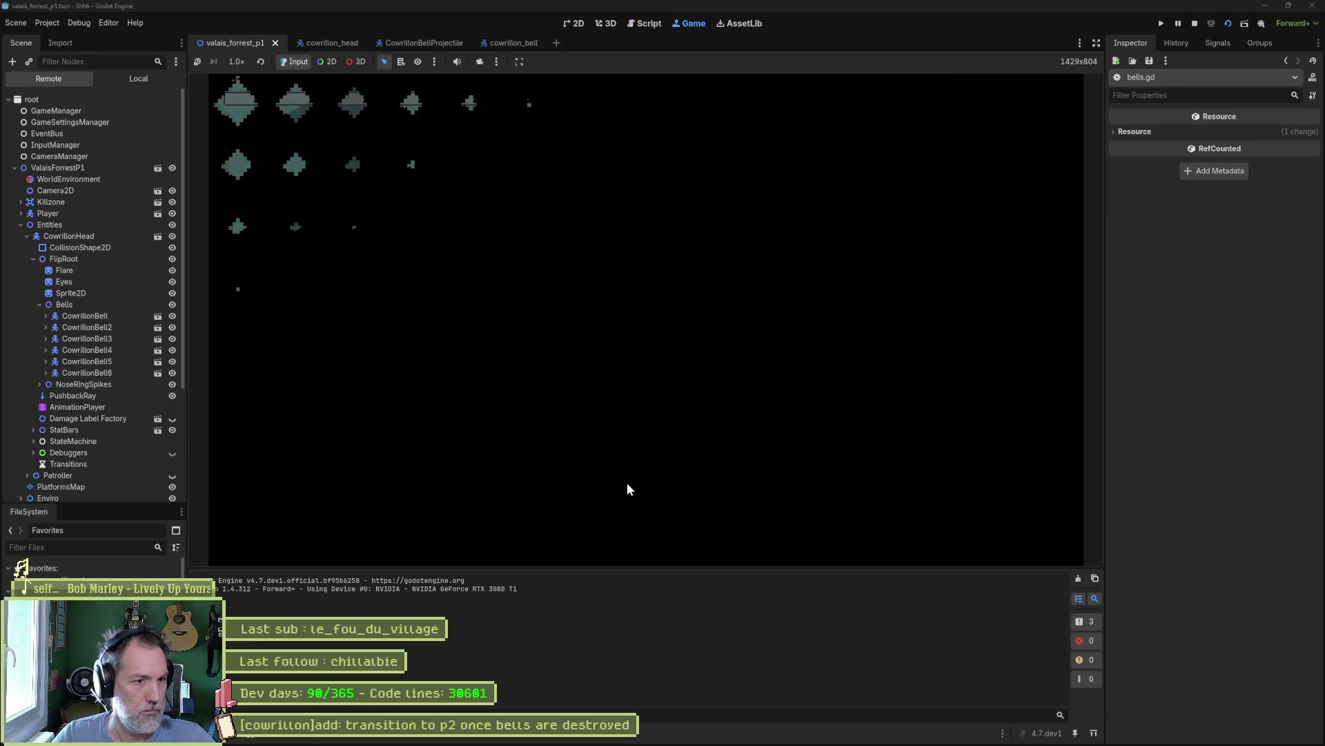
- Run, jump and attack to break every bell, then stop the game
{"action": "key", "text": "Right"}
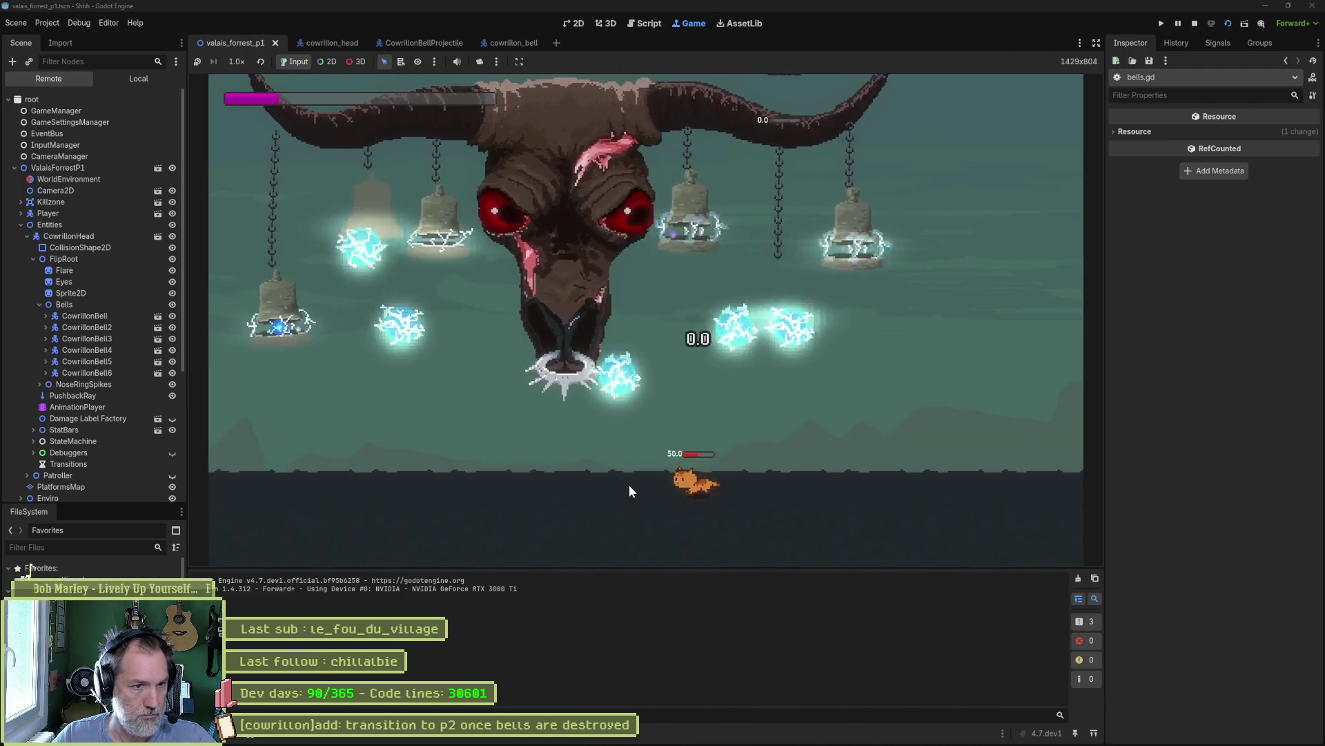
{"action": "key", "text": "space"}
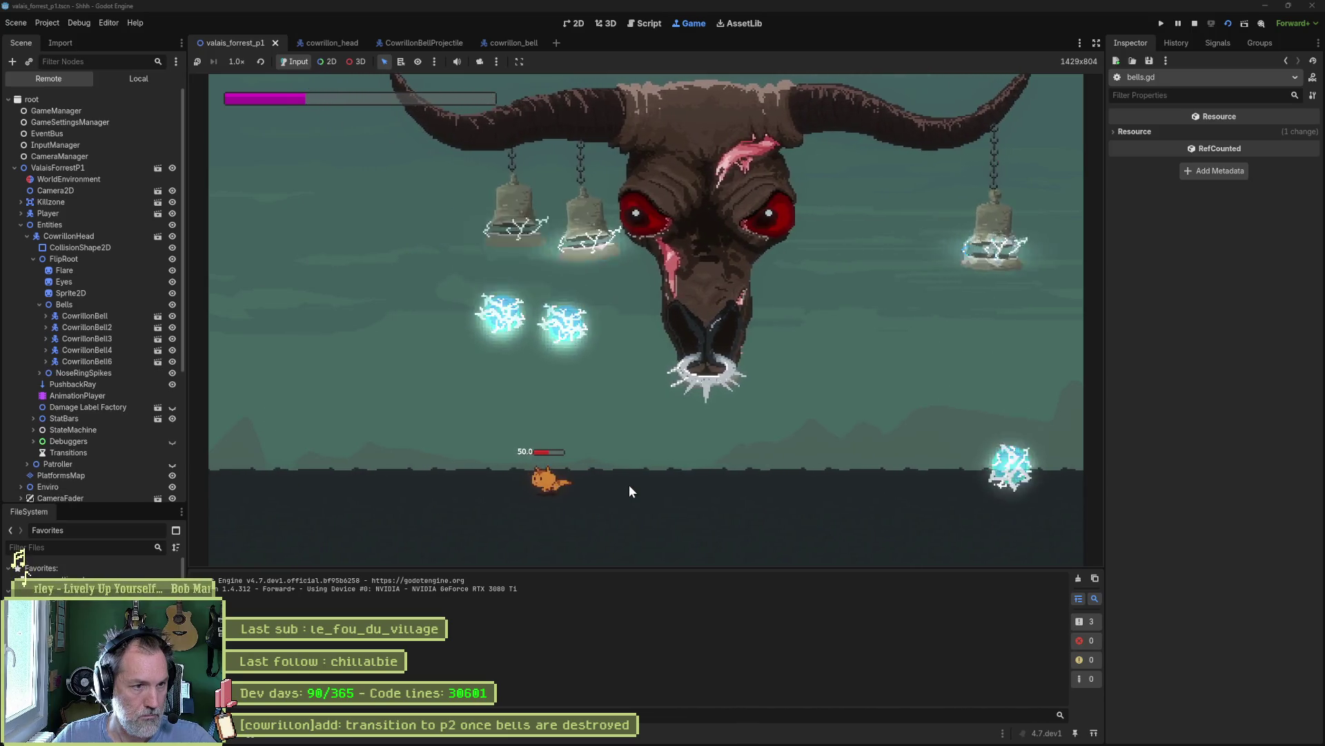
{"action": "left_click", "coordinate": [628, 484]}
{"action": "key", "text": "d"}
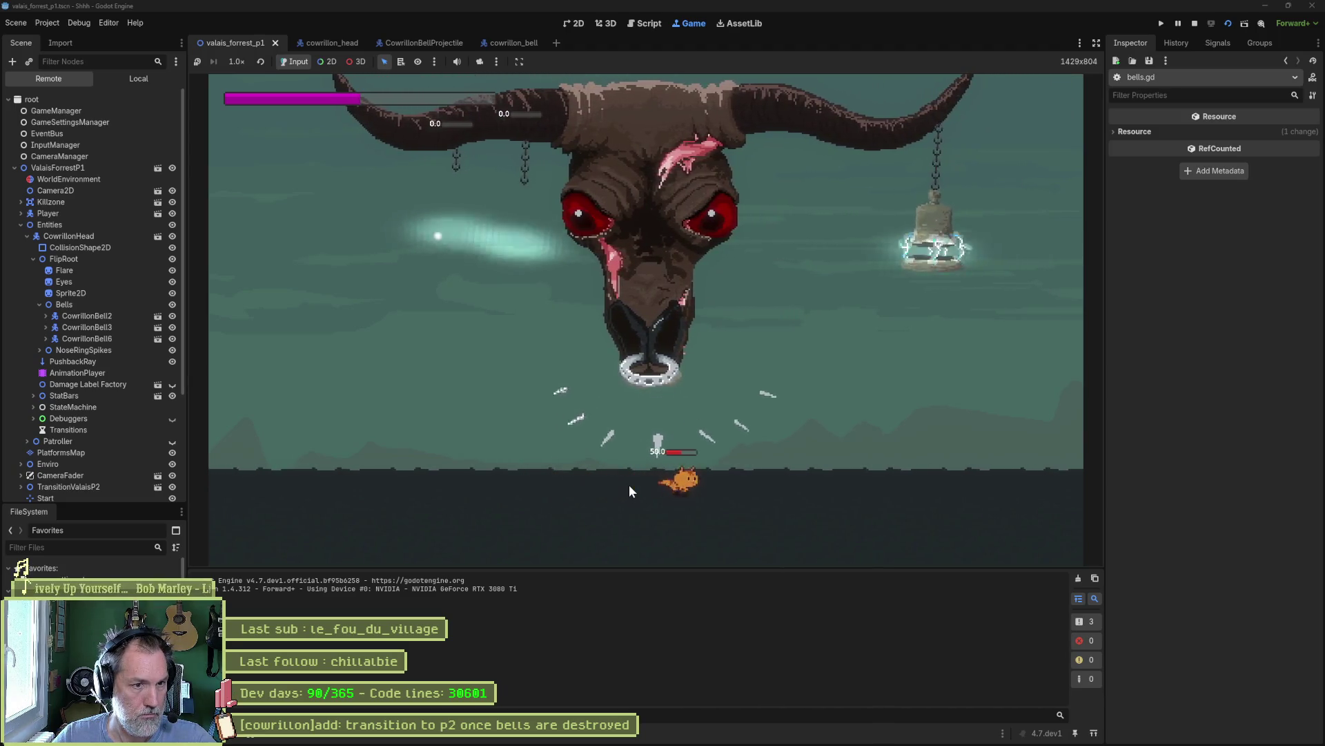
{"action": "key", "text": "space"}
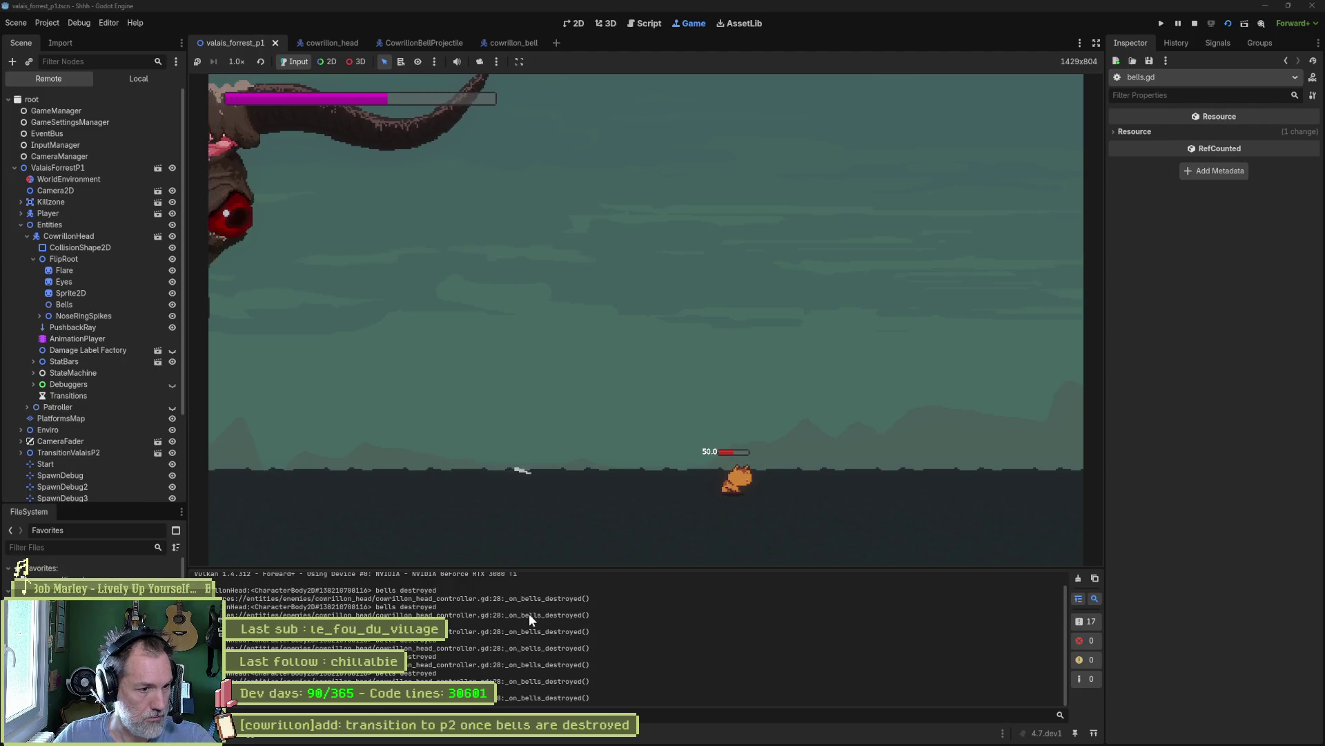
{"action": "key", "text": "F8"}
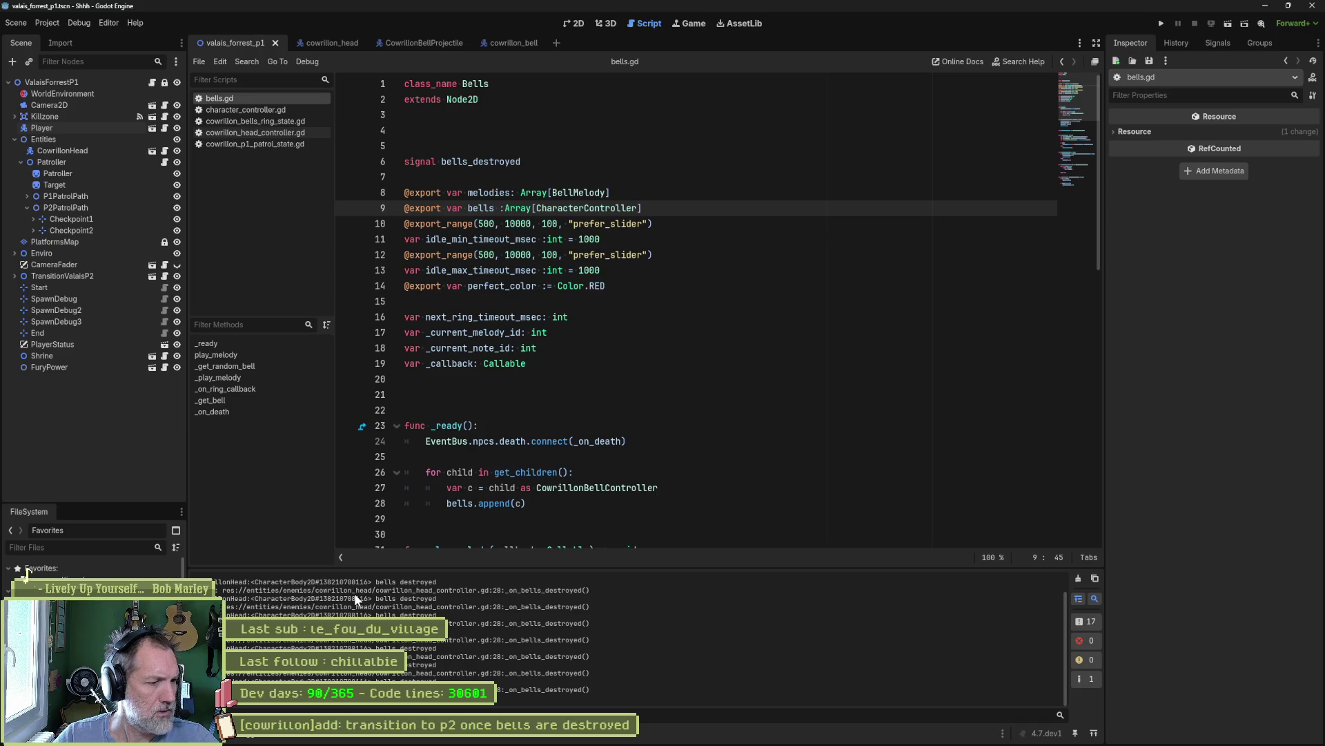
- Replace the print_debug line in _on_bells_destroyed with is_p2 = true and test-run the game
{"action": "left_click", "coordinate": [381, 588]}
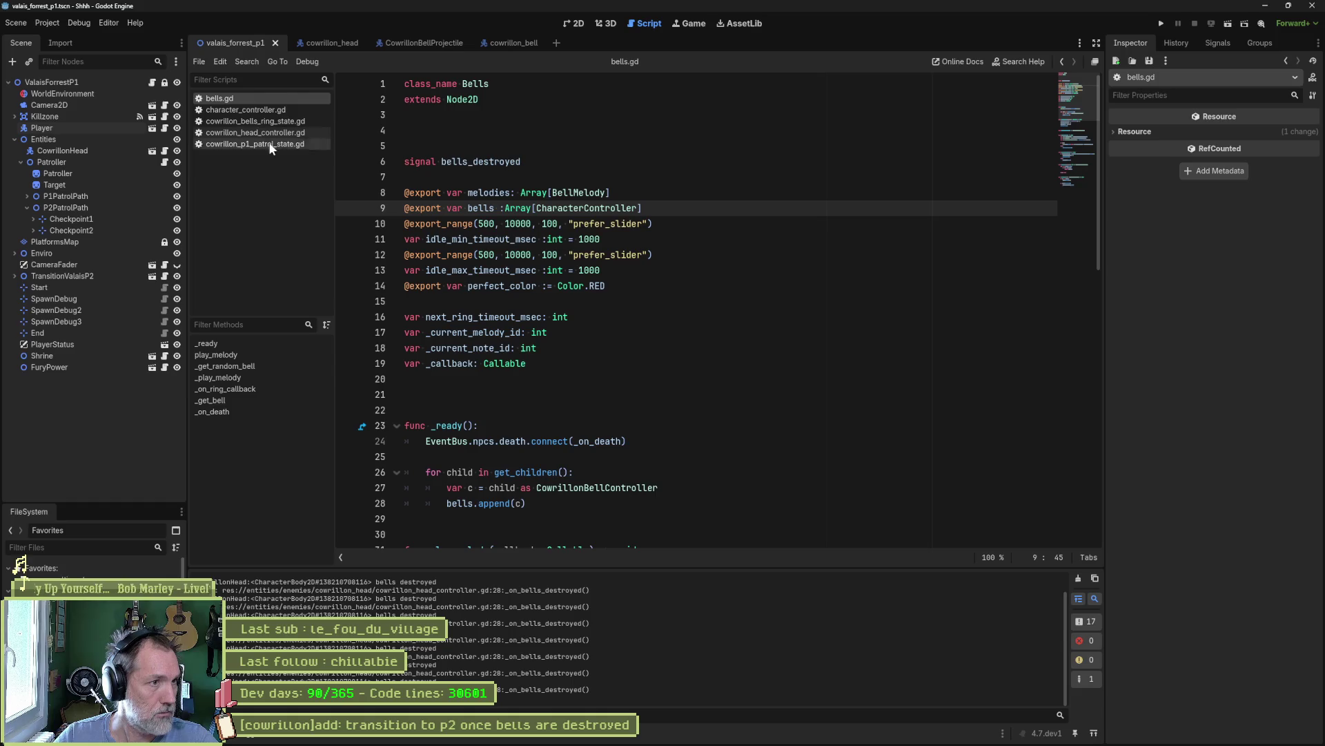
{"action": "left_click", "coordinate": [263, 132]}
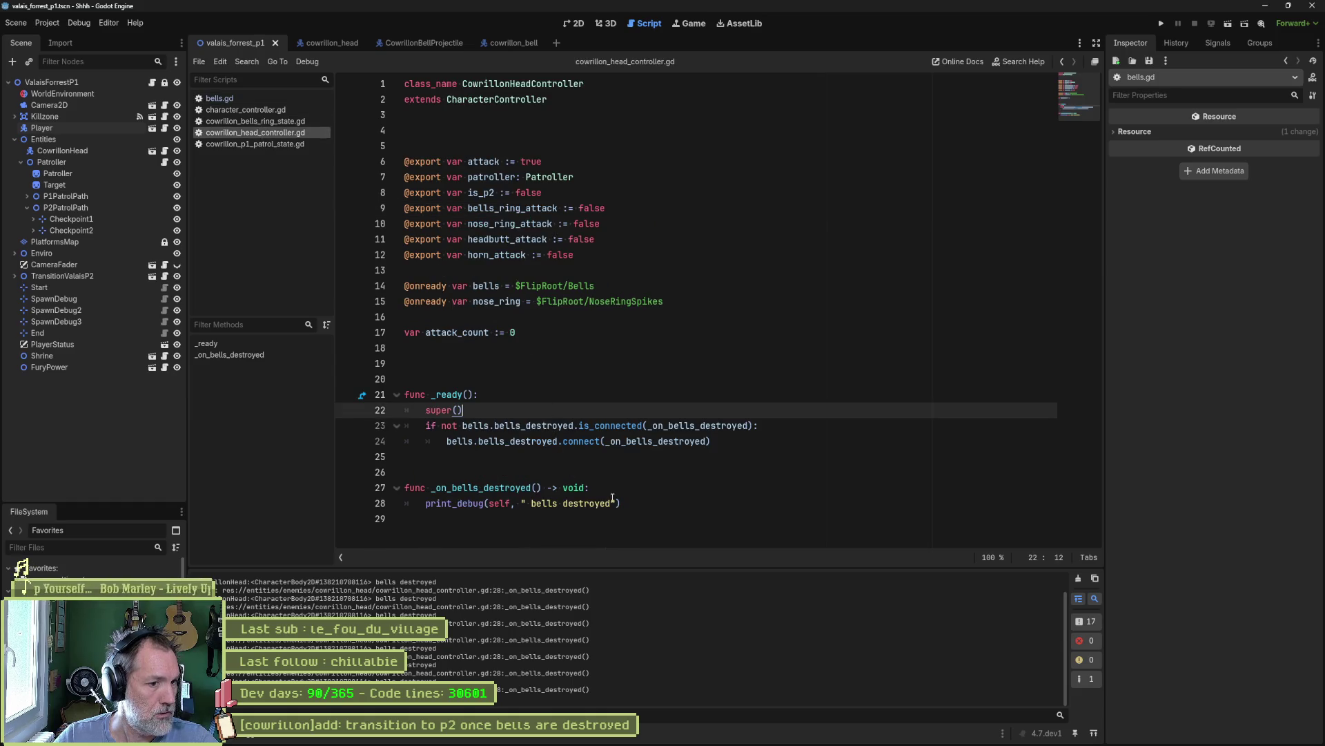
{"action": "left_click_drag", "start_coordinate": [632, 500], "coordinate": [425, 503]}
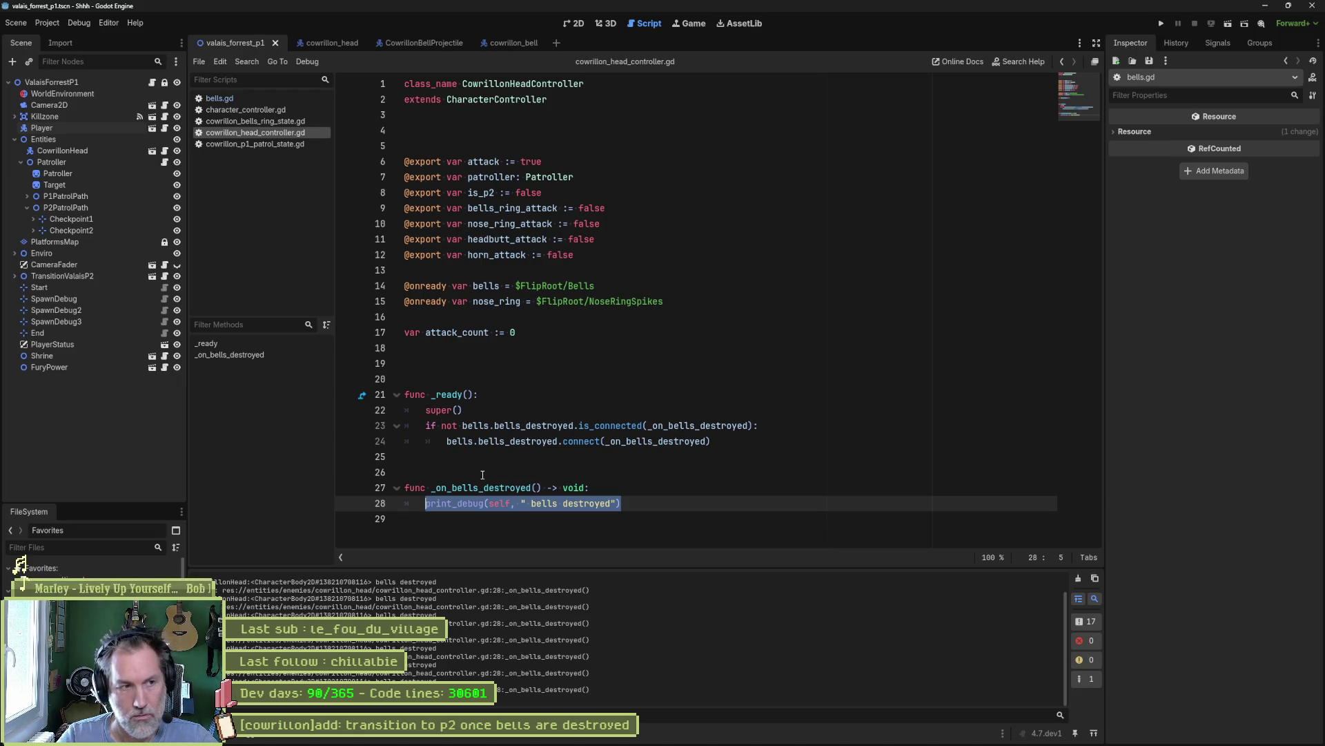
{"action": "type", "text": "swi"}
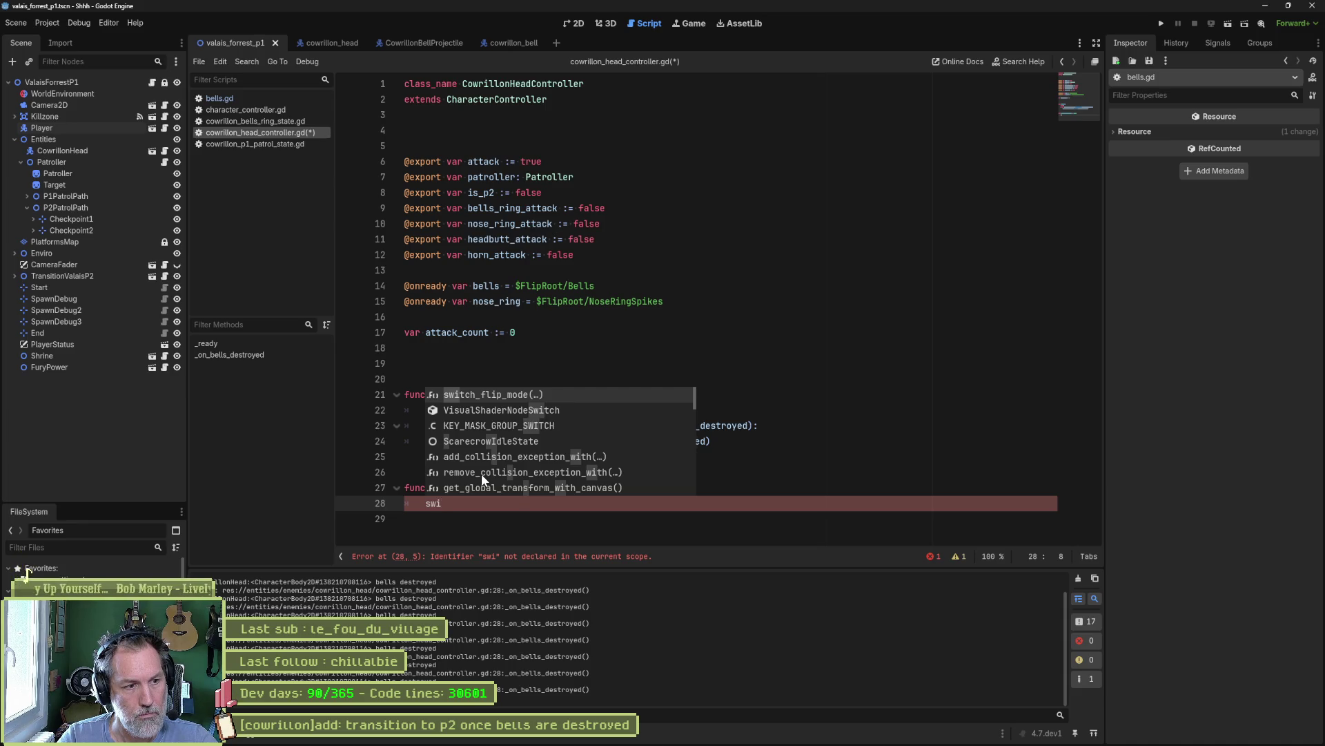
{"action": "key", "text": "BackSpace"}
{"action": "key", "text": "BackSpace"}
{"action": "key", "text": "BackSpace"}
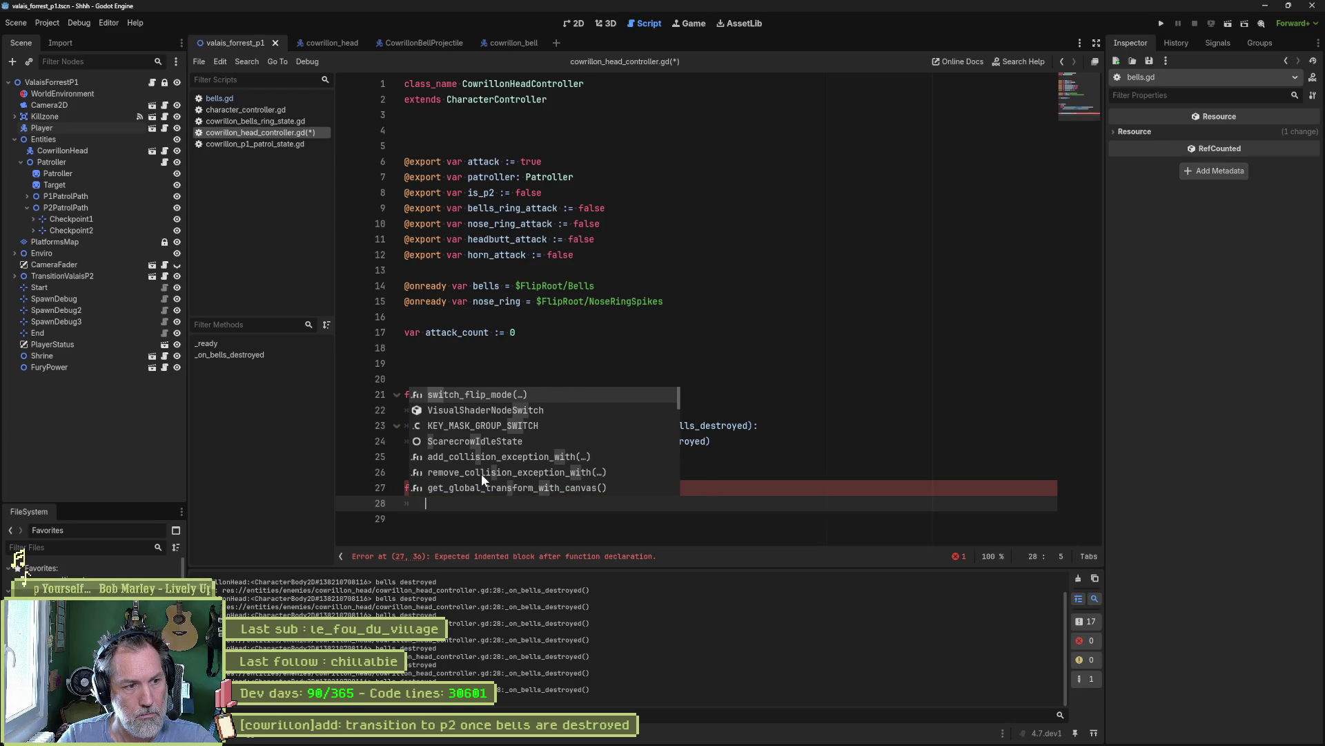
{"action": "type", "text": "is_p2 = true"}
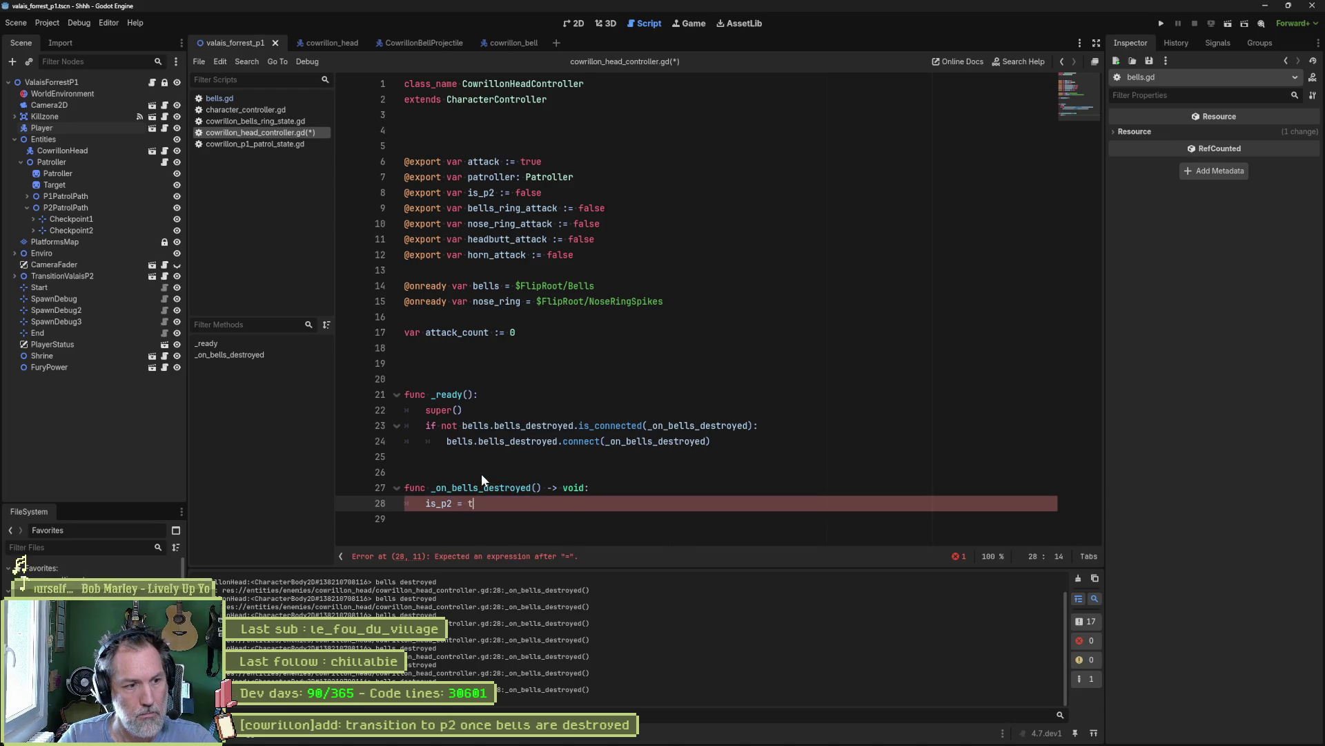
{"action": "key", "text": "F6"}
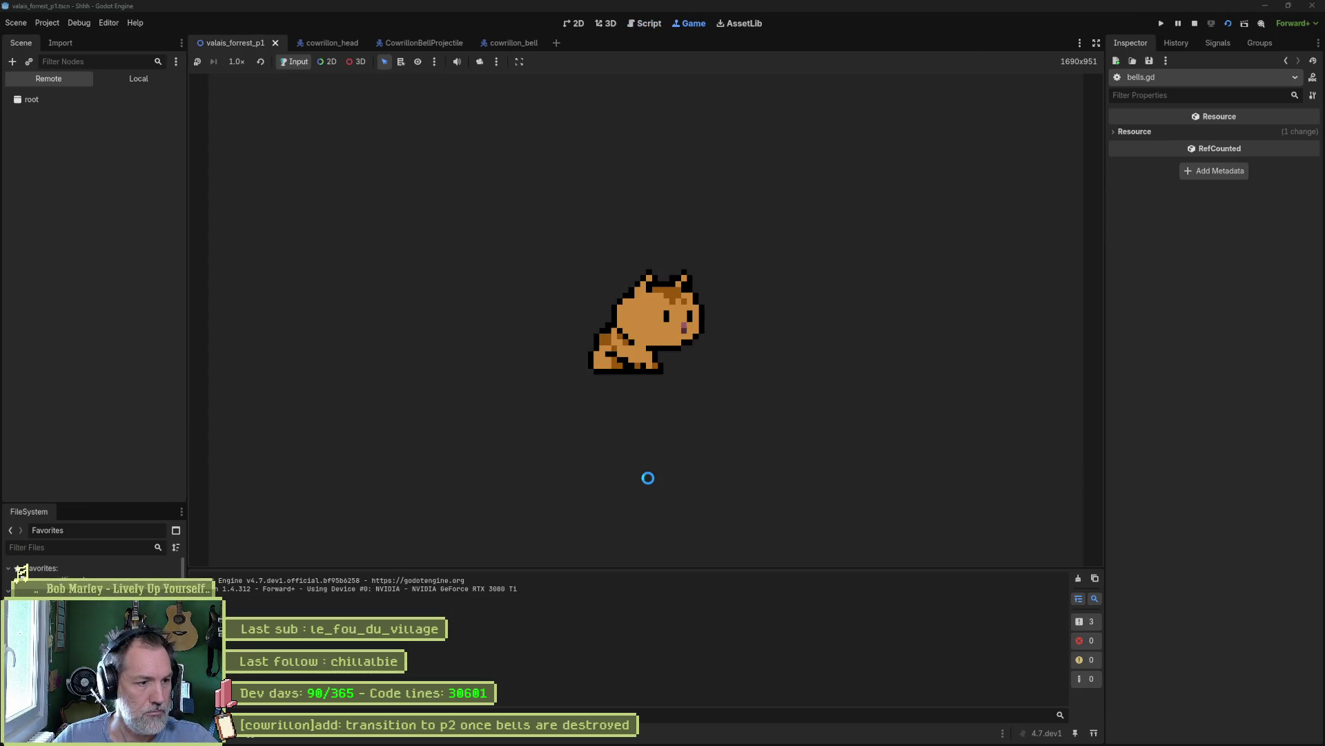
{"action": "key", "text": "F8"}
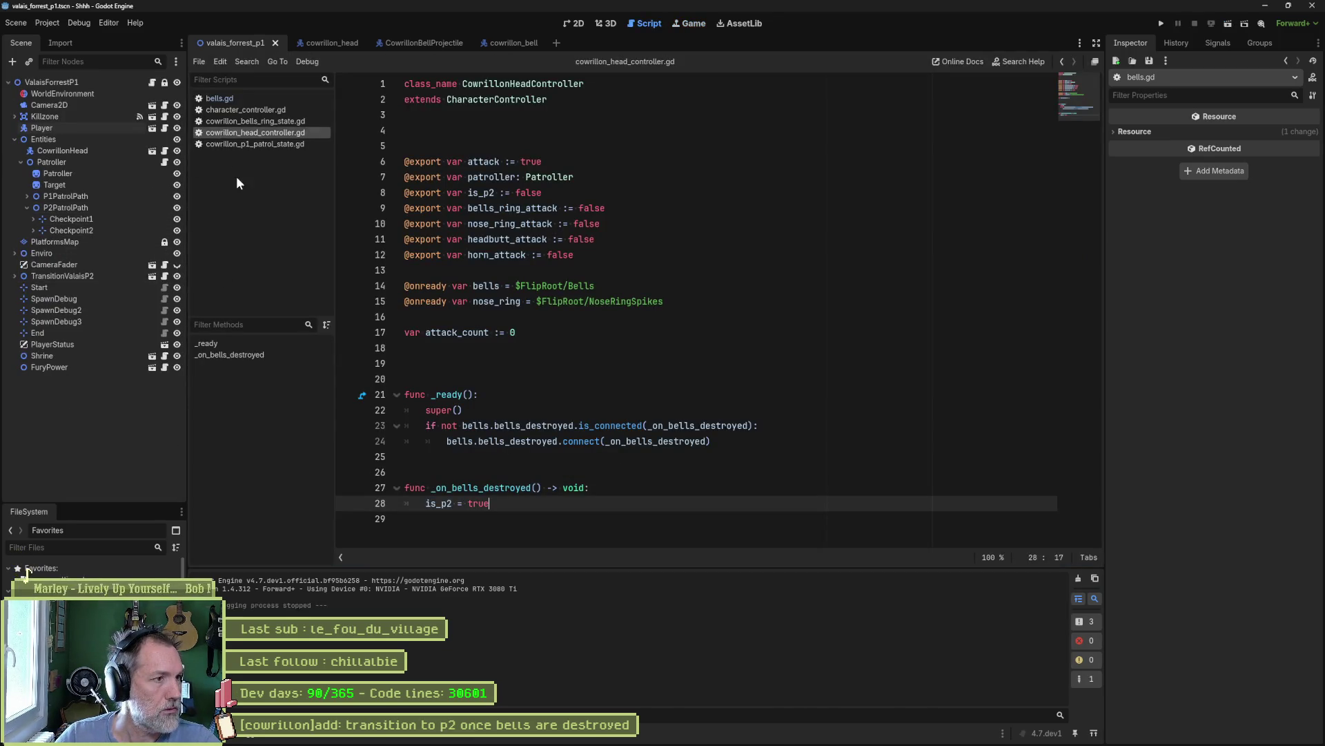
- Review the p2_patrol transition in the P1 patrol script and open the P2 patrol script
{"action": "left_click", "coordinate": [334, 41]}
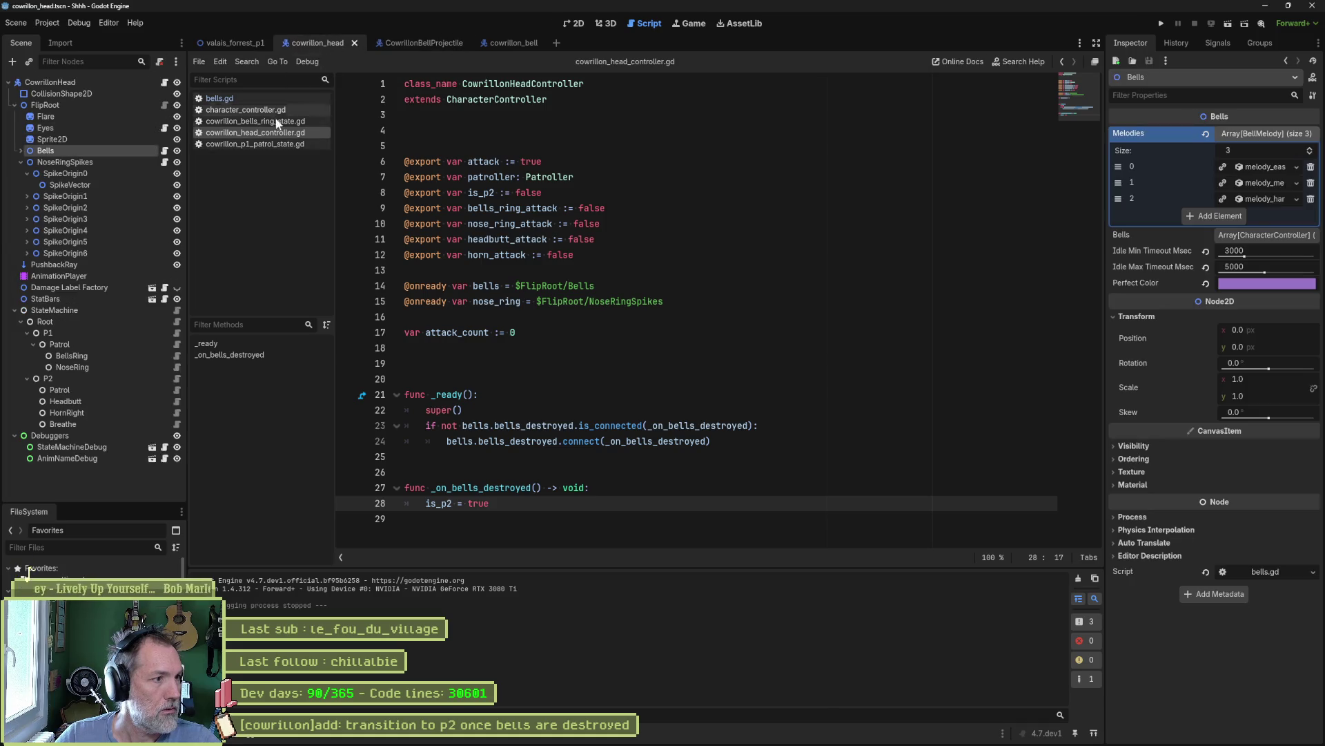
{"action": "left_click", "coordinate": [176, 343]}
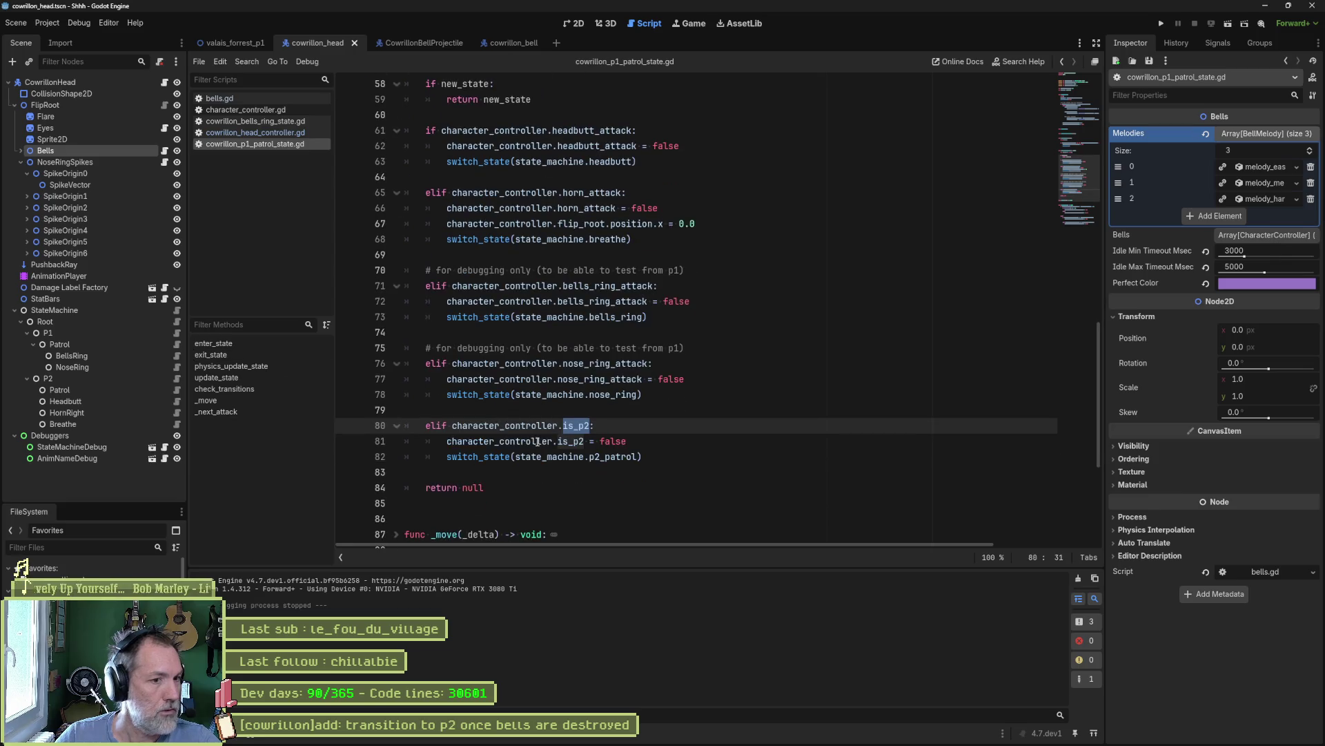
{"action": "left_click_drag", "start_coordinate": [483, 456], "coordinate": [625, 456]}
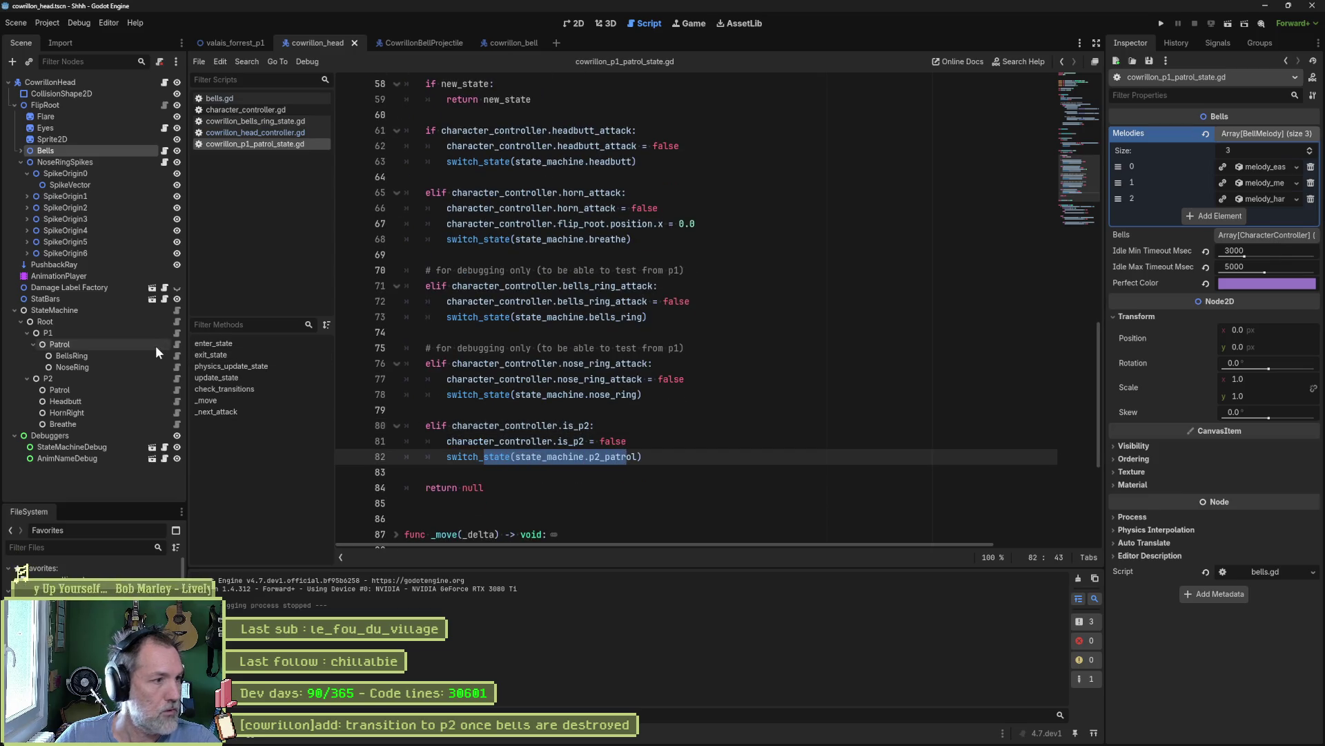
{"action": "left_click", "coordinate": [176, 389]}
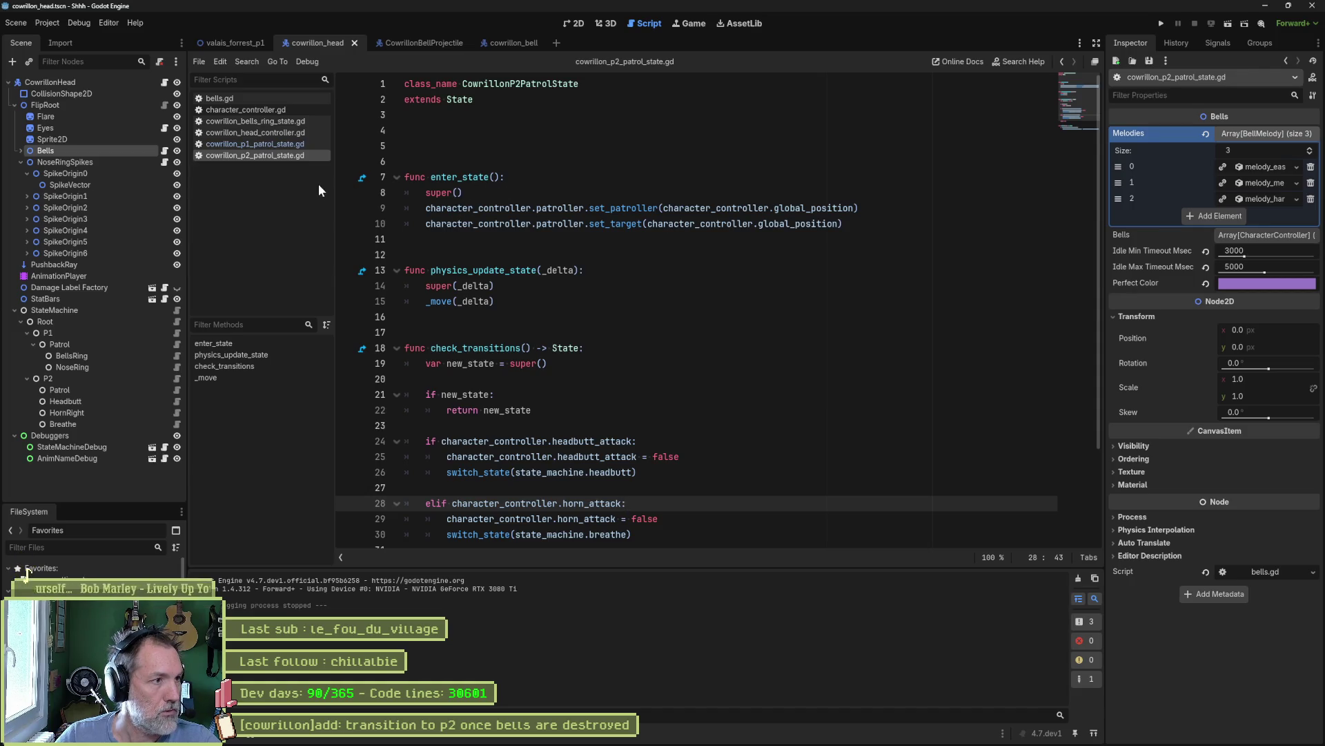
- Toggle Show Debuggers on CowrillonHead, then test-run the valais_forrest_p1 level
{"action": "left_click", "coordinate": [100, 82]}
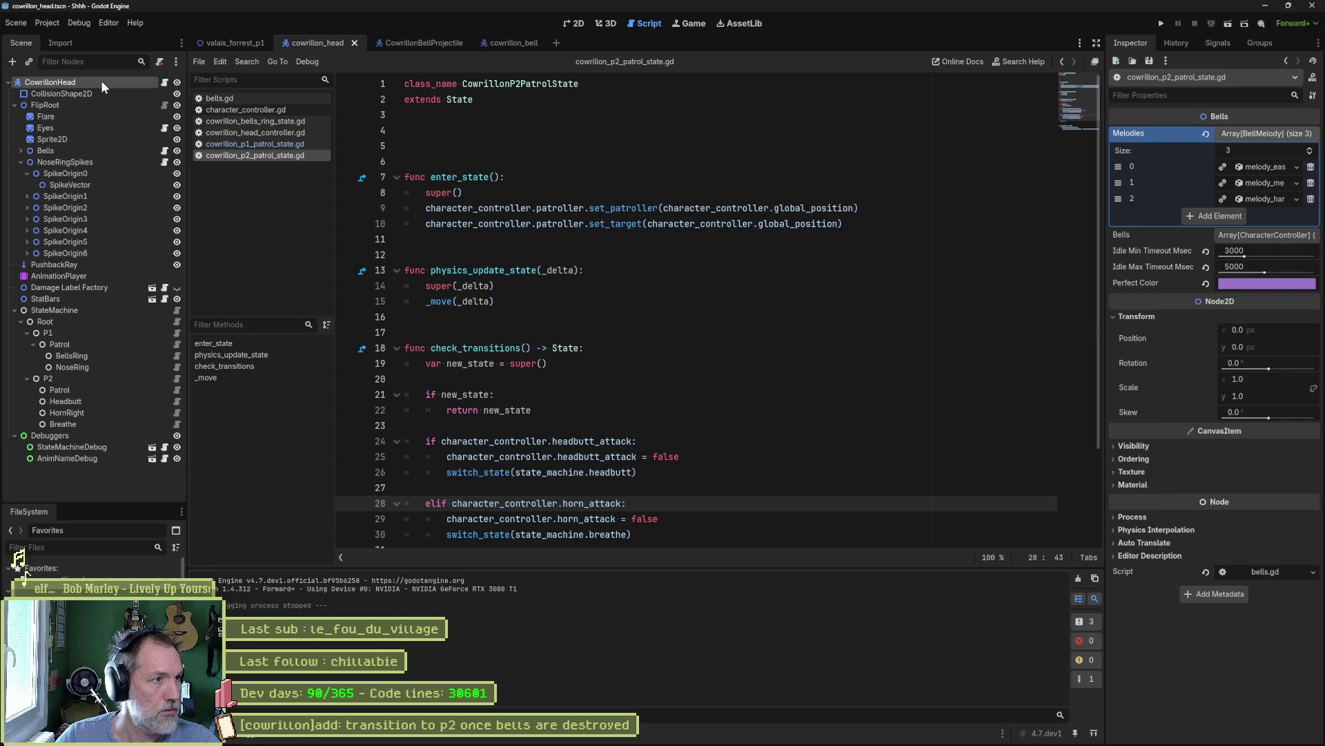
{"action": "scroll", "coordinate": [1215, 414], "scroll_direction": "down", "scroll_amount": 5}
{"action": "left_click", "coordinate": [1218, 254]}
{"action": "left_click", "coordinate": [235, 42]}
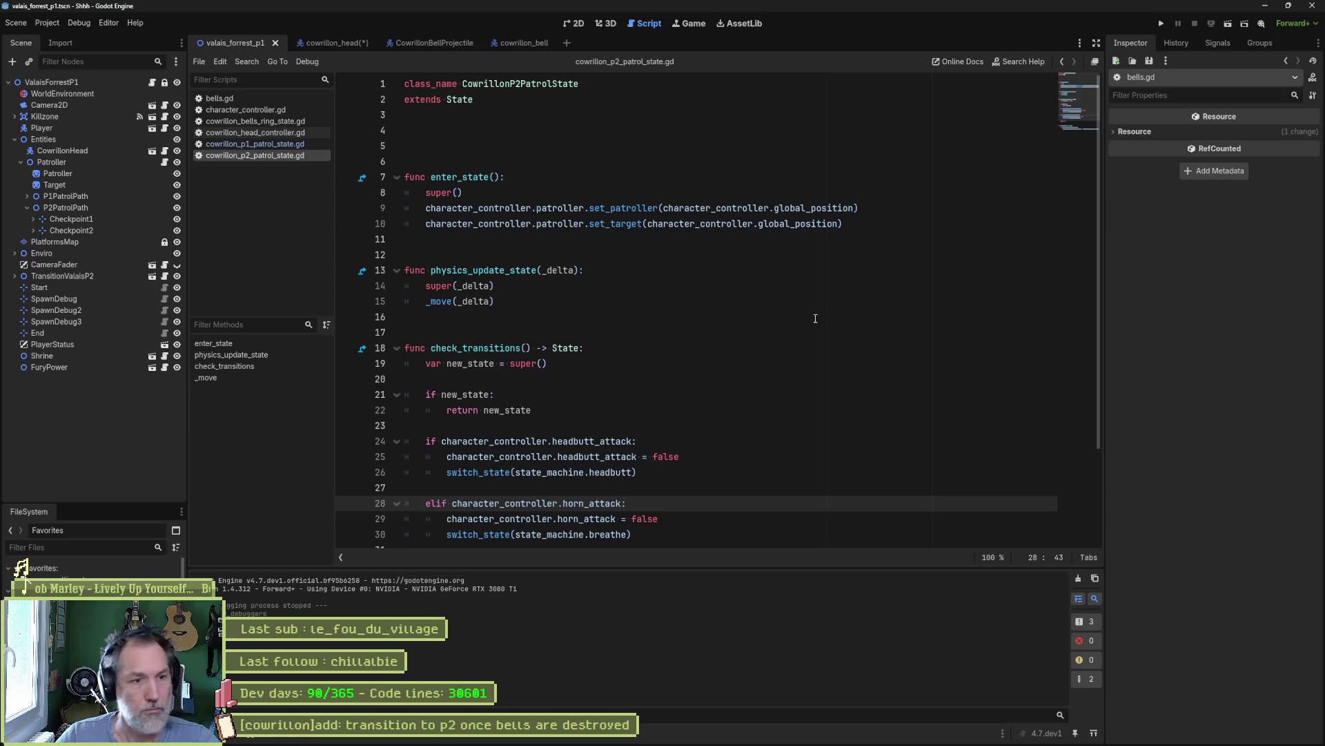
{"action": "left_click", "coordinate": [815, 318]}
{"action": "key", "text": "F5"}
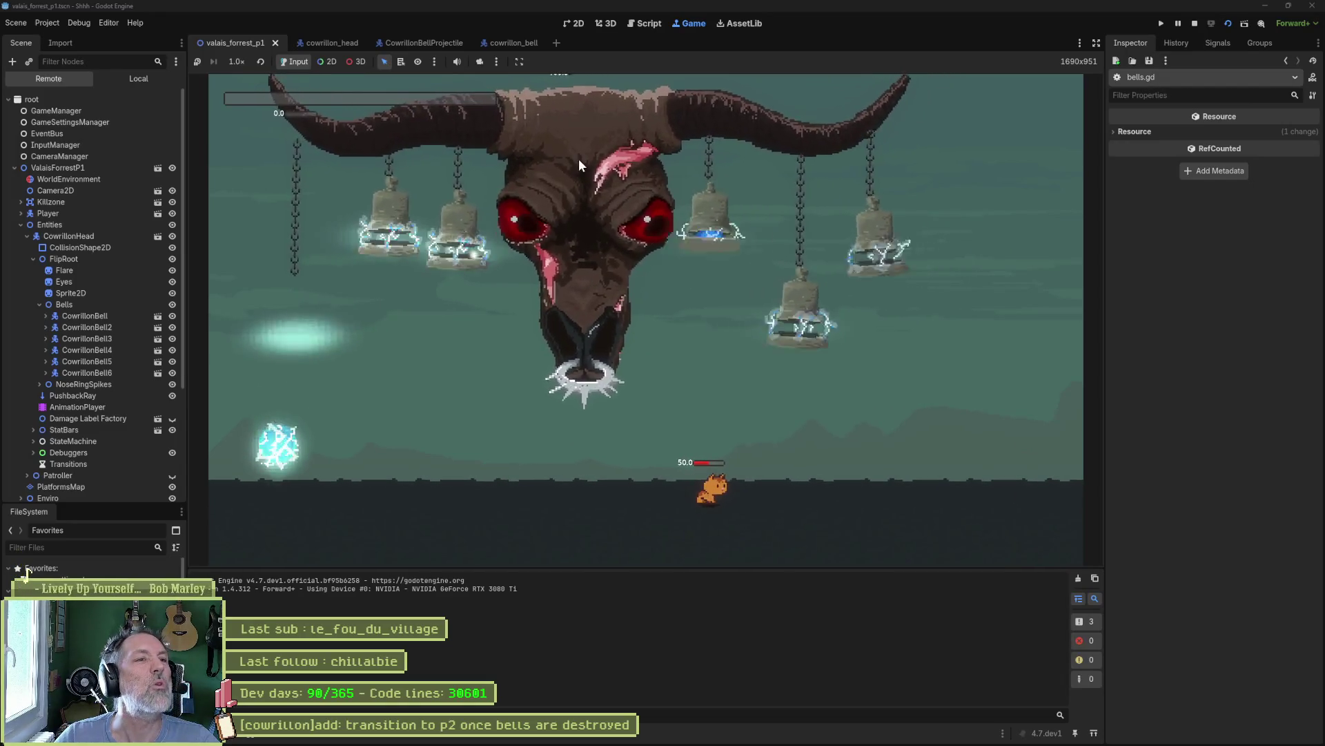
{"action": "key", "text": "F8"}
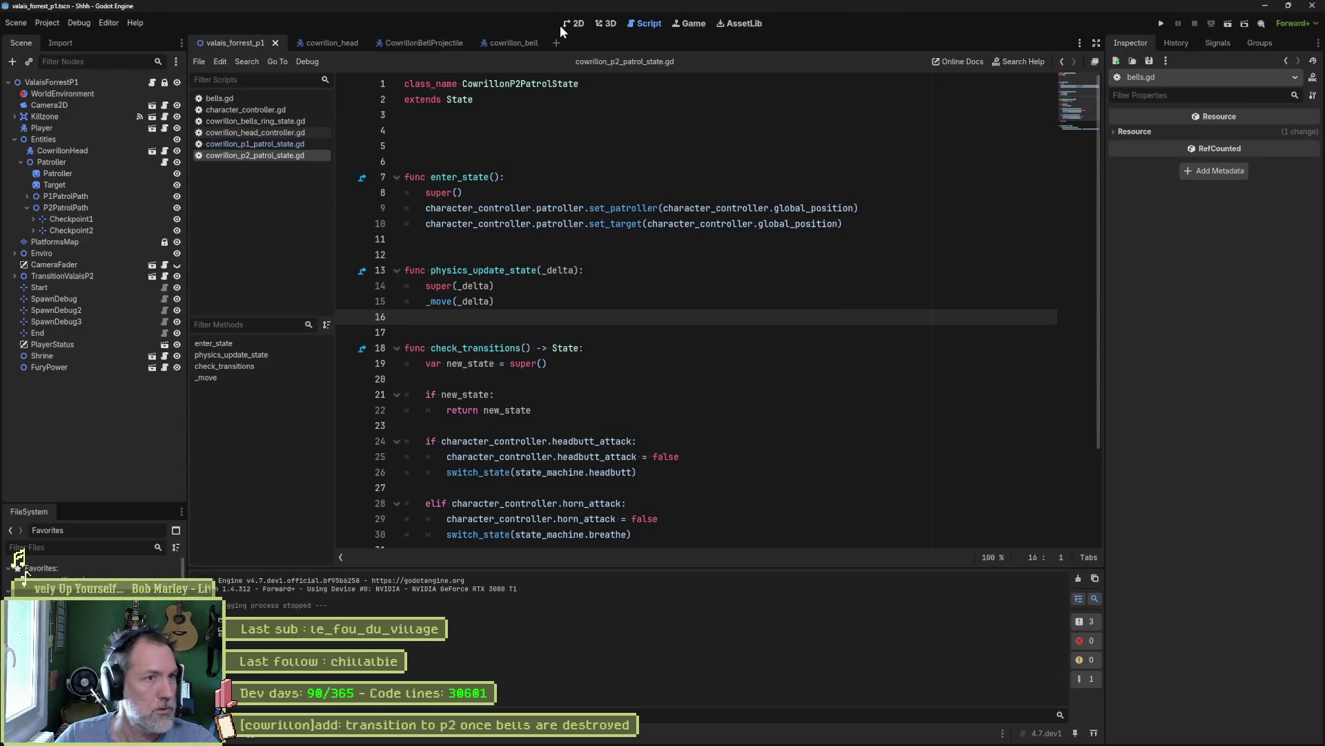
- Move the STATES debug box 140 px down and raise the Debuggers Z Index to 3, saving cowrillon_head
{"action": "left_click", "coordinate": [564, 25]}
{"action": "left_click", "coordinate": [319, 43]}
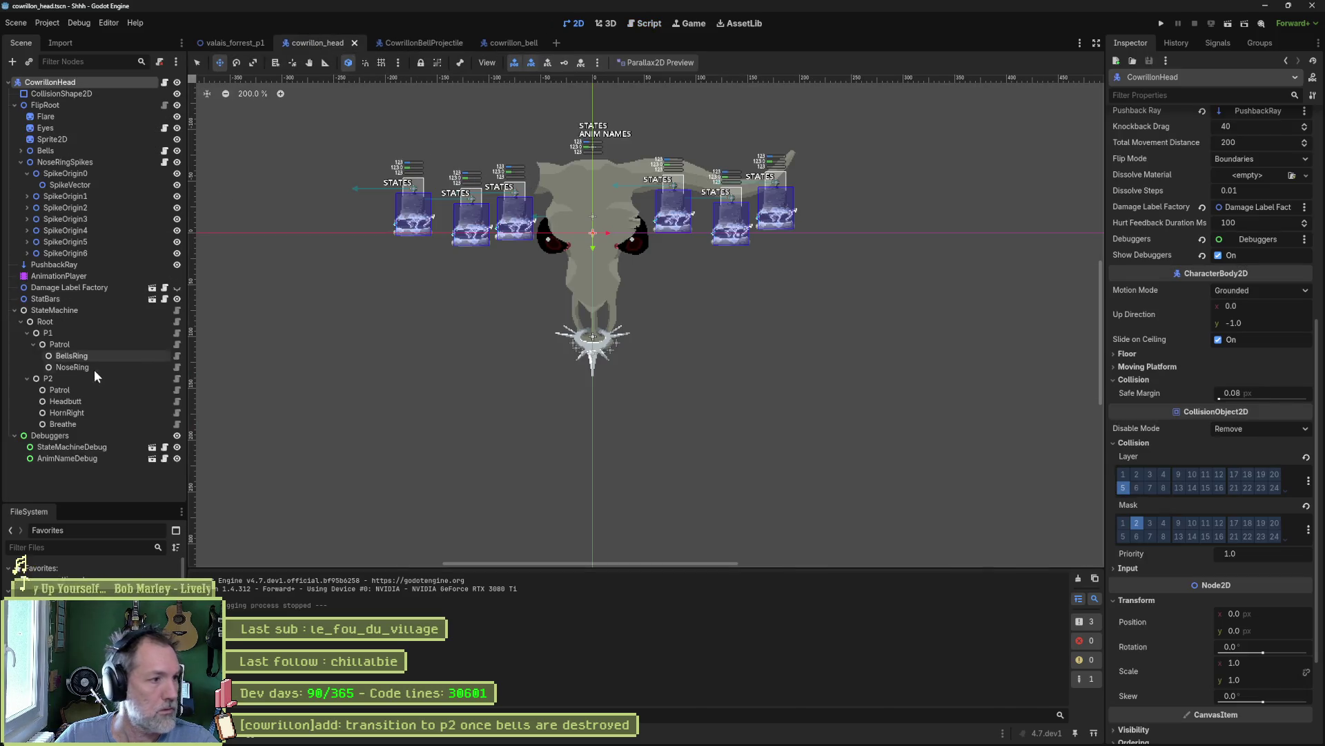
{"action": "left_click", "coordinate": [69, 448]}
{"action": "left_click_drag", "start_coordinate": [578, 138], "coordinate": [572, 281]}
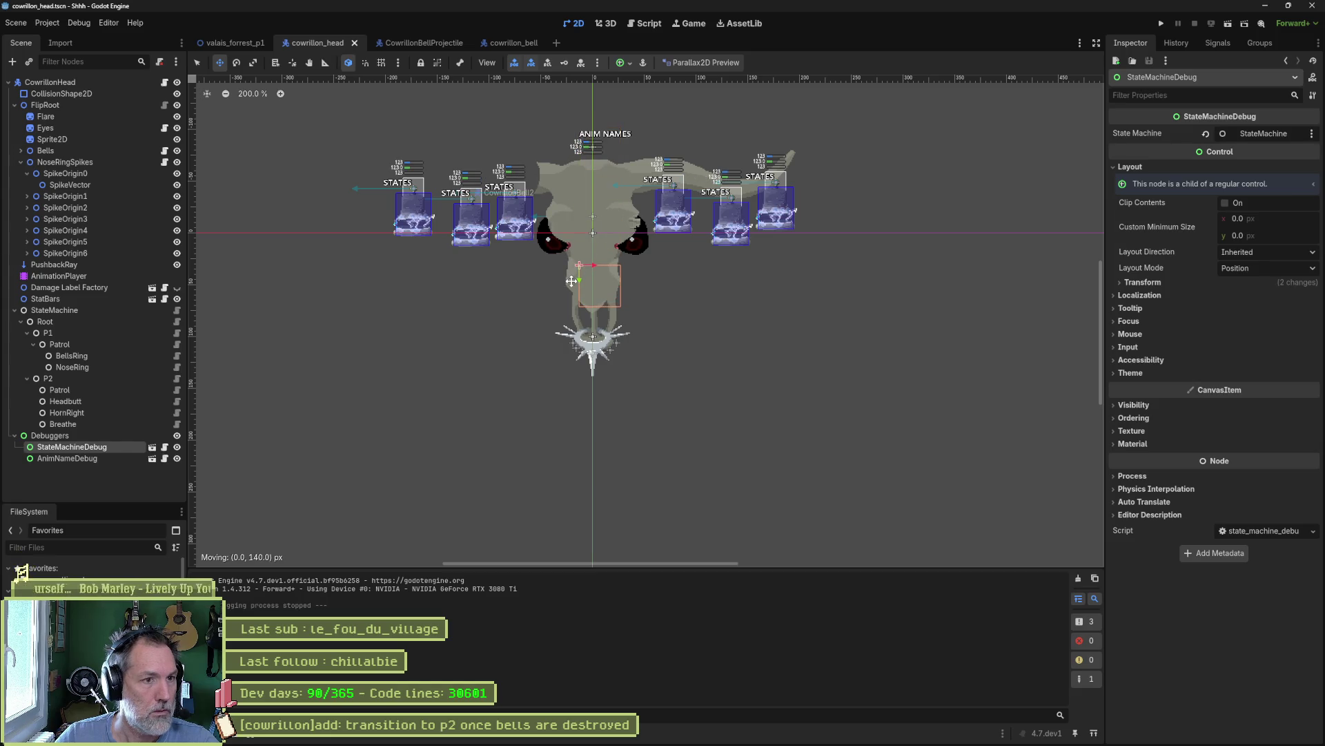
{"action": "left_click", "coordinate": [56, 435]}
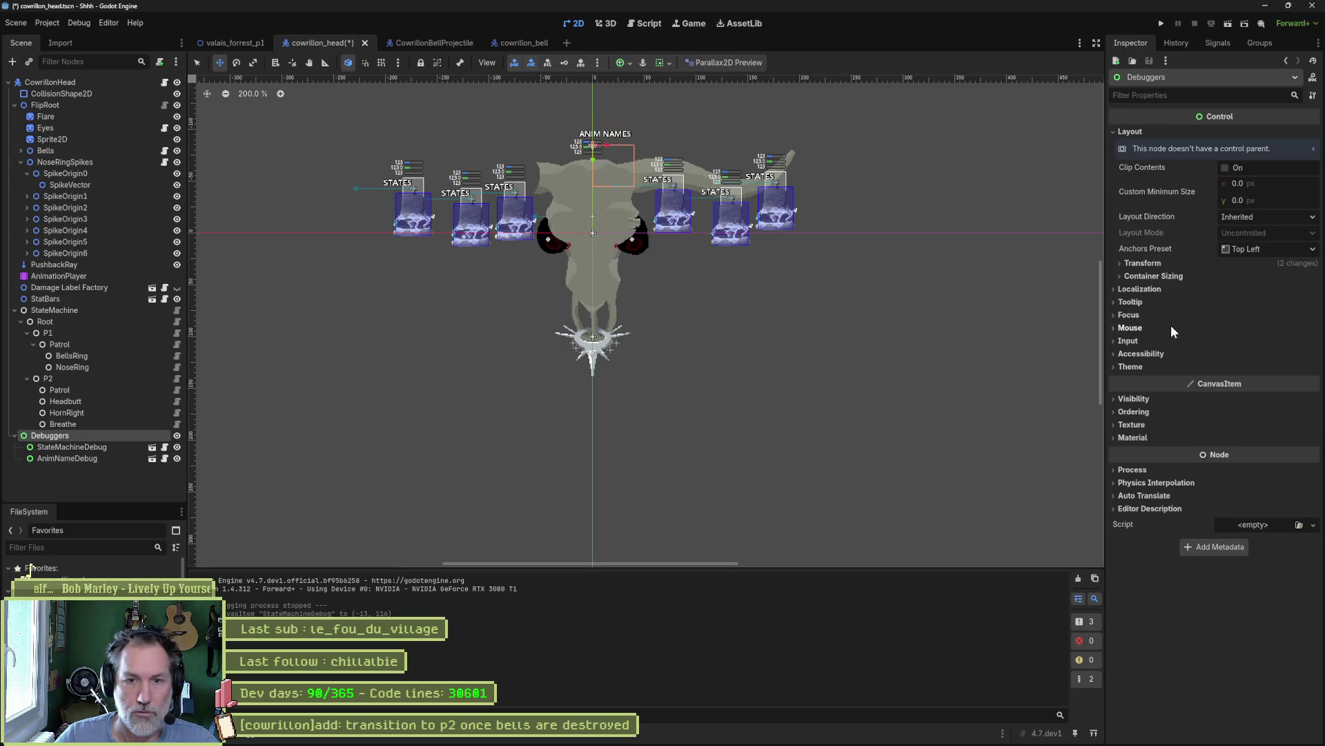
{"action": "left_click", "coordinate": [1143, 412]}
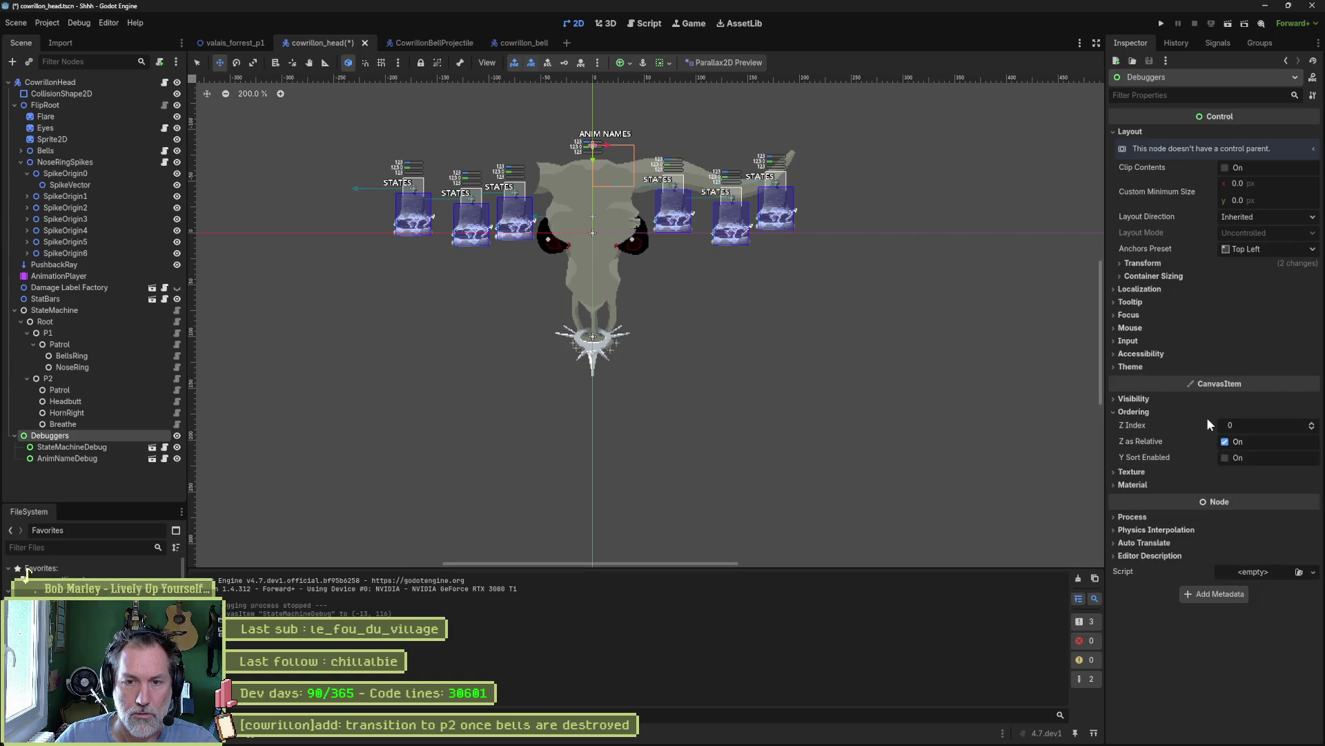
{"action": "triple_click", "coordinate": [1312, 424]}
{"action": "key", "text": "ctrl+s"}
- Test-run the valais_forrest_p1 level, restart it, then stop the game
{"action": "left_click", "coordinate": [235, 43]}
{"action": "key", "text": "F6"}
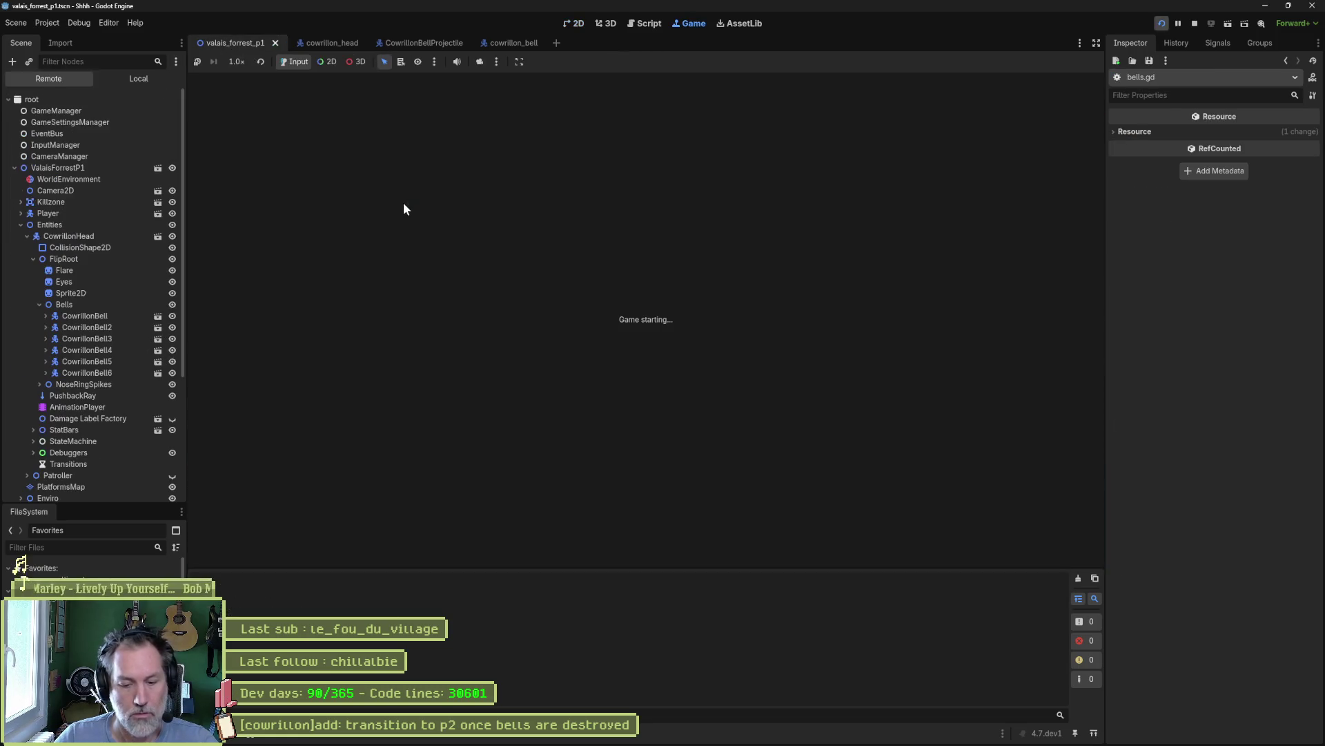
{"action": "key", "text": "F6"}
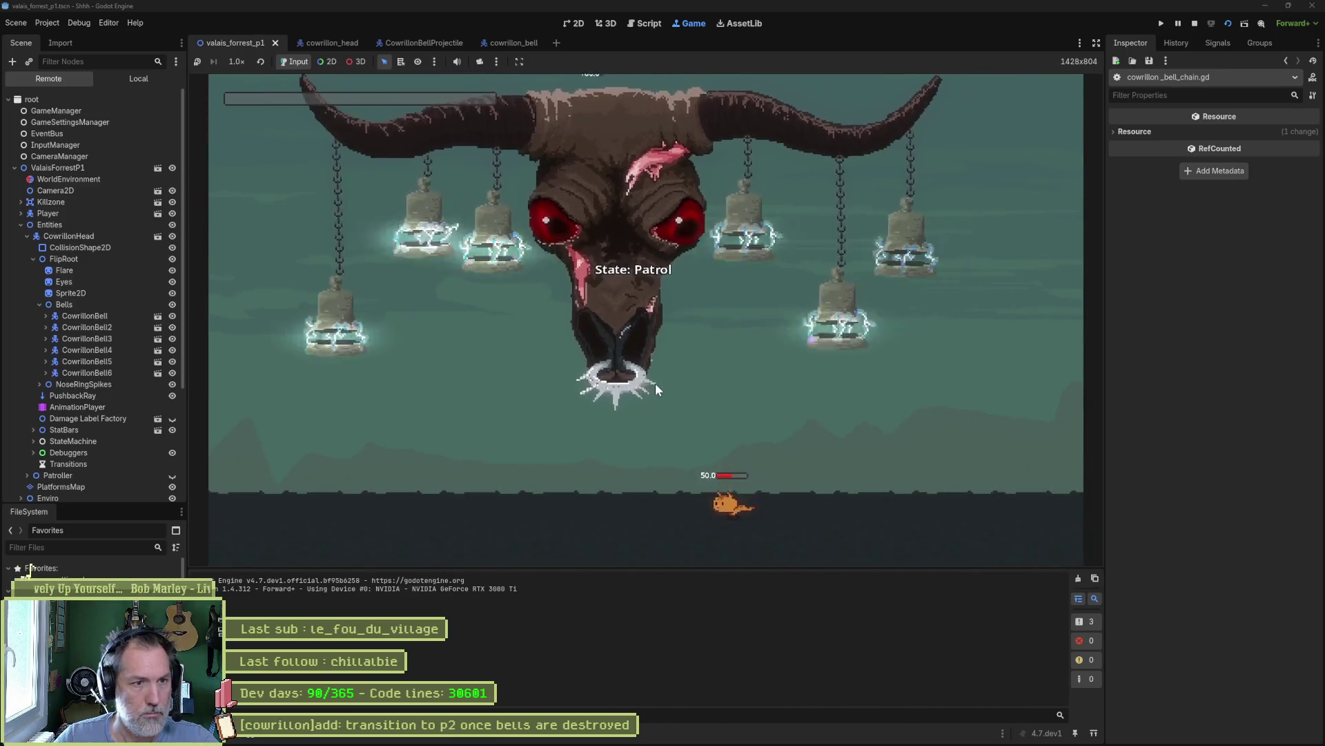
{"action": "key", "text": "F8"}
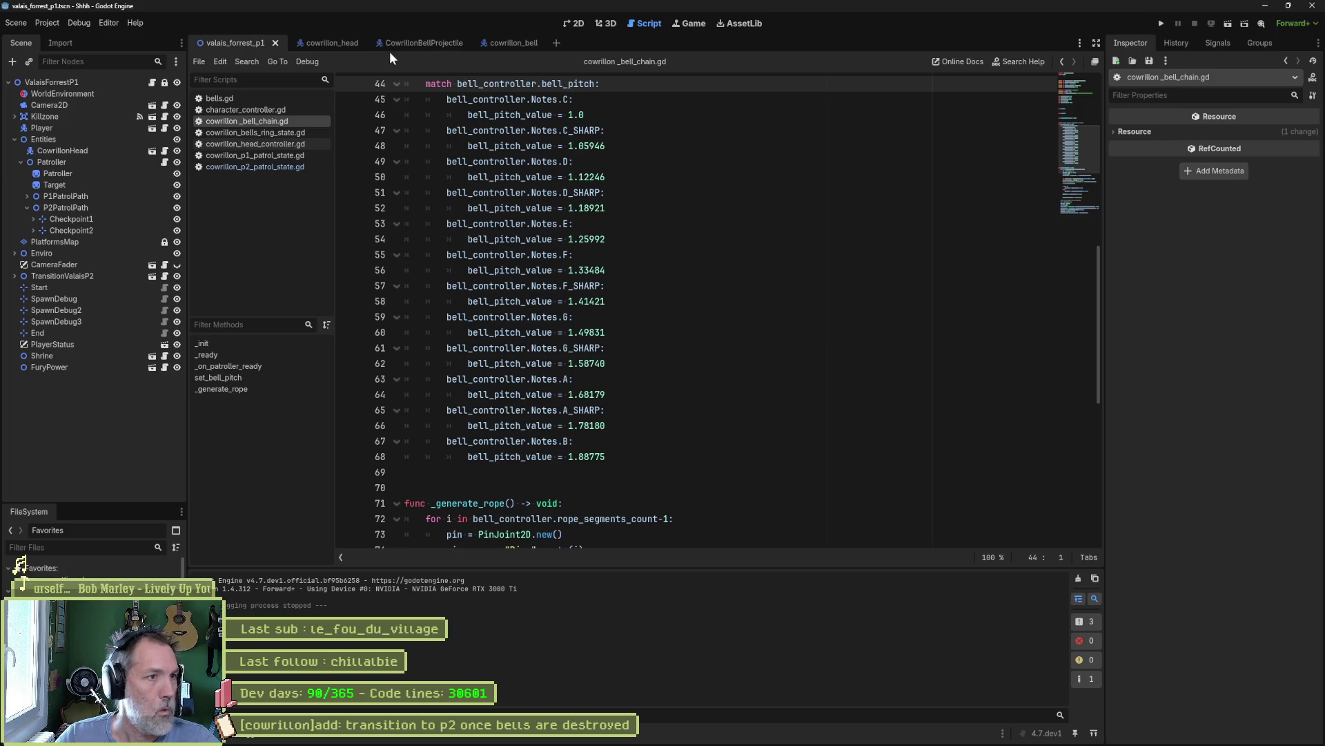
- Rename the two Patrol states in cowrillon_head to P1Patrol and P2Patrol, then save the scene
{"action": "left_click", "coordinate": [336, 46]}
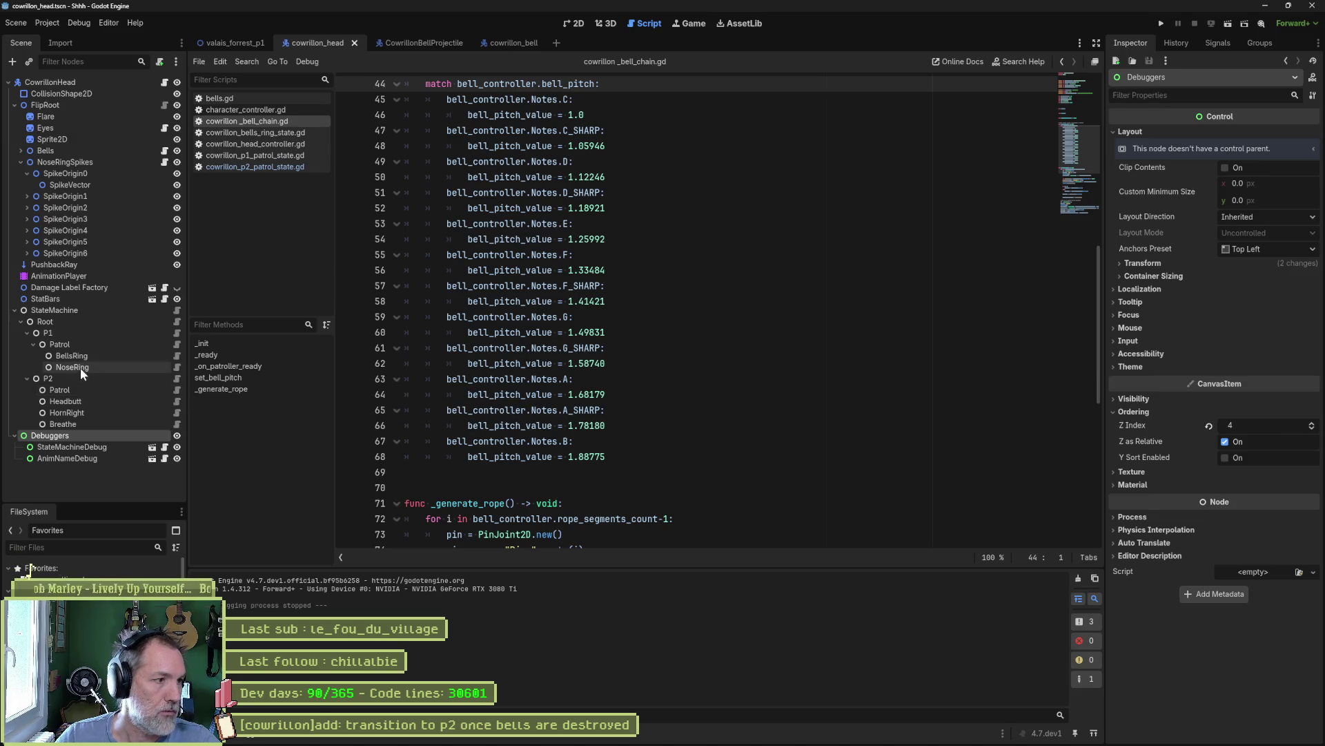
{"action": "left_click", "coordinate": [175, 345]}
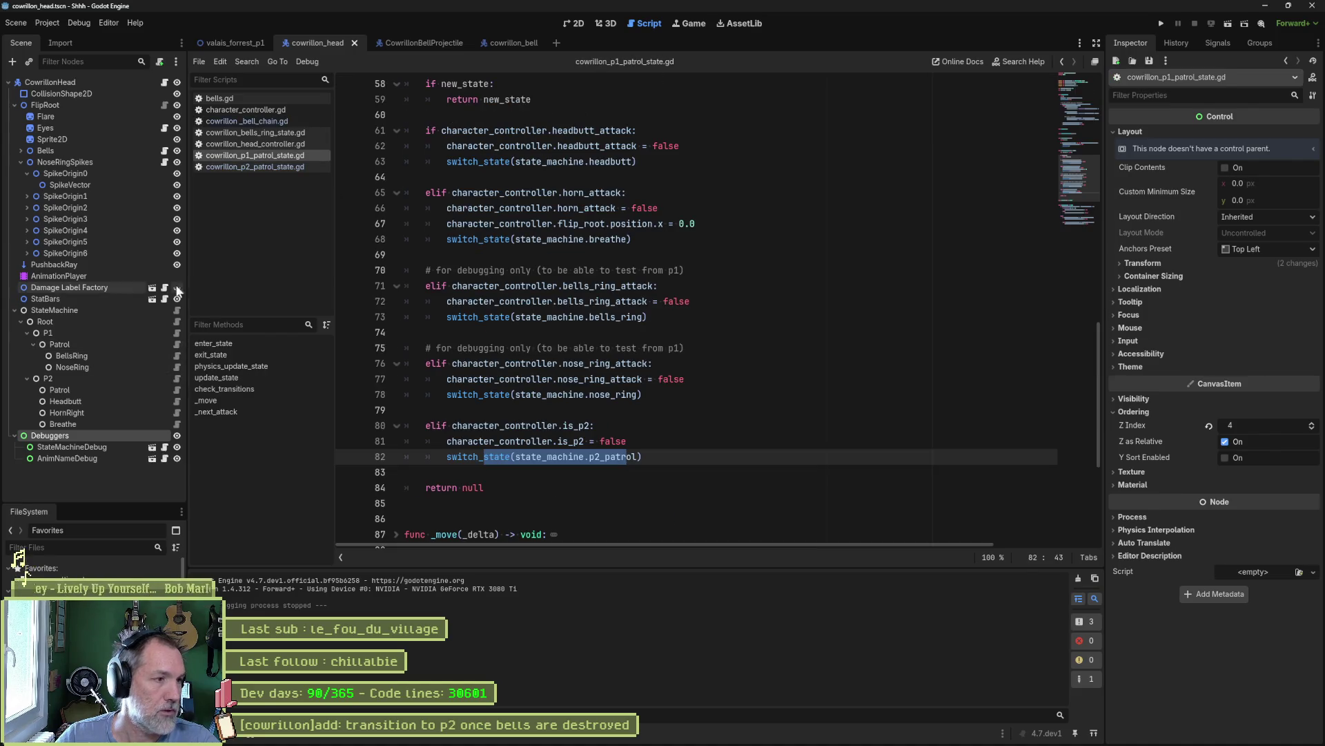
{"action": "double_click", "coordinate": [89, 346]}
{"action": "key", "text": "Home"}
{"action": "type", "text": "P1"}
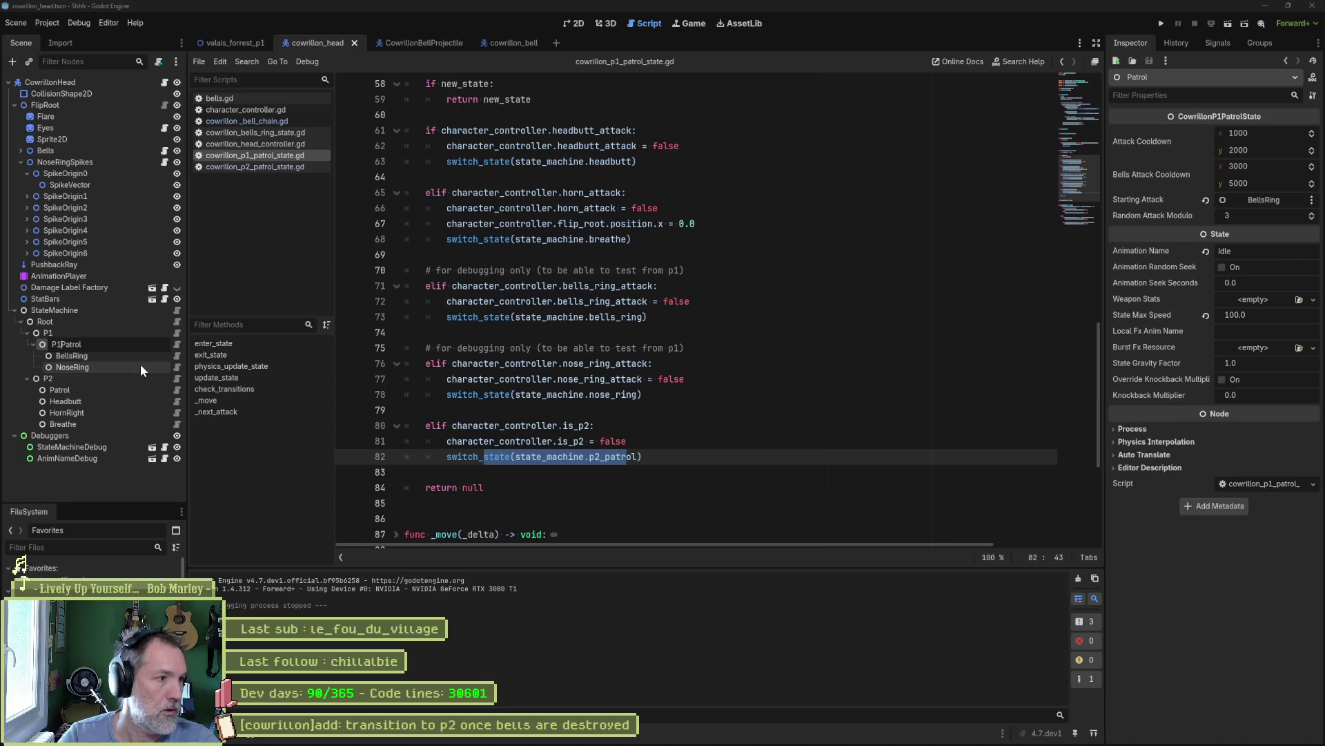
{"action": "key", "text": "Return"}
{"action": "key", "text": "Down"}
{"action": "key", "text": "Down"}
{"action": "key", "text": "Down"}
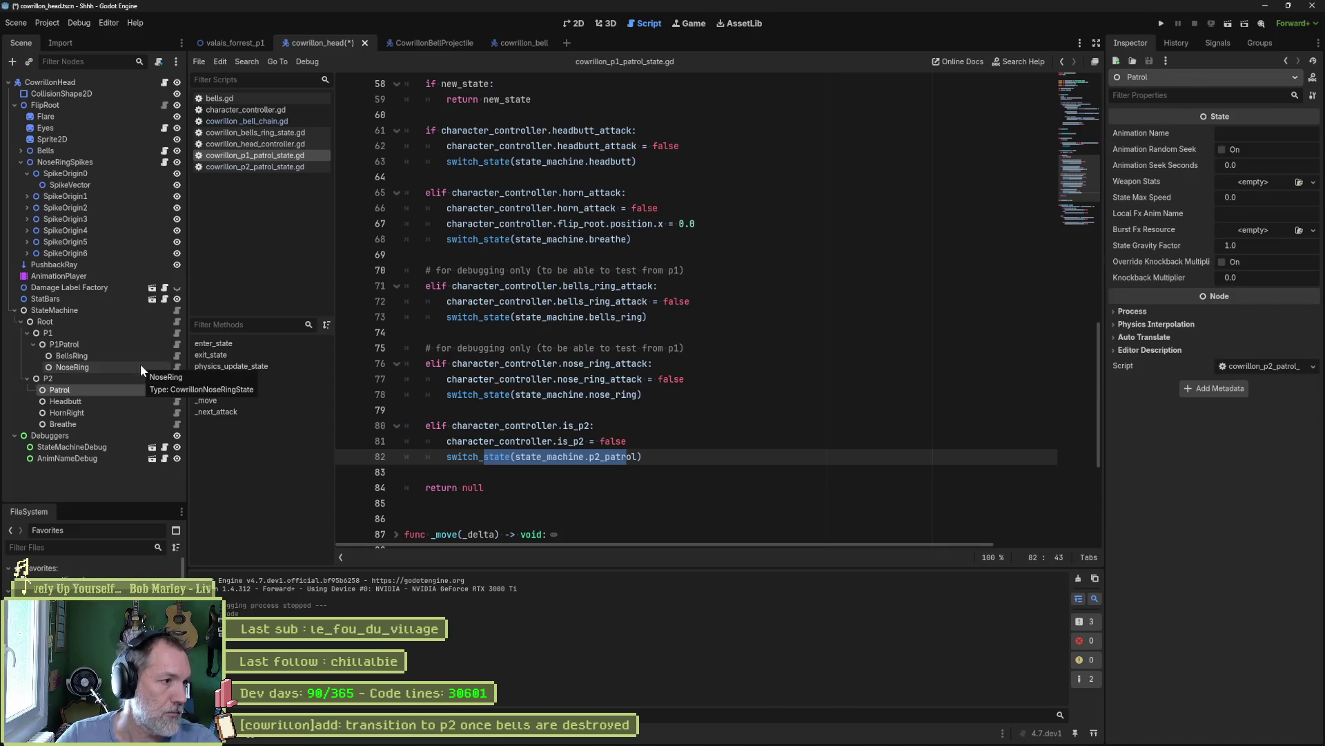
{"action": "key", "text": "F2"}
{"action": "key", "text": "Home"}
{"action": "type", "text": "P2"}
{"action": "key", "text": "Return"}
{"action": "key", "text": "ctrl+s"}
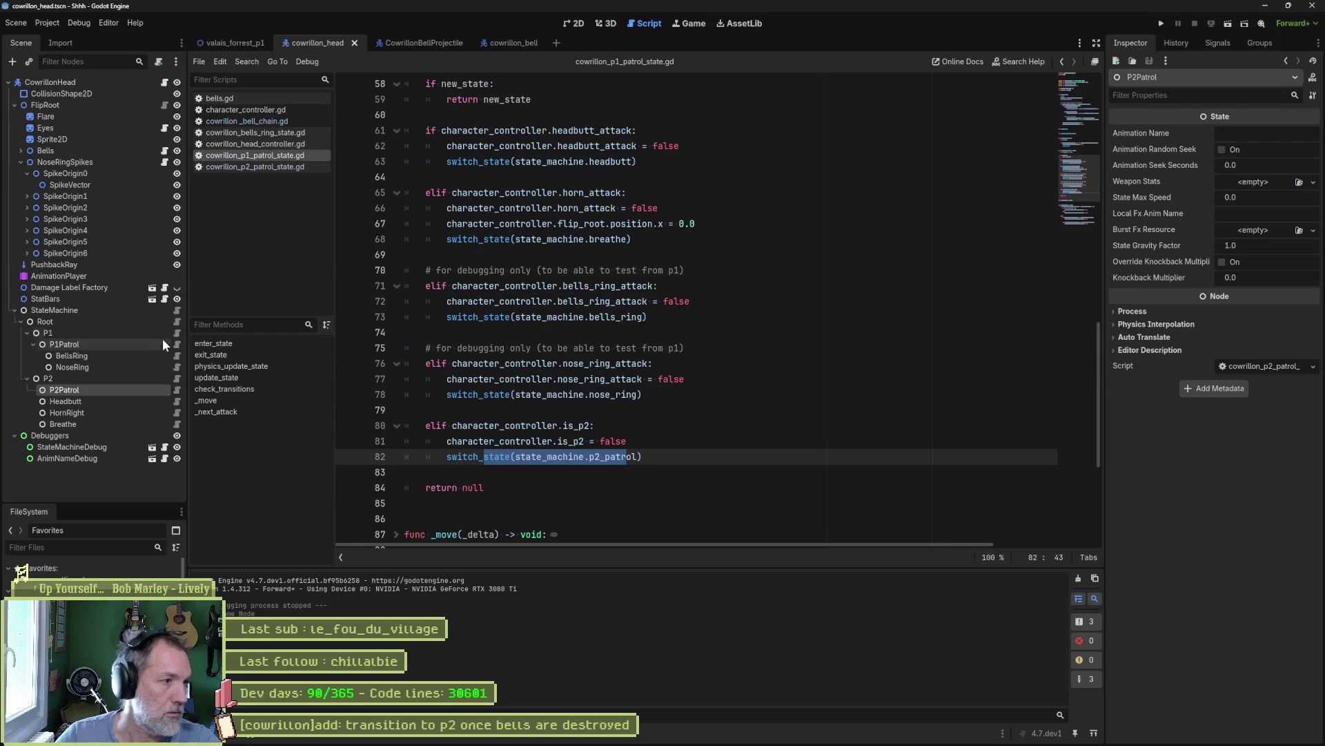
- Change the state machine script's patrol paths to P1Patrol and P2Patrol, then run the valais_forrest_p1 level
{"action": "left_click", "coordinate": [176, 311]}
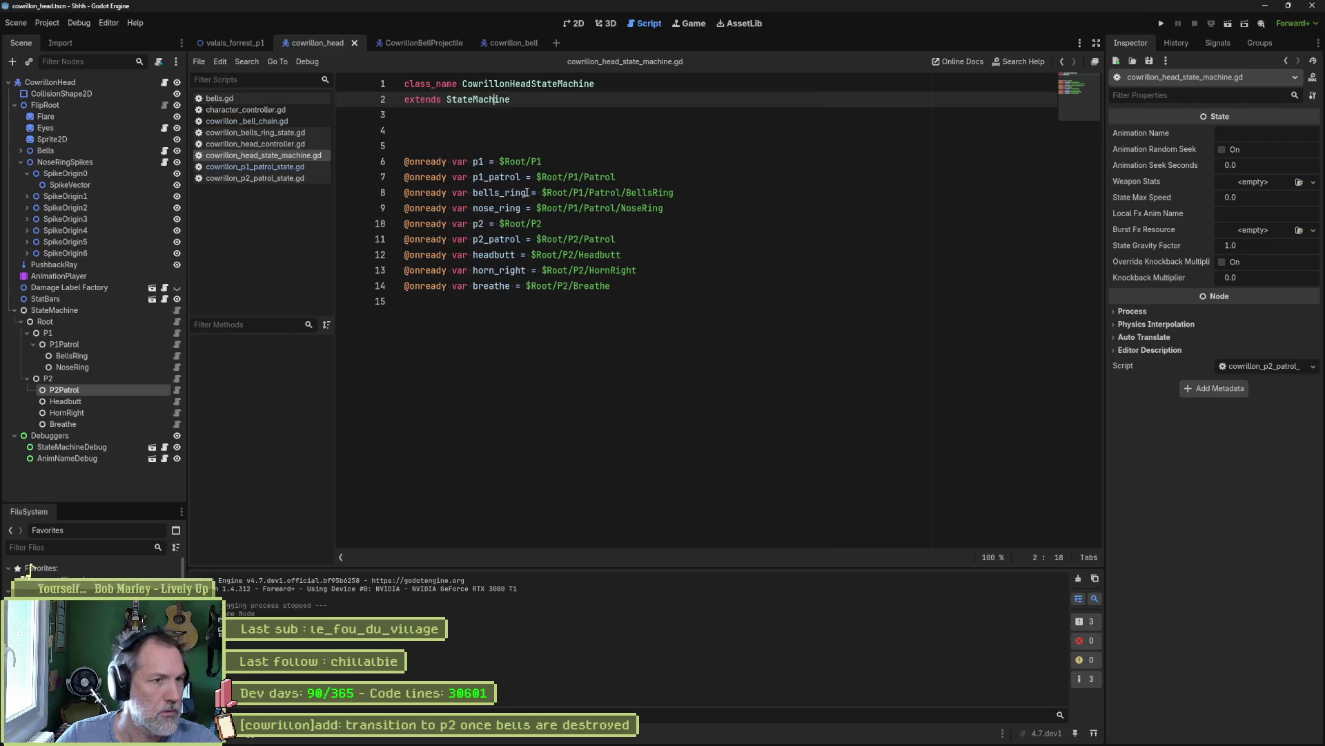
{"action": "left_click", "coordinate": [584, 178]}
{"action": "type", "text": "P1"}
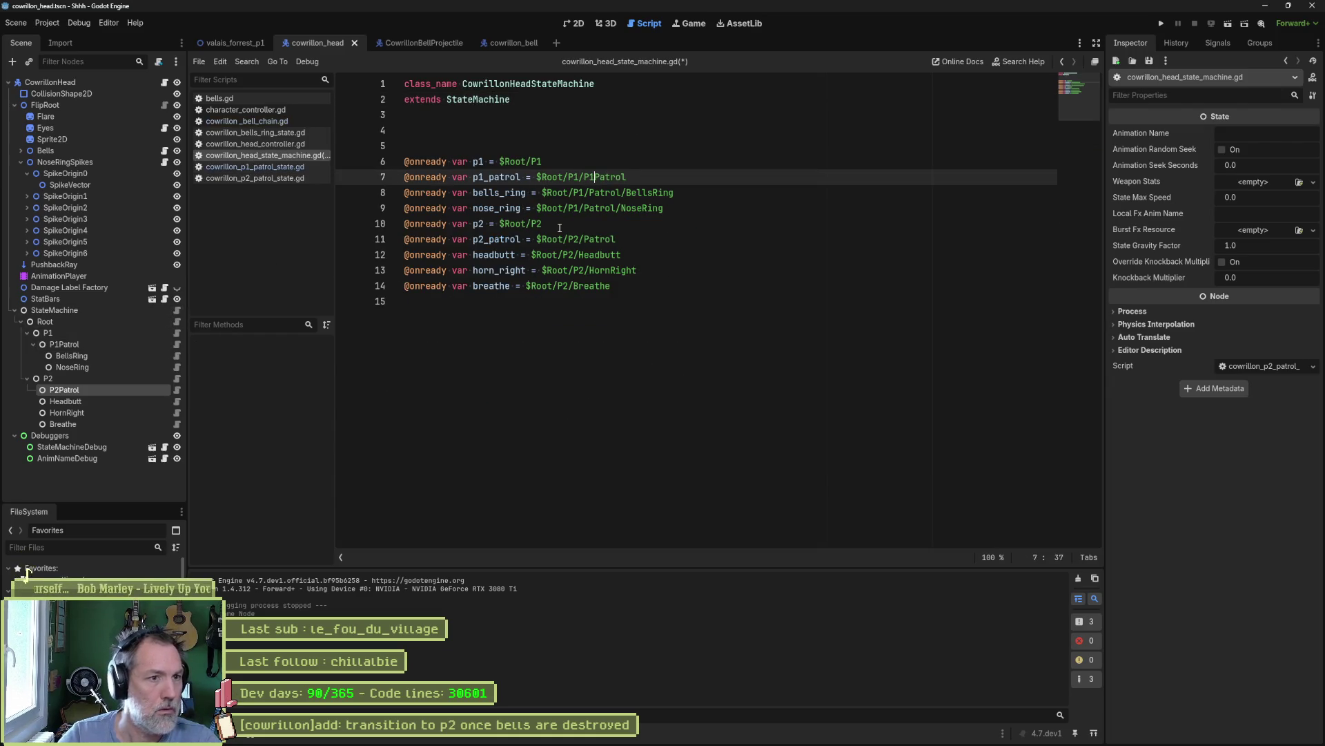
{"action": "left_click", "coordinate": [586, 239]}
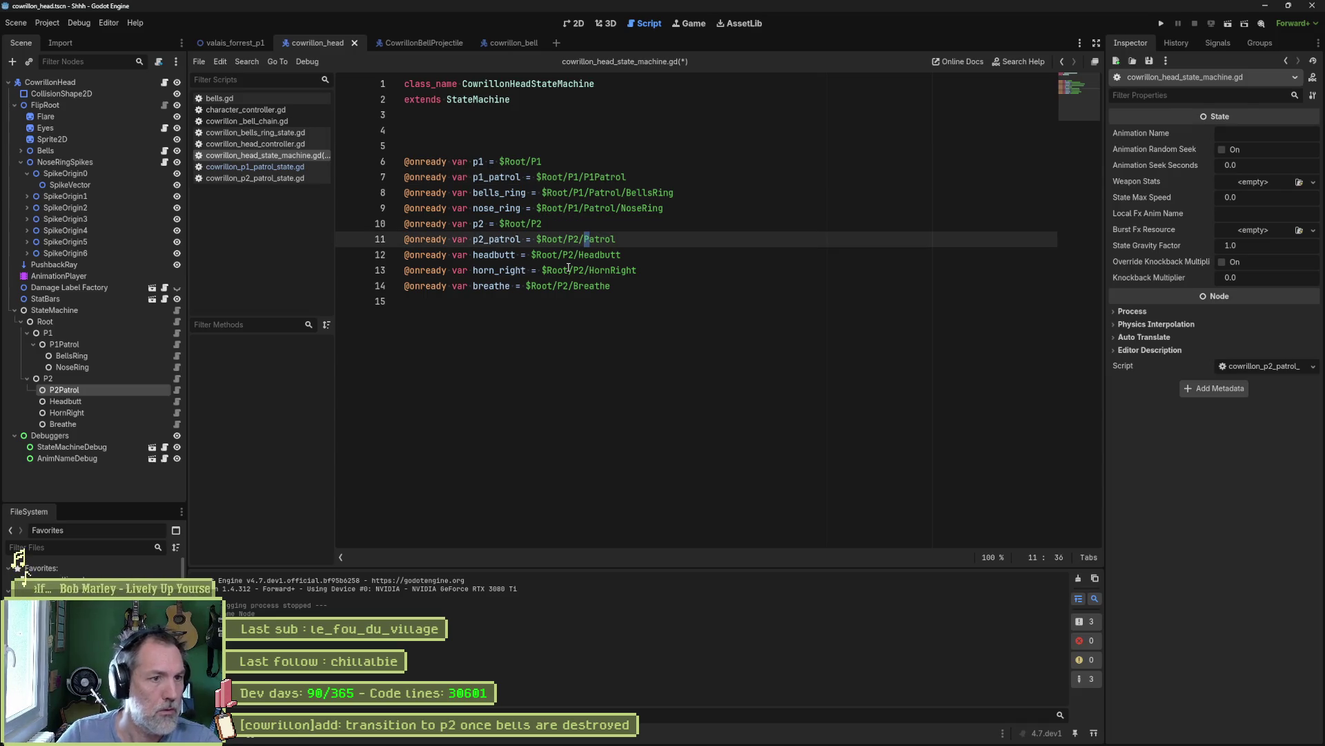
{"action": "type", "text": "P2"}
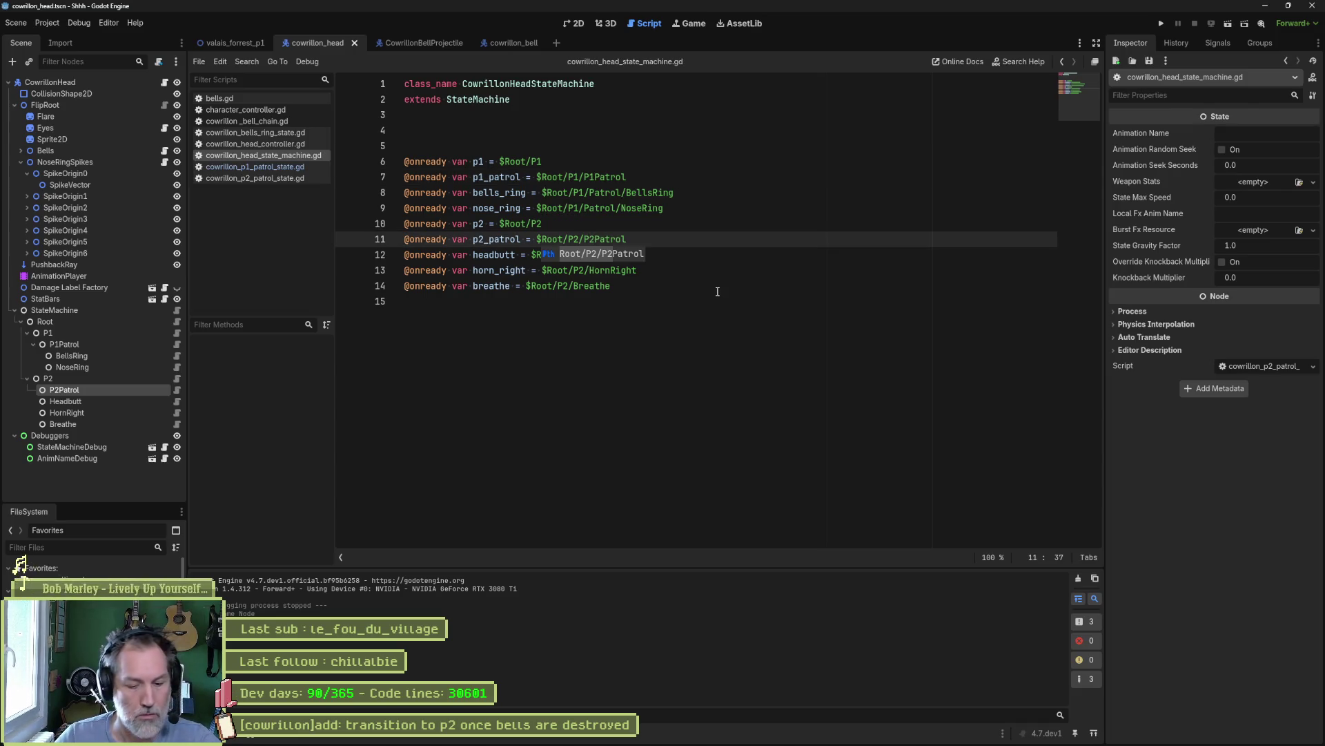
{"action": "key", "text": "ctrl+w"}
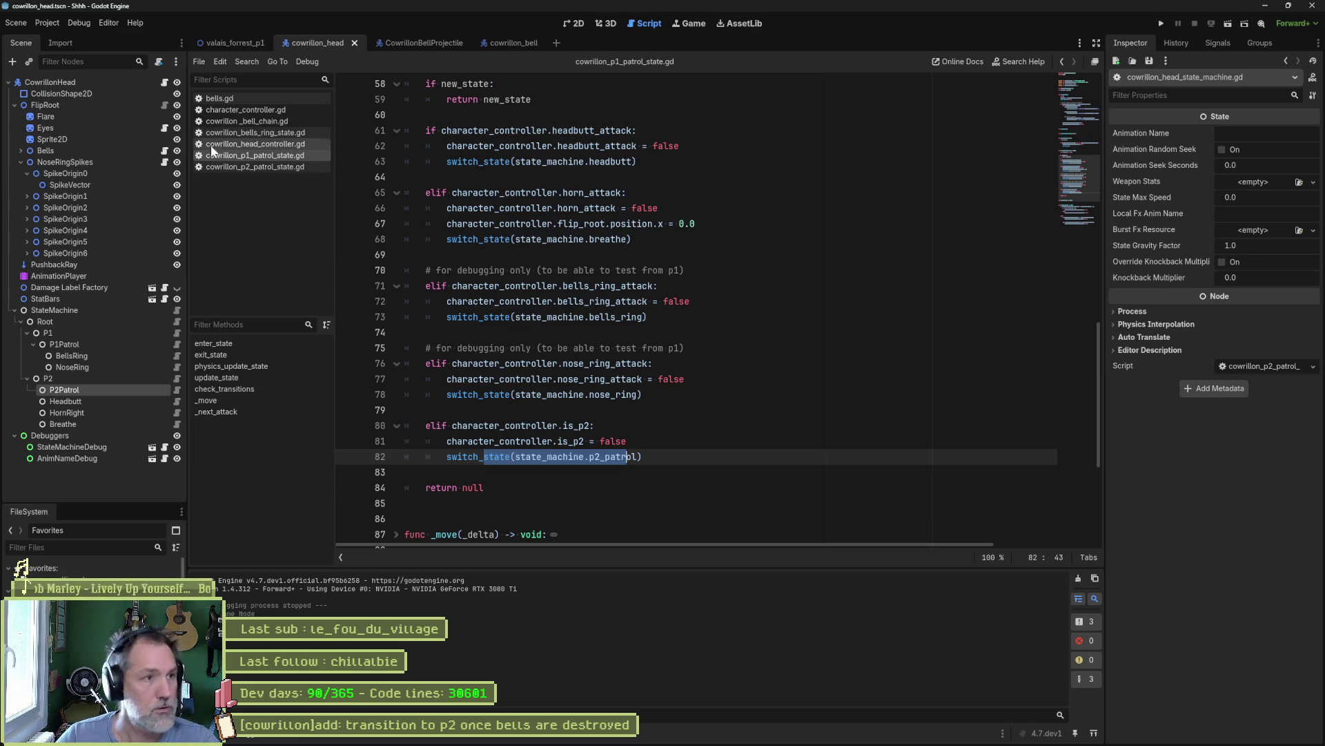
{"action": "left_click", "coordinate": [223, 43]}
{"action": "key", "text": "F6"}
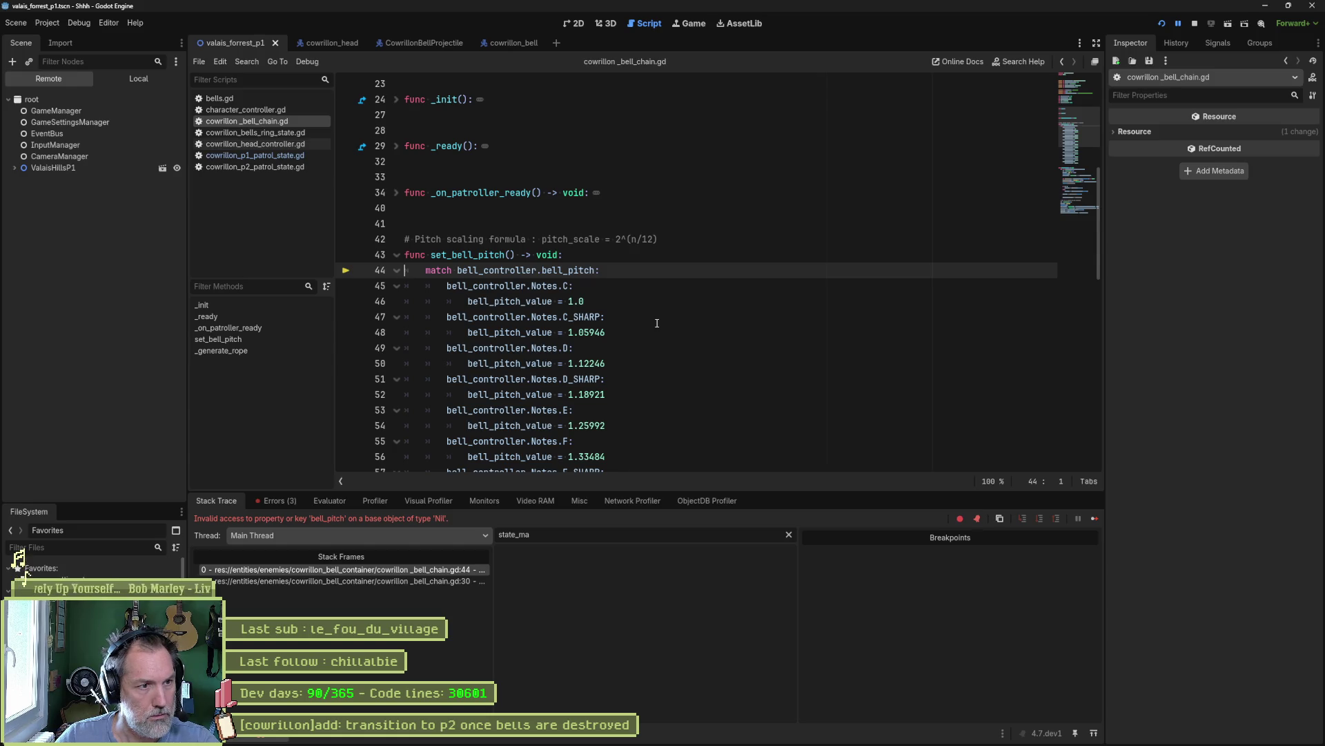
- Stop the game, jump to the node-not-found error at line 13, and relaunch to check the errors
{"action": "key", "text": "F8"}
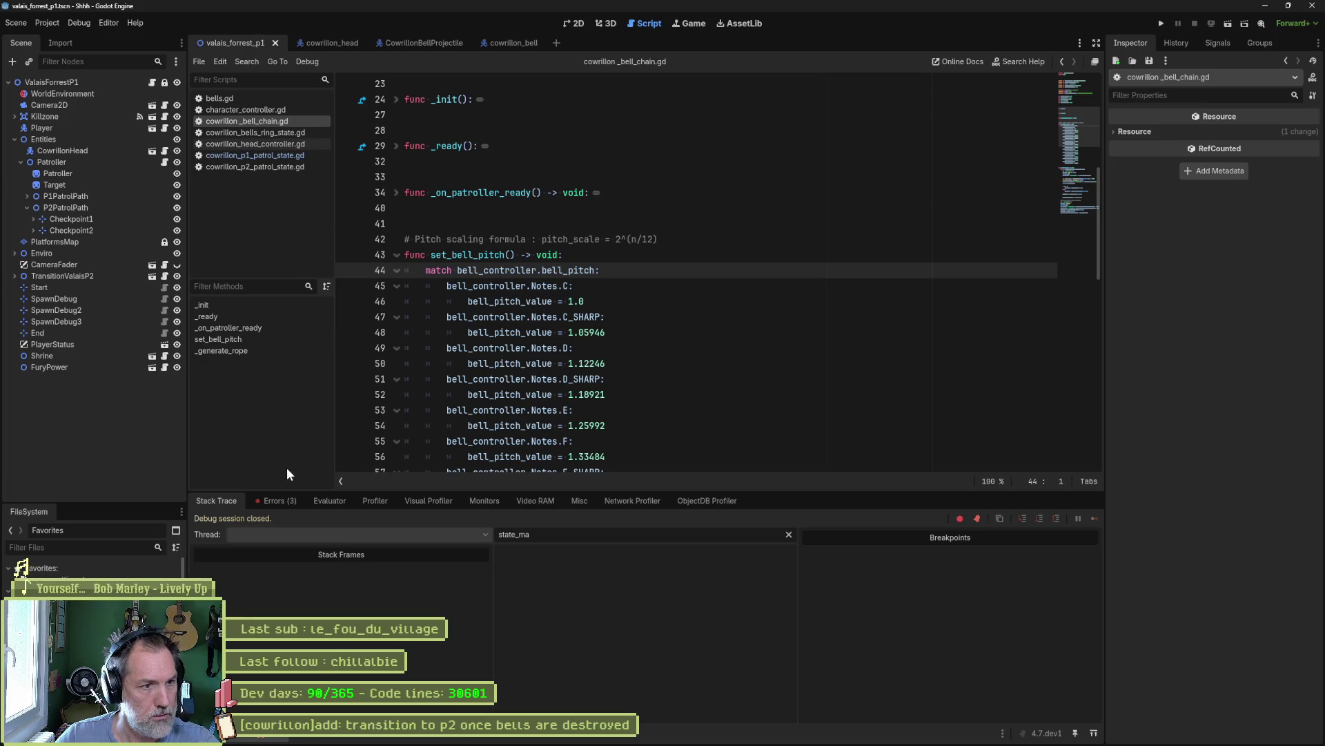
{"action": "left_click", "coordinate": [280, 501]}
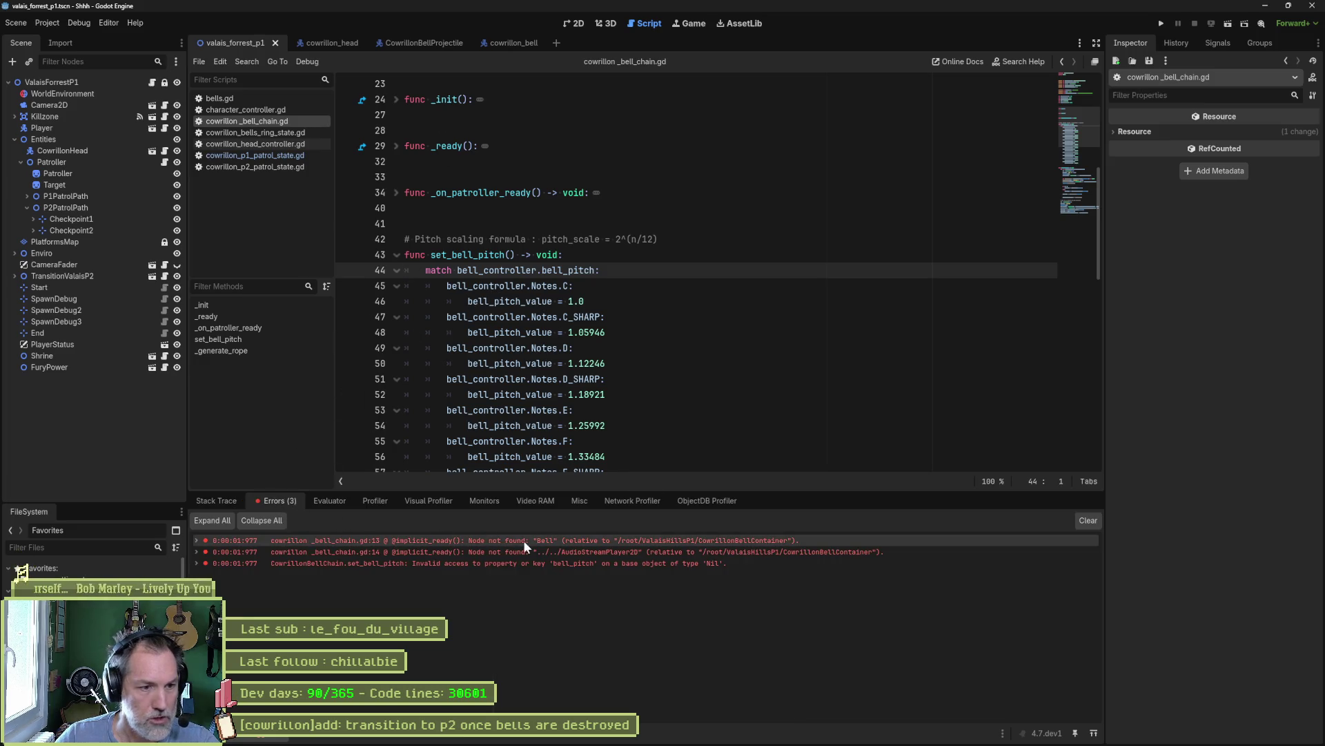
{"action": "mouse_move", "coordinate": [510, 546]}
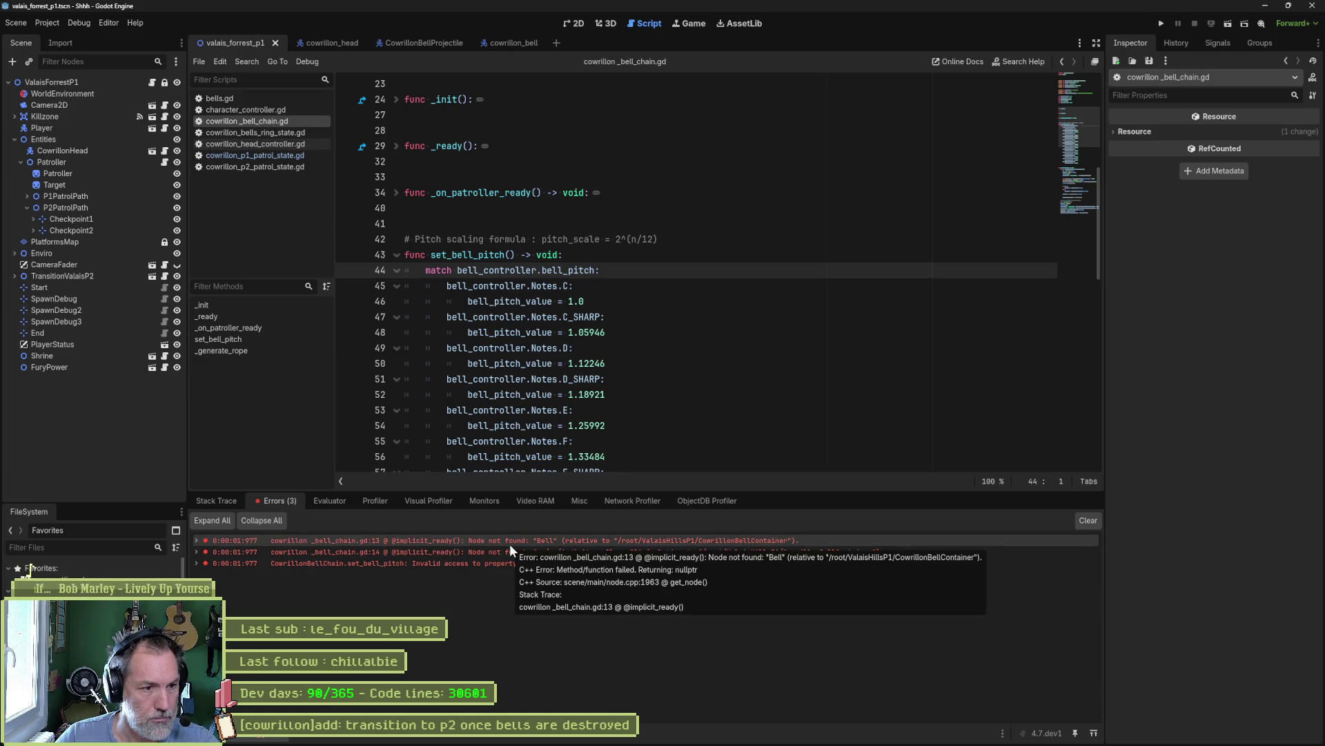
{"action": "double_click", "coordinate": [544, 538]}
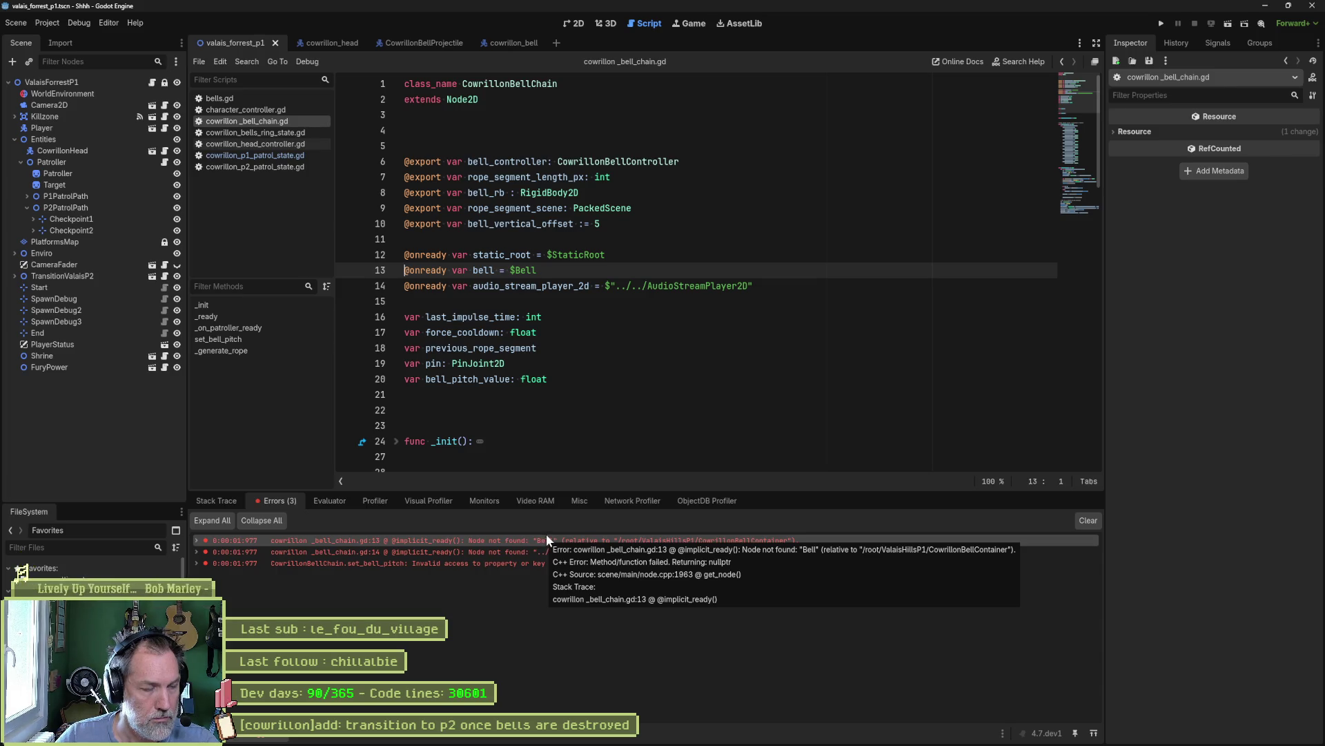
{"action": "key", "text": "F5"}
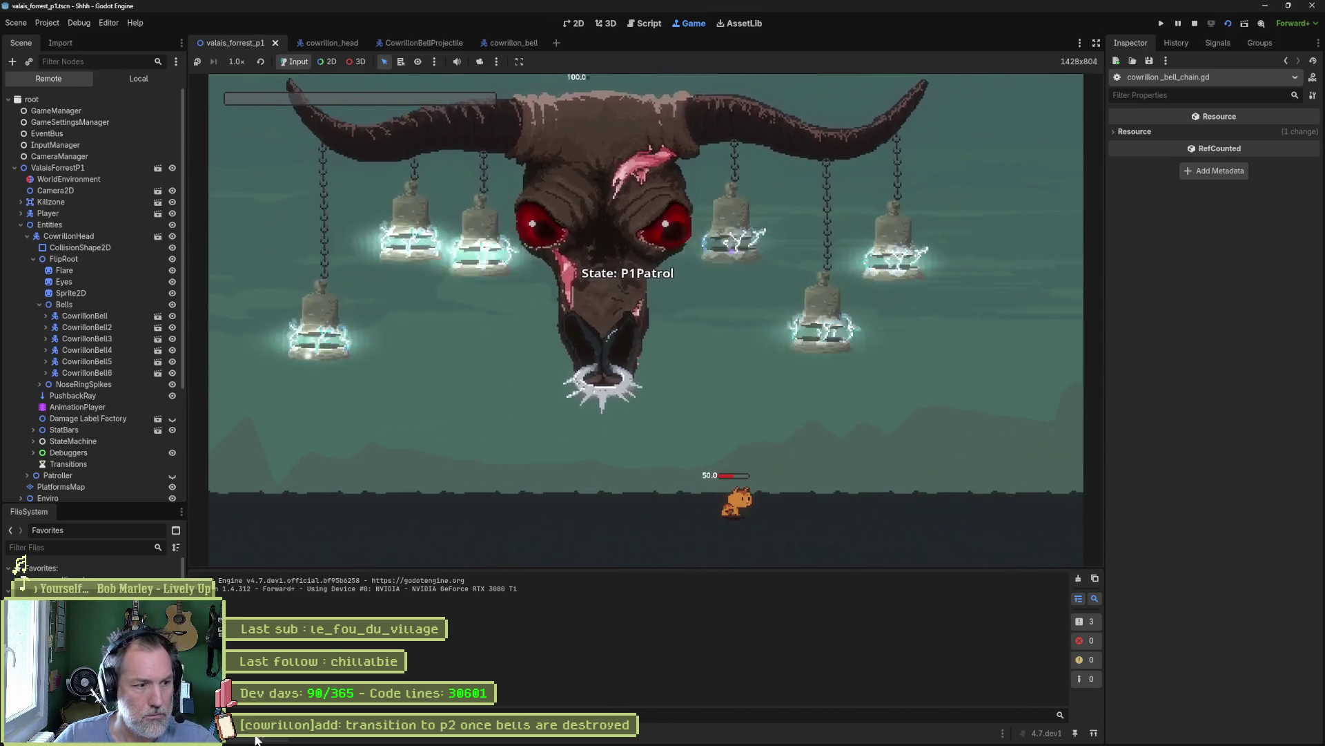
{"action": "left_click", "coordinate": [272, 733]}
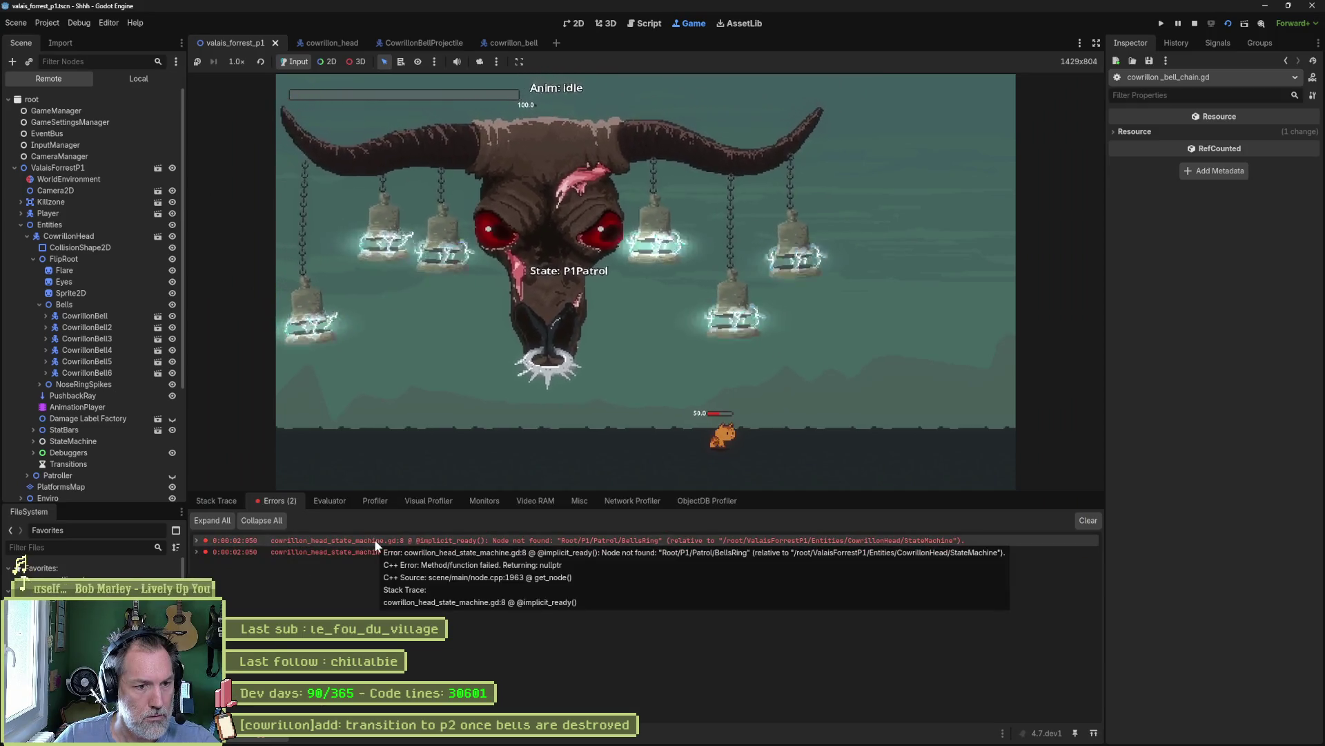
- Insert P1 into the BellsRing and NoseRing paths on lines 8 and 9, save, and rerun the game
{"action": "left_click", "coordinate": [1195, 24]}
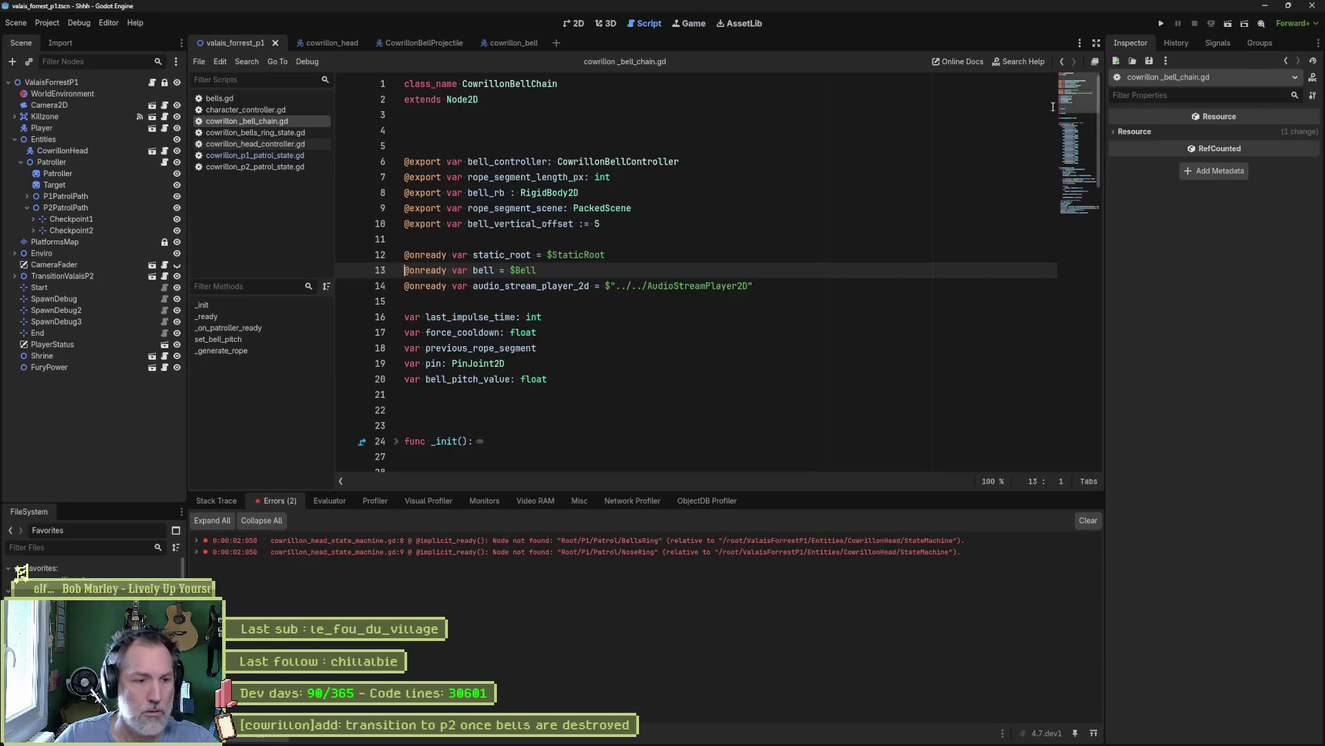
{"action": "left_click", "coordinate": [594, 539]}
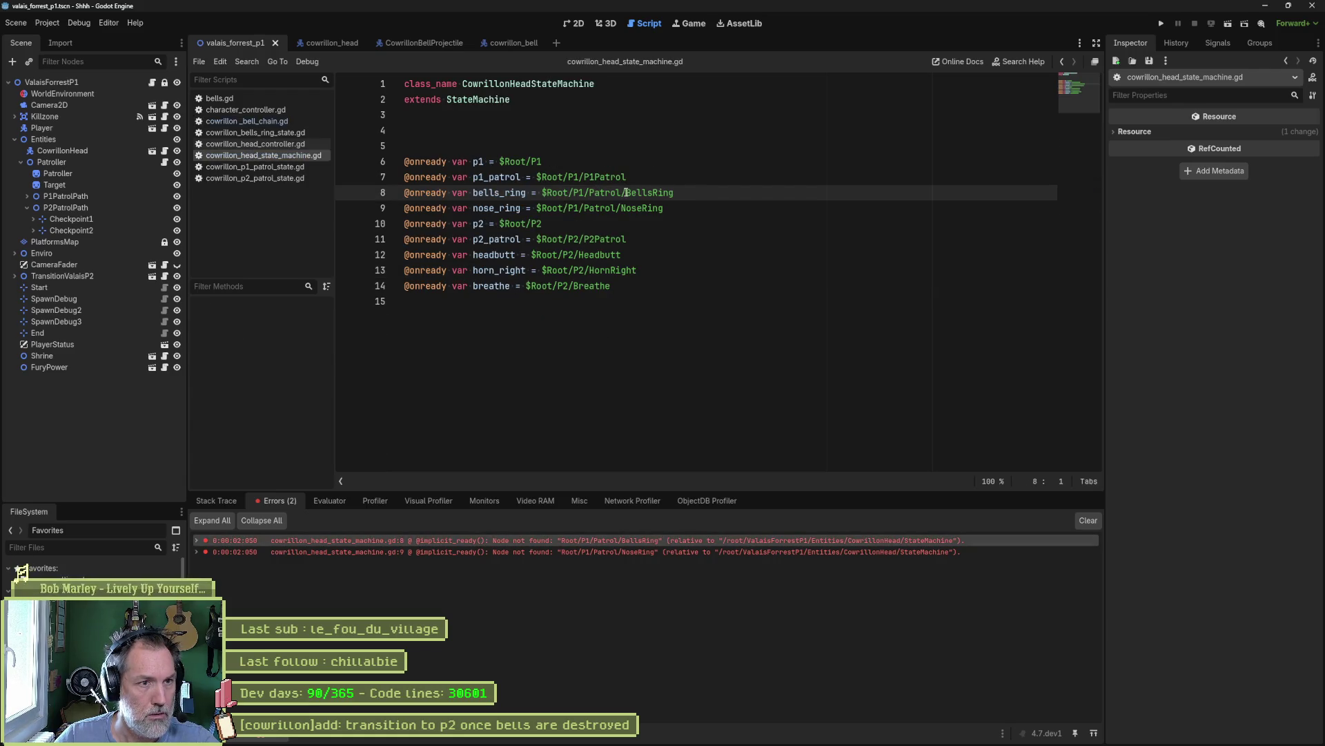
{"action": "type", "text": "P1"}
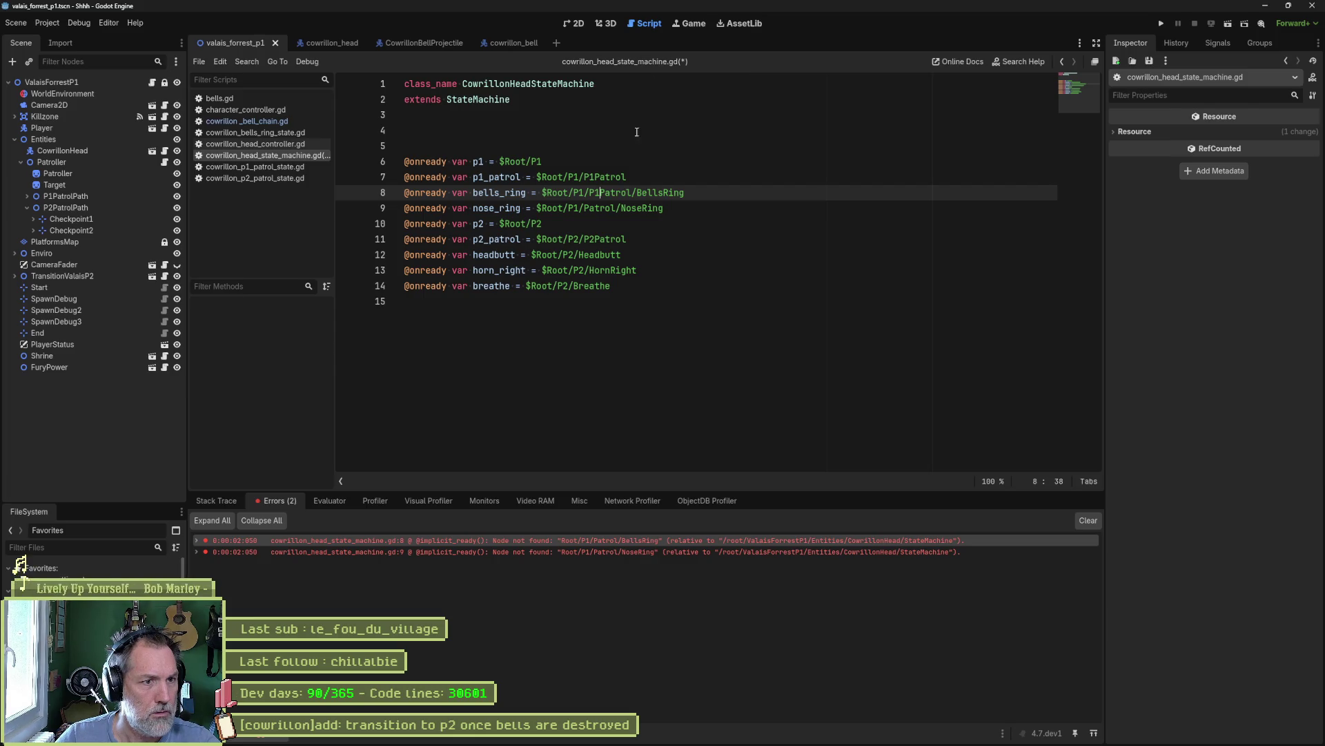
{"action": "left_click", "coordinate": [584, 206]}
{"action": "type", "text": "P1"}
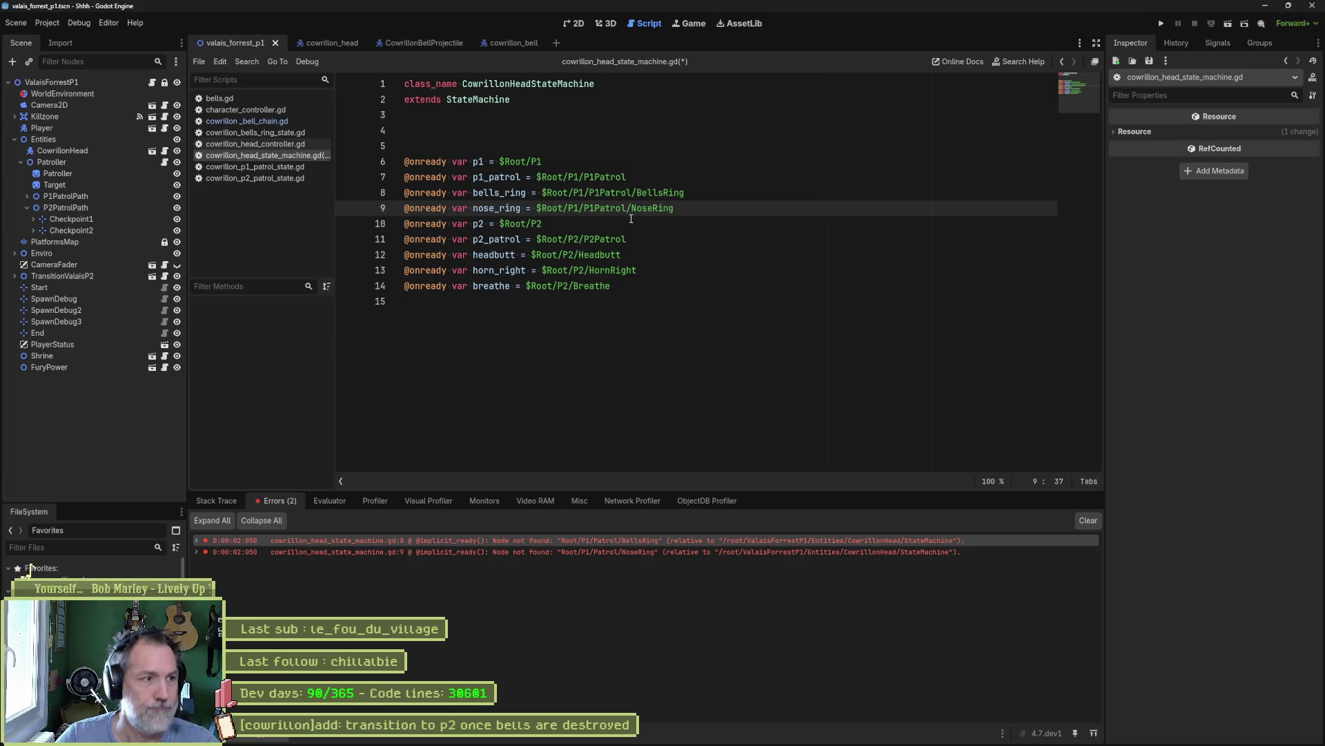
{"action": "left_click", "coordinate": [324, 43]}
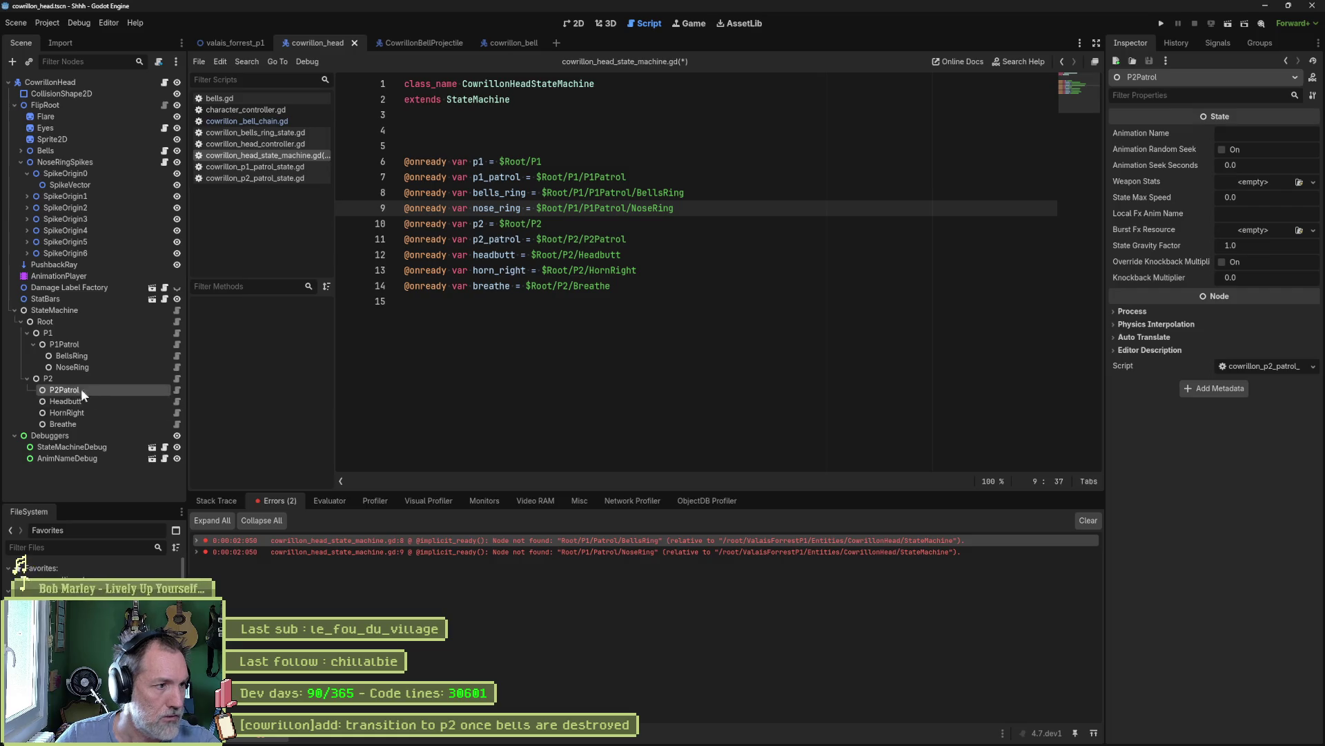
{"action": "key", "text": "ctrl+s"}
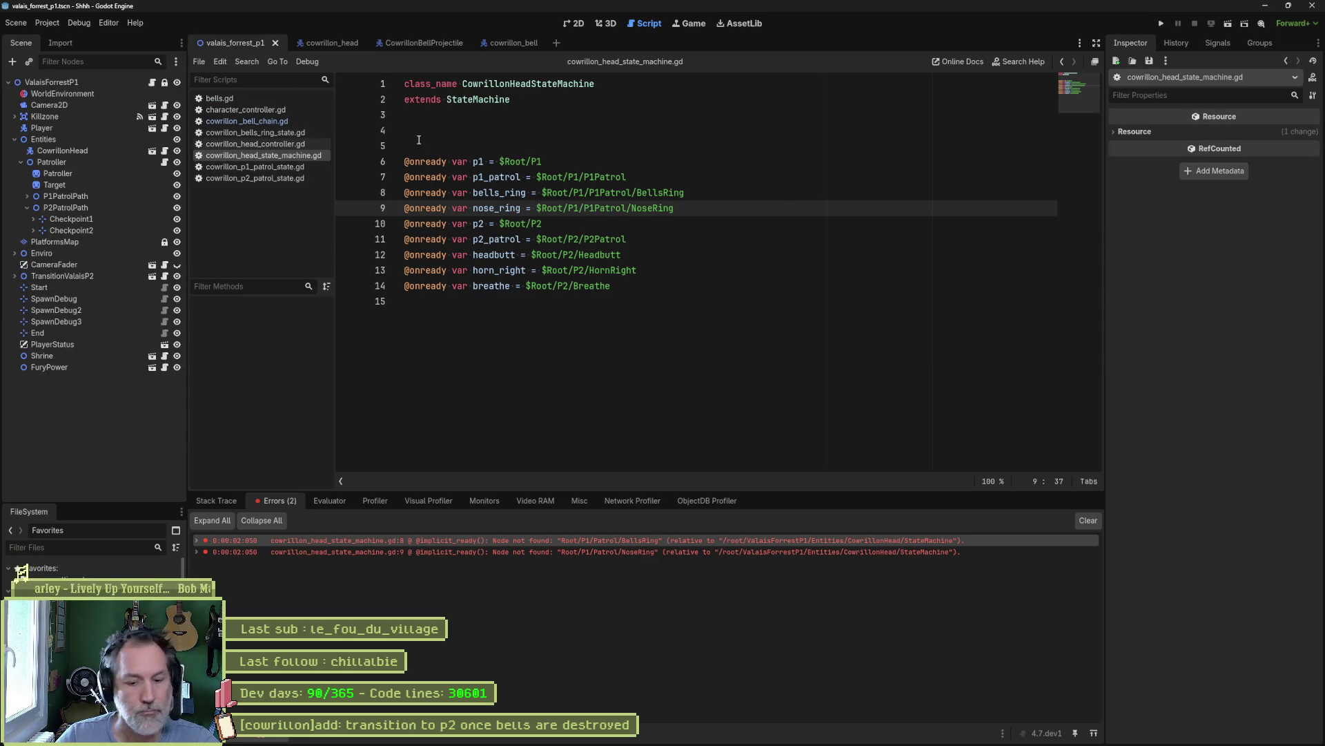
{"action": "key", "text": "F5"}
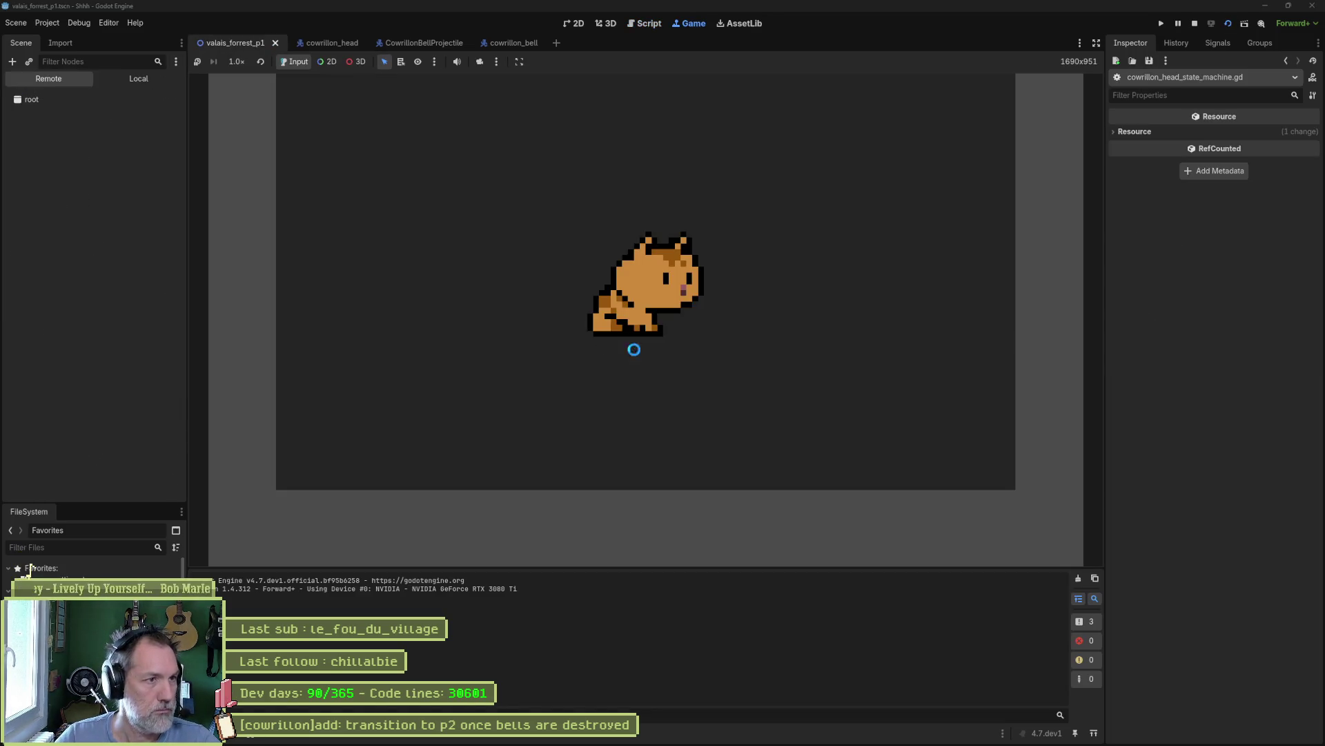
- Walk the cat left and back right across the arena to break the bells
{"action": "key", "text": "a"}
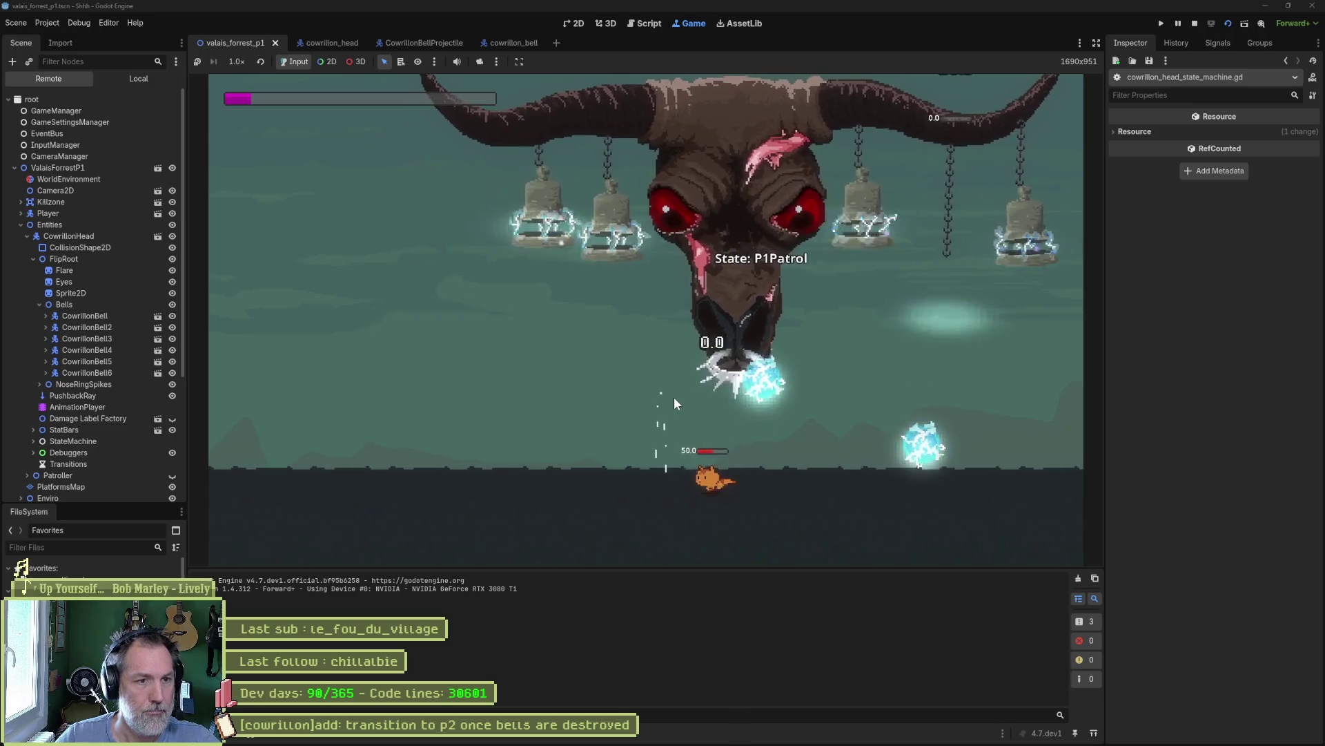
{"action": "key", "text": "a"}
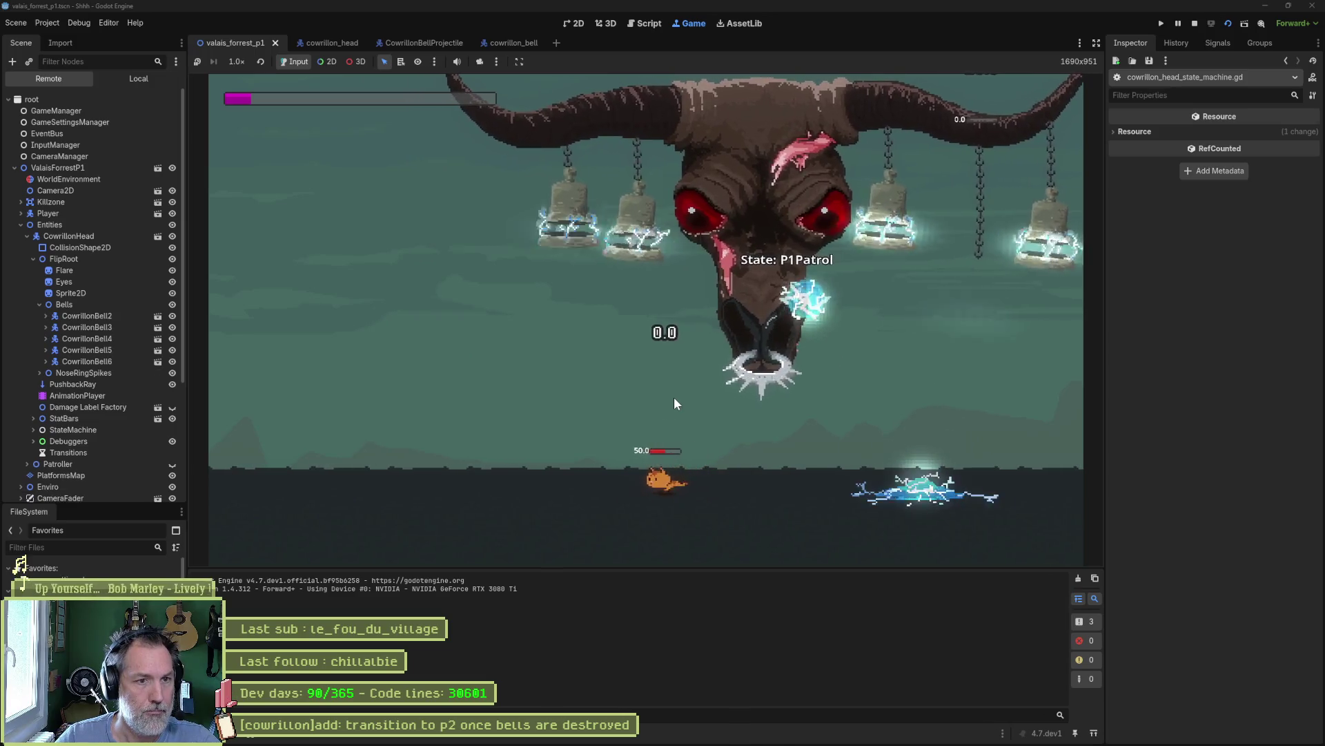
{"action": "key", "text": "a"}
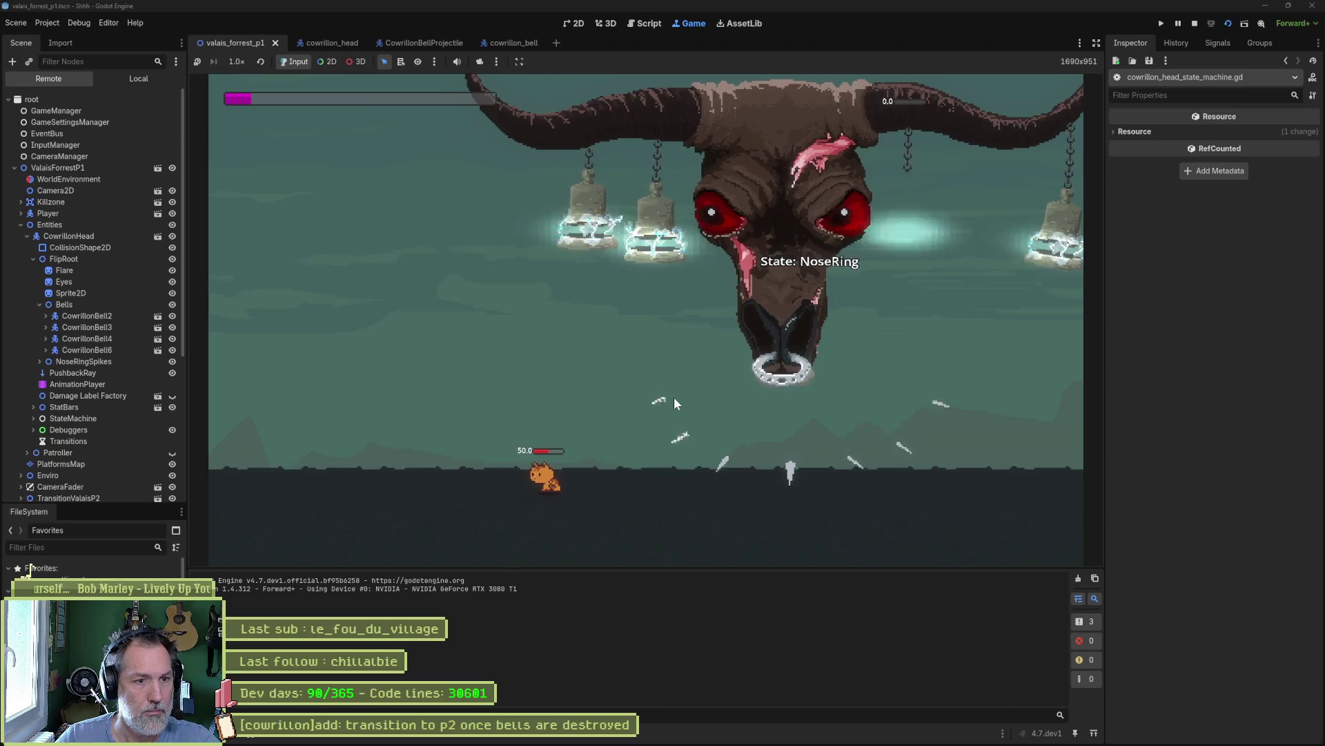
{"action": "key", "text": "d"}
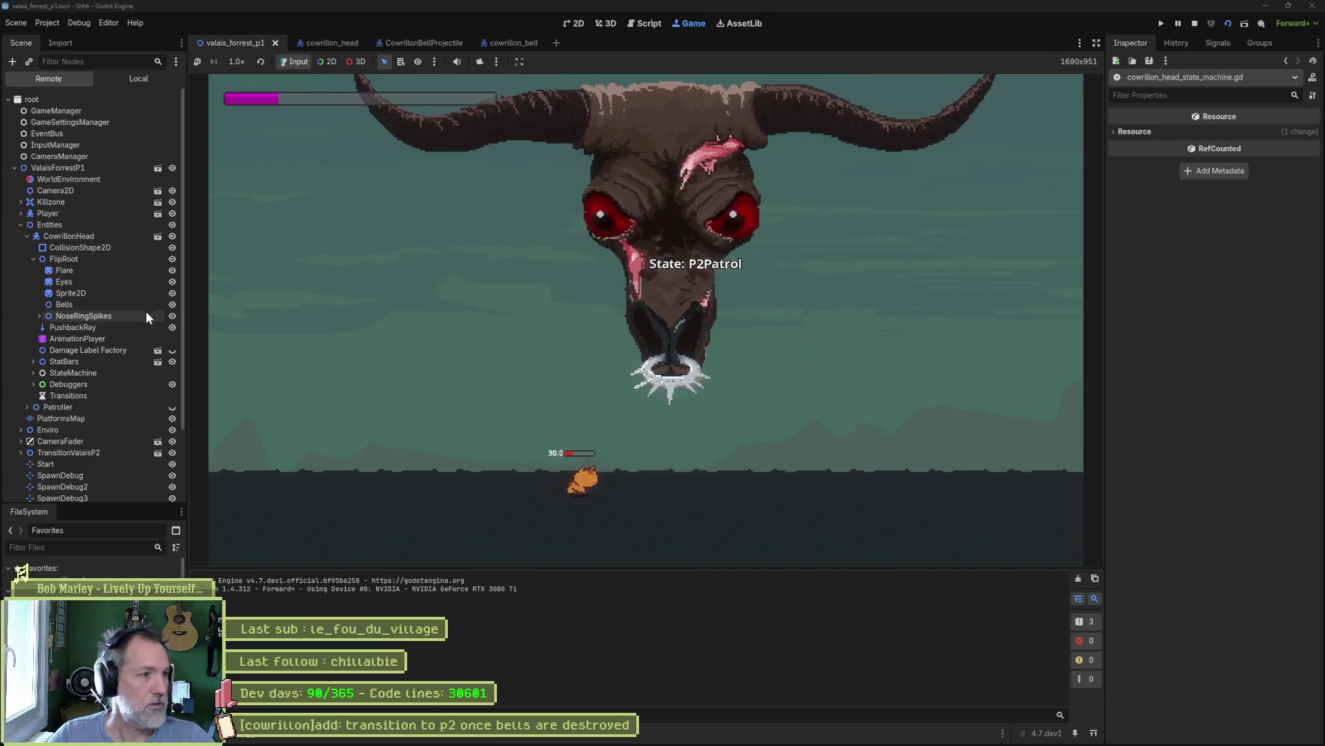
- Force the live CowrillonHead boss into its Headbutt and Horn attacks, then stop the game
{"action": "left_click", "coordinate": [98, 233]}
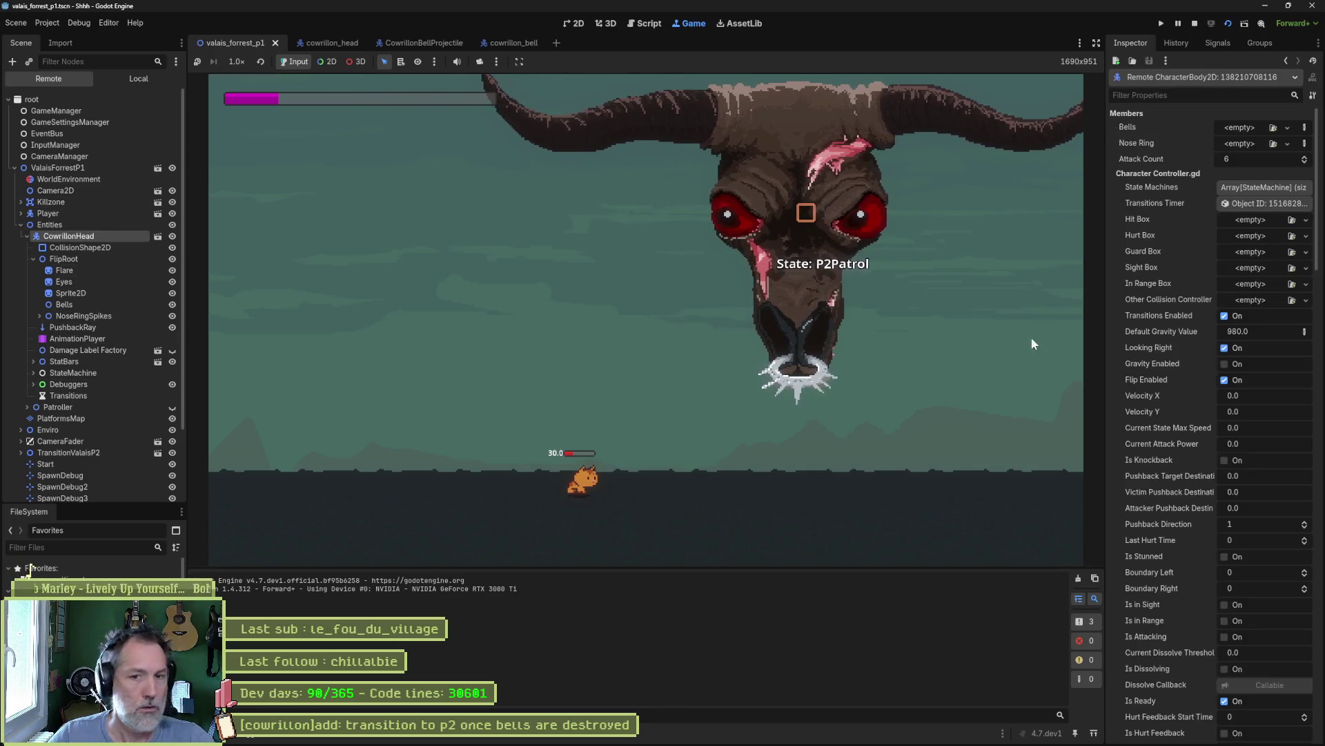
{"action": "scroll", "coordinate": [1233, 445], "scroll_direction": "down", "scroll_amount": 8}
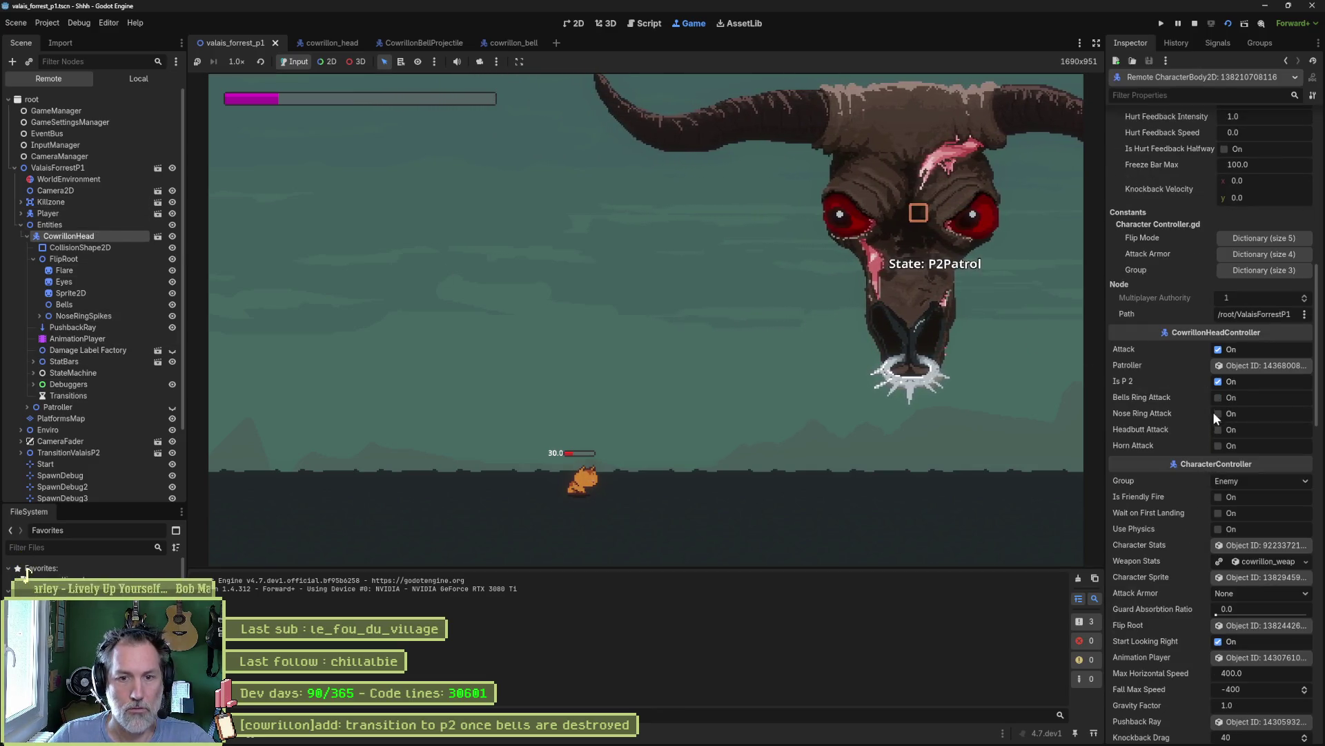
{"action": "left_click", "coordinate": [1219, 429]}
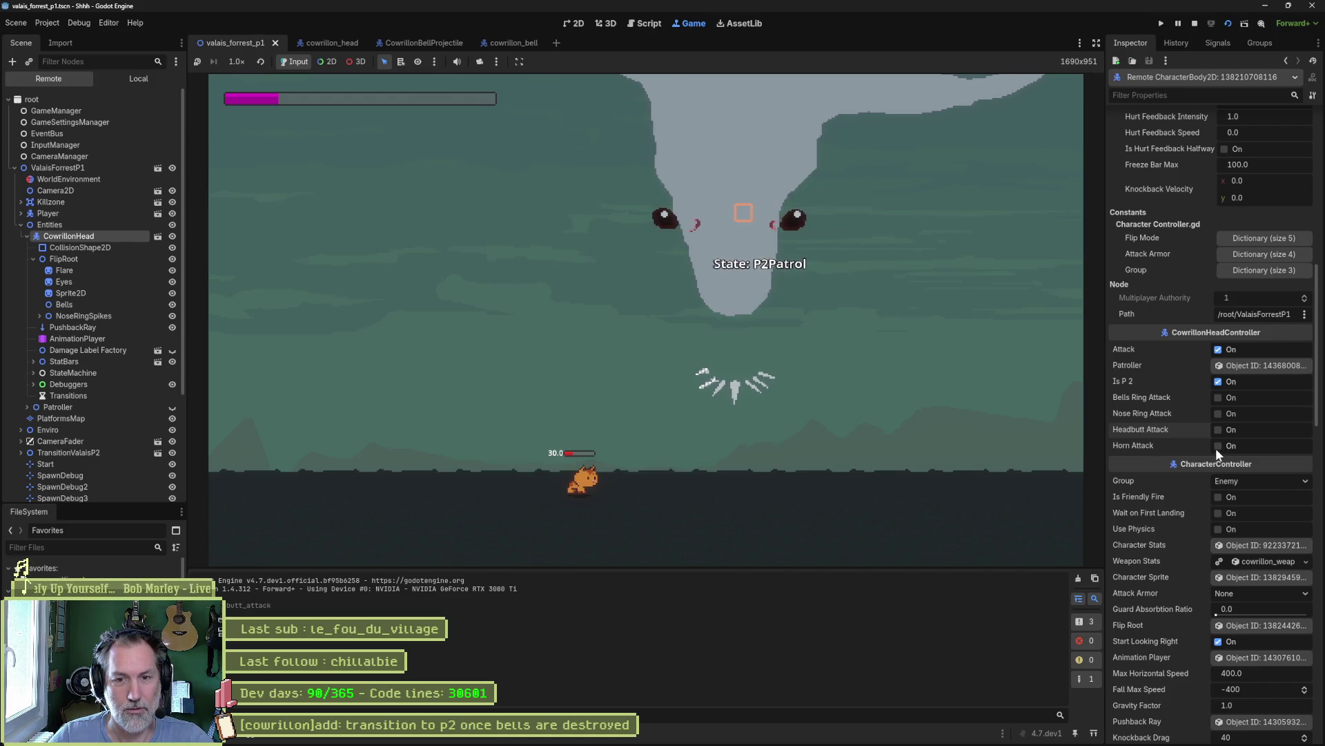
{"action": "left_click", "coordinate": [1219, 445]}
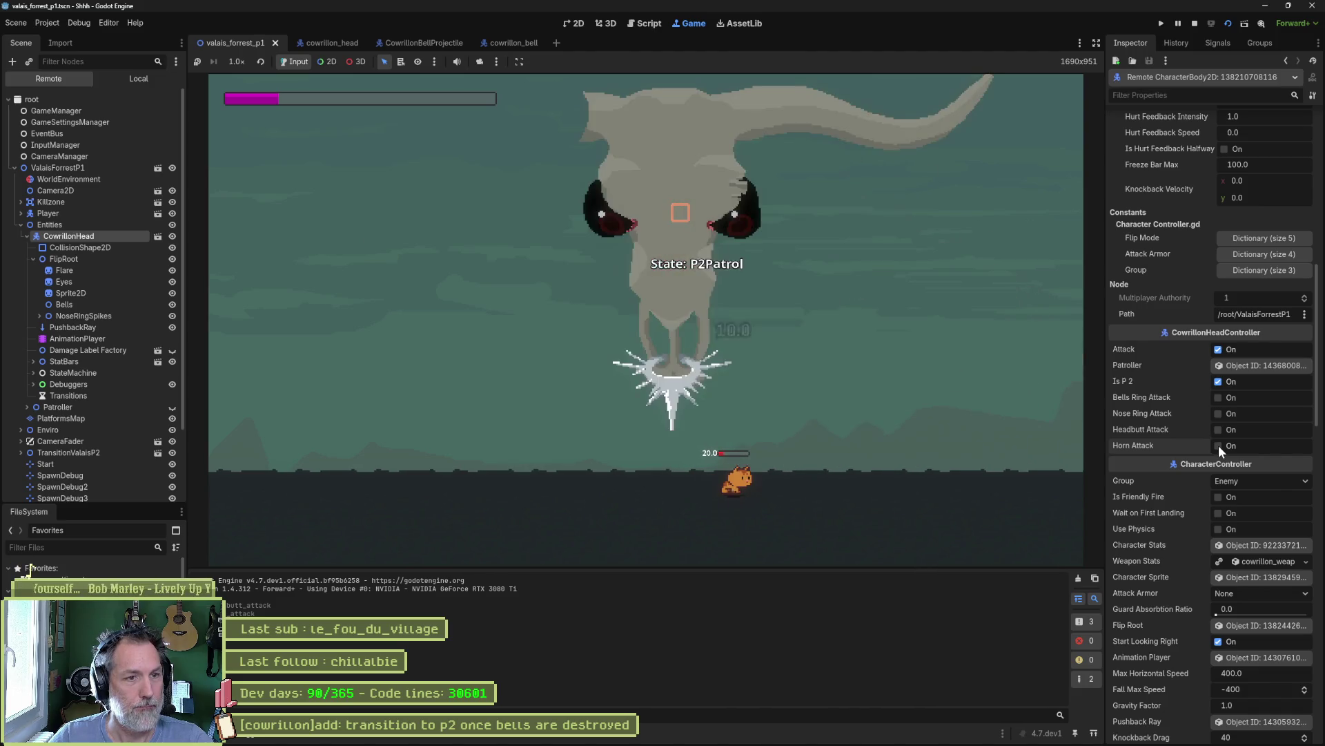
{"action": "key", "text": "F8"}
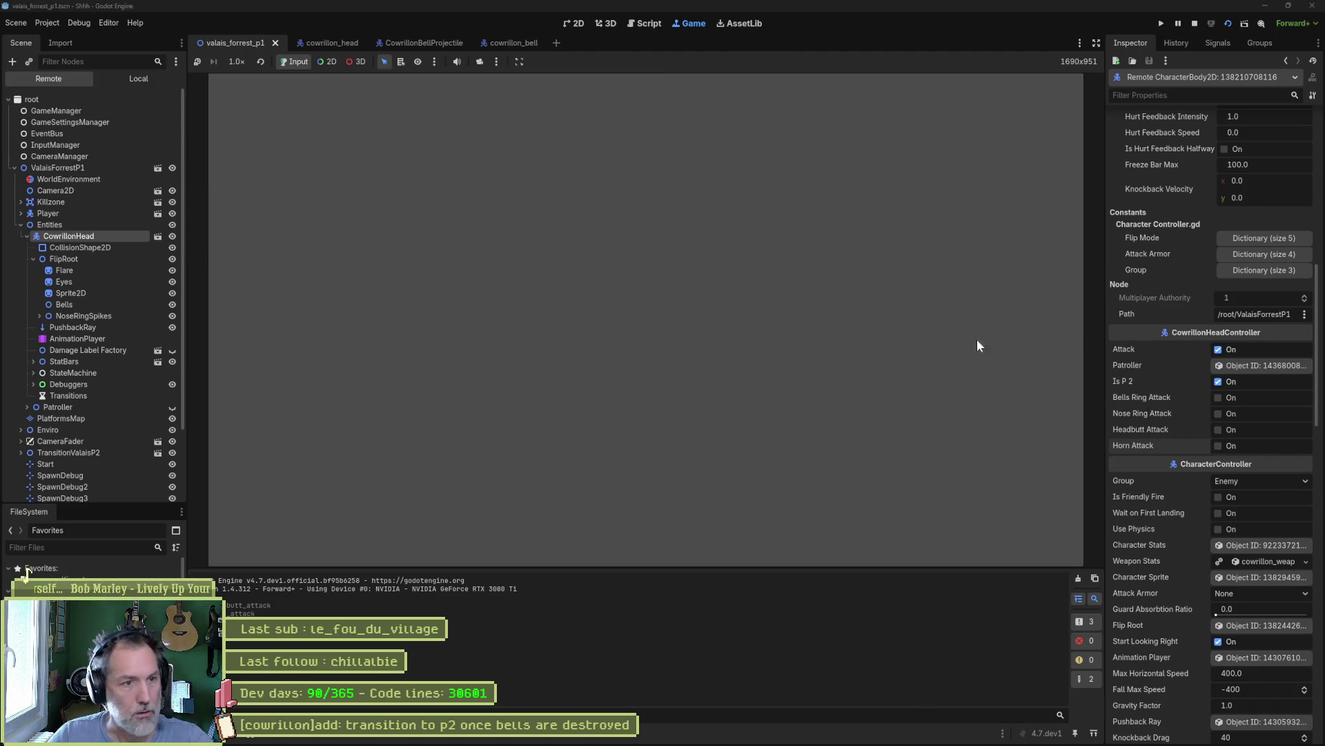
- Create the '[player controller]add: consume mana on dash' task in In progress and drag it up the column
{"action": "left_click", "coordinate": [685, 733]}
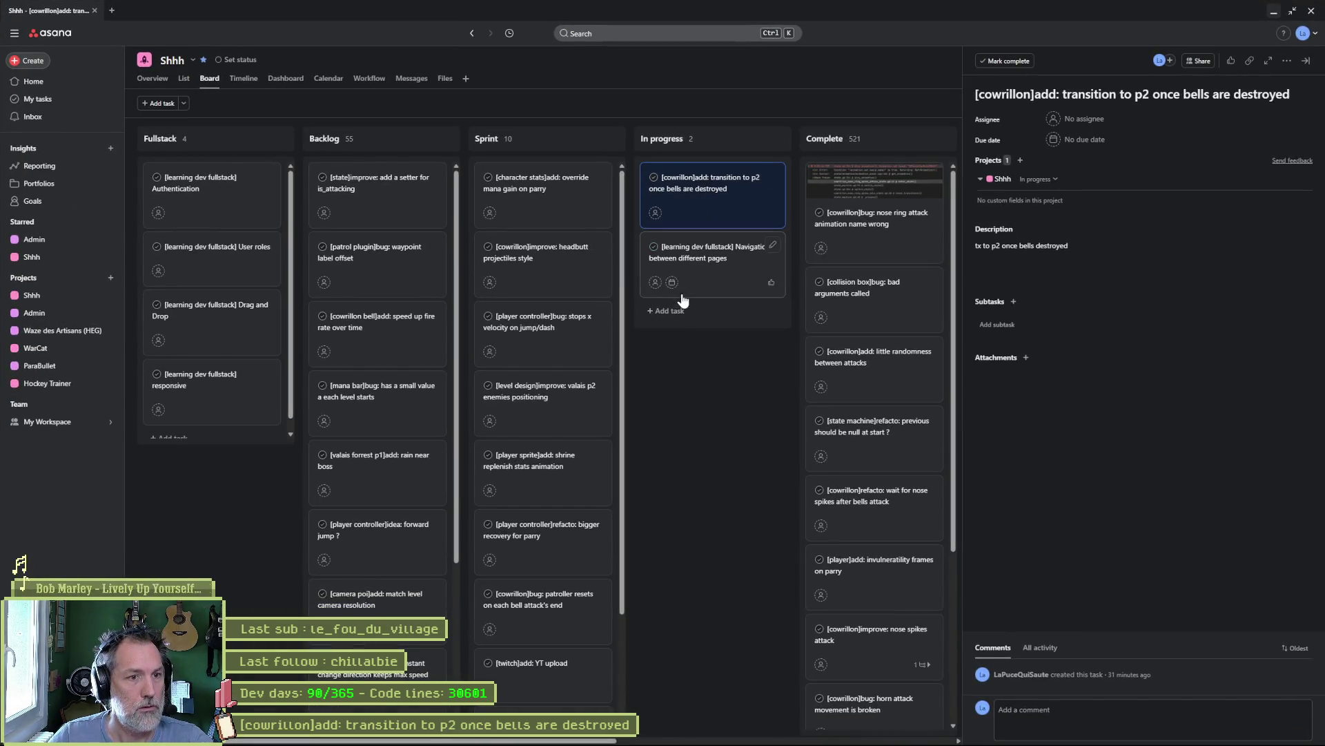
{"action": "left_click", "coordinate": [671, 311]}
{"action": "type", "text": "[]"}
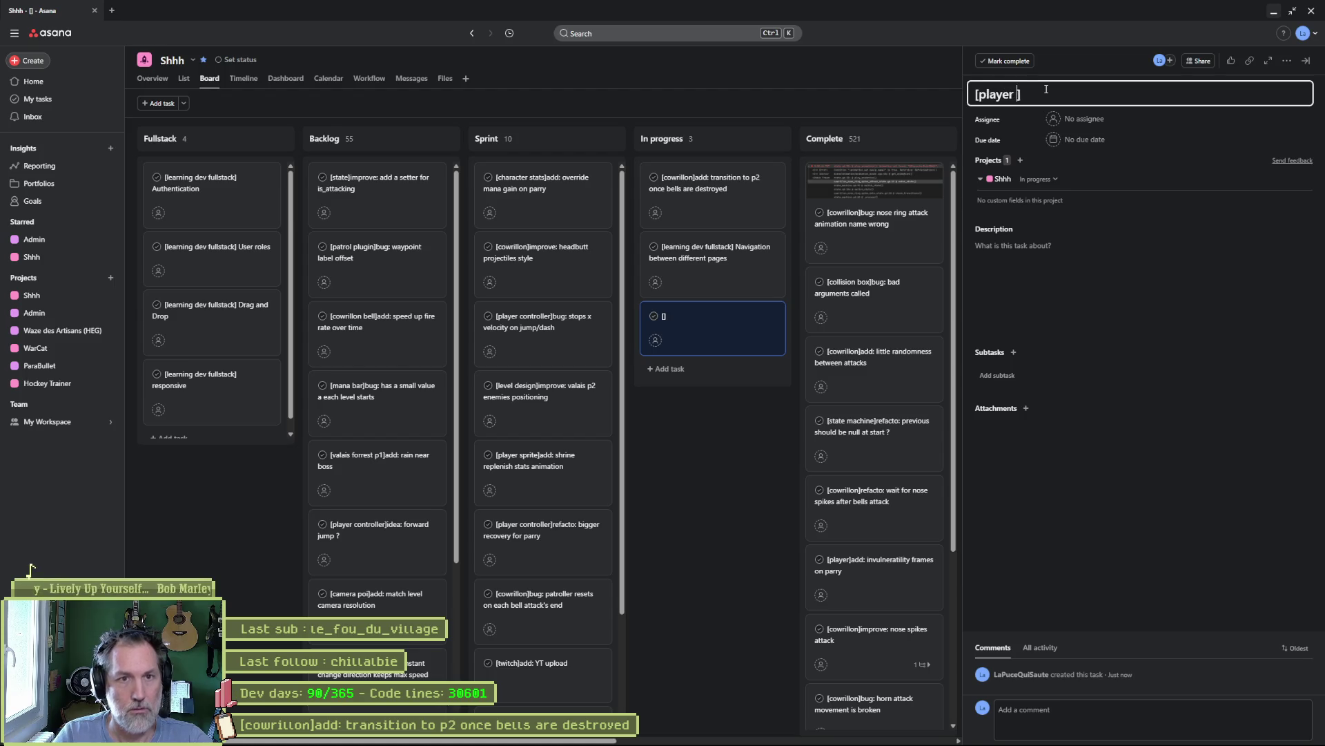
{"action": "type", "text": "oller"}
{"action": "key", "text": "Right"}
{"action": "type", "text": "addconsana h"}
{"action": "mouse_move", "coordinate": [750, 354]}
{"action": "left_mouse_down"}
{"action": "mouse_move", "coordinate": [707, 334]}
{"action": "mouse_move", "coordinate": [721, 200]}
{"action": "left_mouse_up"}
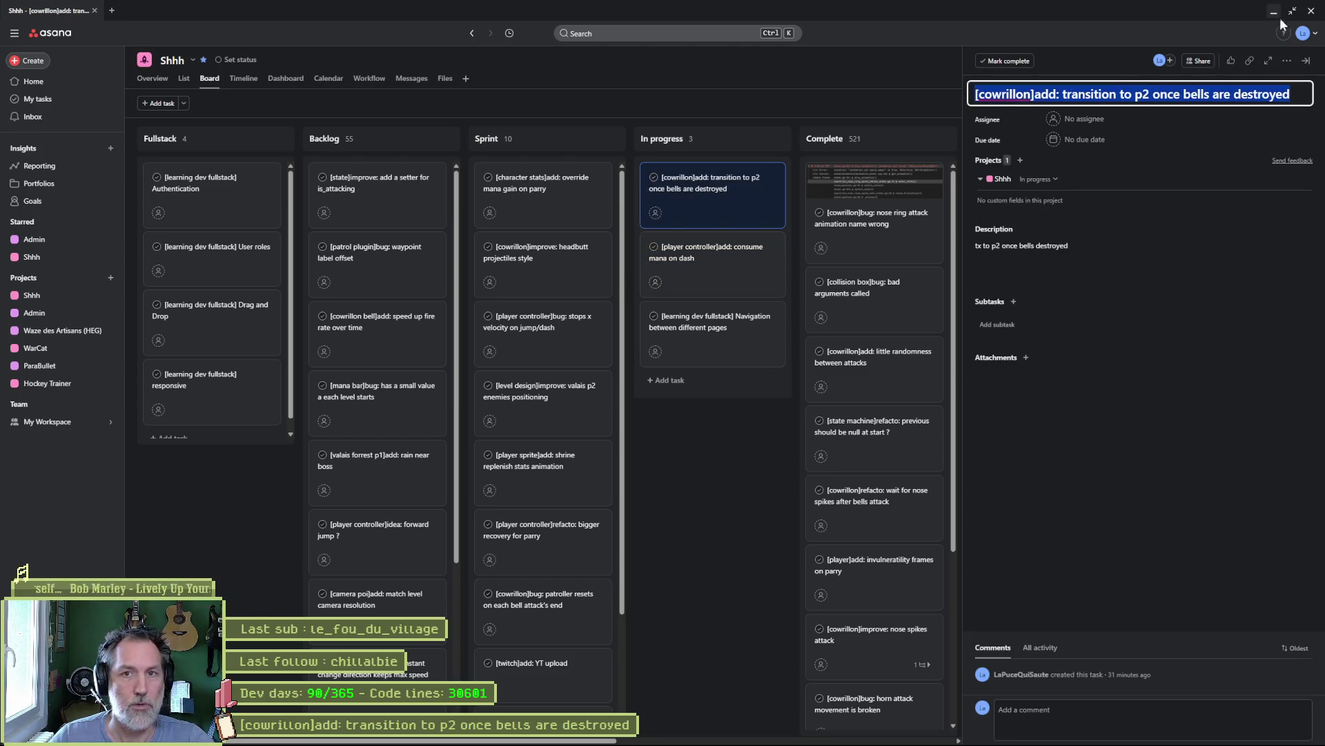
{"action": "left_click", "coordinate": [1276, 17]}
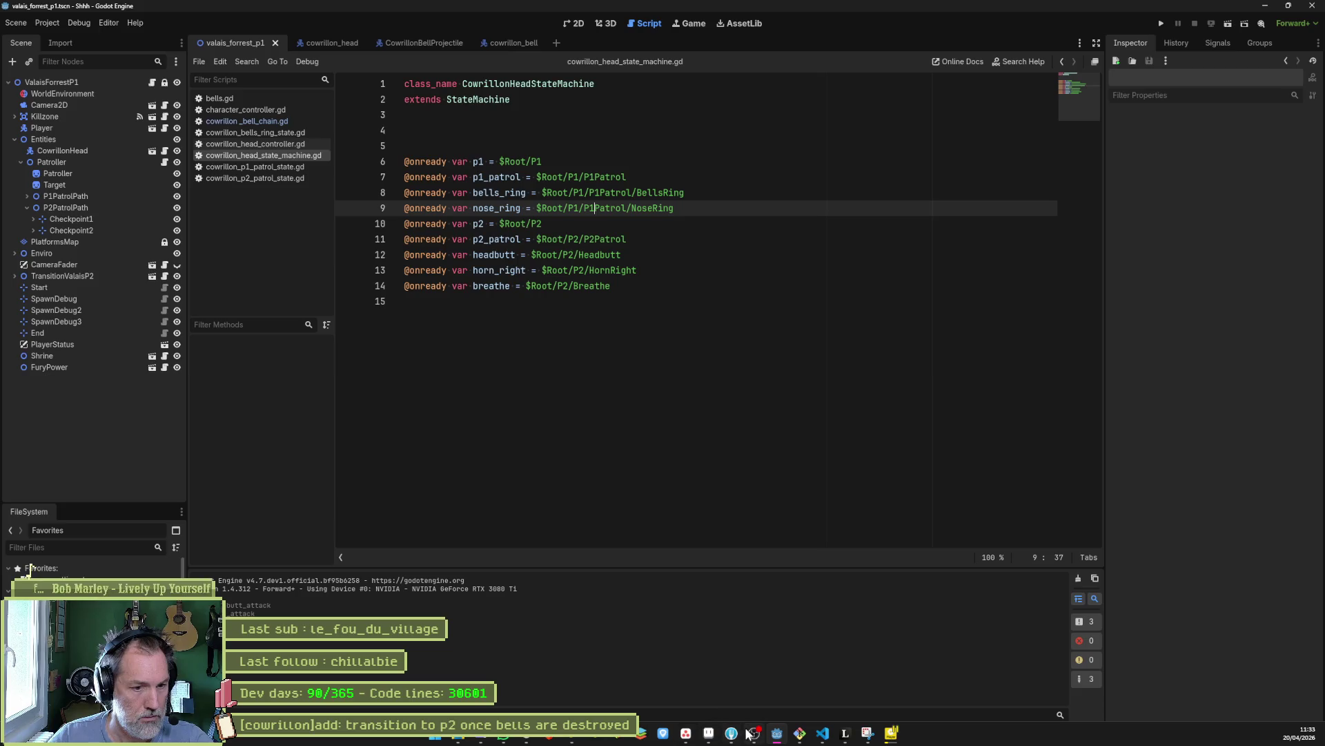
- Review the diffs of all six changed files, from the bell stats to game_settings.tres
{"action": "left_click", "coordinate": [749, 733]}
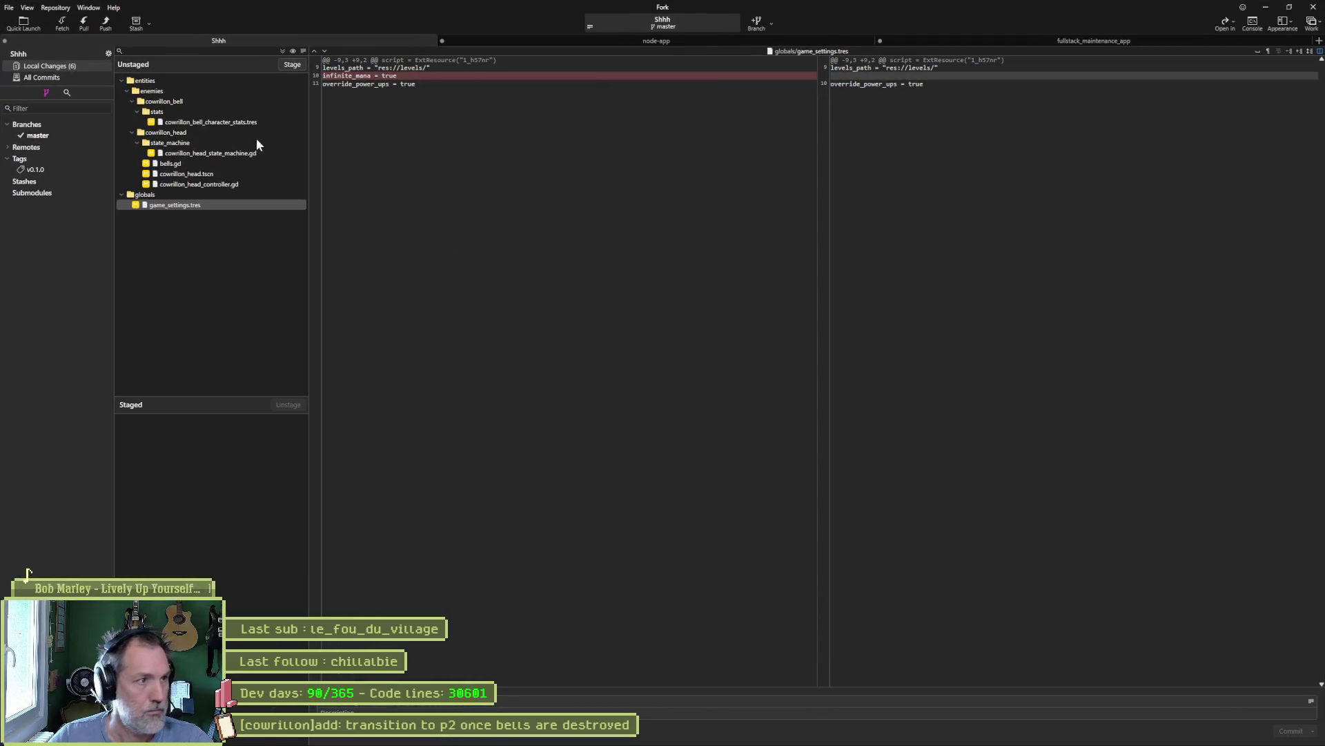
{"action": "left_click", "coordinate": [220, 122]}
{"action": "mouse_move", "coordinate": [472, 77]}
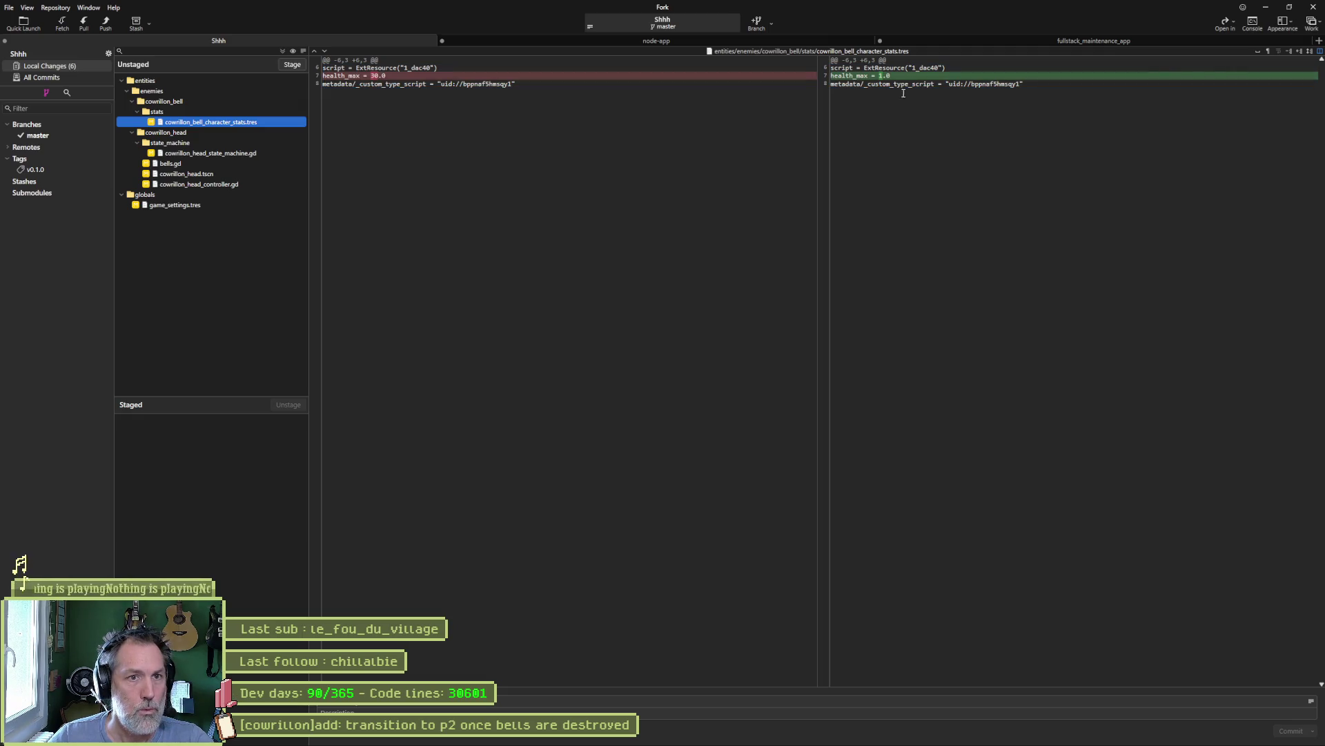
{"action": "left_click", "coordinate": [230, 153]}
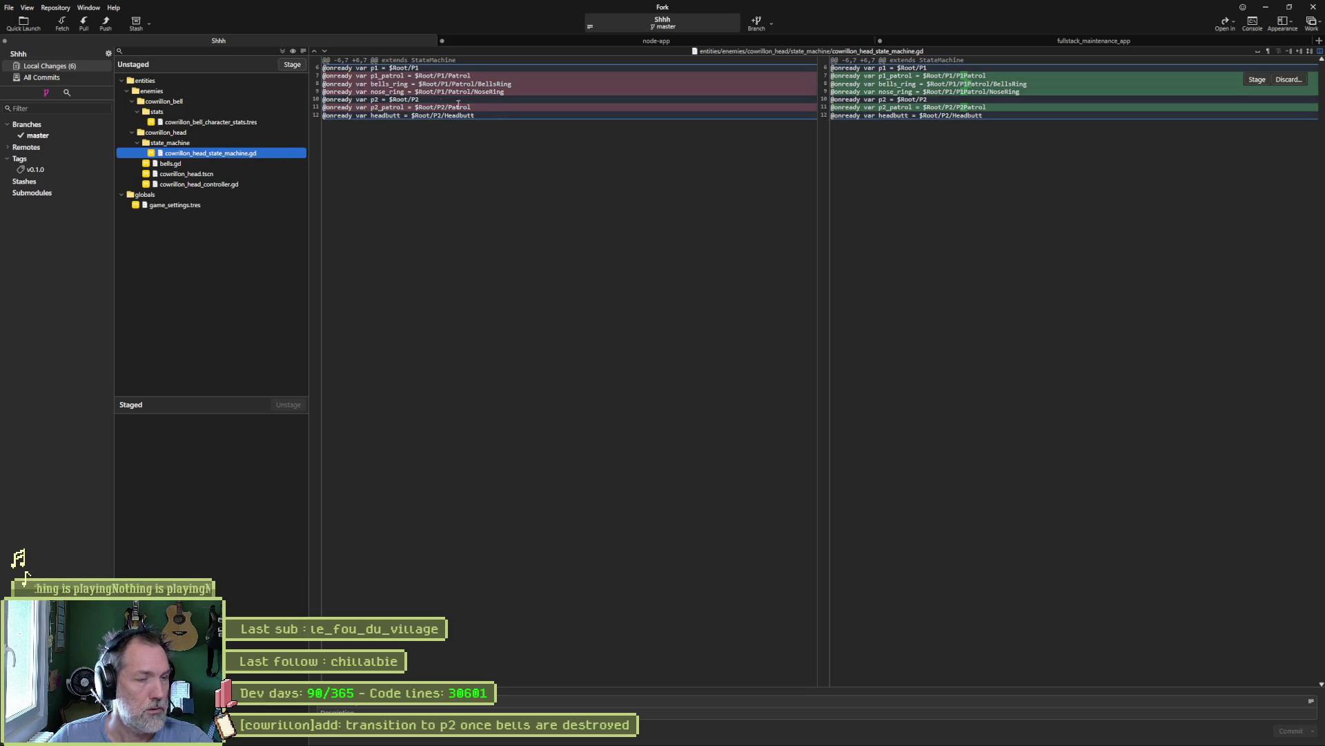
{"action": "left_click", "coordinate": [209, 164]}
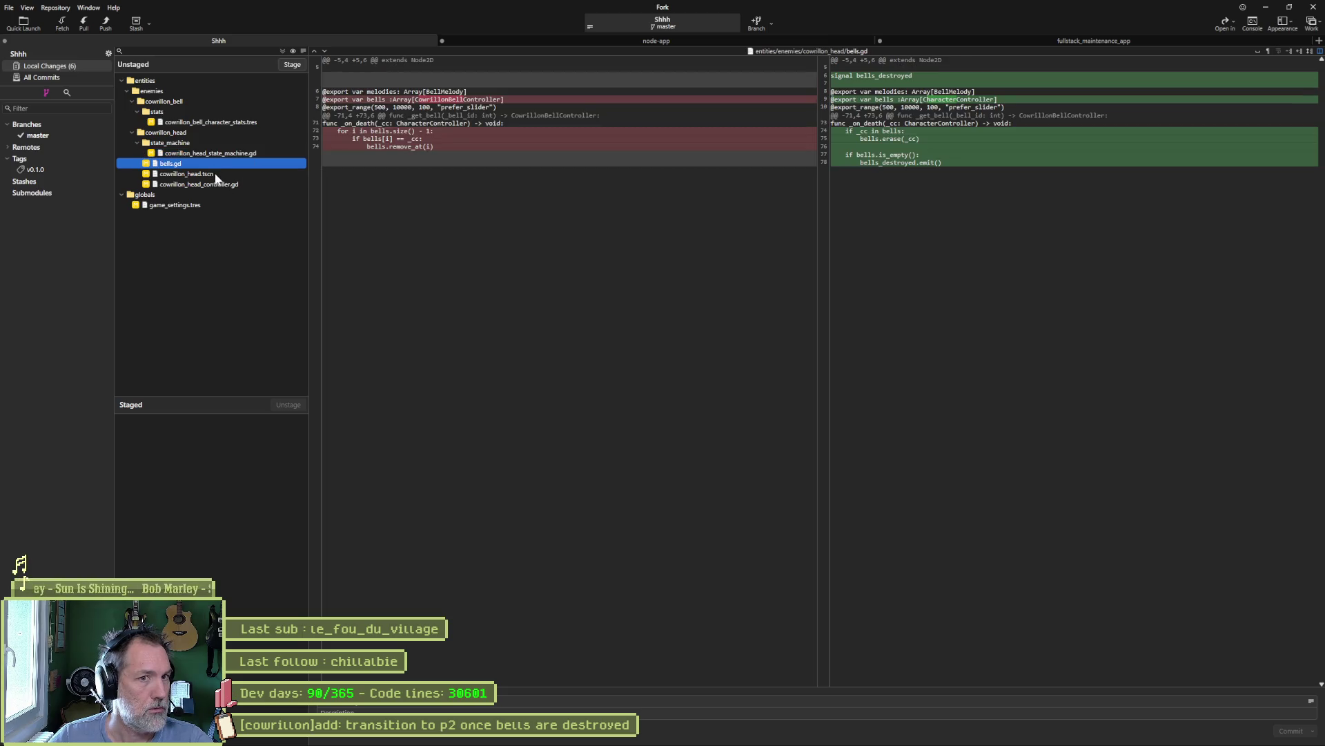
{"action": "left_click", "coordinate": [213, 176]}
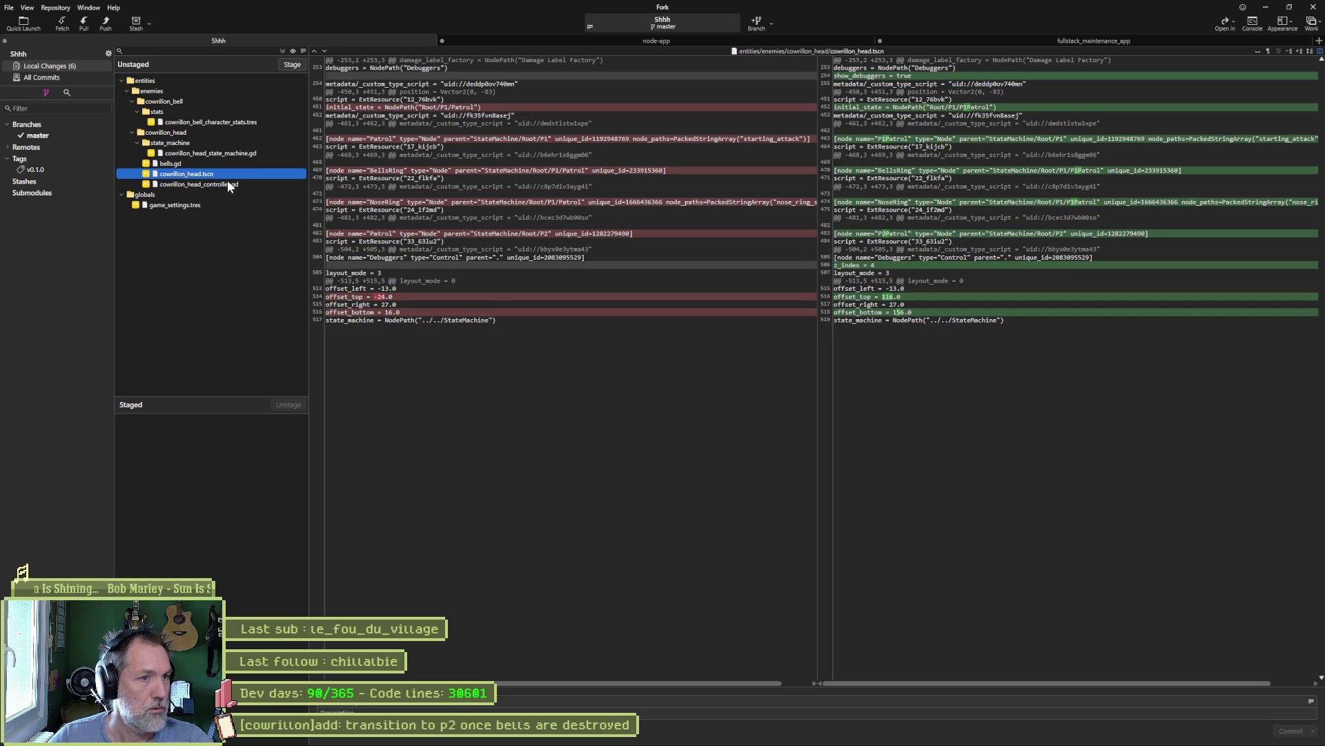
{"action": "left_click", "coordinate": [228, 185]}
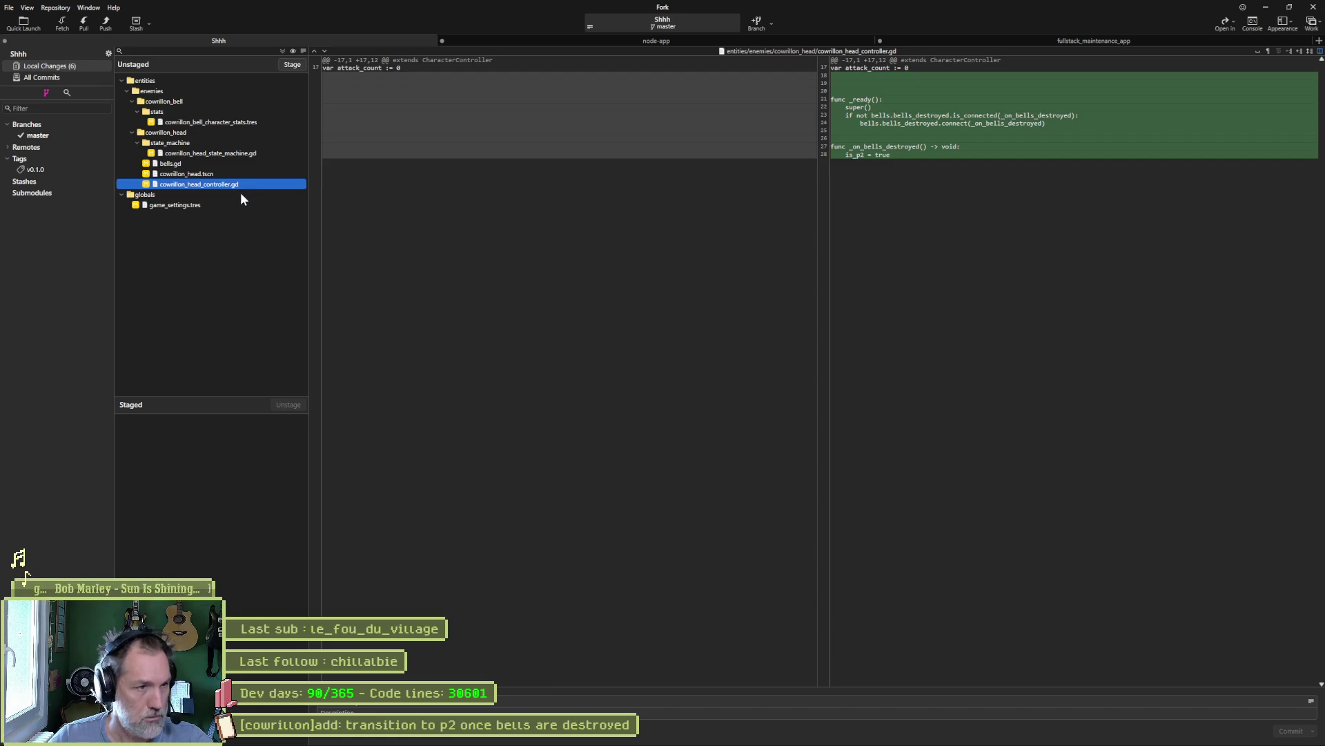
{"action": "left_click", "coordinate": [205, 206]}
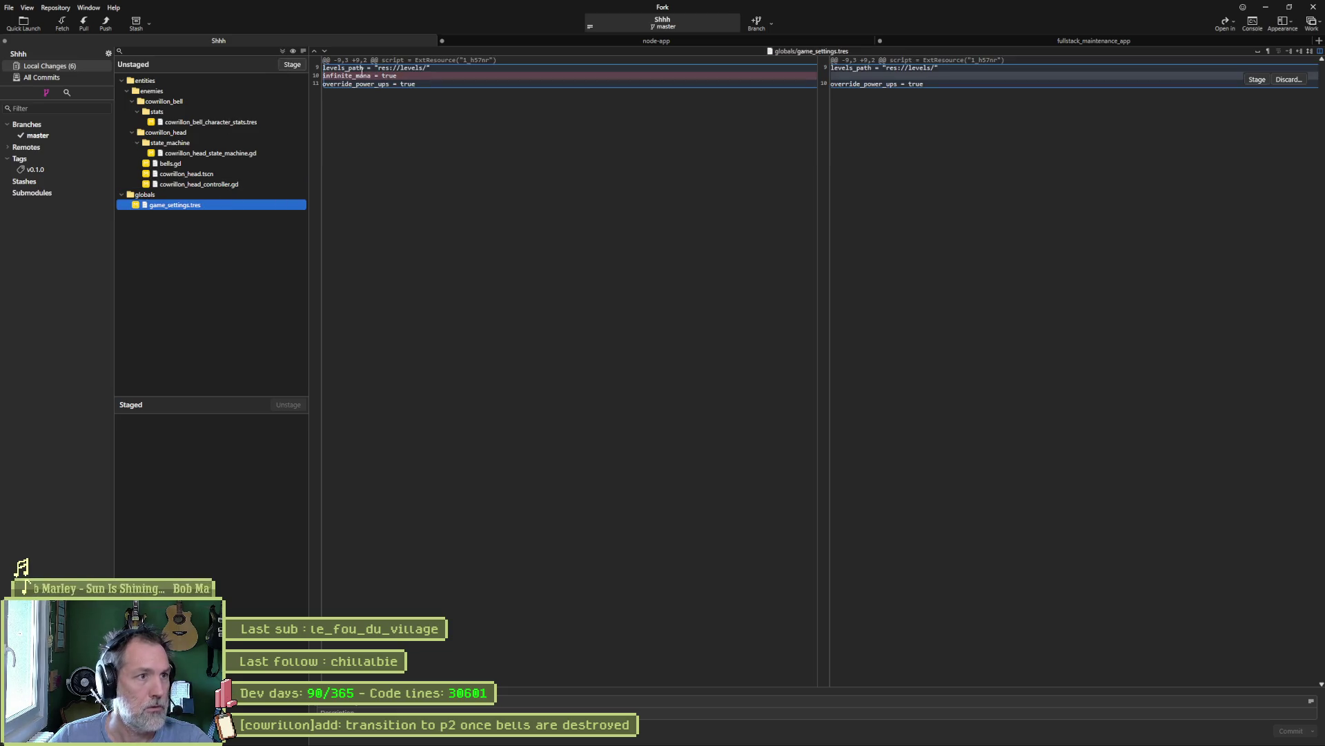
- Stage all six files, commit them with the pasted message, and push master to origin
{"action": "left_click", "coordinate": [292, 64]}
{"action": "key", "text": "ctrl+v"}
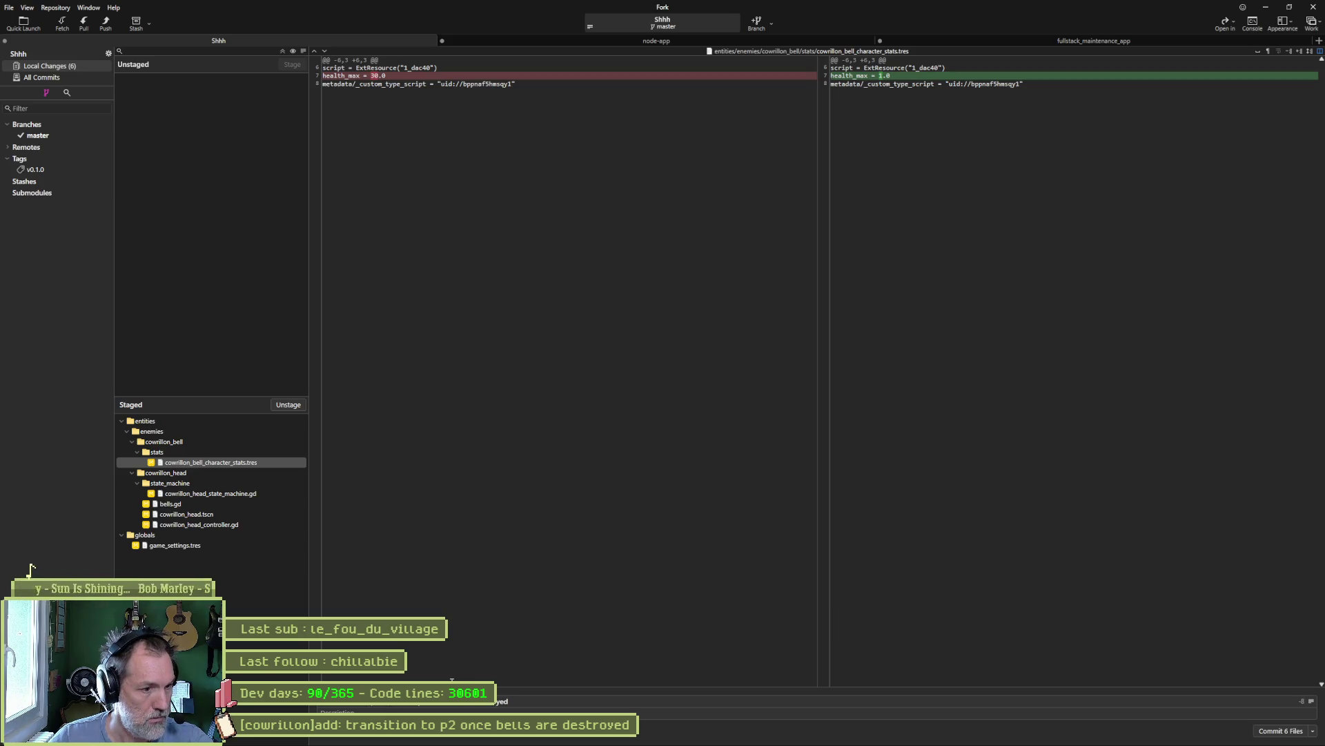
{"action": "left_click", "coordinate": [1305, 739]}
{"action": "left_click", "coordinate": [106, 23]}
{"action": "key", "text": "Return"}
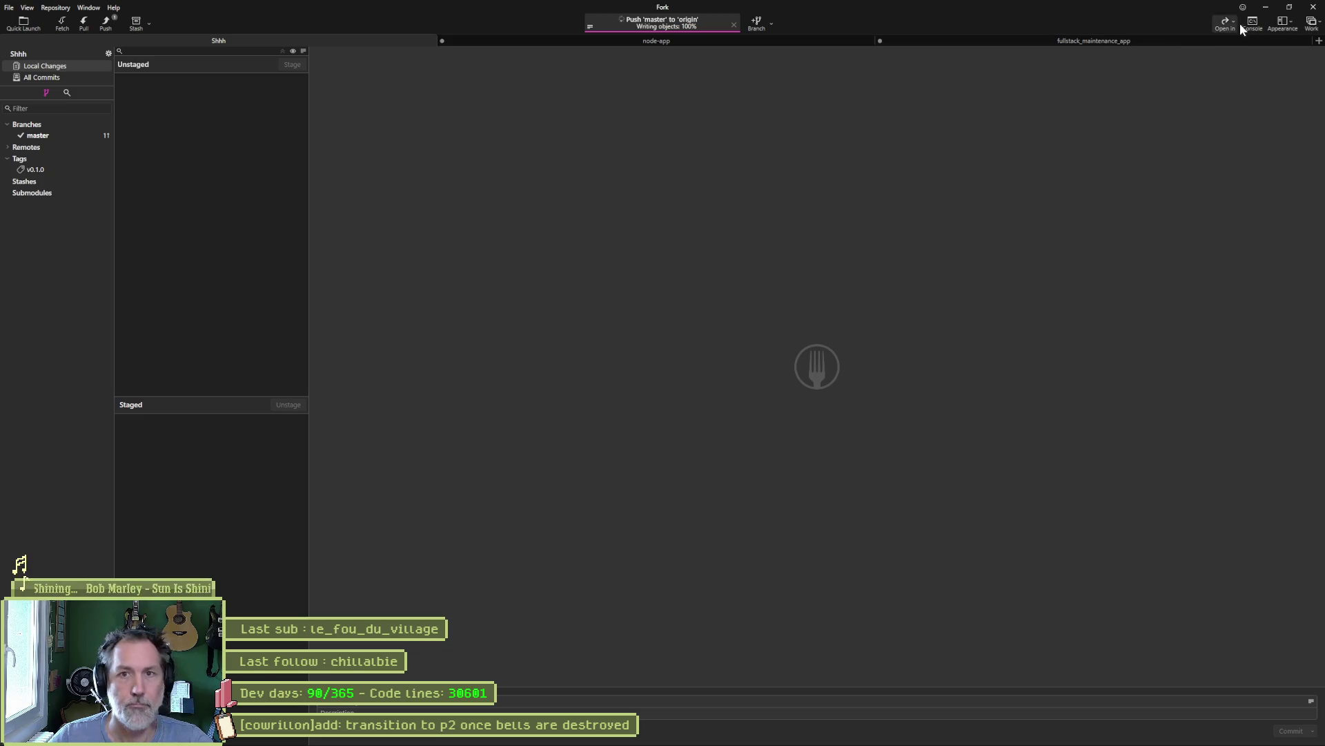
{"action": "left_click", "coordinate": [1266, 7]}
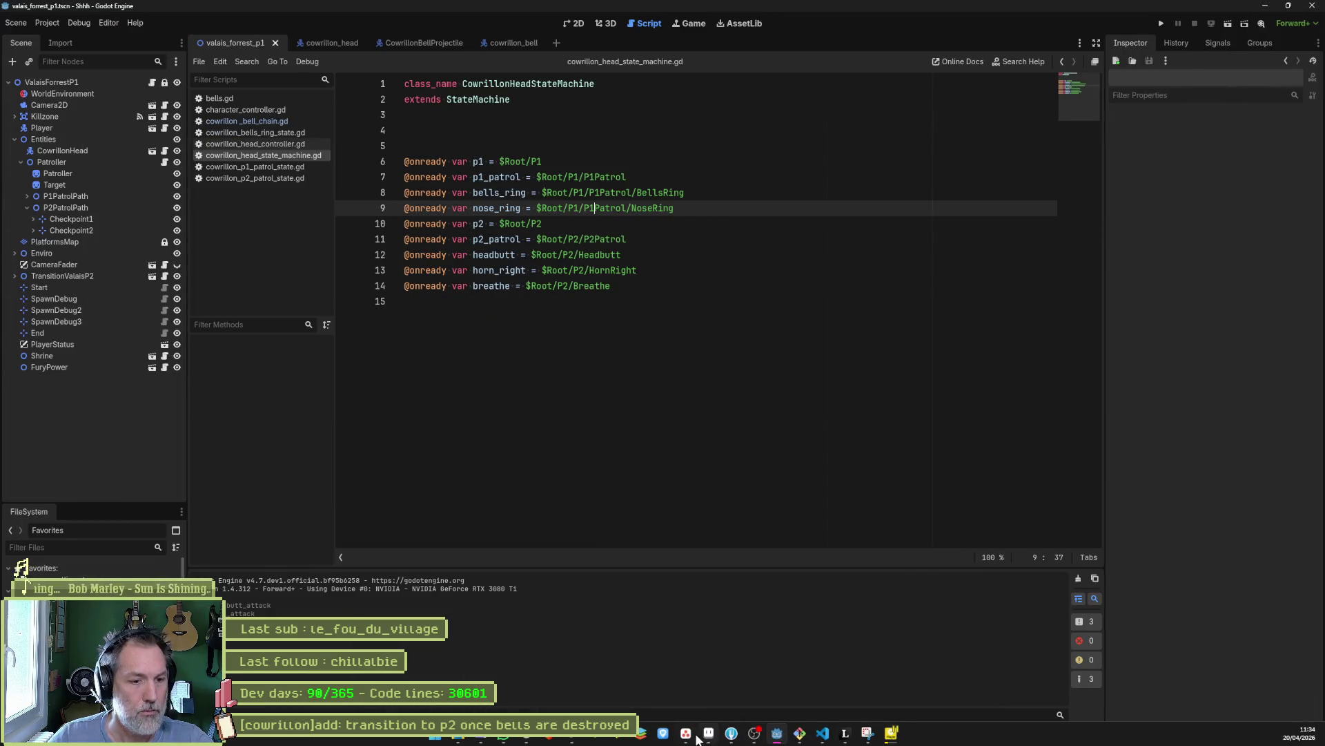
- Drag the 'transition to p2 once bells are destroyed' task into Complete and begin a new In progress task
{"action": "left_click", "coordinate": [799, 740]}
{"action": "left_click_drag", "start_coordinate": [710, 178], "coordinate": [841, 177]}
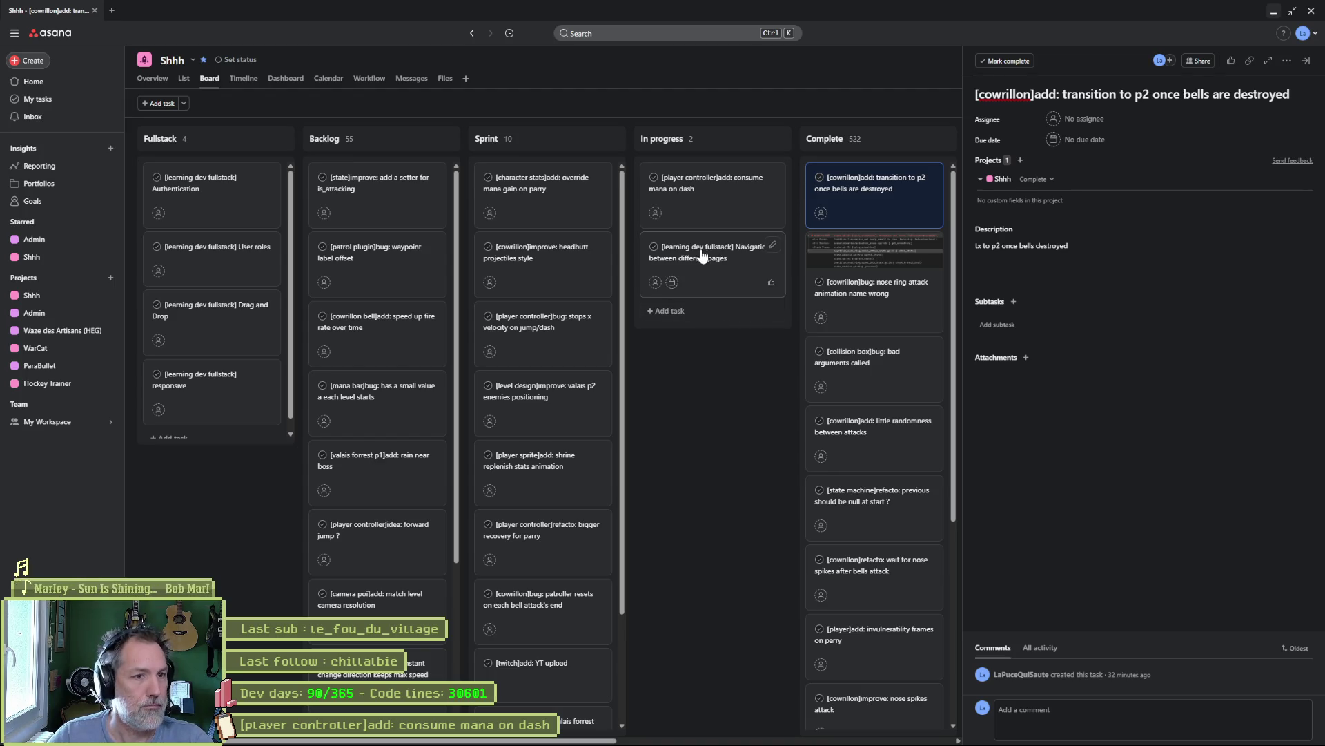
{"action": "left_click", "coordinate": [673, 311]}
{"action": "left_click", "coordinate": [1023, 93]}
- Name the new task '[cowrillon]add: p2 attacks'
{"action": "type", "text": "[]"}
{"action": "key", "text": "Left"}
{"action": "type", "text": "cowrillon"}
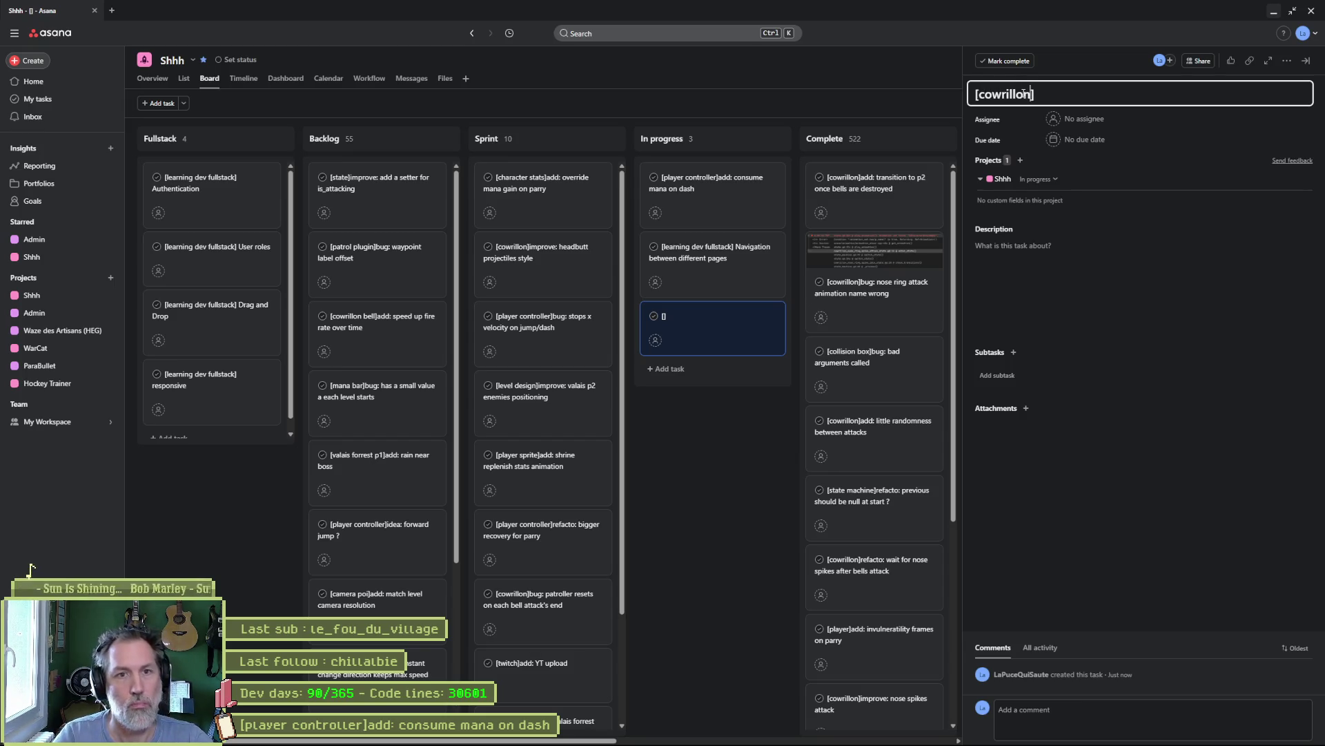
{"action": "key", "text": "End"}
{"action": "type", "text": "add:"}
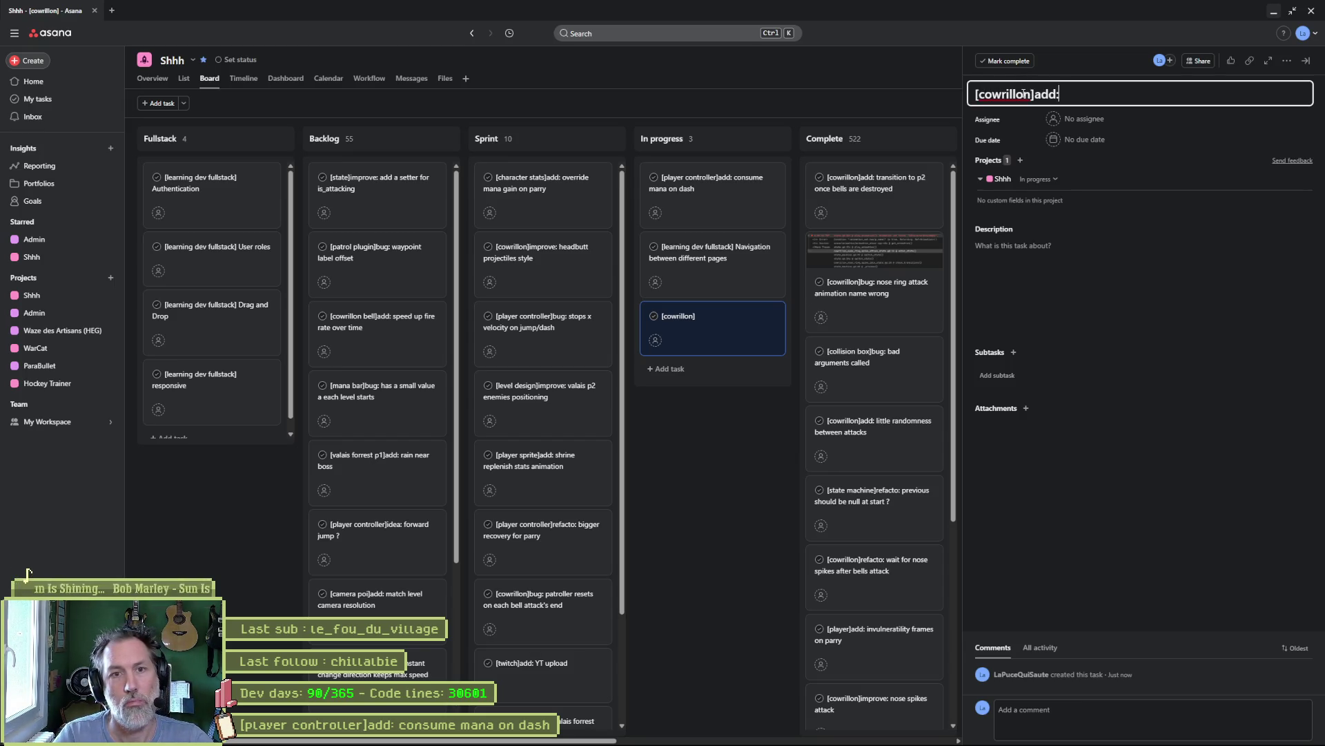
{"action": "type", "text": " p2 attacks"}
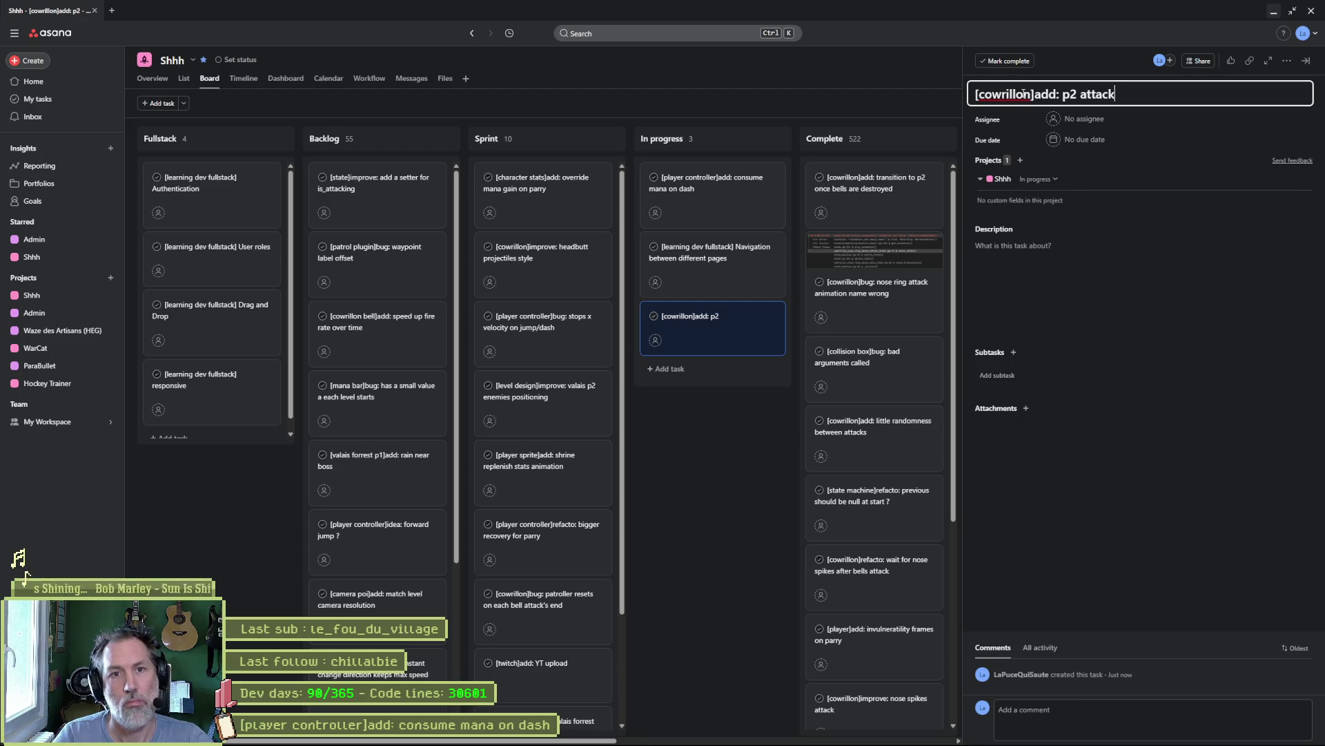
- Move the p2 attacks task to the top of In progress and send the consume-mana-on-dash task to Sprint
{"action": "left_click_drag", "start_coordinate": [714, 308], "coordinate": [700, 186]}
{"action": "left_click_drag", "start_coordinate": [718, 248], "coordinate": [552, 193]}
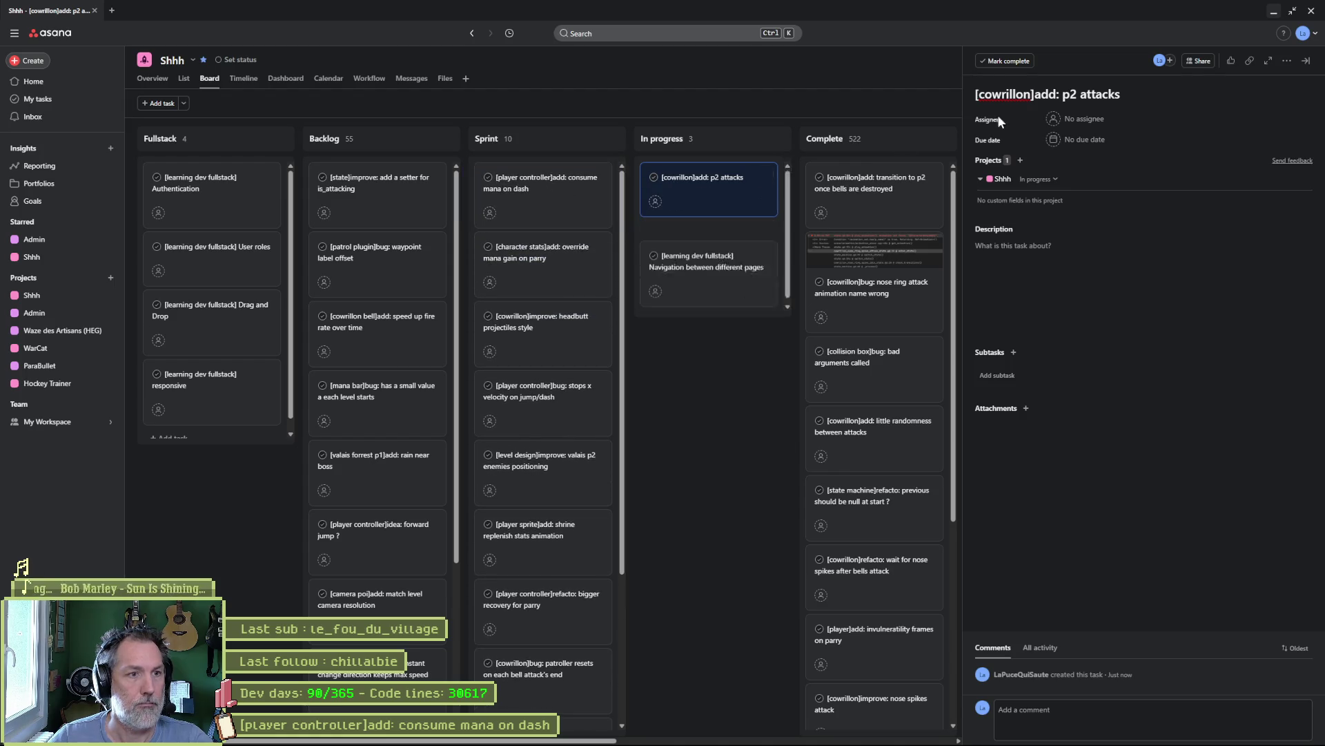
{"action": "left_click", "coordinate": [1267, 11]}
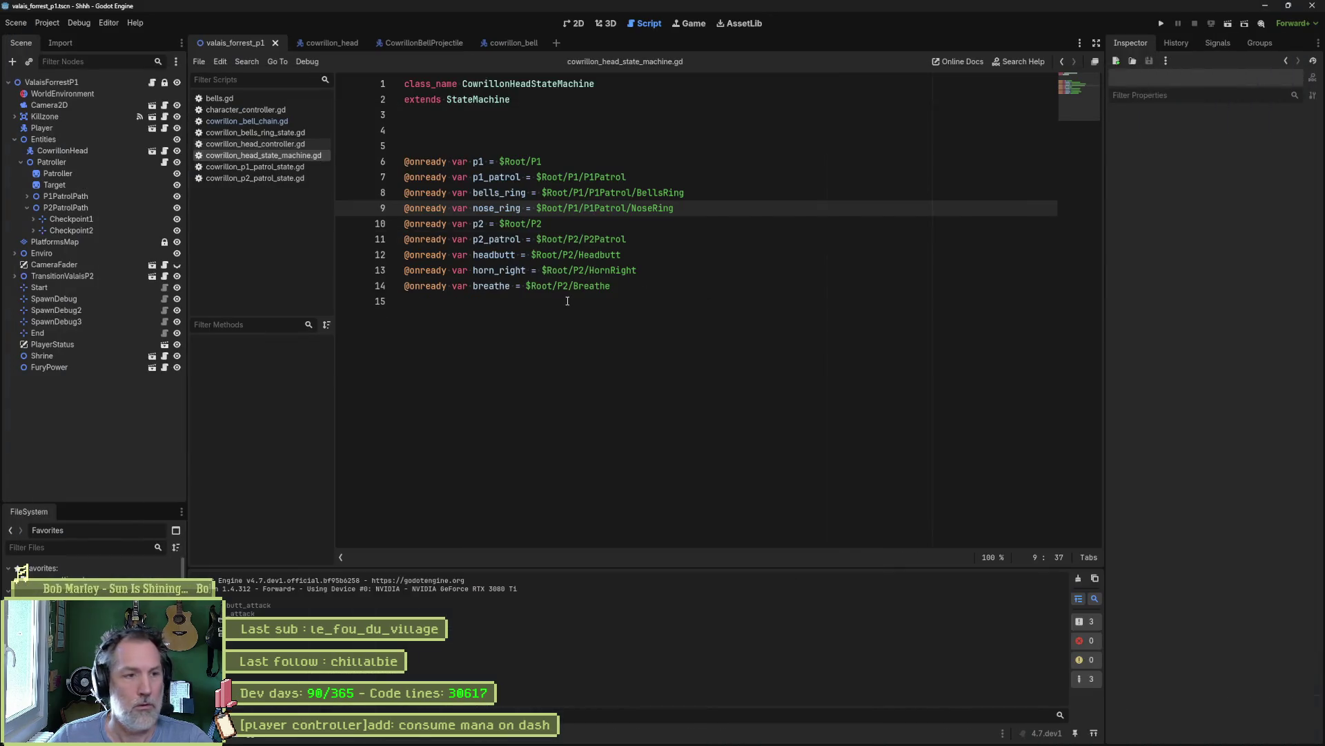
- Close the three open scripts and the CowrillonBellProjectile and cowrillon_bell scenes, returning to cowrillon_head
{"action": "key", "text": "ctrl+w"}
{"action": "key", "text": "ctrl+w"}
{"action": "key", "text": "ctrl+w"}
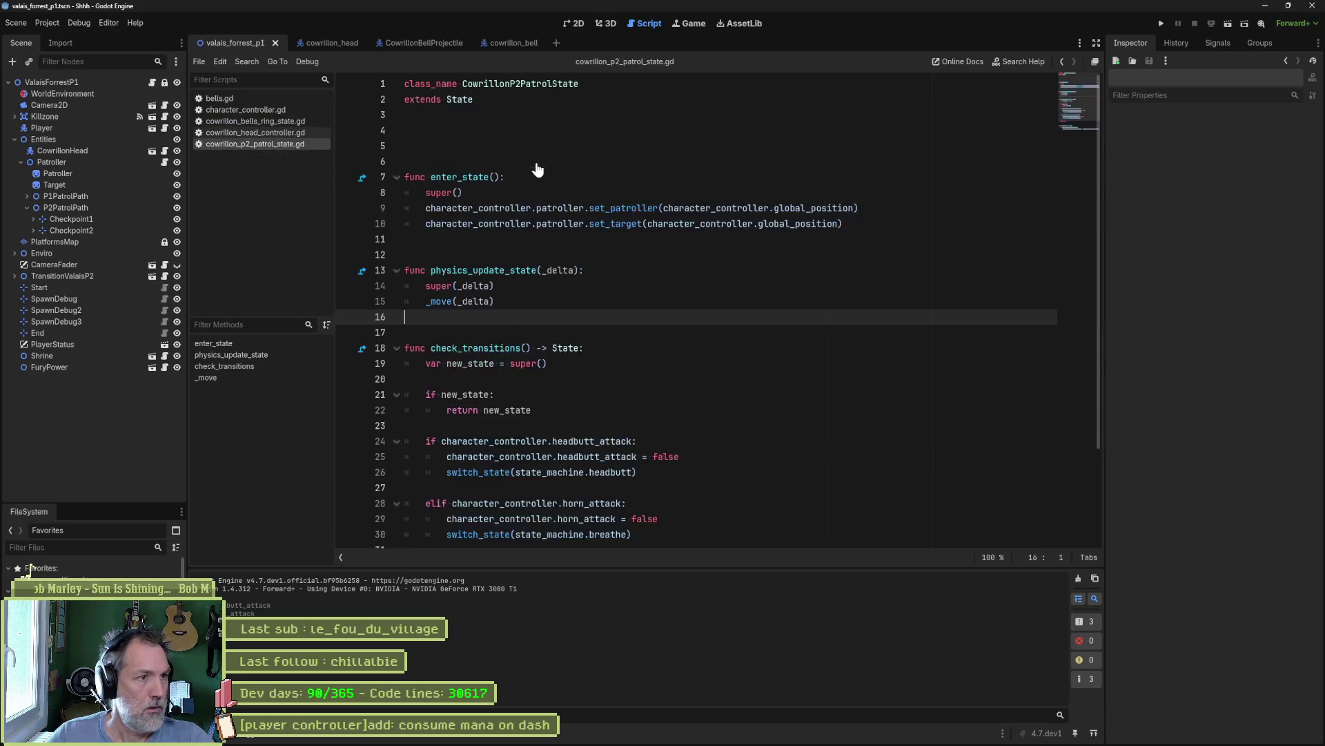
{"action": "key", "text": "ctrl+w"}
{"action": "key", "text": "ctrl+w"}
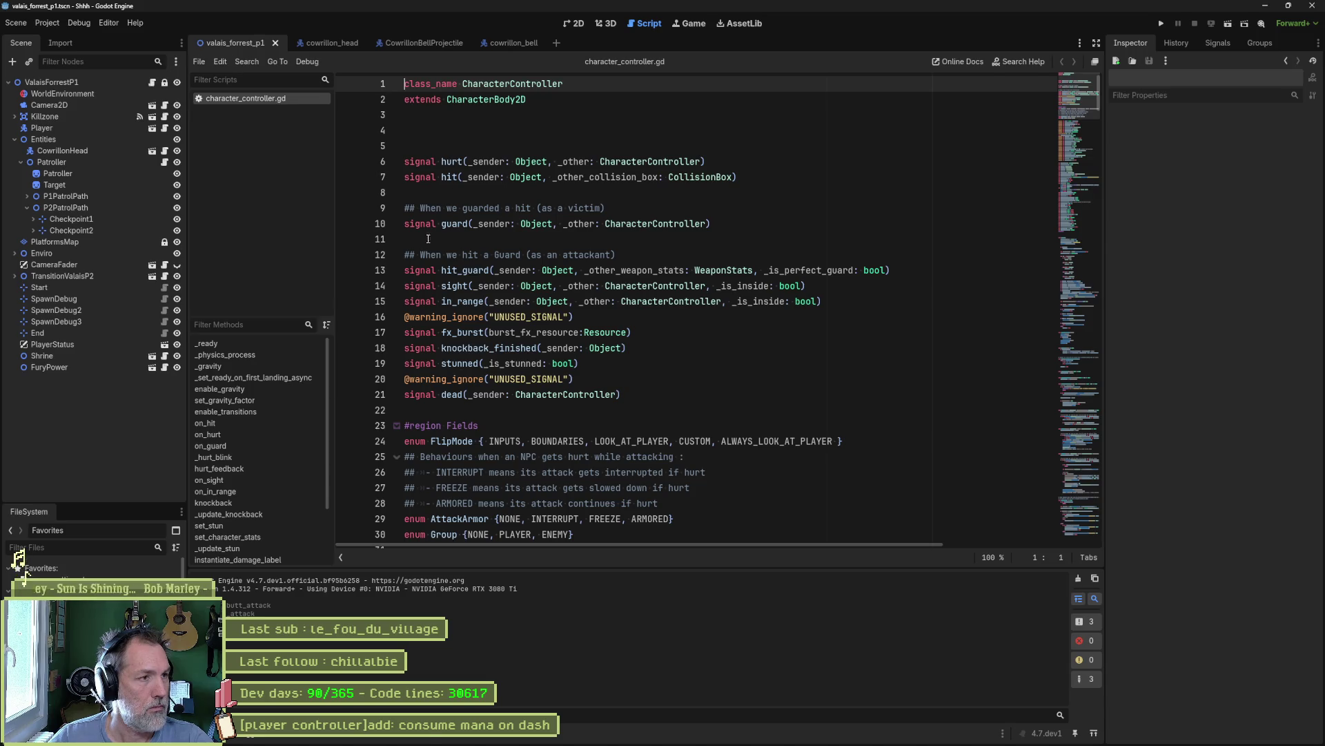
{"action": "key", "text": "ctrl+w"}
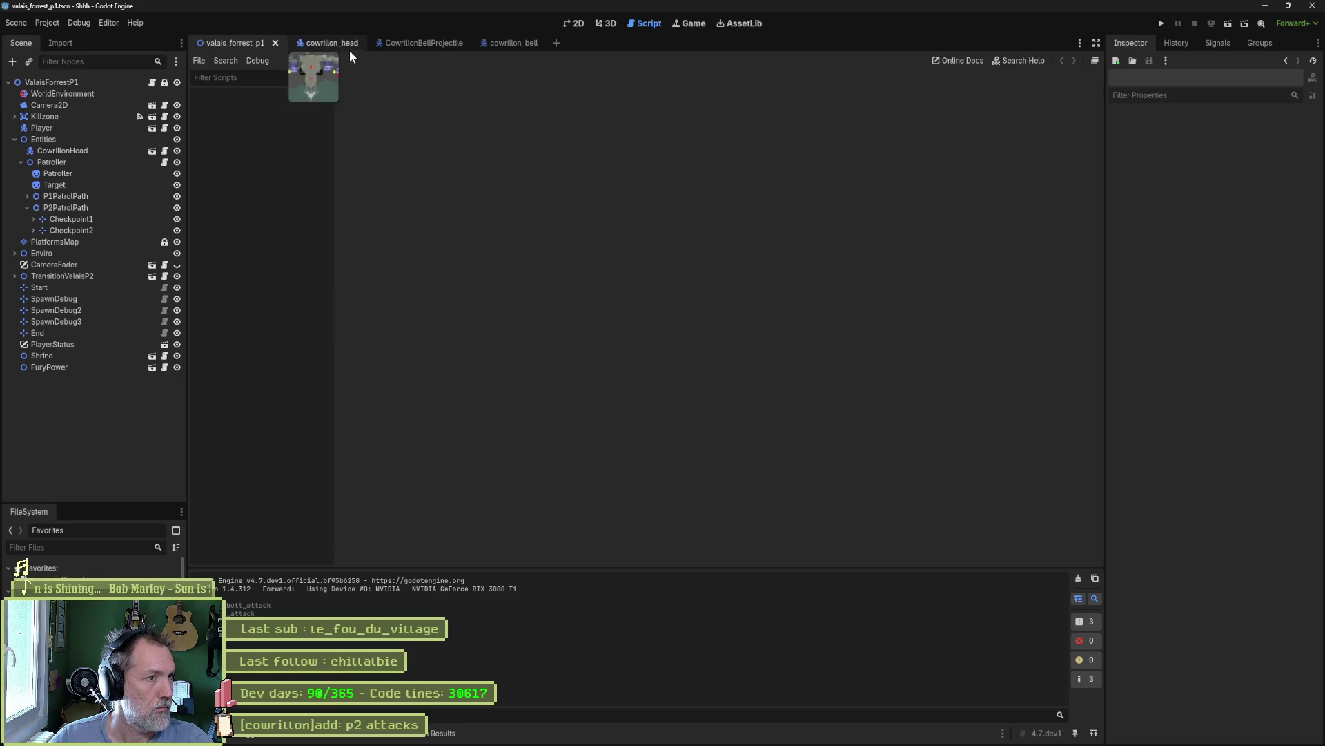
{"action": "middle_click", "coordinate": [415, 43]}
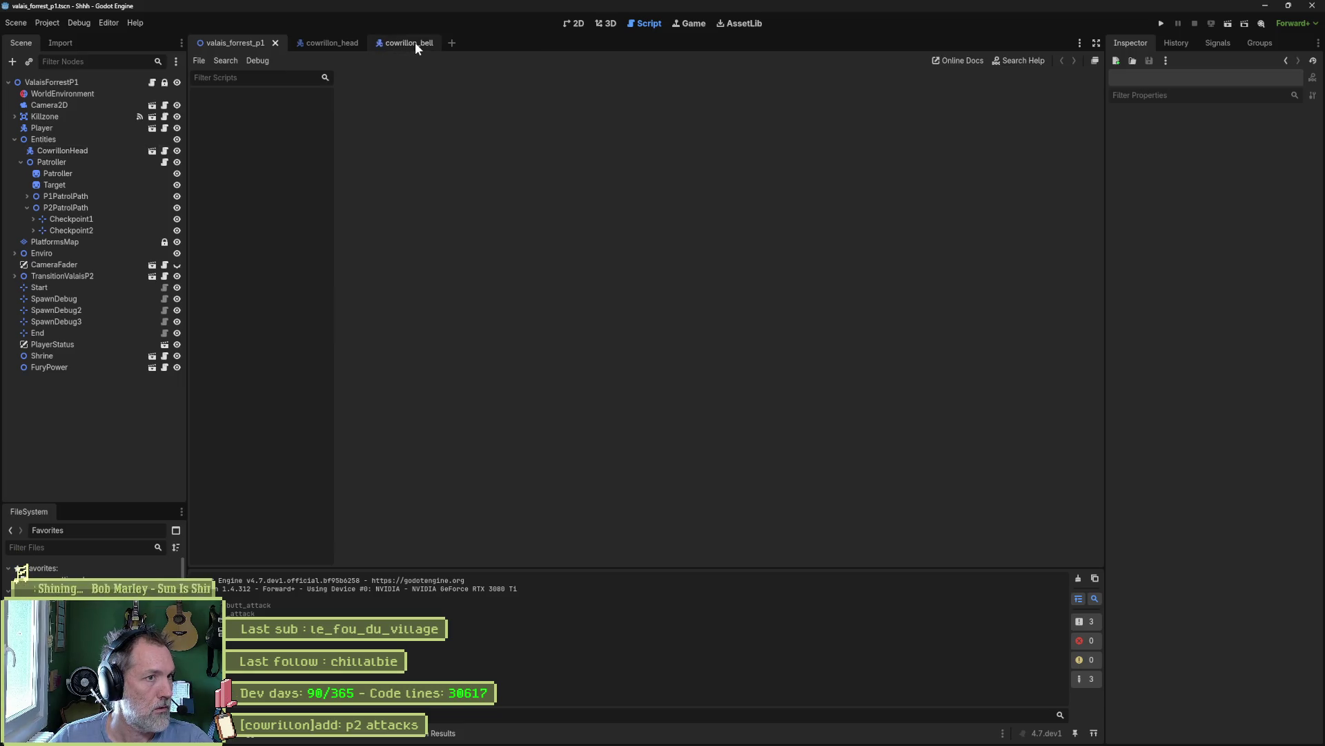
{"action": "middle_click", "coordinate": [415, 43]}
{"action": "left_click", "coordinate": [334, 44]}
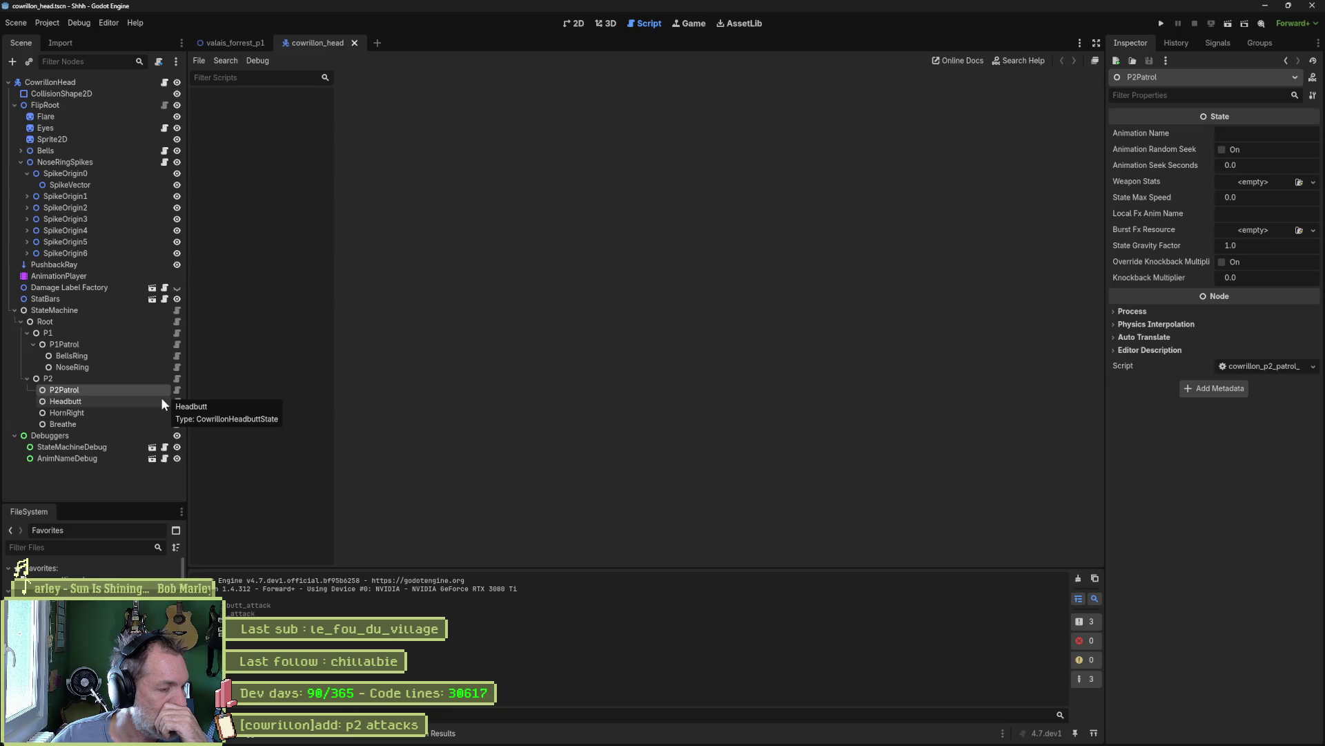
- Move the Headbutt, HornRight and Breathe states under P2Patrol
{"action": "left_click", "coordinate": [112, 425]}
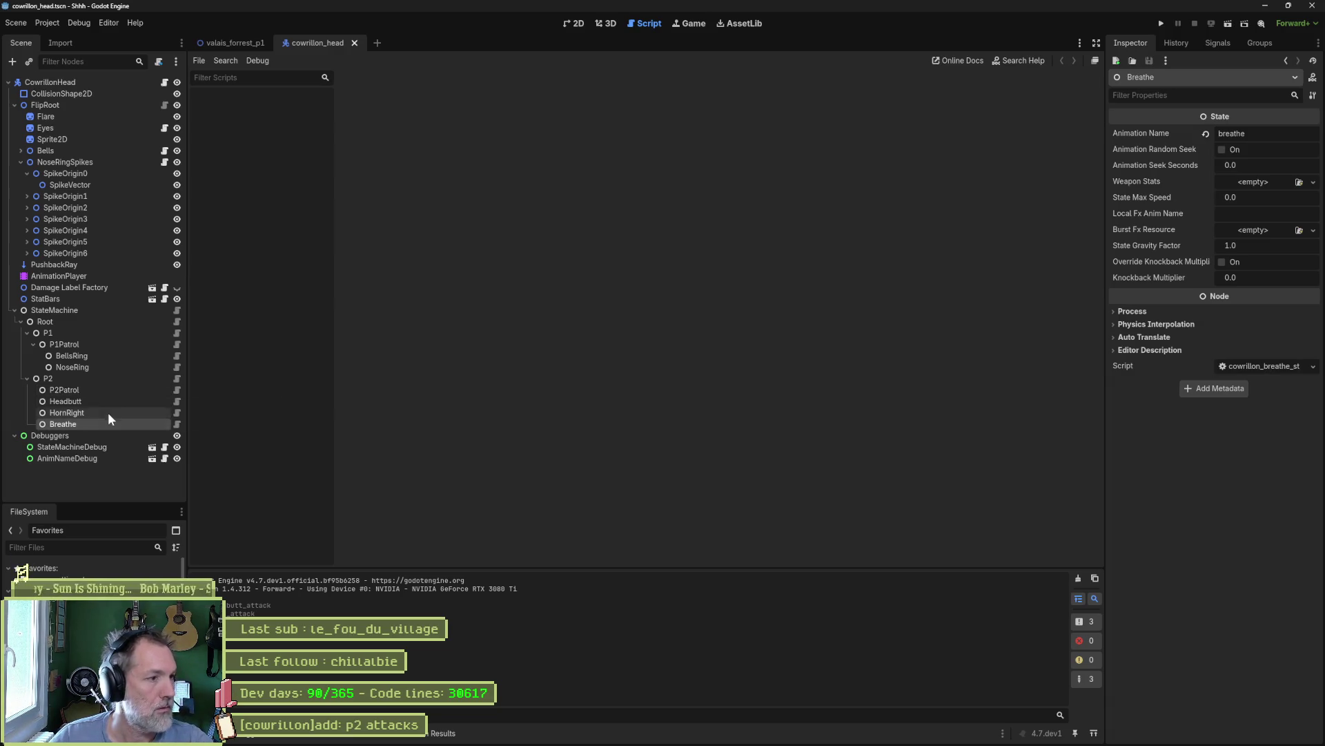
{"action": "left_click", "coordinate": [92, 400], "text": "shift"}
{"action": "left_click_drag", "start_coordinate": [93, 401], "coordinate": [71, 388]}
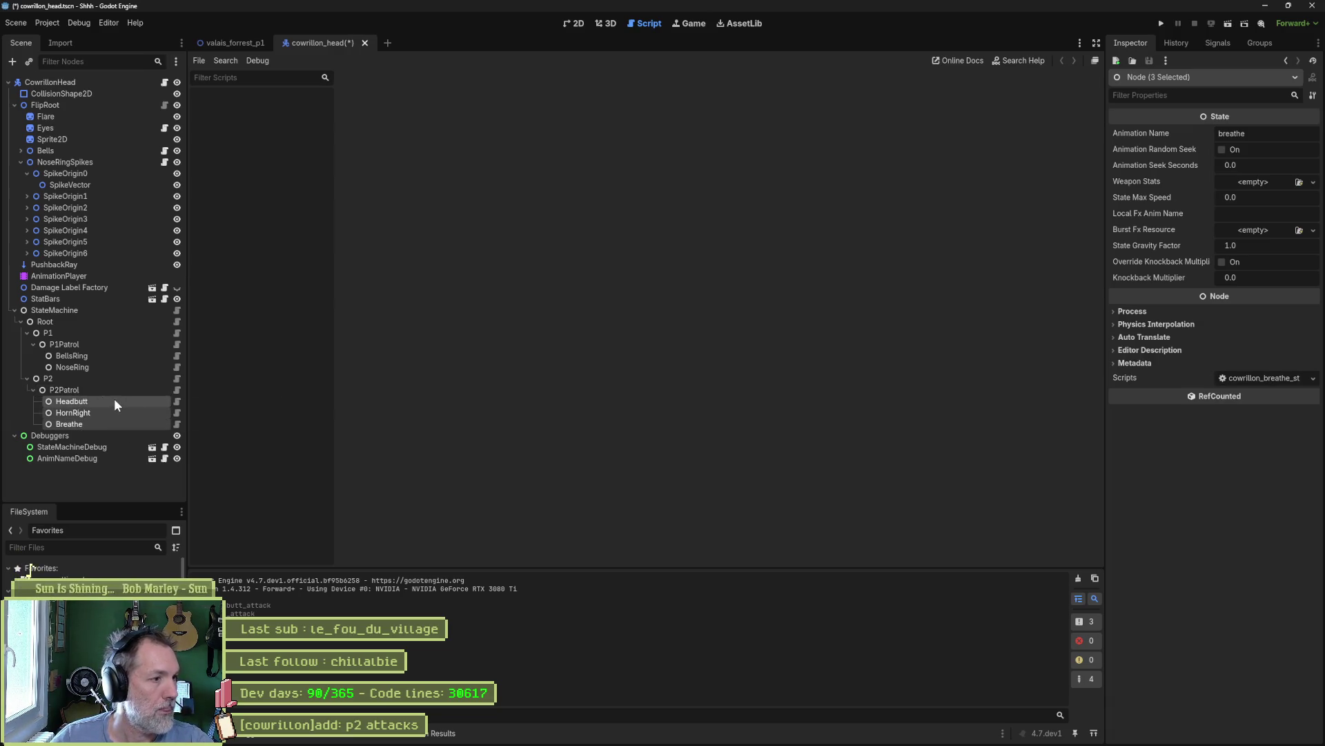
- Copy the CowrillonP2PatrolState class name and make the Headbutt script extend it
{"action": "left_click", "coordinate": [177, 401]}
{"action": "left_click", "coordinate": [177, 389]}
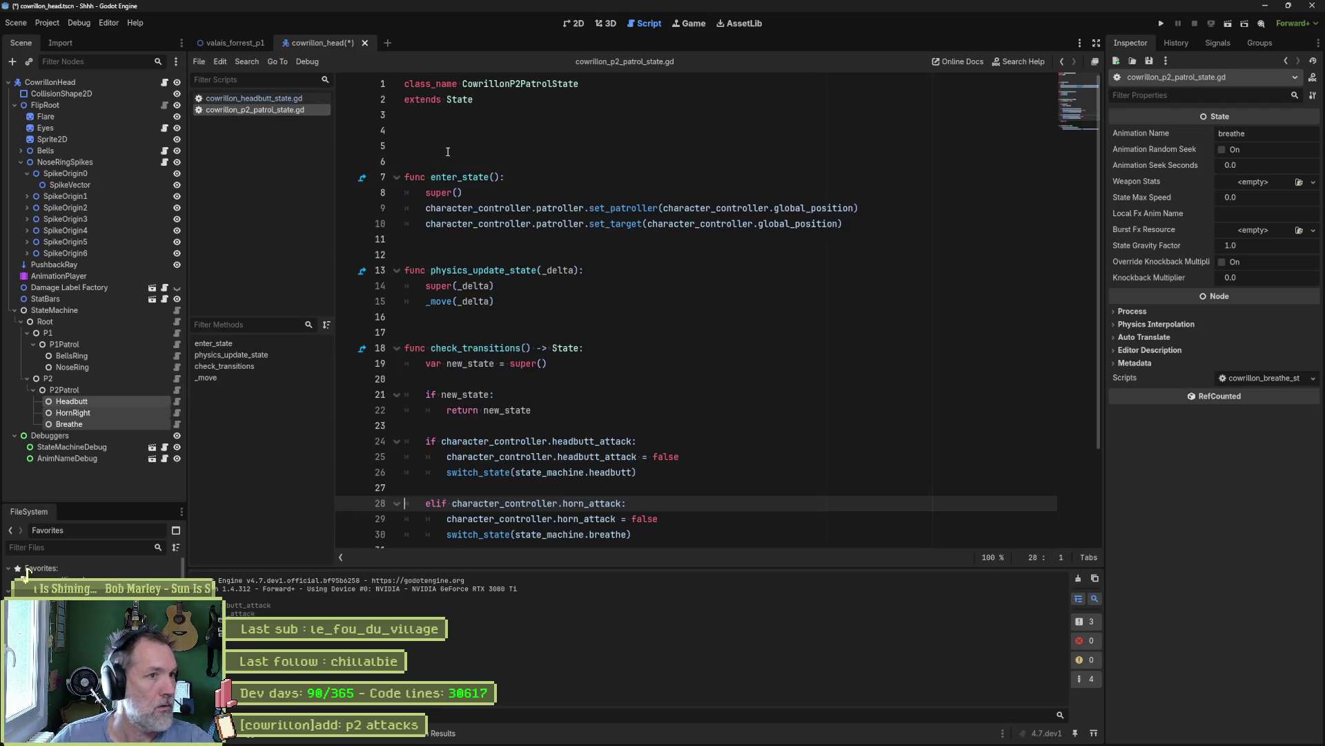
{"action": "double_click", "coordinate": [532, 84]}
{"action": "key", "text": "ctrl+c"}
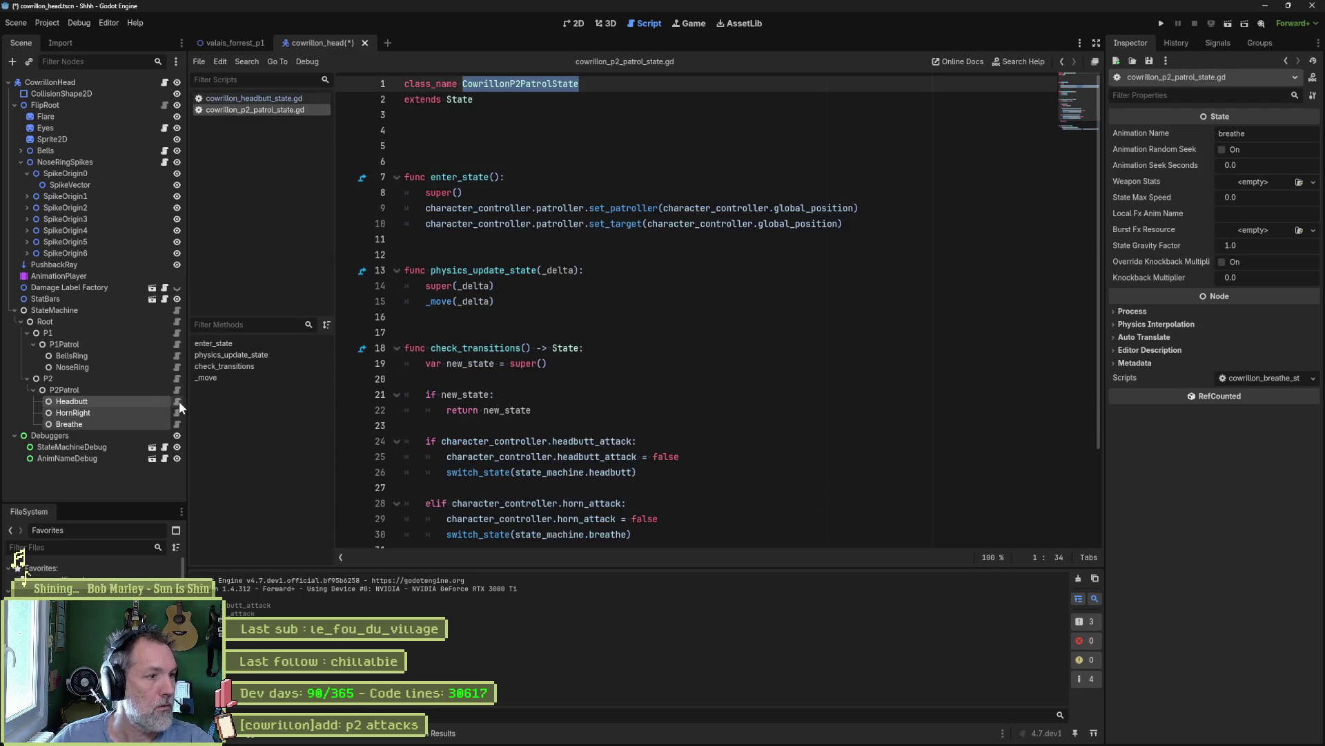
{"action": "left_click", "coordinate": [177, 401]}
{"action": "scroll", "coordinate": [511, 117], "scroll_direction": "up", "scroll_amount": 1}
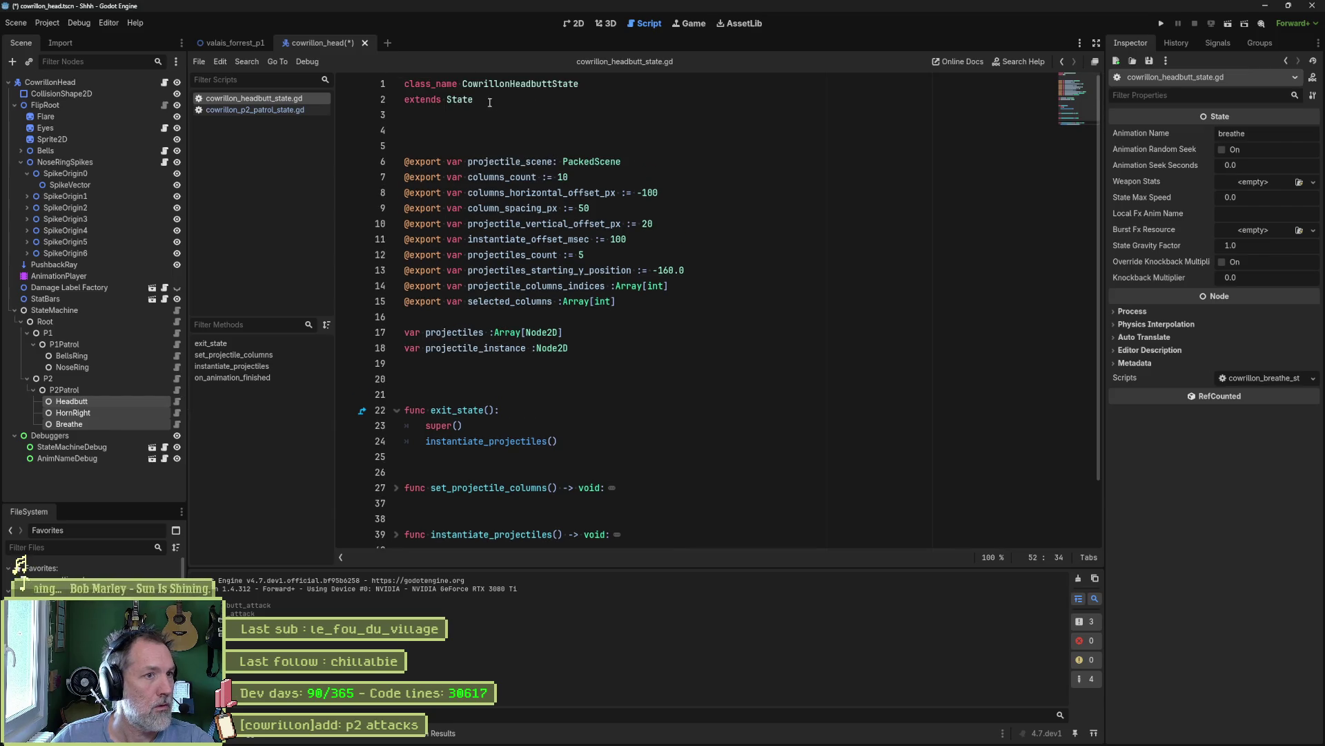
{"action": "double_click", "coordinate": [493, 102]}
{"action": "key", "text": "ctrl+v"}
- Make the HornRight and Breathe scripts extend CowrillonP2PatrolState too, and save
{"action": "left_click", "coordinate": [177, 413]}
{"action": "double_click", "coordinate": [459, 100]}
{"action": "key", "text": "ctrl+v"}
{"action": "left_click", "coordinate": [177, 424]}
{"action": "double_click", "coordinate": [459, 99]}
{"action": "key", "text": "ctrl+v"}
{"action": "key", "text": "ctrl+s"}
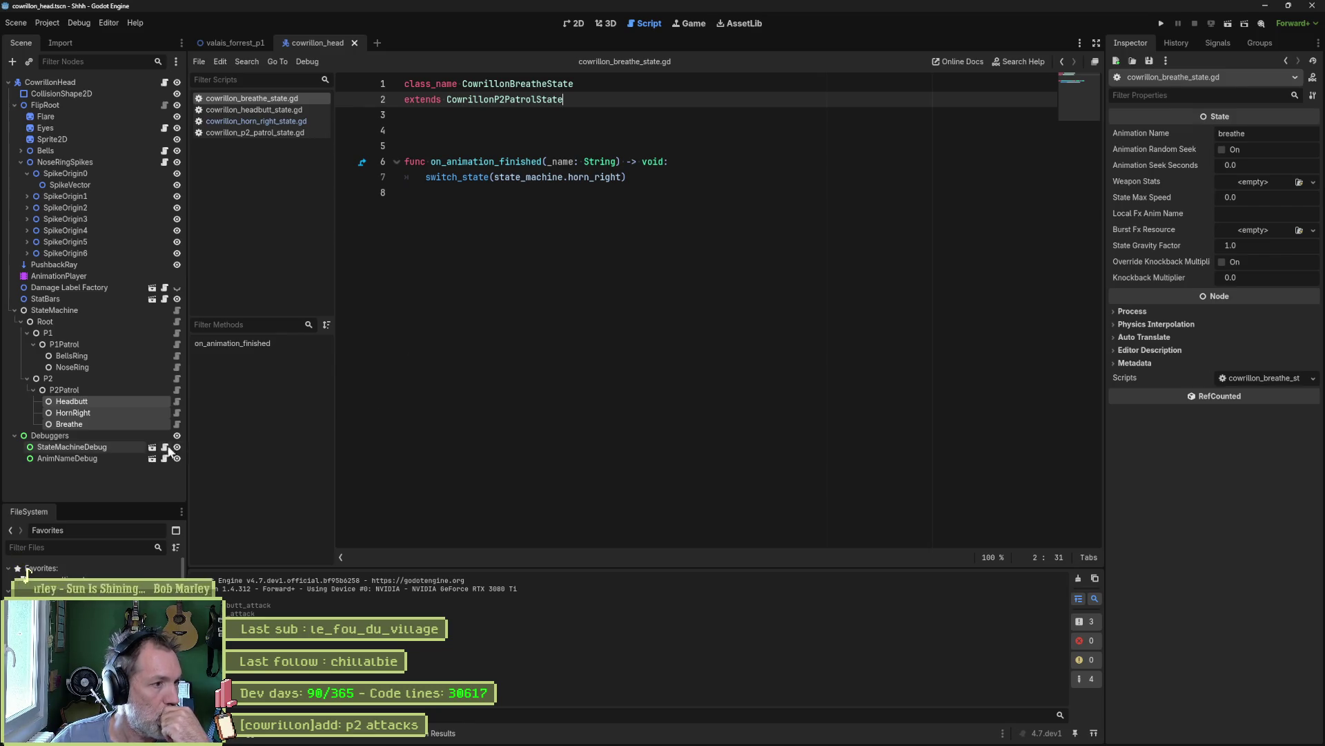
- Look over the P2Patrol script, then open the P1 patrol state script for comparison
{"action": "left_click", "coordinate": [177, 391]}
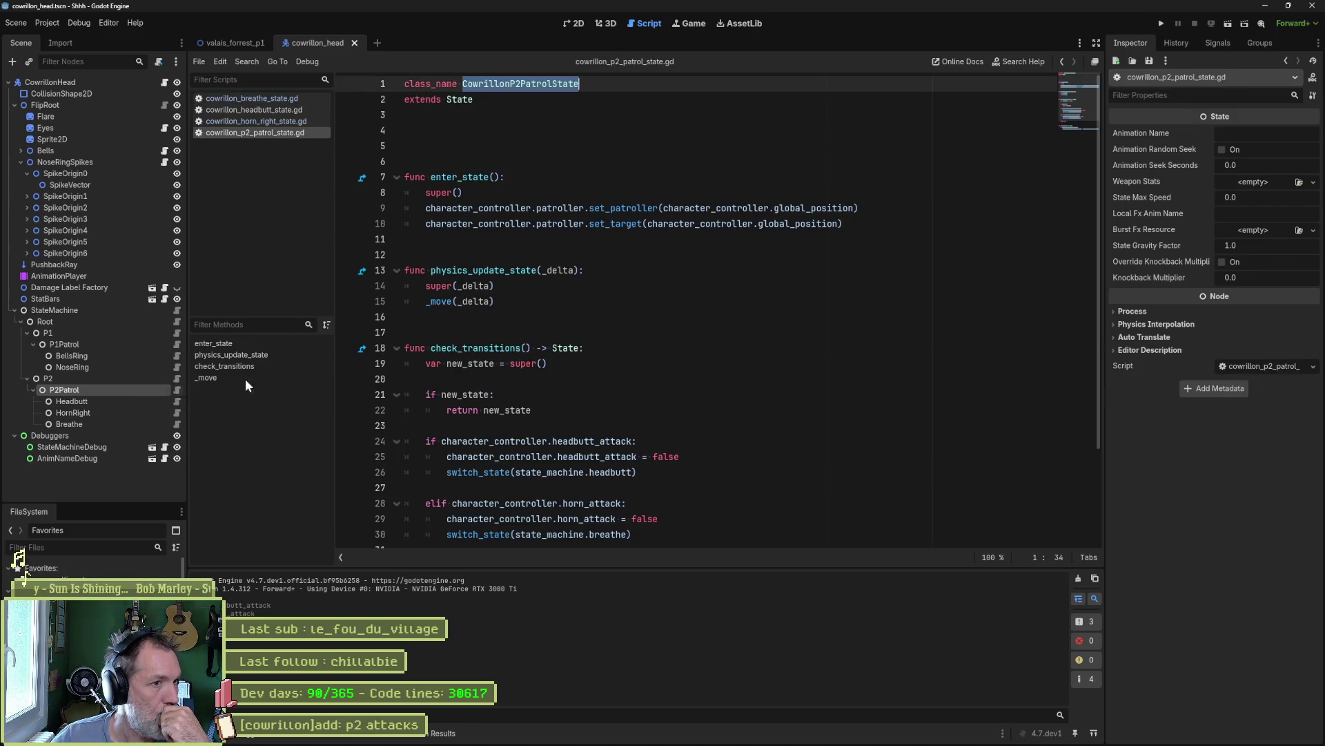
{"action": "scroll", "coordinate": [624, 357], "scroll_direction": "down", "scroll_amount": 3}
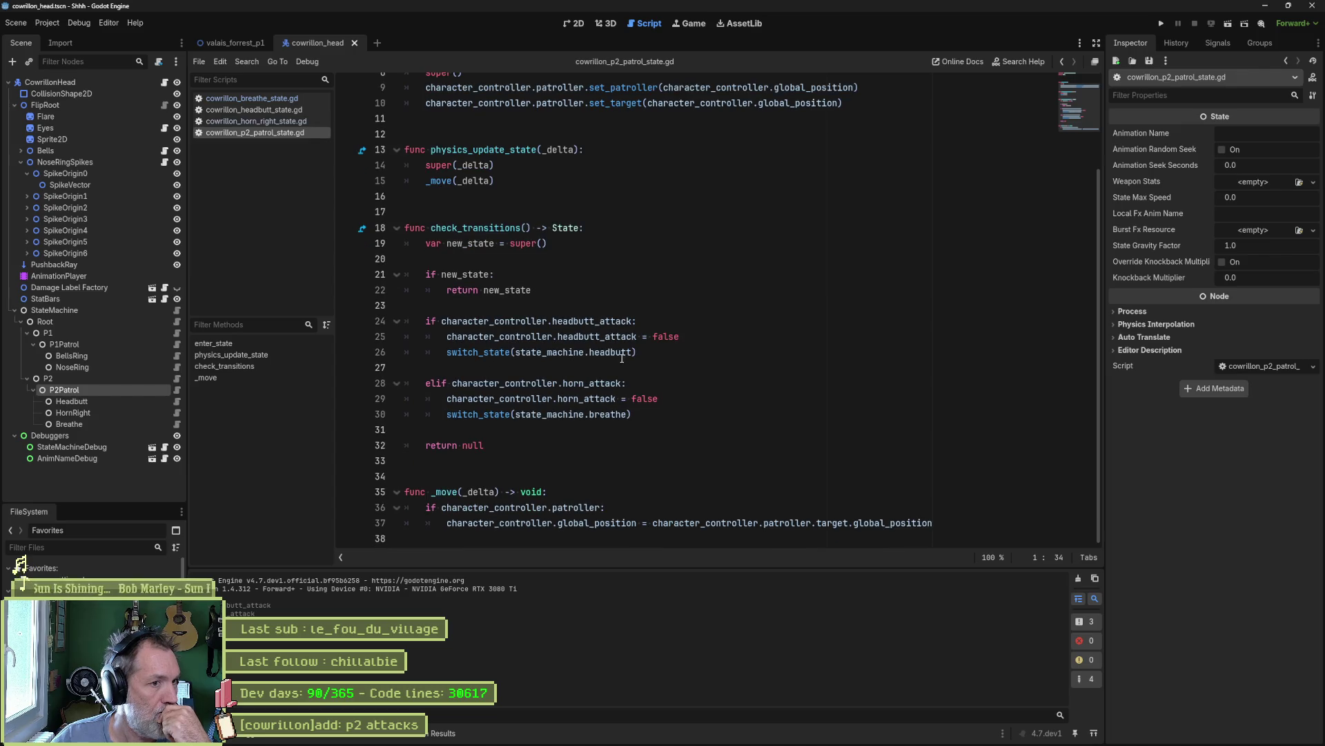
{"action": "scroll", "coordinate": [607, 347], "scroll_direction": "up", "scroll_amount": 3}
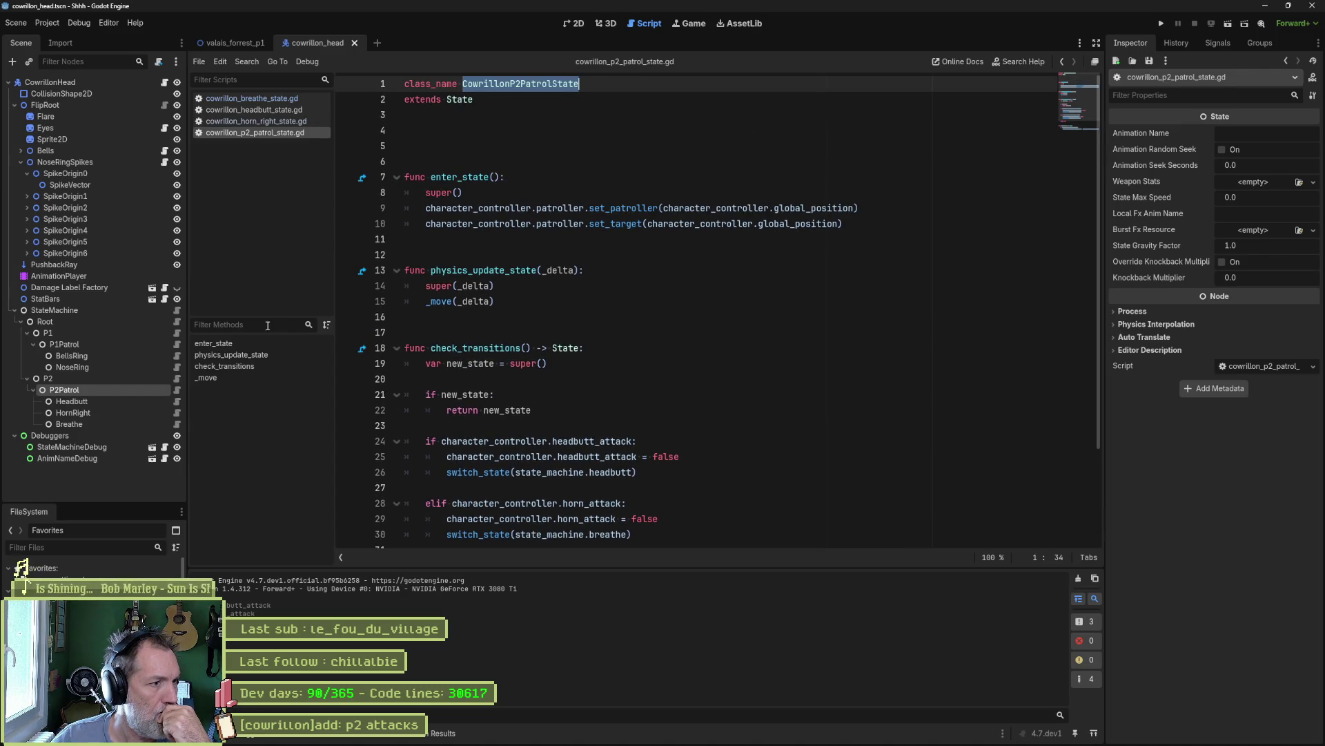
{"action": "left_click", "coordinate": [176, 343]}
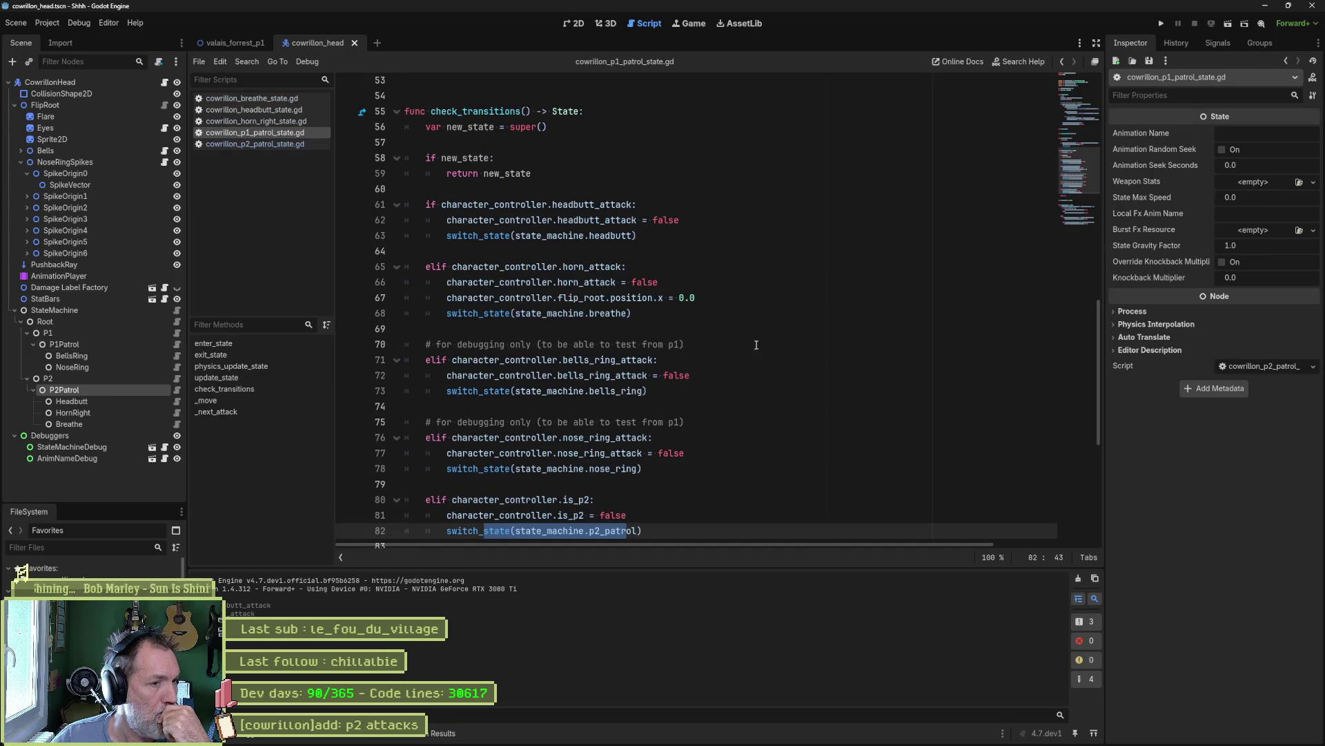
{"action": "scroll", "coordinate": [741, 338], "scroll_direction": "up", "scroll_amount": 15}
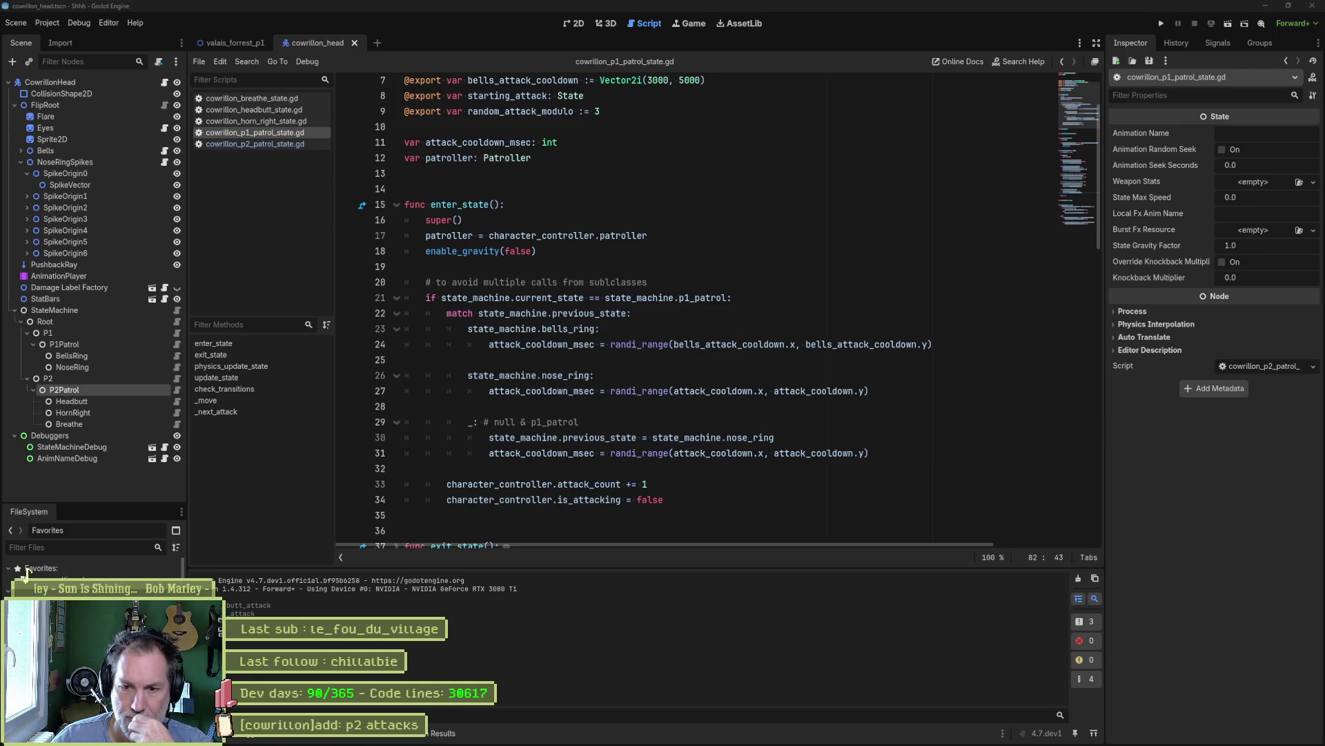
{"action": "left_click", "coordinate": [780, 365]}
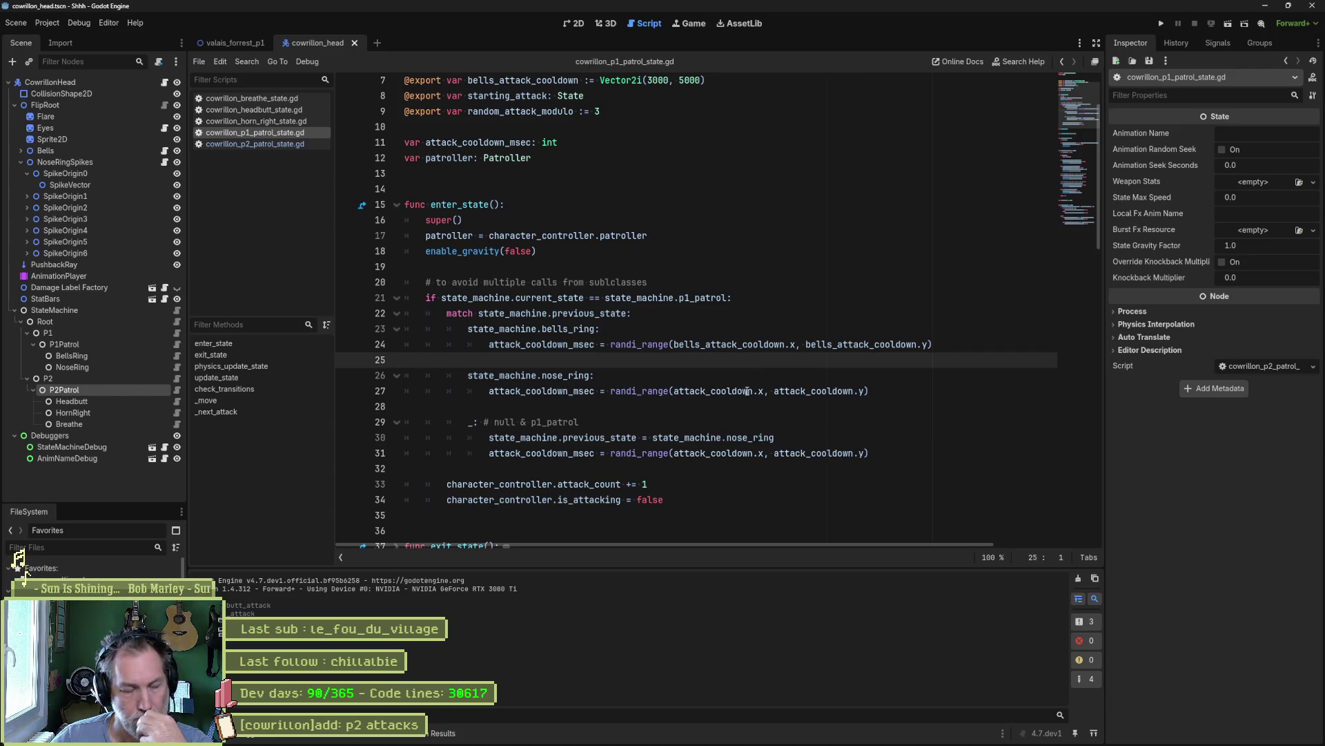
{"action": "mouse_move", "coordinate": [777, 389]}
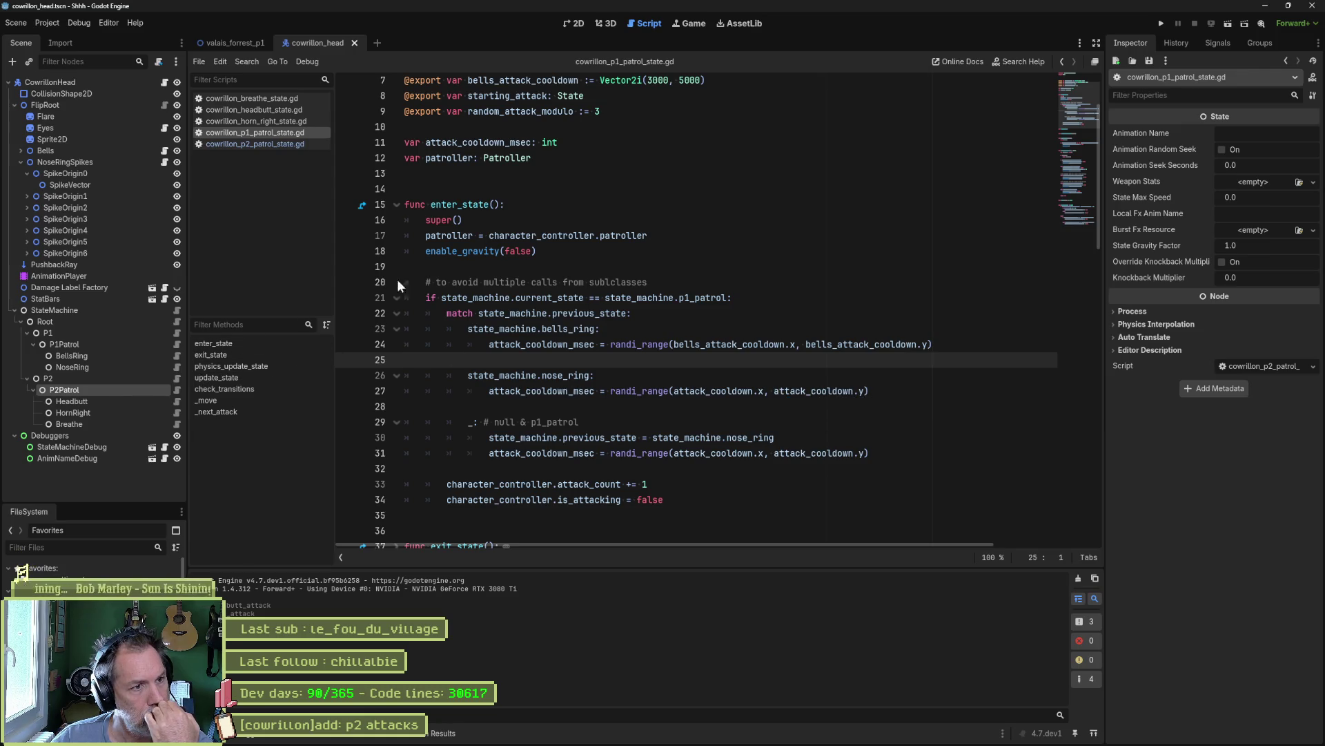
{"action": "scroll", "coordinate": [549, 274], "scroll_direction": "up", "scroll_amount": 2}
{"action": "left_click", "coordinate": [280, 143]}
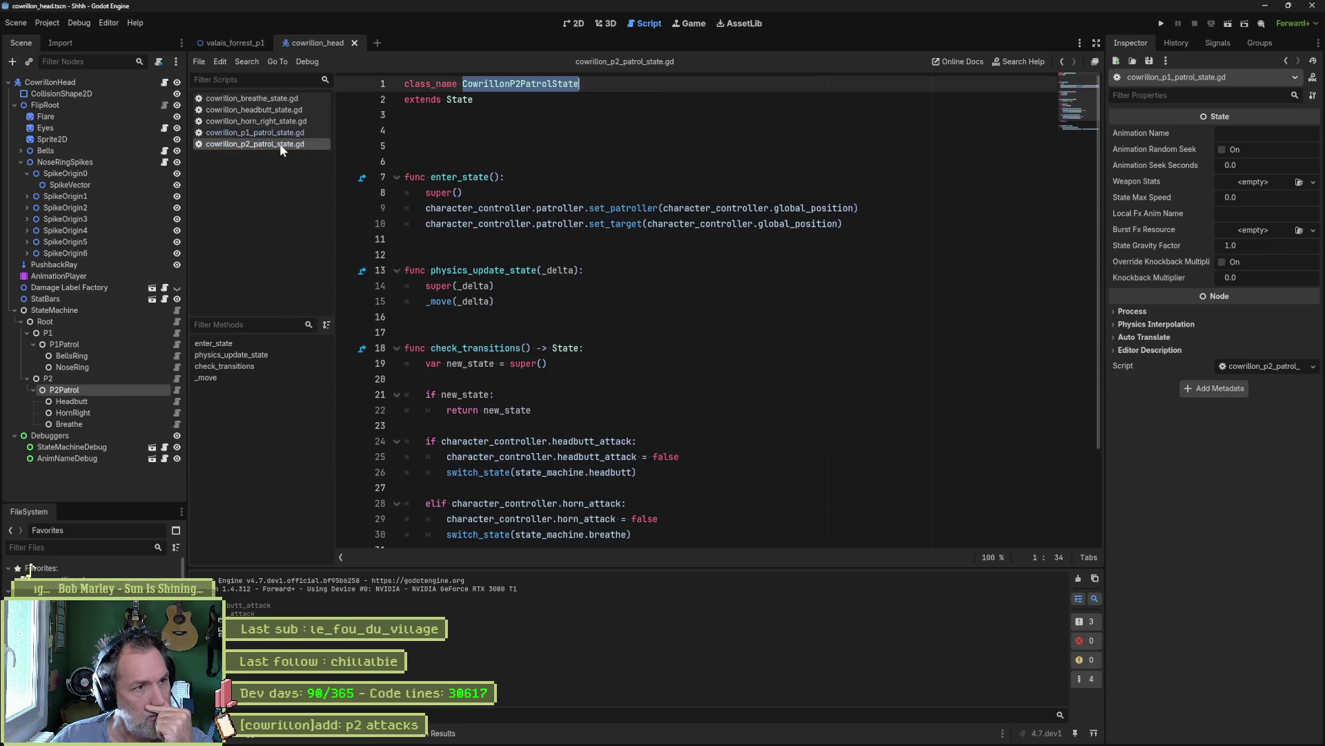
{"action": "left_click", "coordinate": [591, 254]}
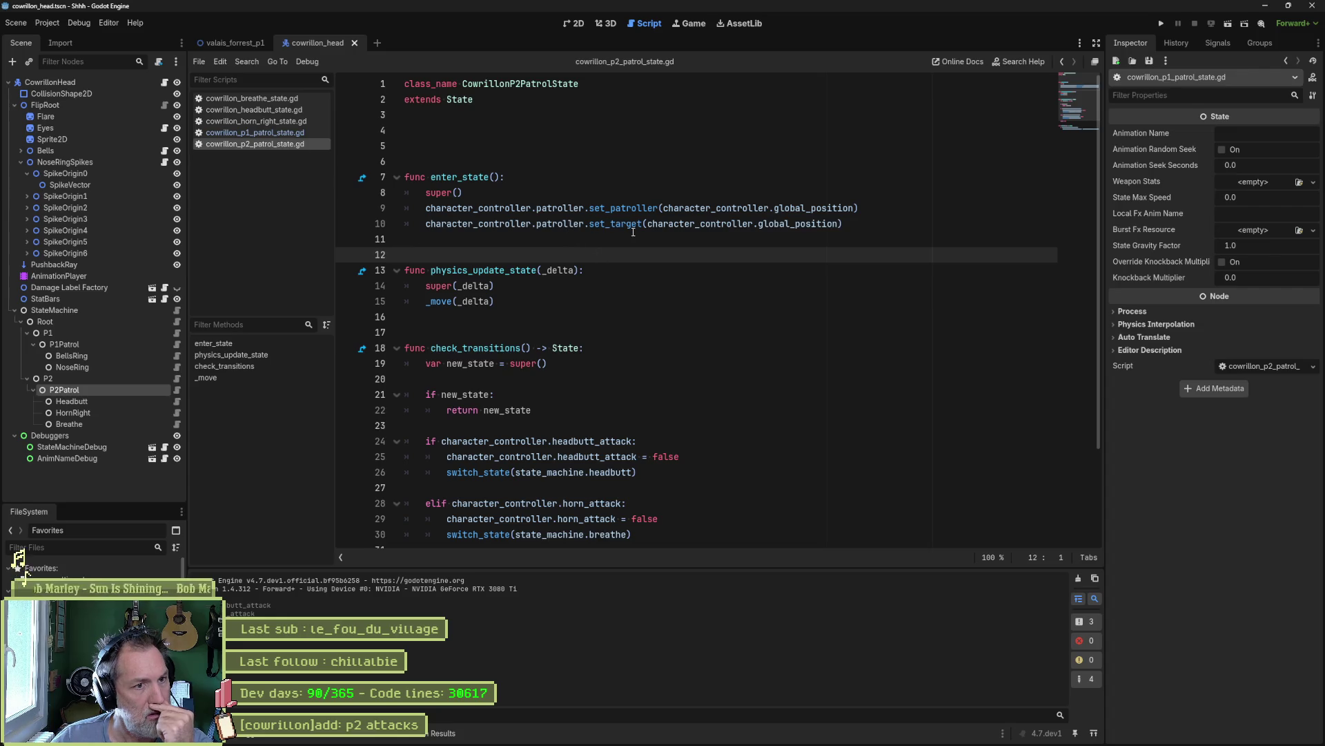
{"action": "left_click", "coordinate": [280, 132]}
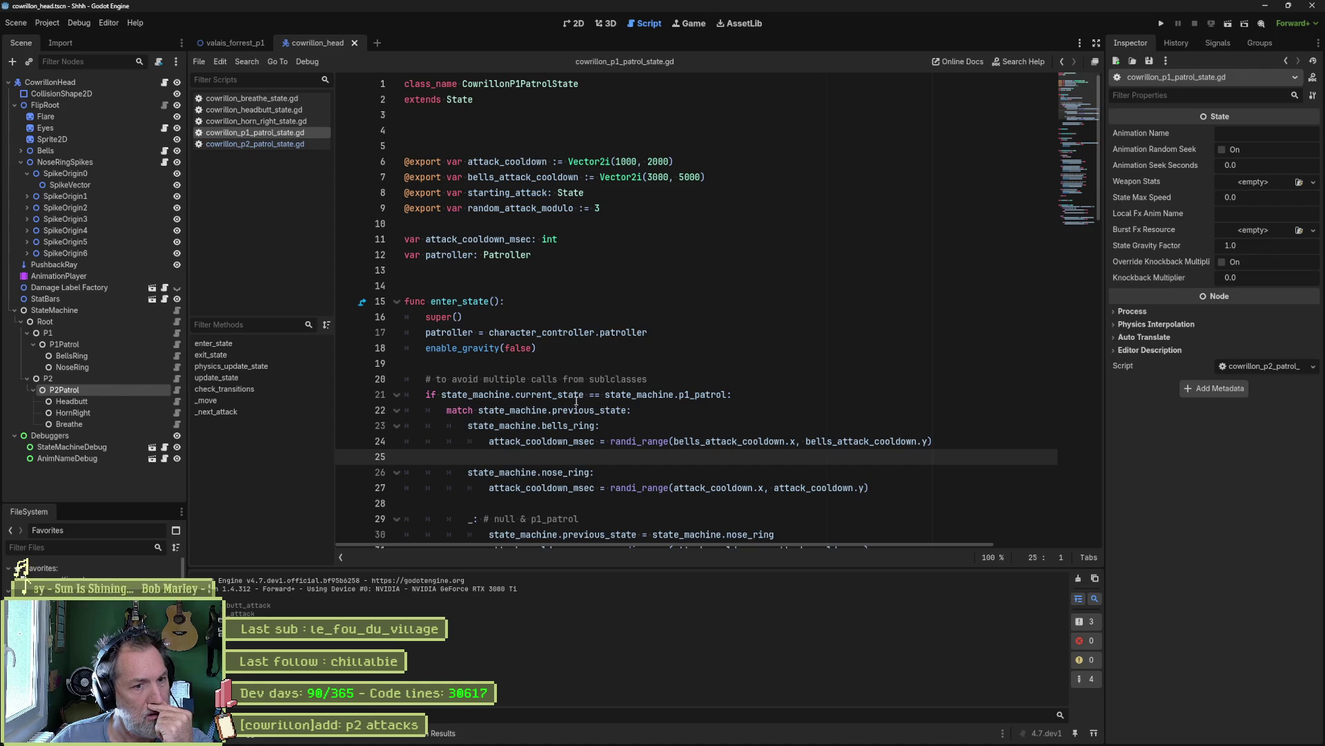
{"action": "scroll", "coordinate": [576, 401], "scroll_direction": "down", "scroll_amount": 4}
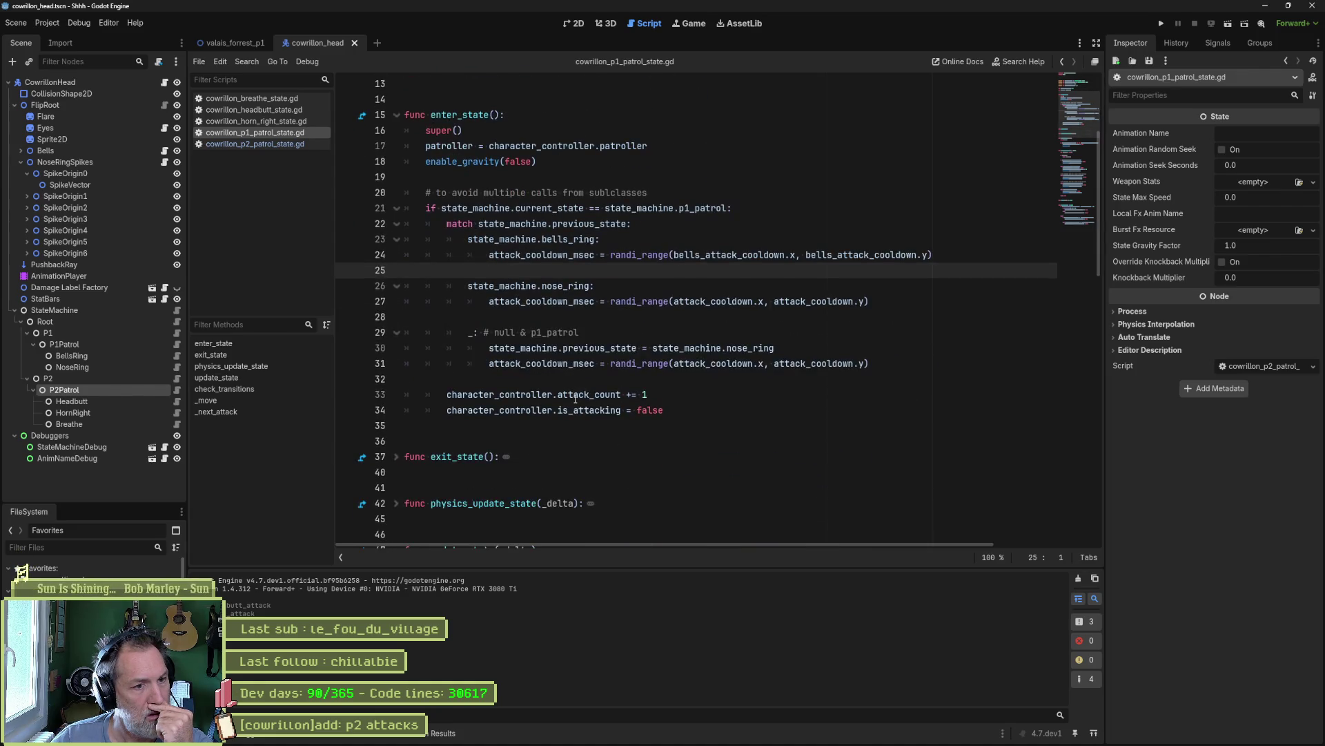
{"action": "left_click", "coordinate": [297, 144]}
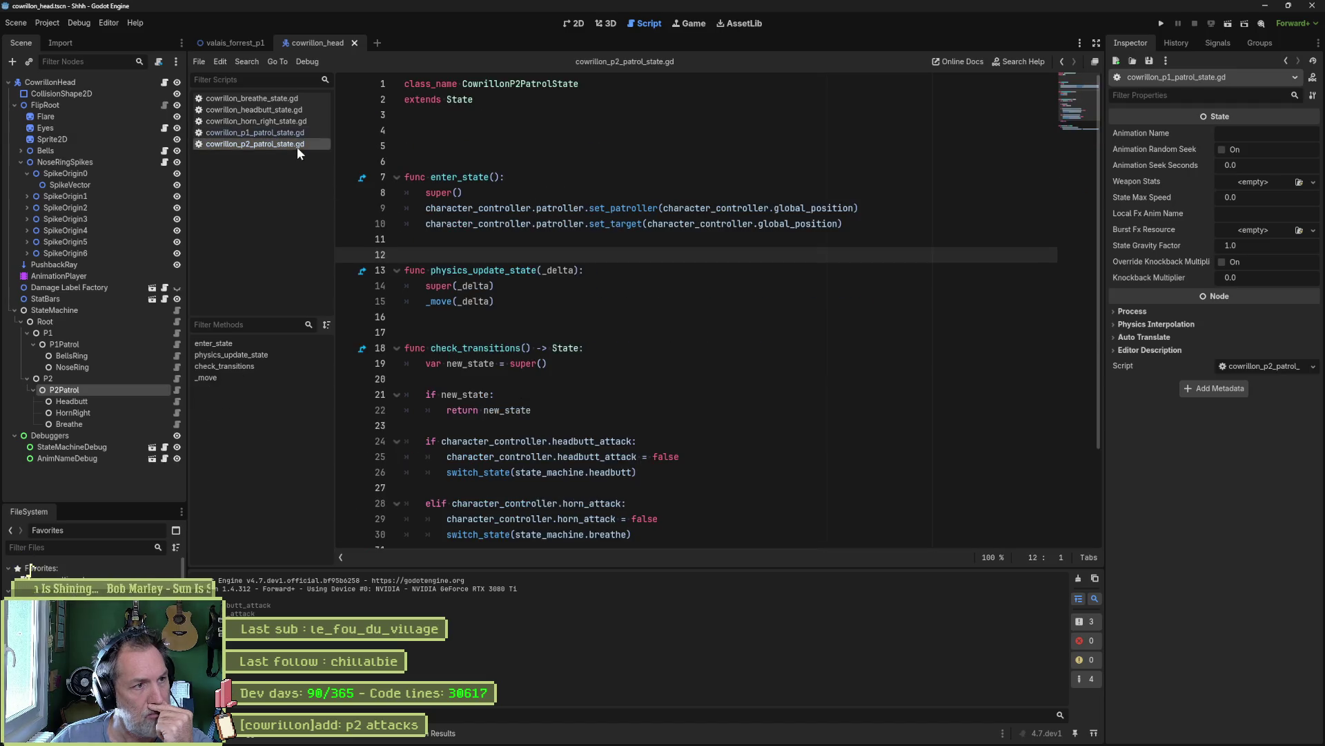
{"action": "left_click_drag", "start_coordinate": [610, 208], "coordinate": [615, 224]}
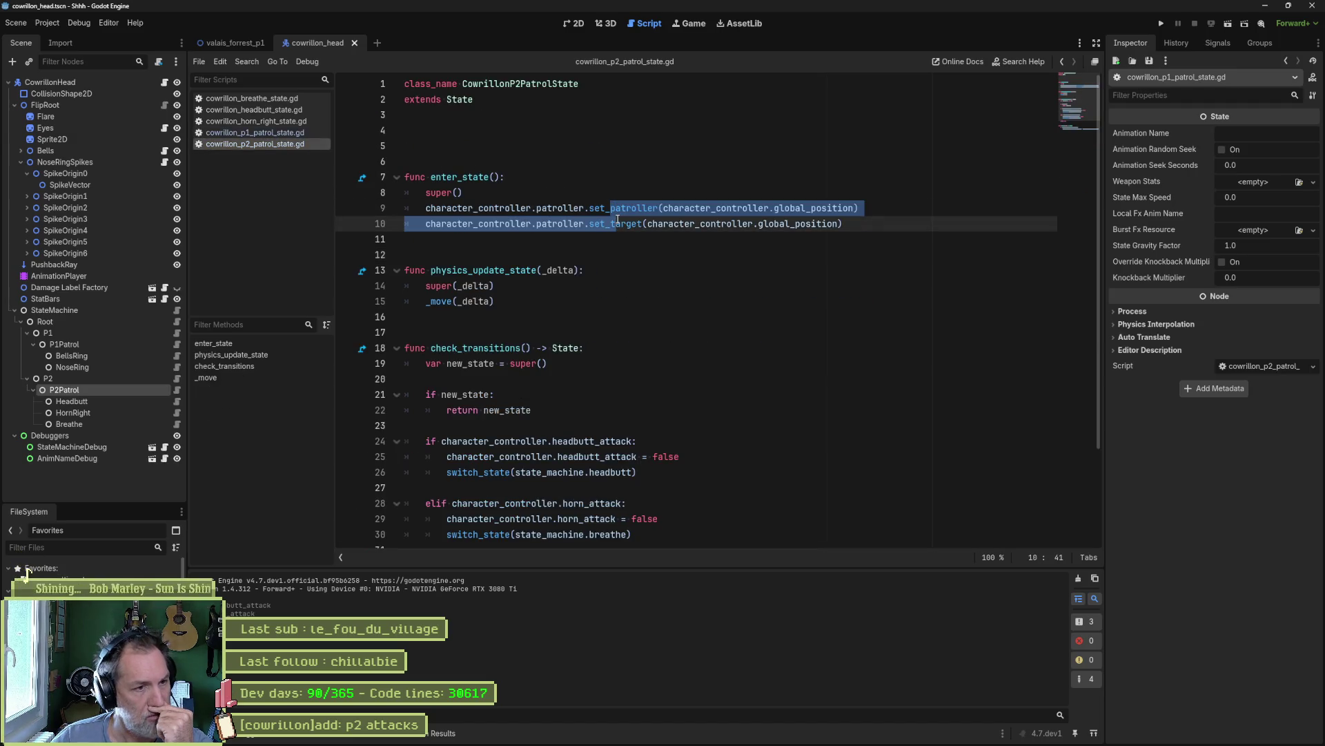
{"action": "left_click", "coordinate": [254, 133]}
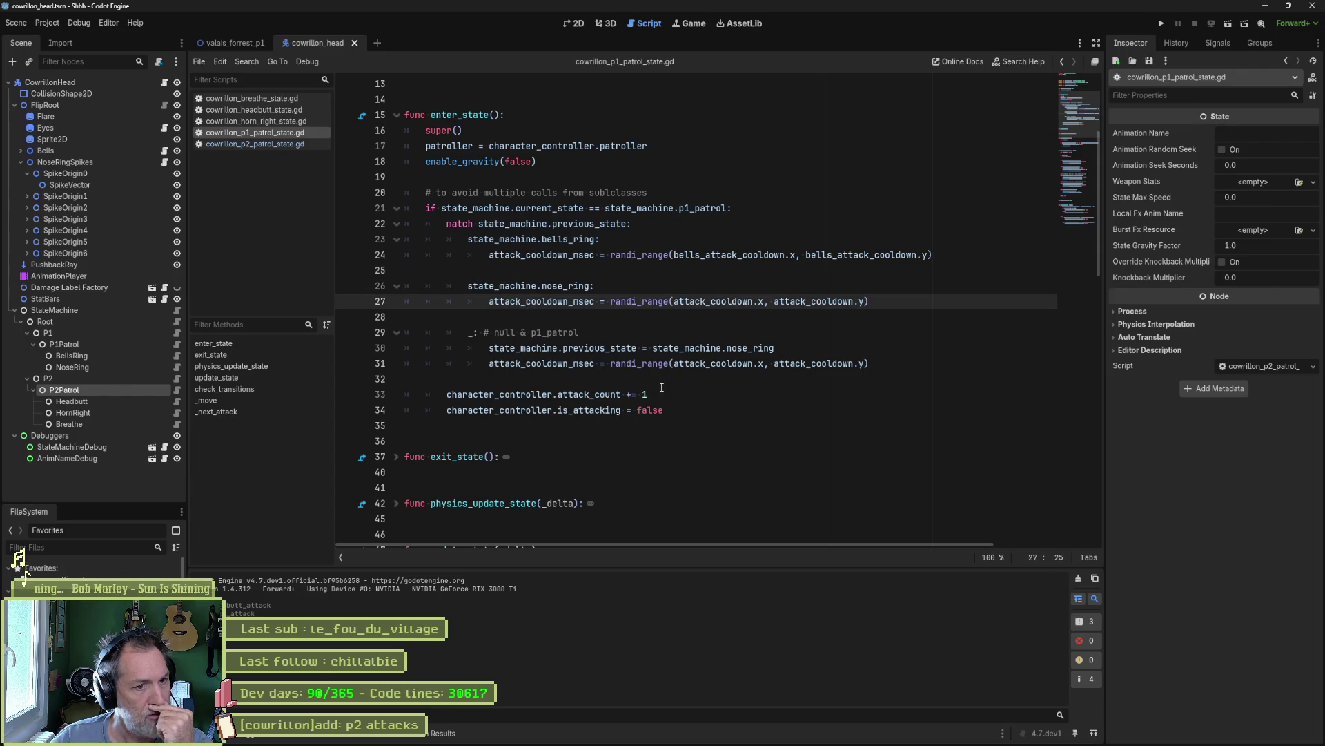
- Review P1's enter_state code, highlighting uses of patroller and unfolding the _move function
{"action": "left_click_drag", "start_coordinate": [664, 410], "coordinate": [406, 316]}
{"action": "left_click_drag", "start_coordinate": [686, 274], "coordinate": [702, 151]}
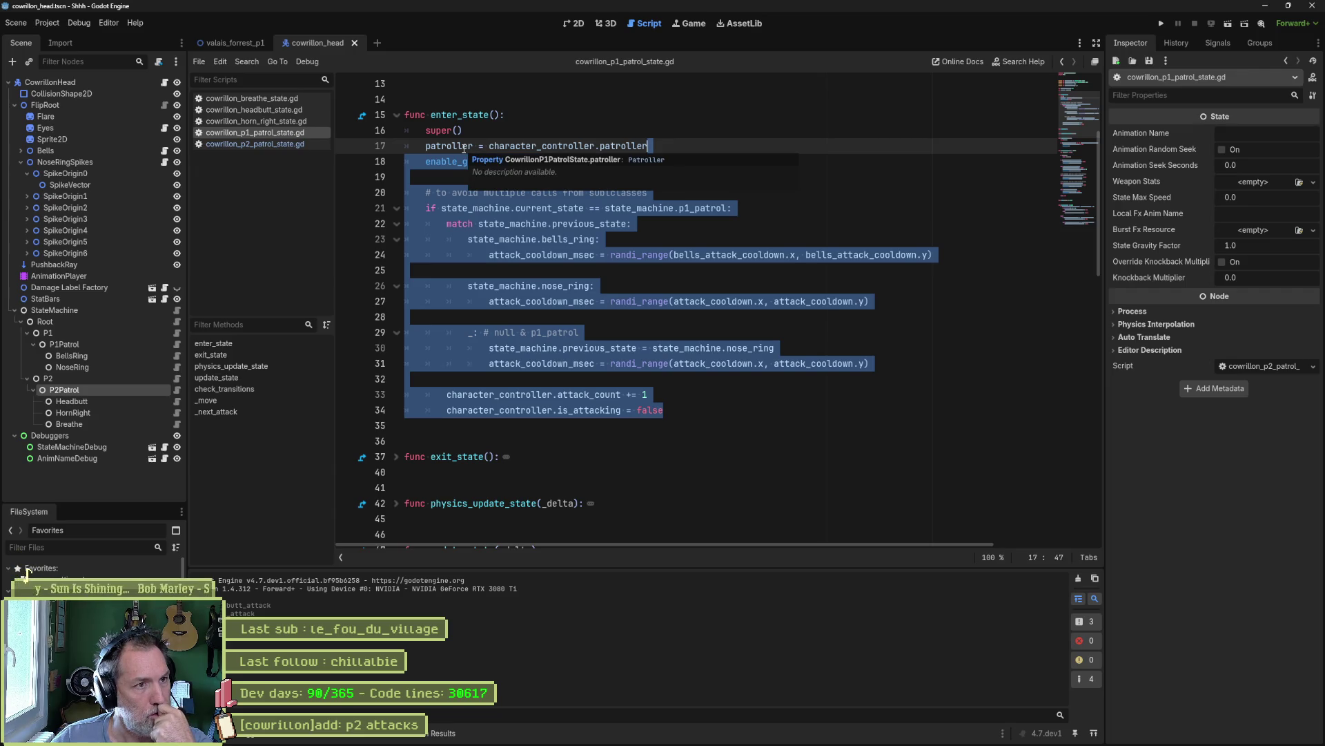
{"action": "double_click", "coordinate": [463, 147]}
{"action": "scroll", "coordinate": [656, 399], "scroll_direction": "down", "scroll_amount": 5}
{"action": "scroll", "coordinate": [656, 399], "scroll_direction": "down", "scroll_amount": 15}
{"action": "scroll", "coordinate": [658, 393], "scroll_direction": "down", "scroll_amount": 1}
{"action": "scroll", "coordinate": [658, 393], "scroll_direction": "up", "scroll_amount": 1}
{"action": "left_click", "coordinate": [396, 332]}
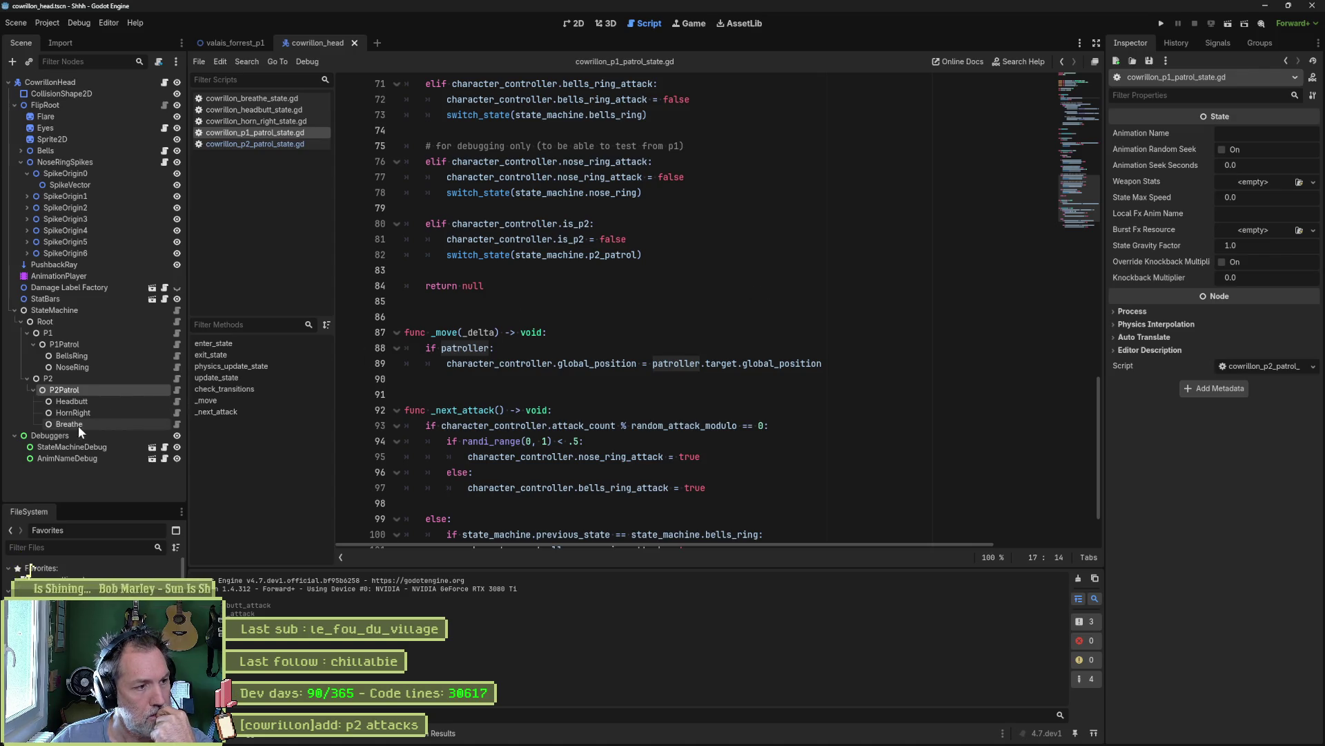
- Move Breathe above HornRight and Headbutt under P2Patrol and save the cowrillon_head scene
{"action": "mouse_move", "coordinate": [68, 424]}
{"action": "left_mouse_down"}
{"action": "mouse_move", "coordinate": [80, 392]}
{"action": "mouse_move", "coordinate": [77, 423]}
{"action": "mouse_move", "coordinate": [92, 407]}
{"action": "left_mouse_up"}
{"action": "left_click", "coordinate": [605, 384]}
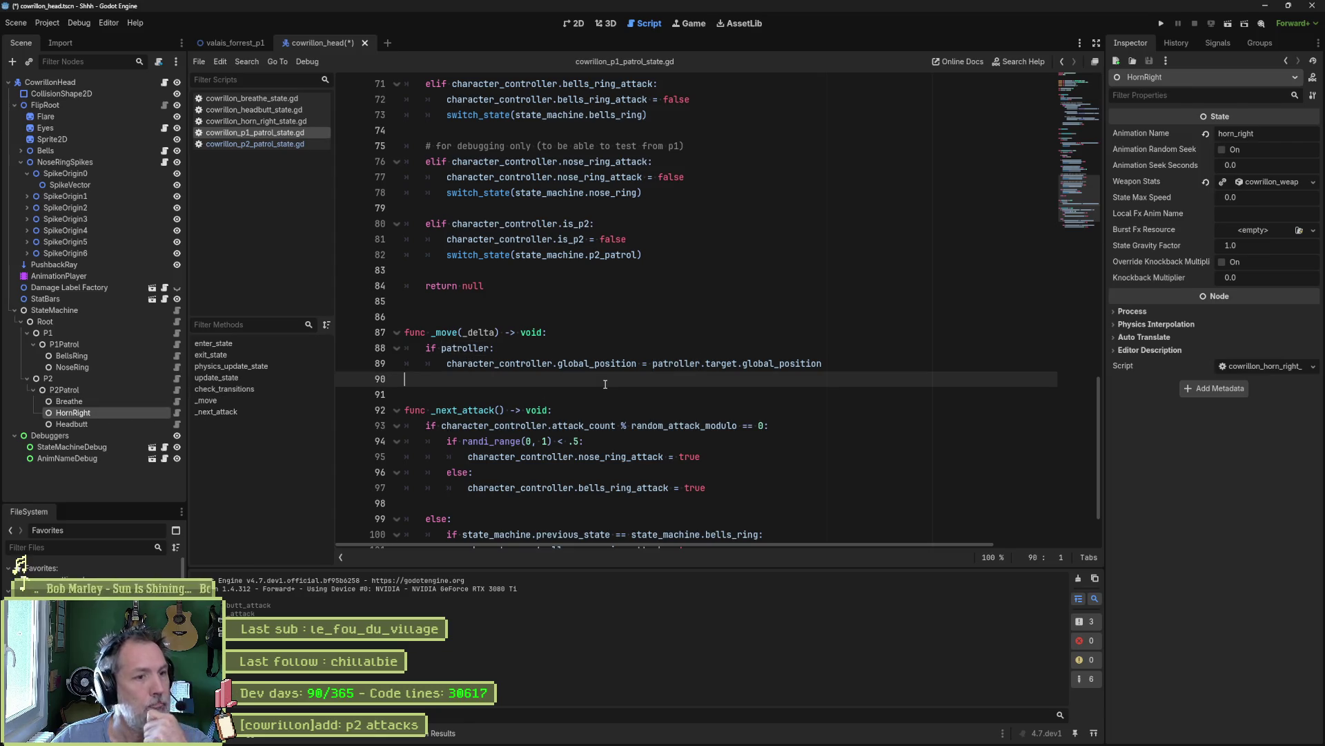
{"action": "key", "text": "ctrl+s"}
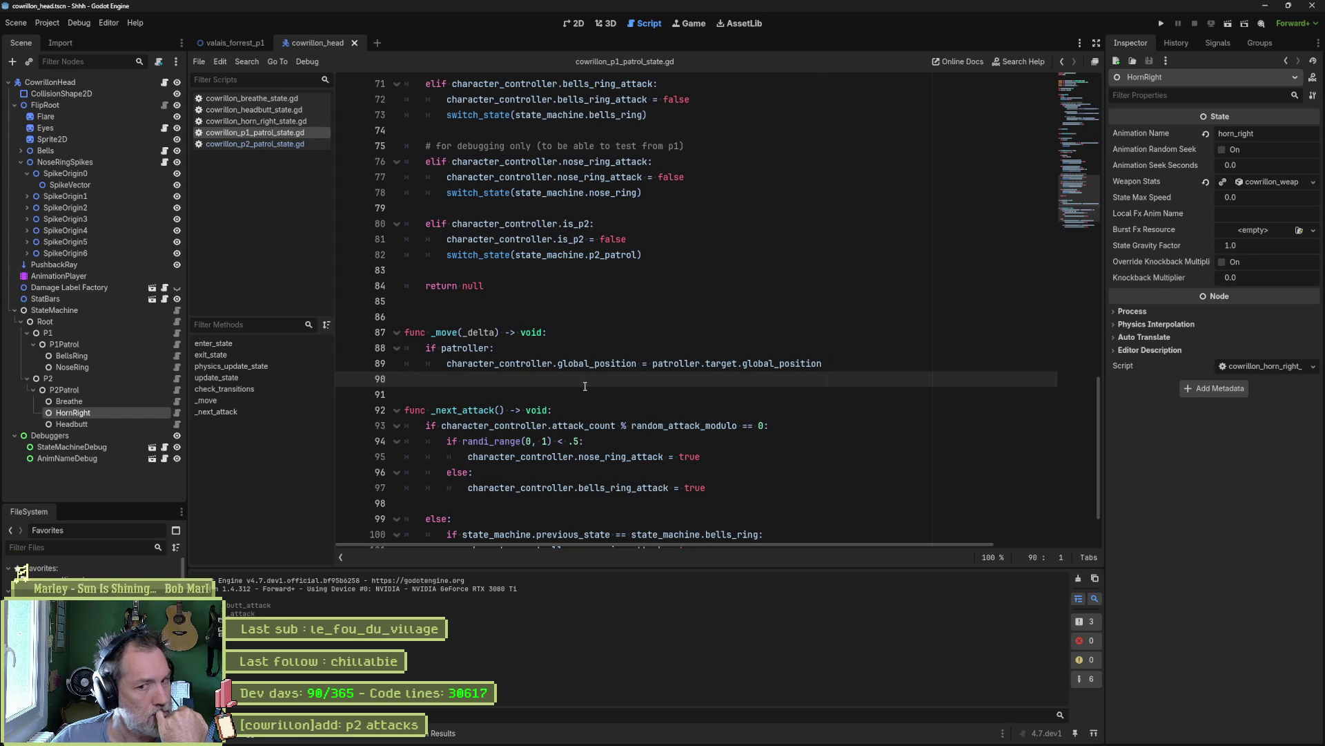
{"action": "mouse_move", "coordinate": [594, 363]}
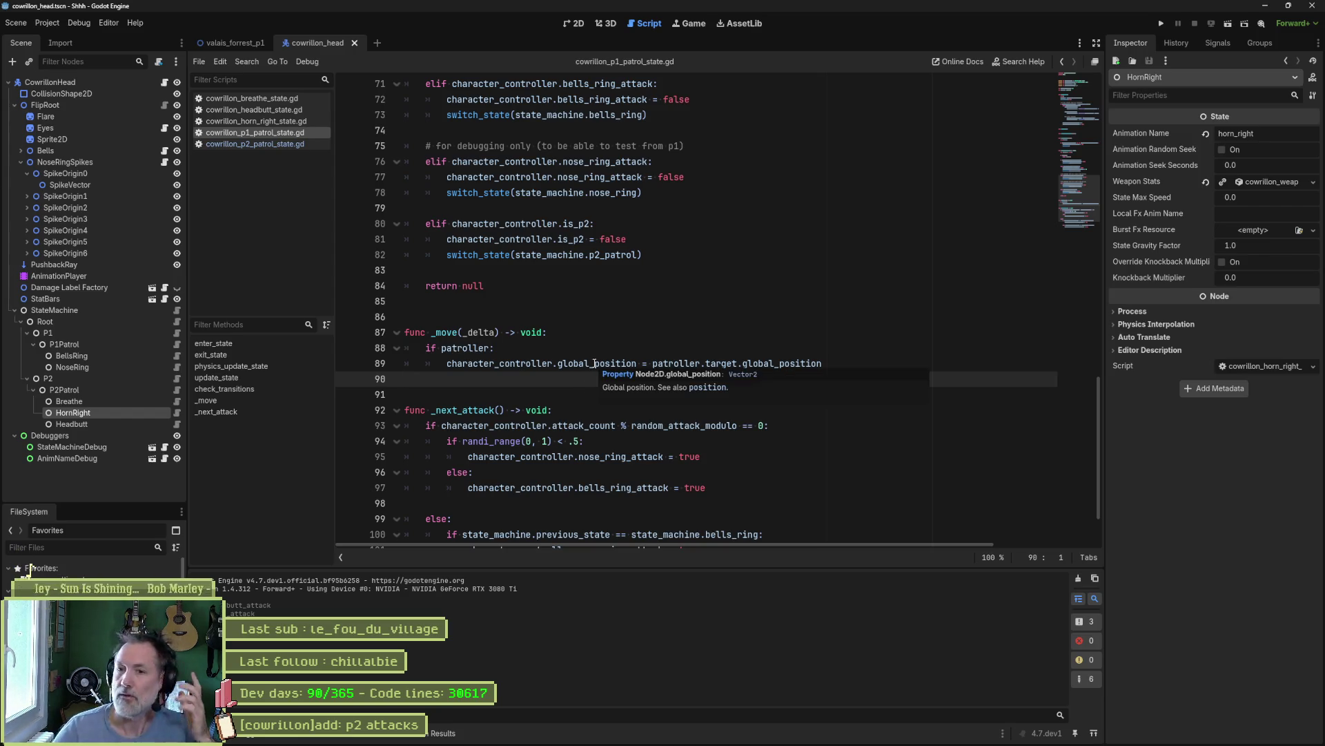
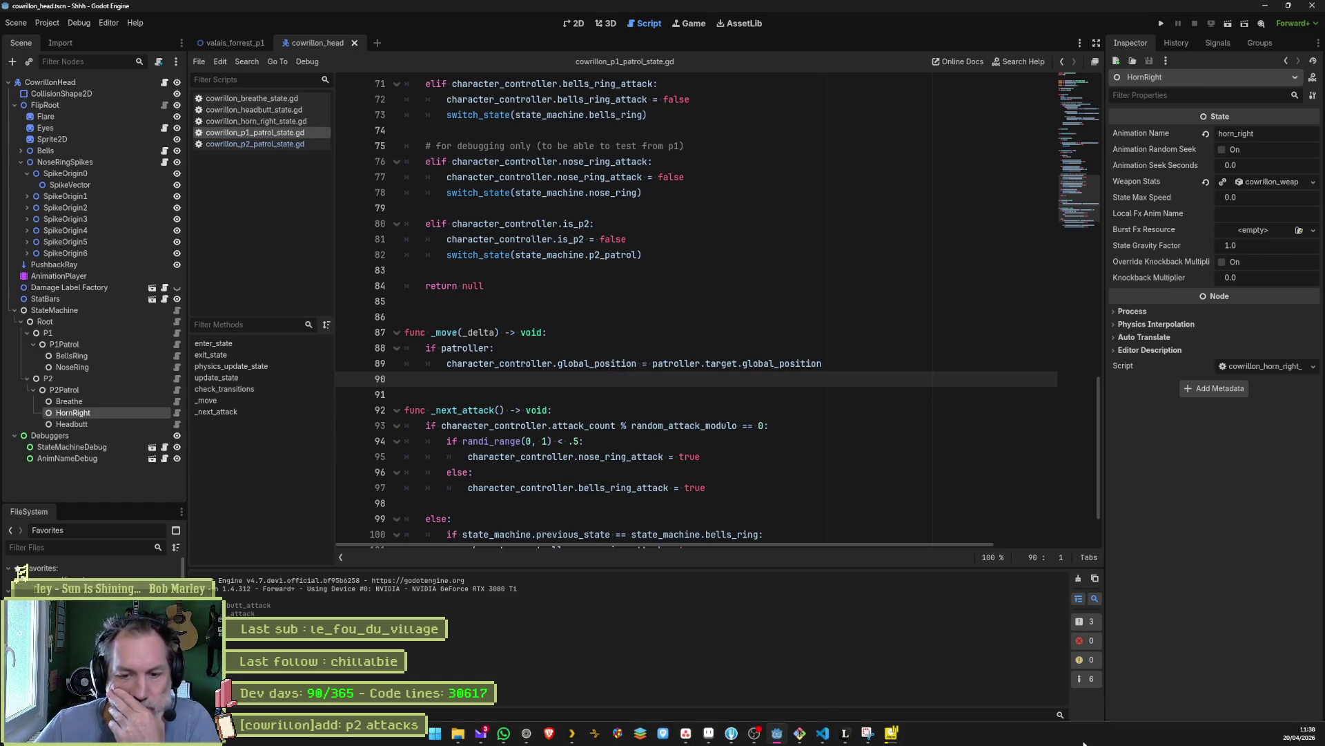
- Move the '# for debugging only' comment from the bells branch to above horn_attack
{"action": "left_click", "coordinate": [651, 332]}
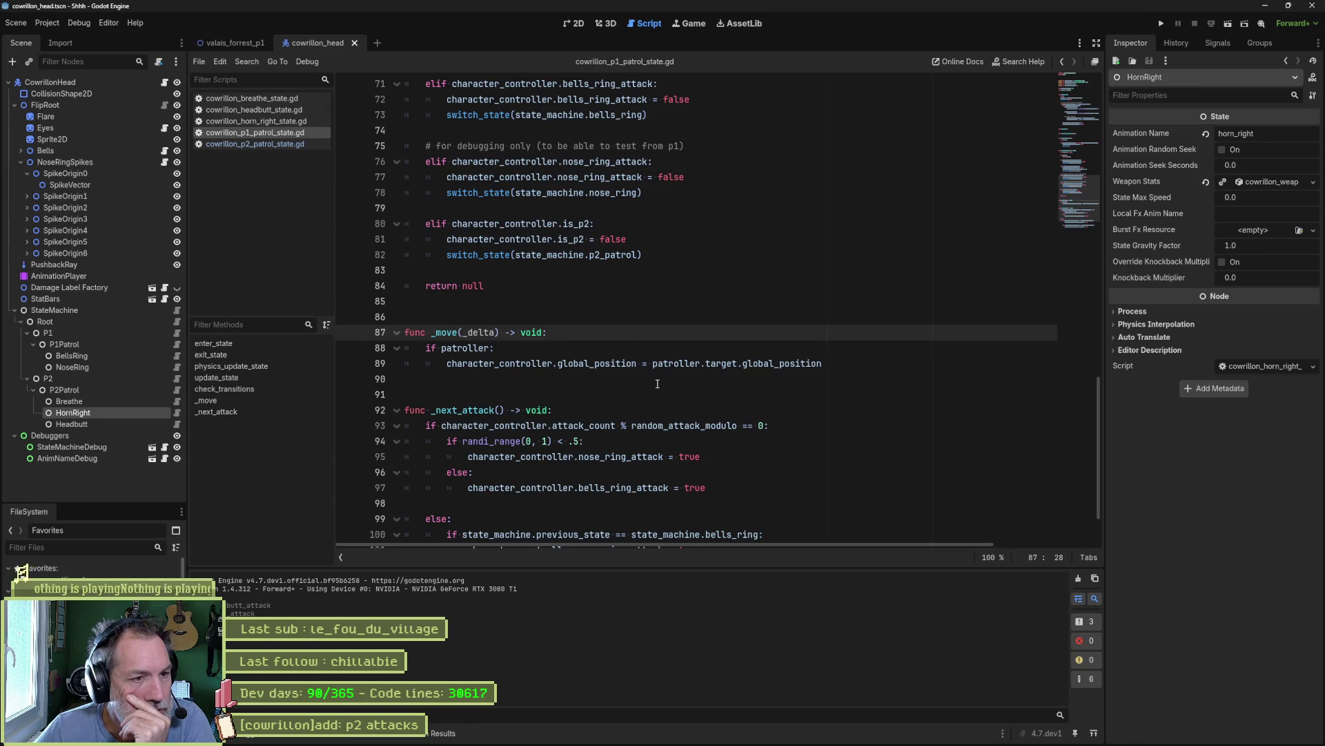
{"action": "scroll", "coordinate": [655, 383], "scroll_direction": "up", "scroll_amount": 3}
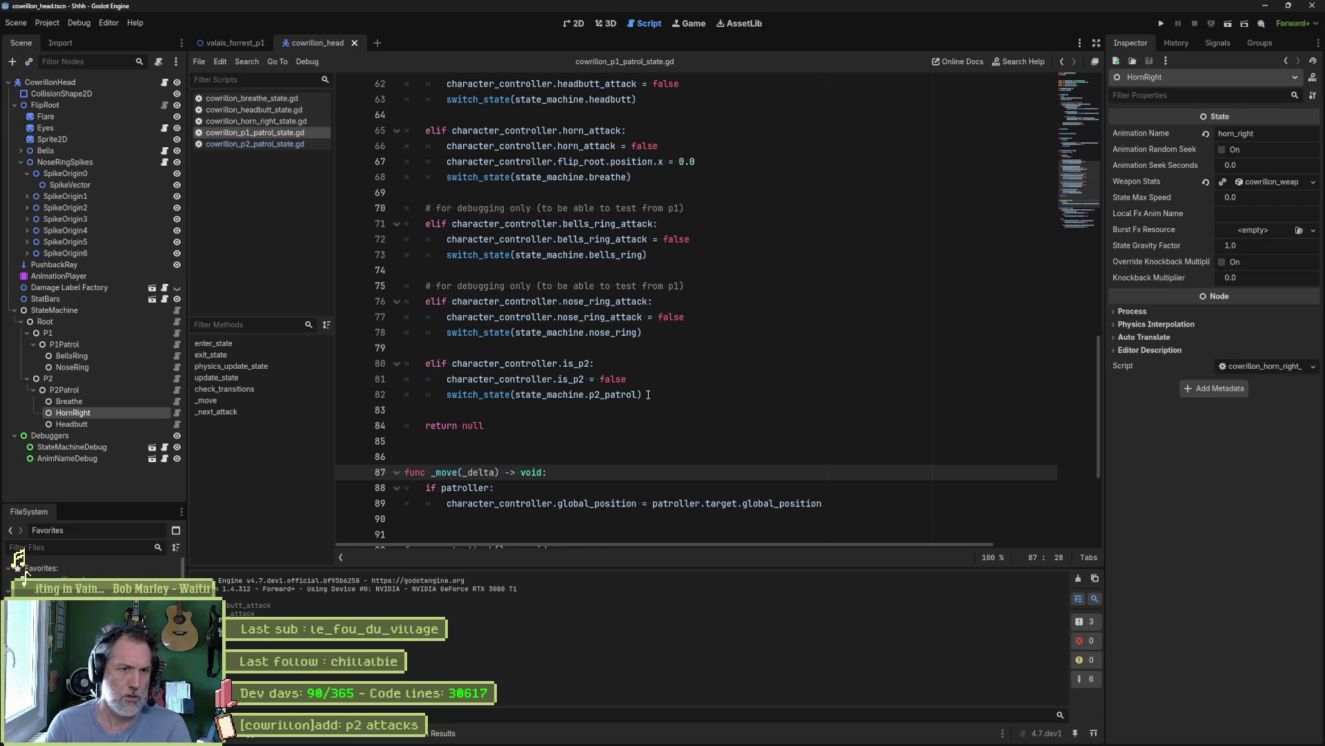
{"action": "scroll", "coordinate": [676, 359], "scroll_direction": "up", "scroll_amount": 2}
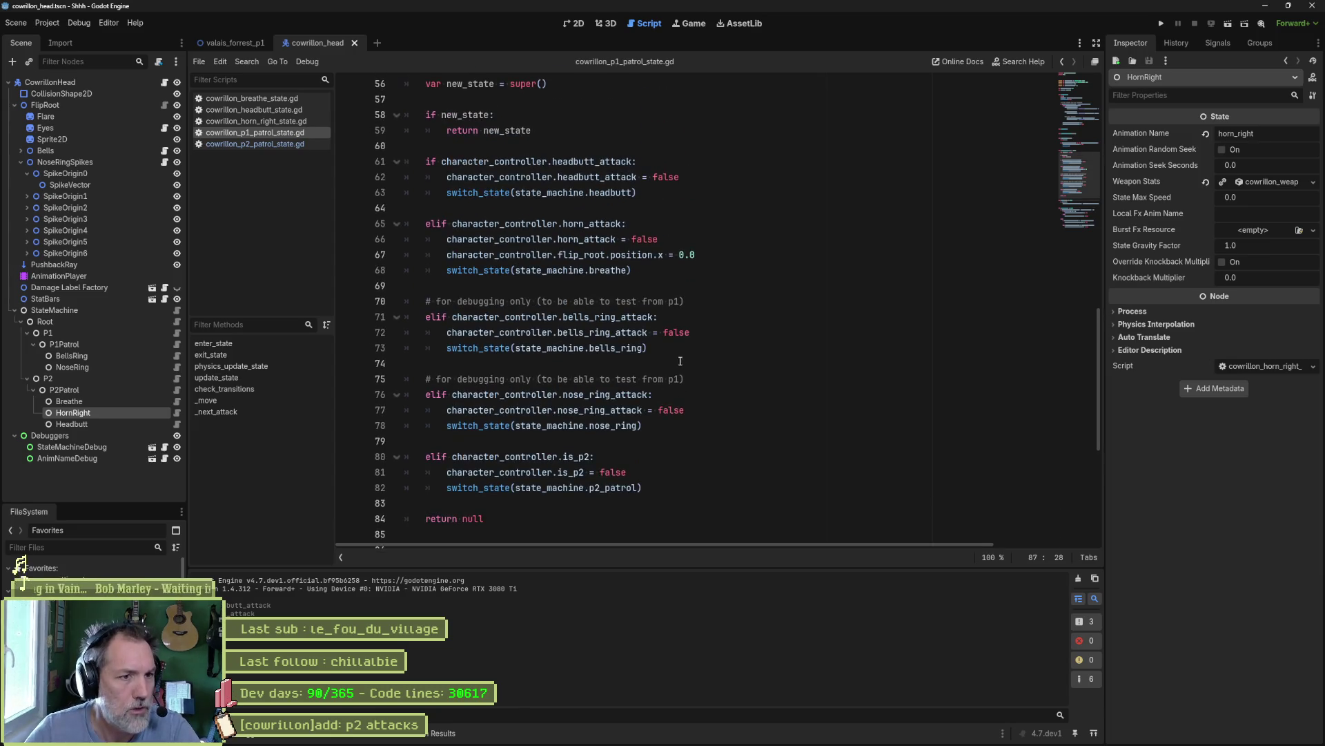
{"action": "left_click_drag", "start_coordinate": [712, 308], "coordinate": [713, 293]}
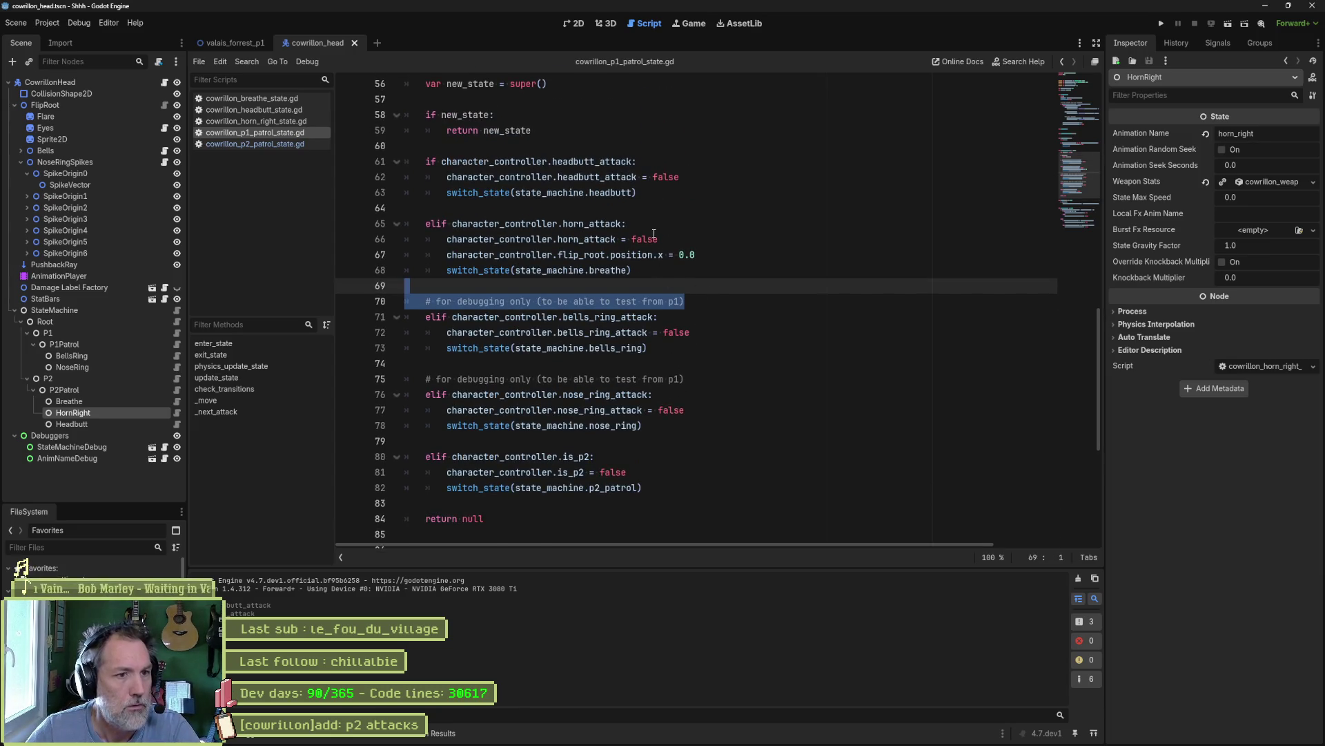
{"action": "key", "text": "ctrl+x"}
{"action": "left_click", "coordinate": [657, 208]}
{"action": "key", "text": "ctrl+v"}
- Add the comment above headbutt, delete the one above nose ring, and save the script
{"action": "key", "text": "Up"}
{"action": "key", "text": "Up"}
{"action": "key", "text": "Up"}
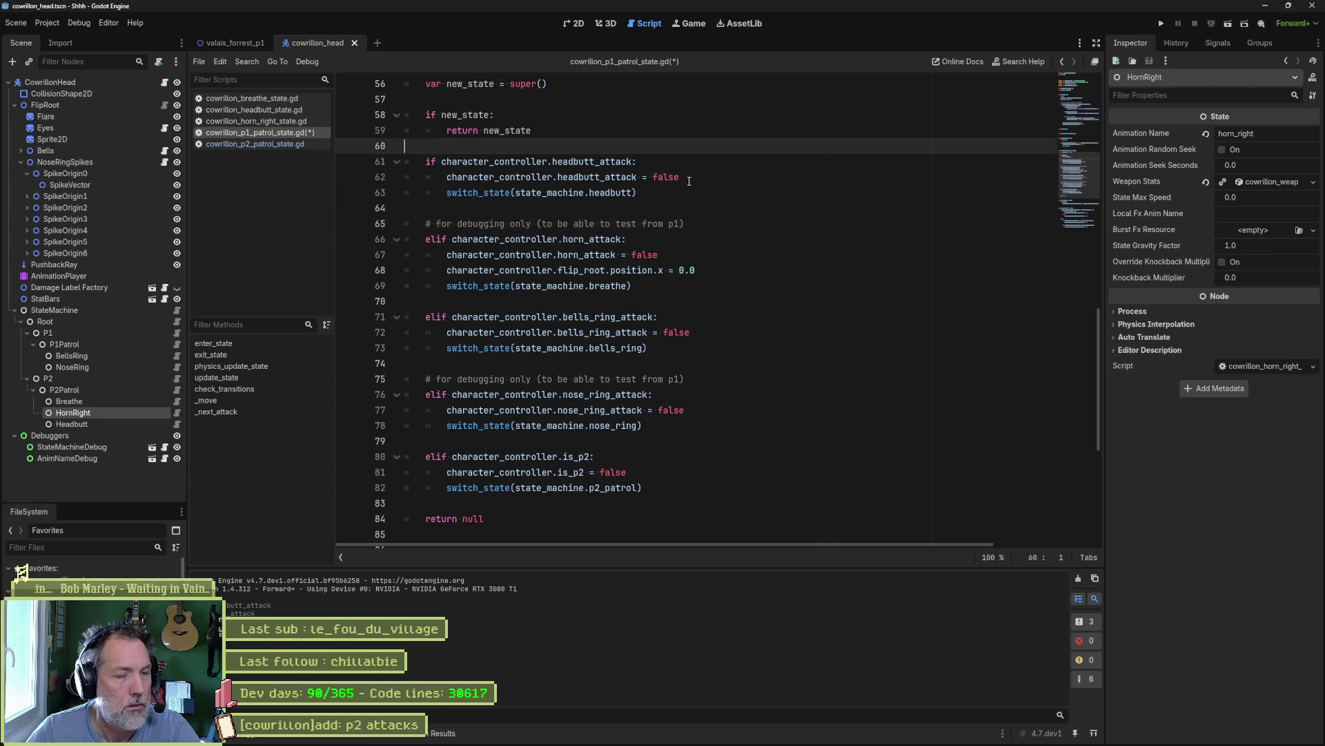
{"action": "key", "text": "ctrl+v"}
{"action": "left_click", "coordinate": [747, 394]}
{"action": "key", "text": "ctrl+shift+k"}
{"action": "key", "text": "ctrl+s"}
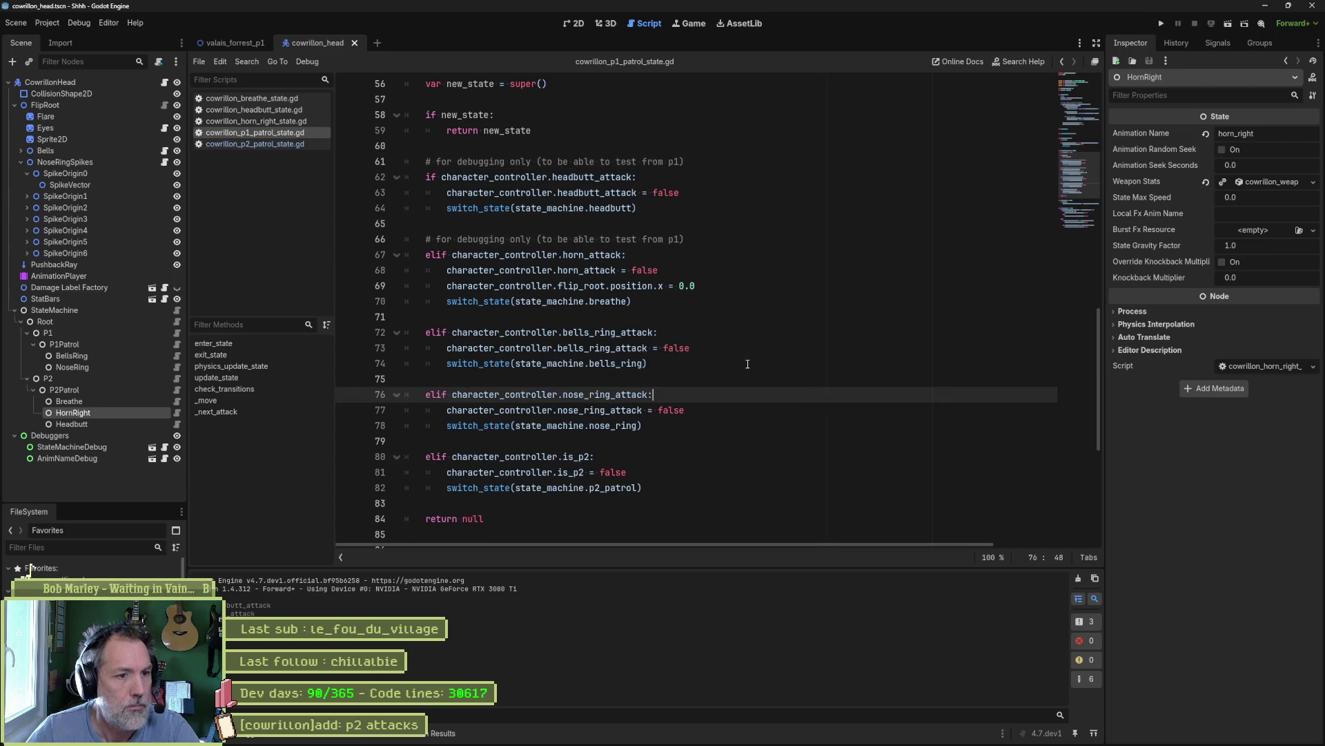
- Review the remaining branches and P1Patrol's script resource, then bring up Asana
{"action": "left_click_drag", "start_coordinate": [629, 332], "coordinate": [636, 506]}
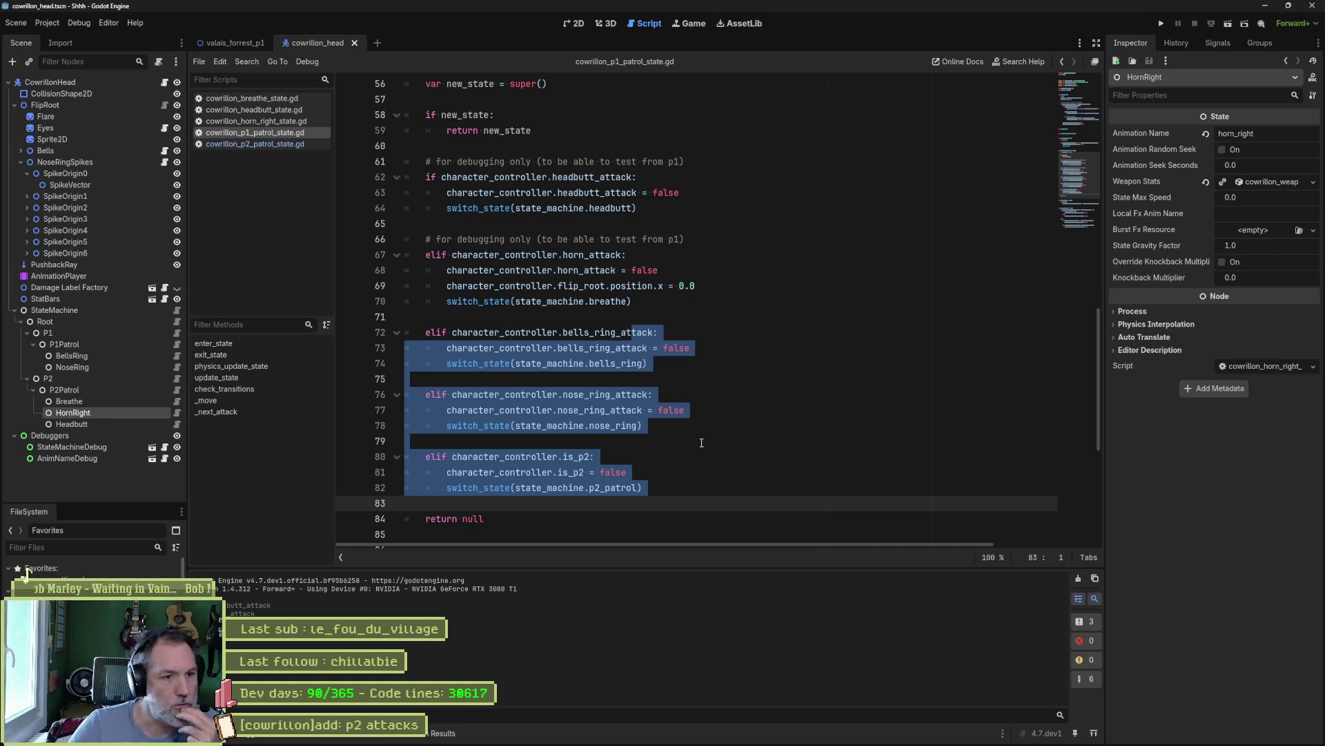
{"action": "left_click", "coordinate": [729, 382]}
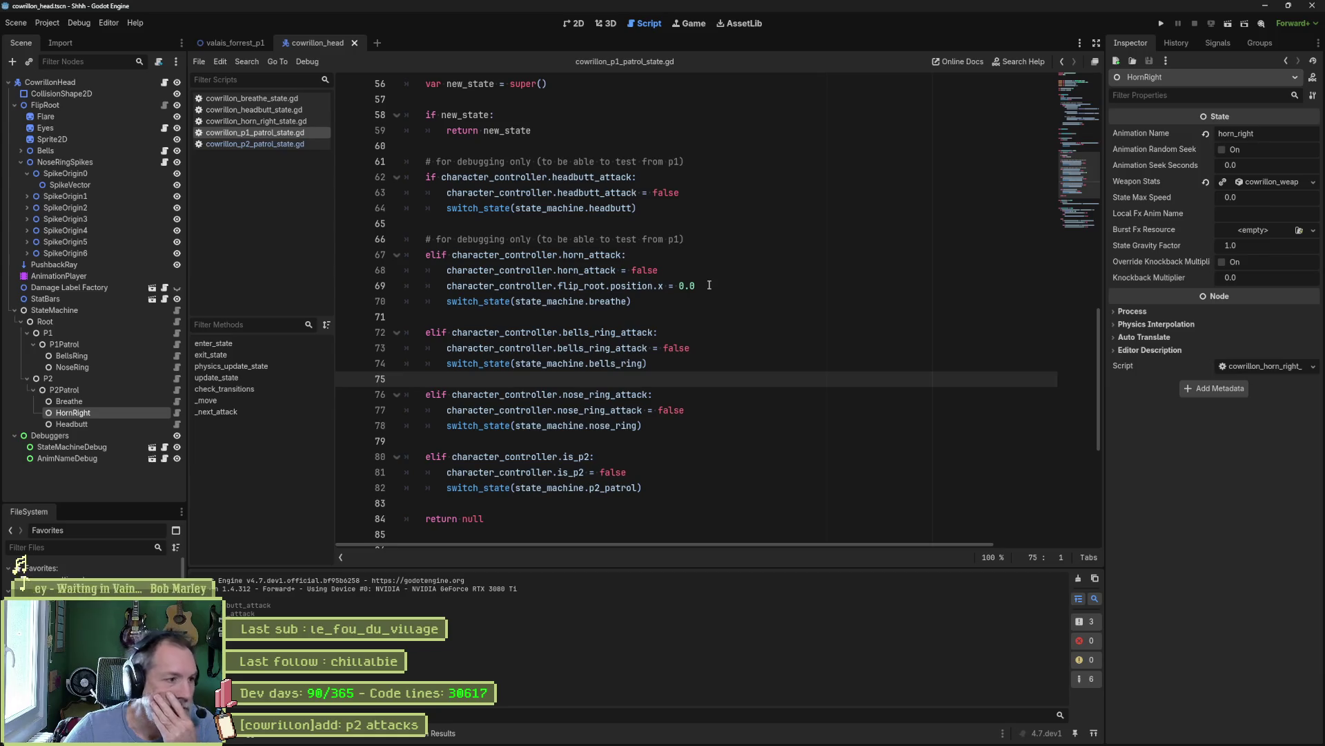
{"action": "left_click", "coordinate": [177, 344]}
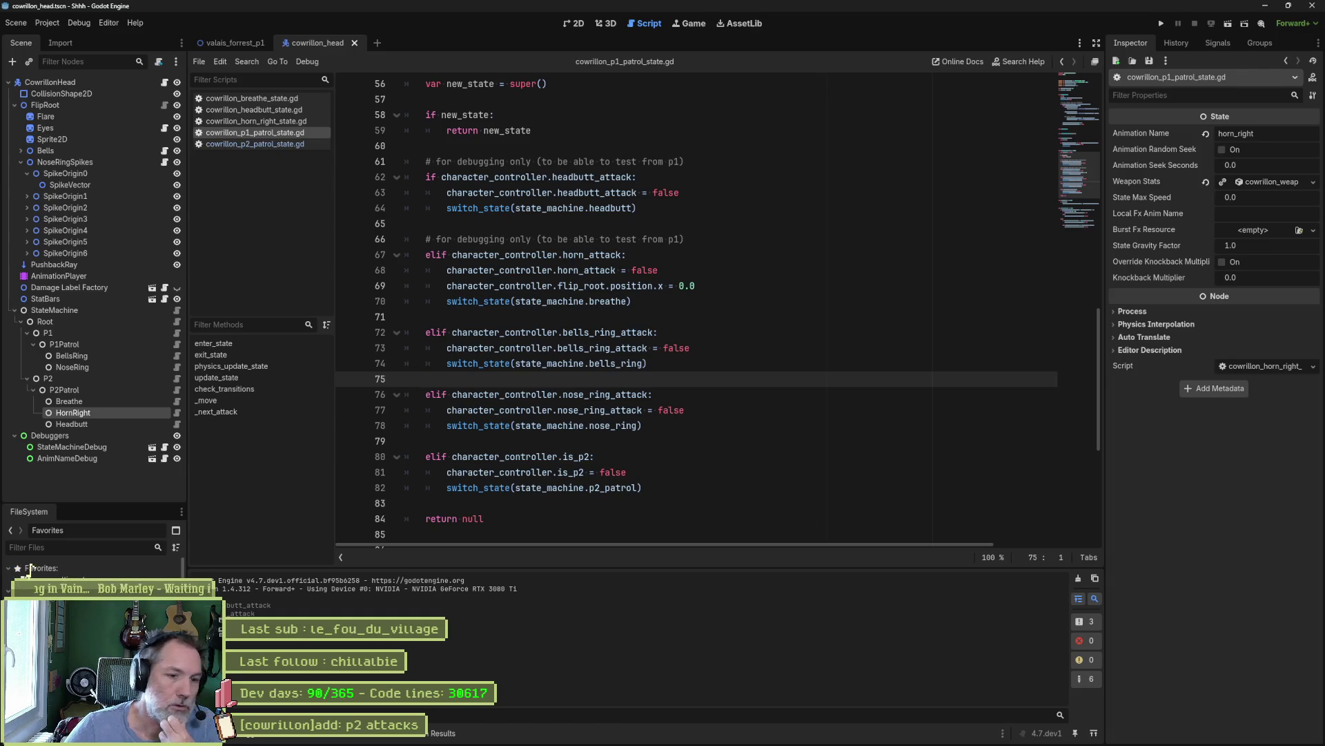
{"action": "left_click", "coordinate": [663, 733]}
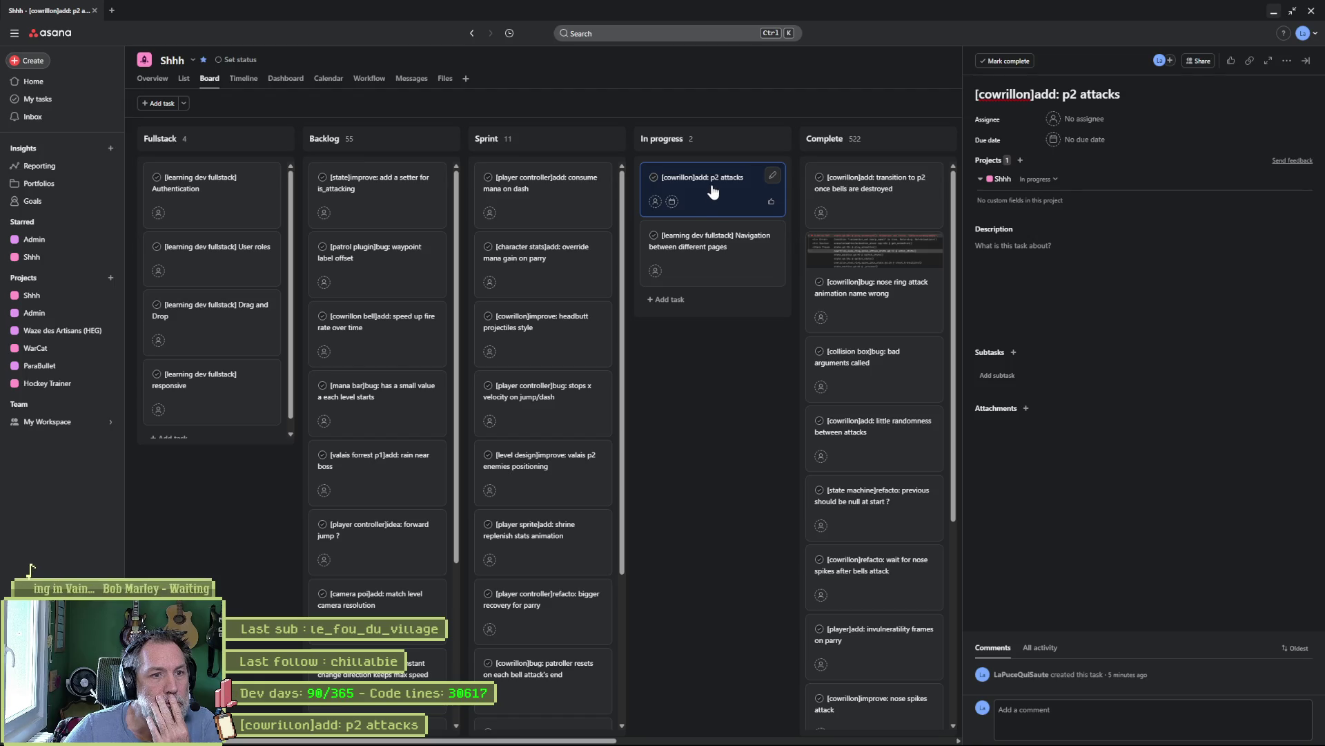
- Drag 'p2 attacks' into Sprint, open 'consume mana on dash', and return to Godot
{"action": "mouse_move", "coordinate": [653, 197]}
{"action": "left_mouse_down"}
{"action": "mouse_move", "coordinate": [571, 207]}
{"action": "mouse_move", "coordinate": [557, 229]}
{"action": "mouse_move", "coordinate": [726, 202]}
{"action": "left_mouse_up"}
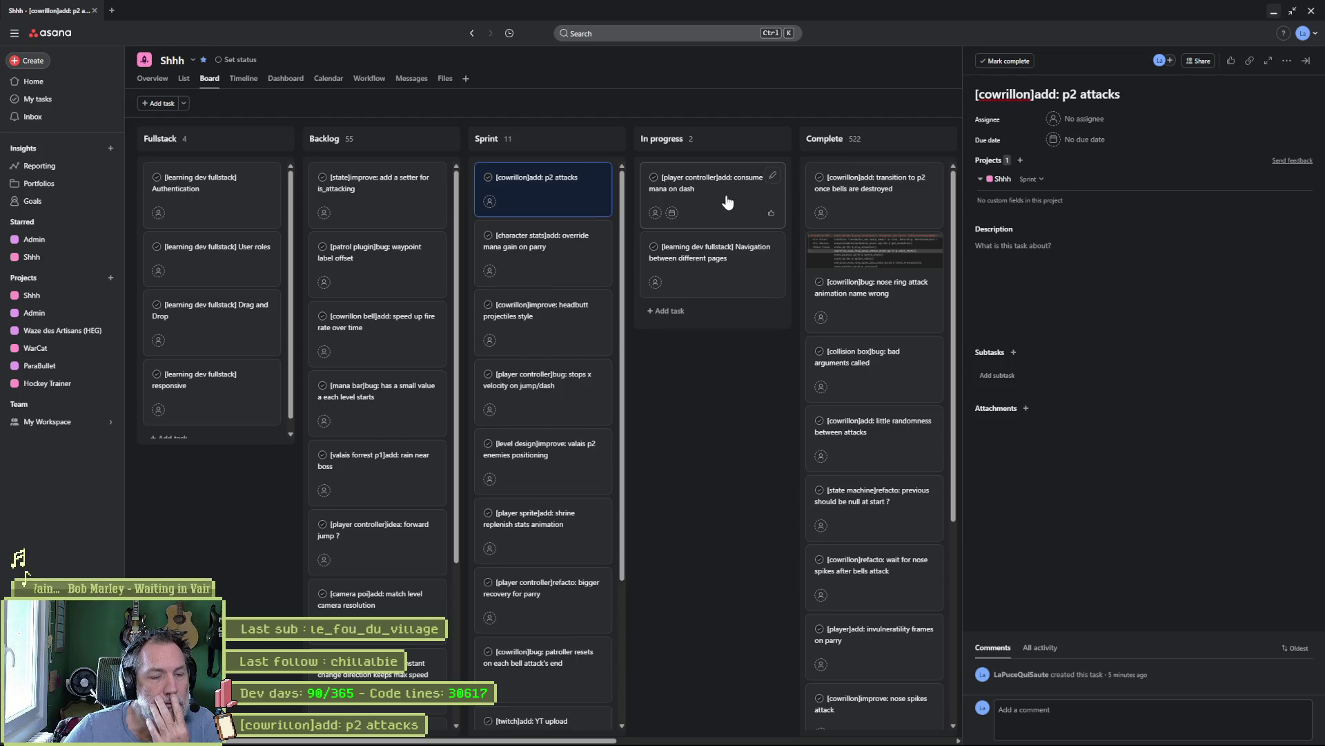
{"action": "left_click", "coordinate": [726, 202]}
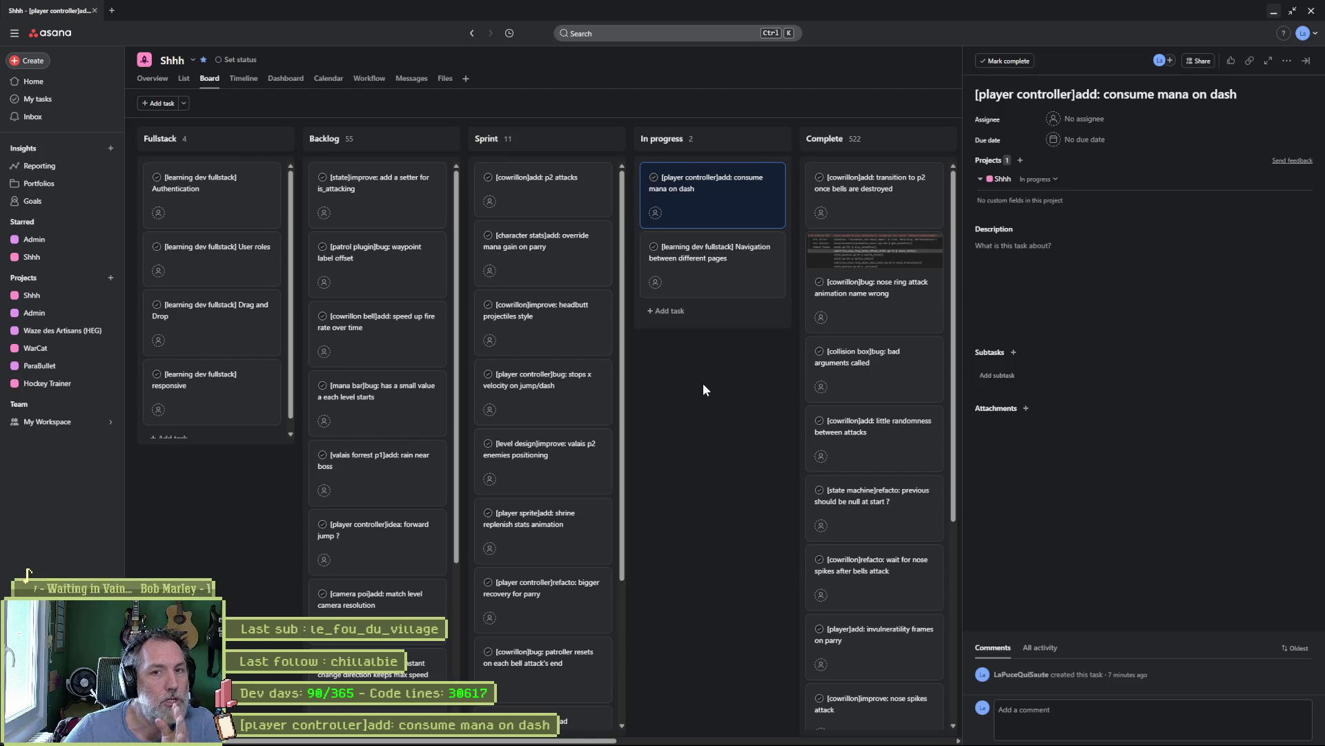
{"action": "mouse_move", "coordinate": [663, 742]}
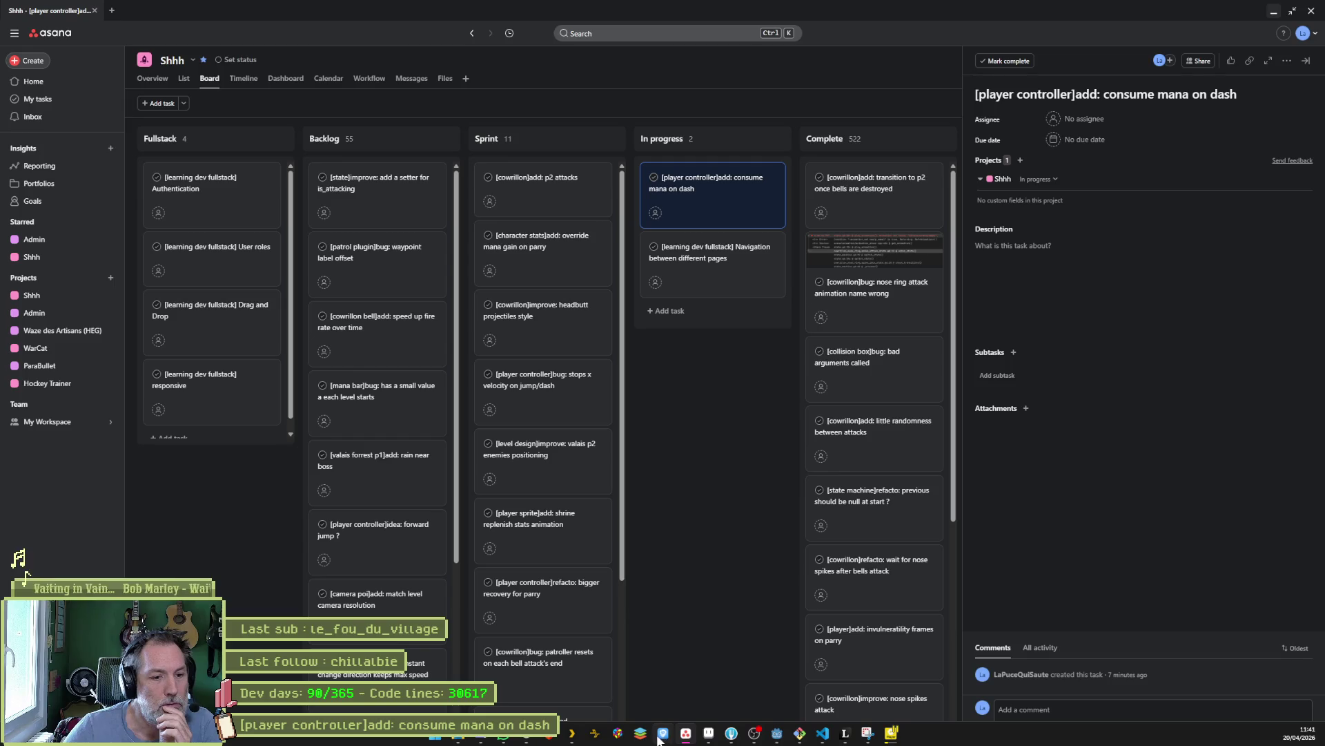
{"action": "left_click", "coordinate": [777, 733]}
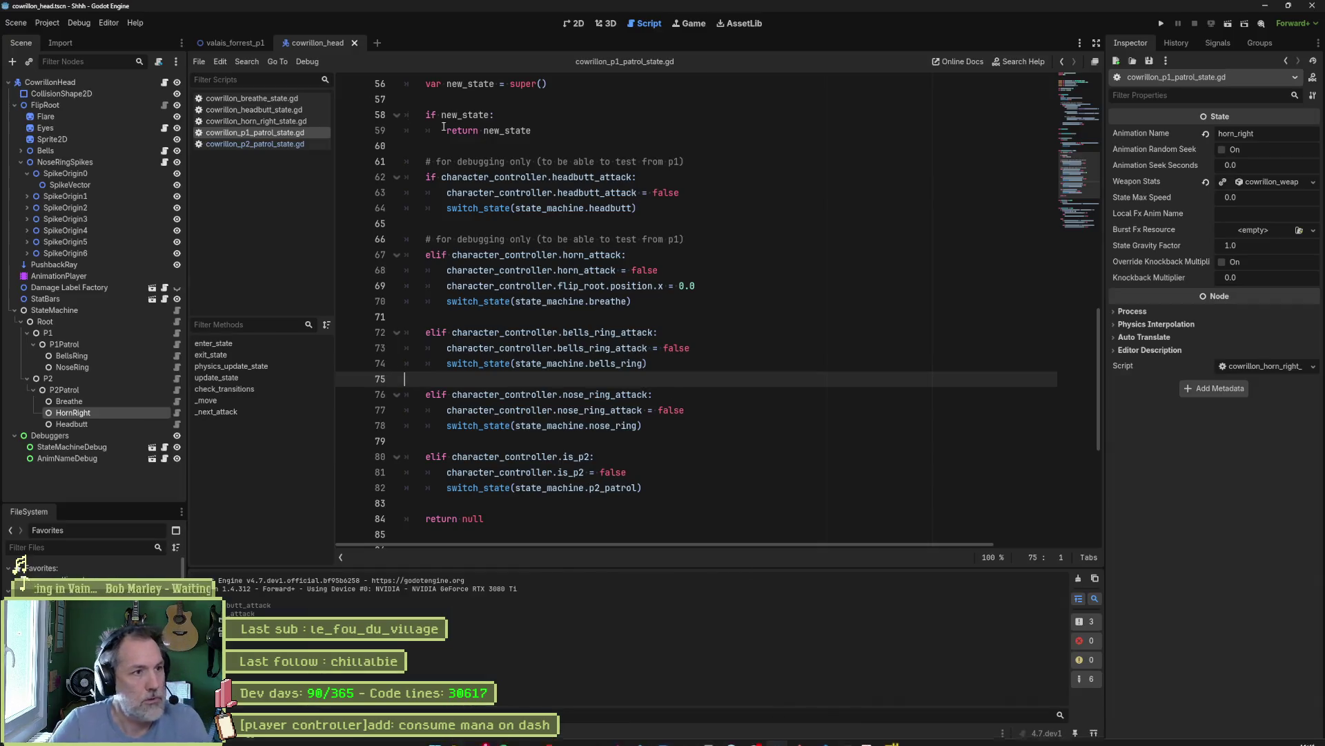
- Run the valais_forrest_p1 scene with F6, moving and dashing the player
{"action": "left_click", "coordinate": [225, 43]}
{"action": "key", "text": "F6"}
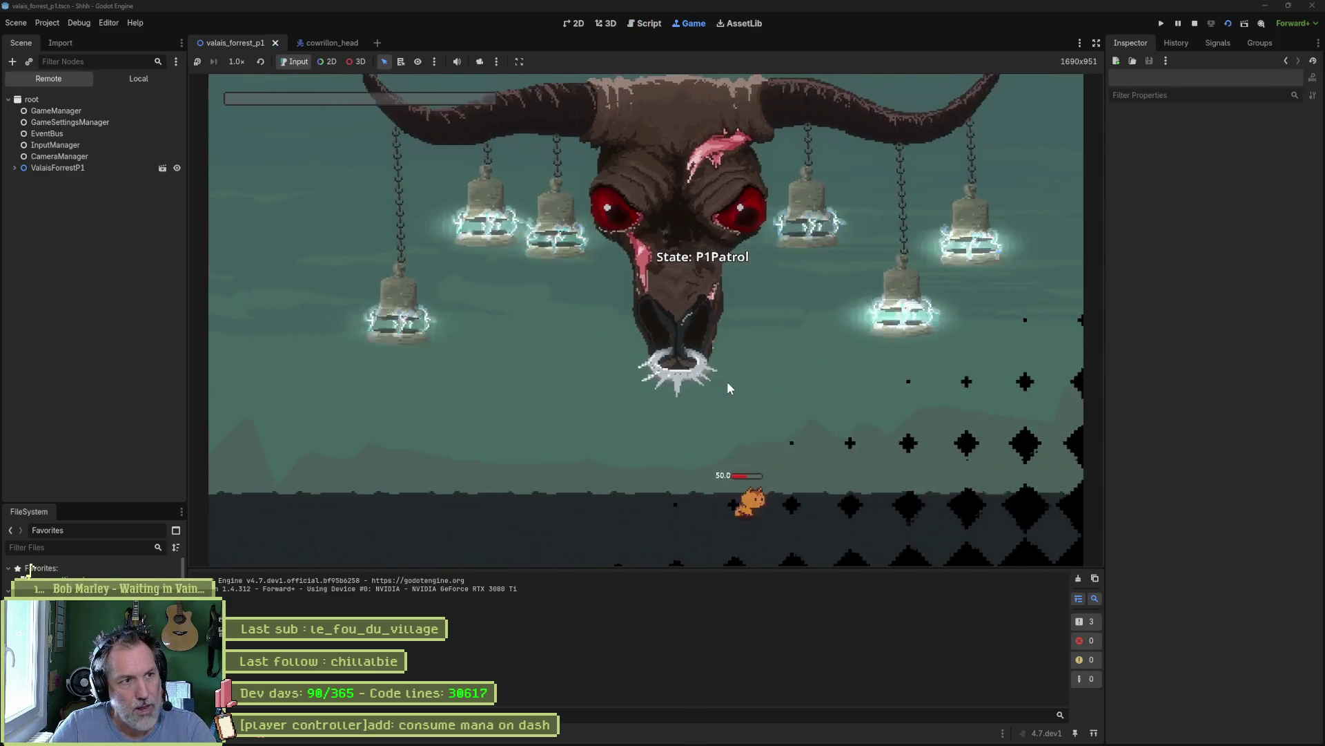
{"action": "key", "text": "Left"}
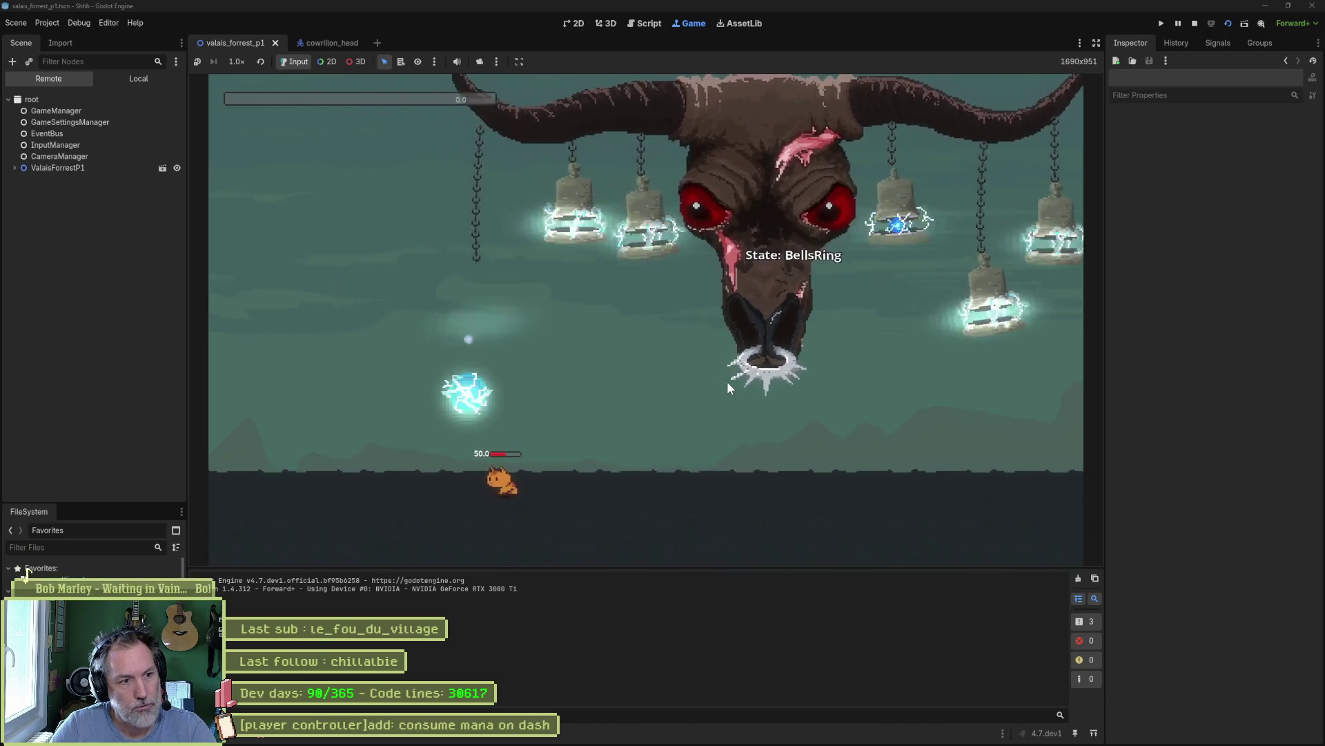
{"action": "key", "text": "d"}
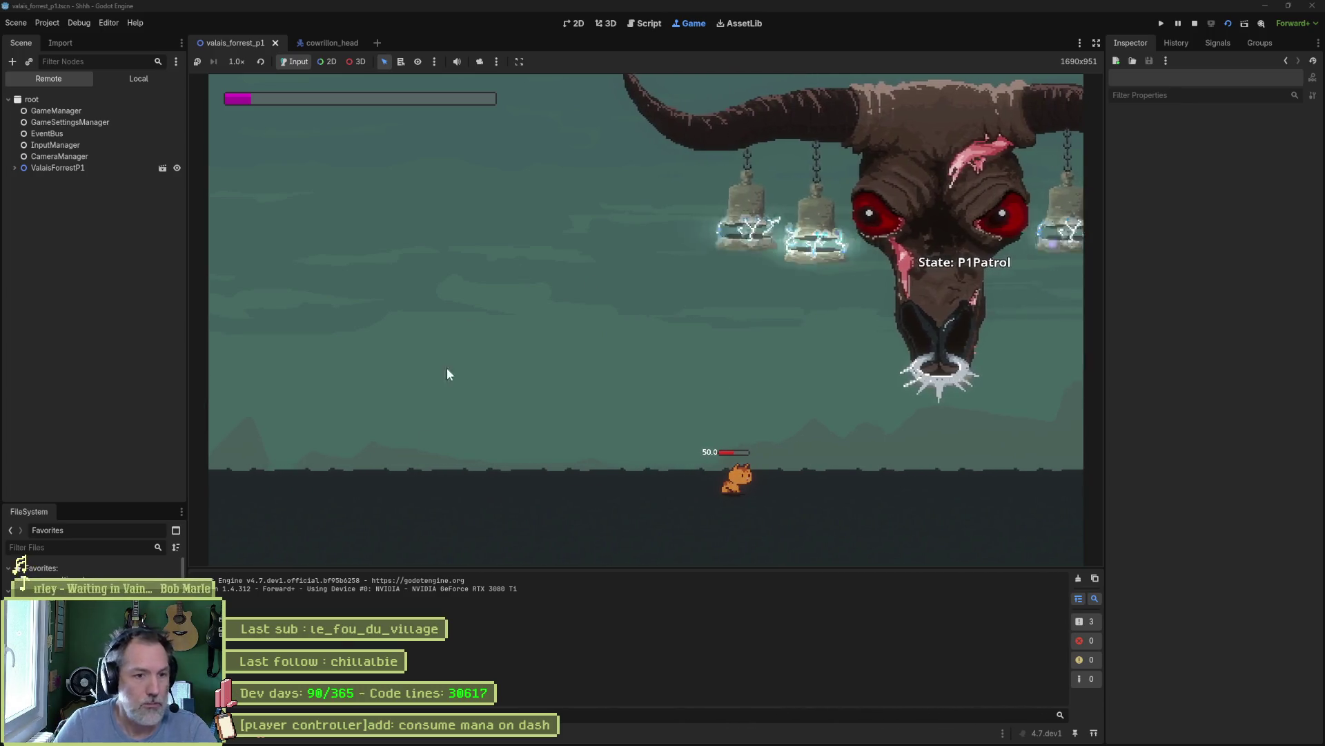
- Jump from the first node-not-found error to its script line, then stop the game
{"action": "left_click", "coordinate": [256, 733]}
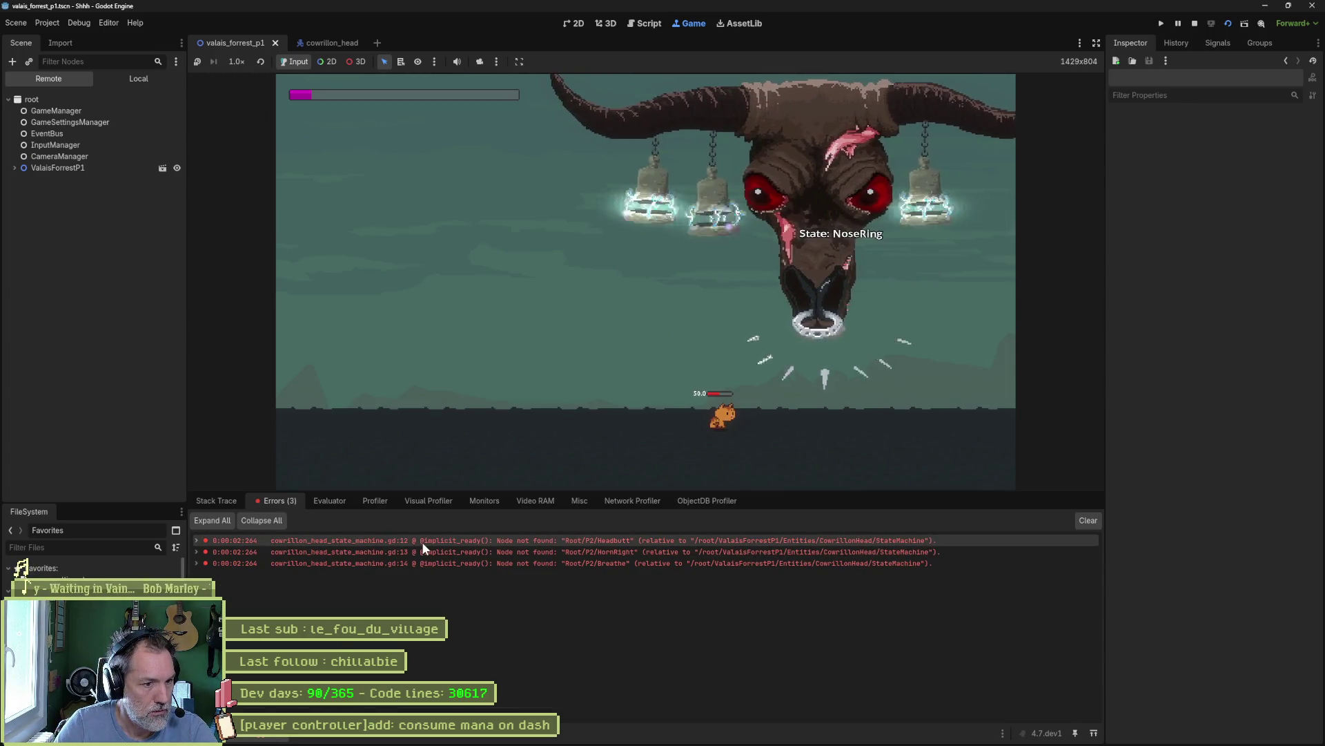
{"action": "mouse_move", "coordinate": [421, 541]}
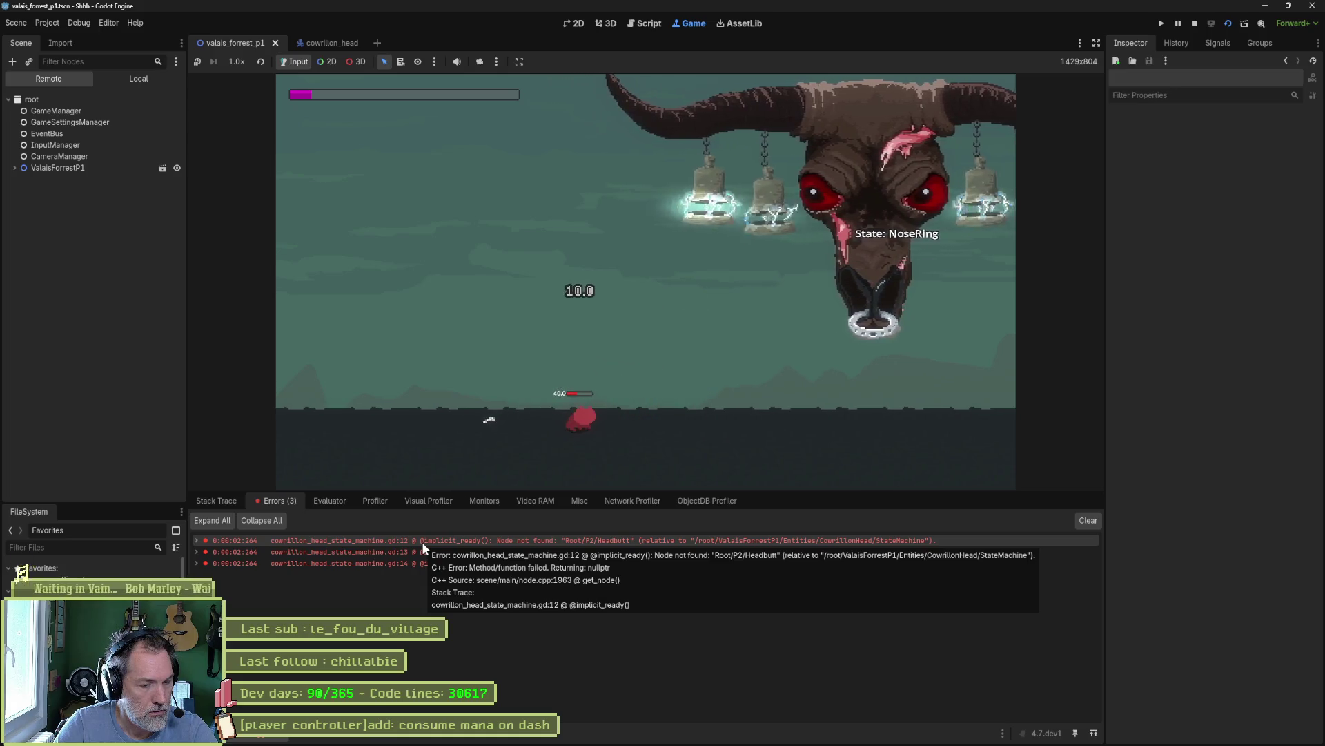
{"action": "left_click", "coordinate": [422, 541]}
{"action": "left_click", "coordinate": [1193, 24]}
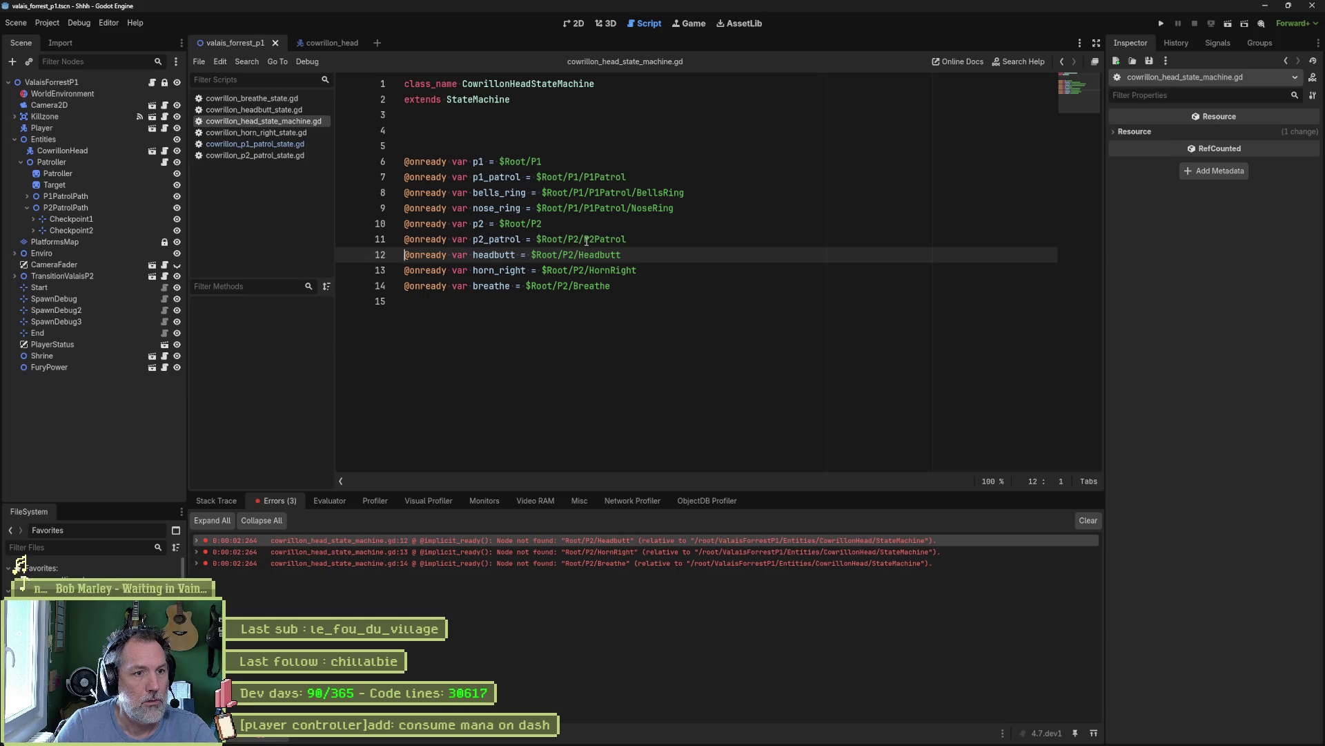
- Prefix the Headbutt, HornRight and Breathe node paths with 'P2Patrol/' and rerun with F6
{"action": "left_click", "coordinate": [586, 240]}
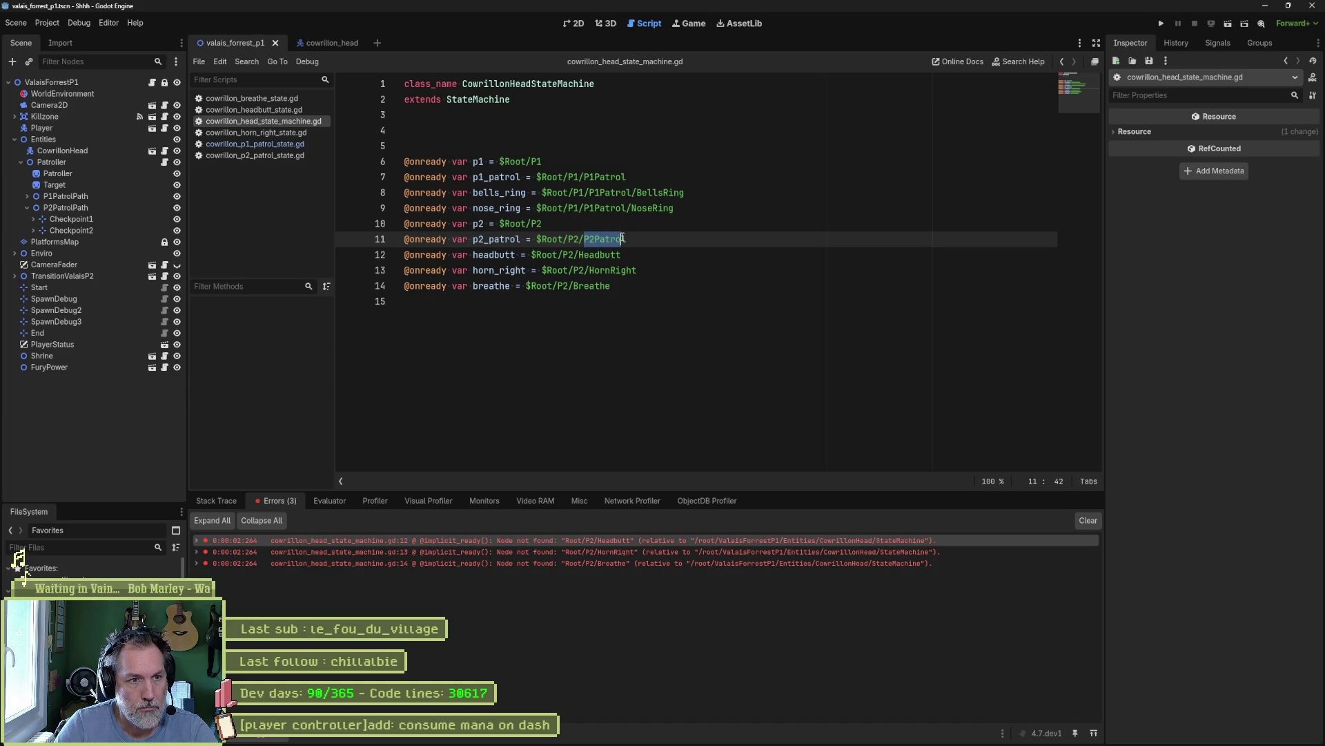
{"action": "left_click", "coordinate": [575, 254]}
{"action": "type", "text": "P2Patrol/"}
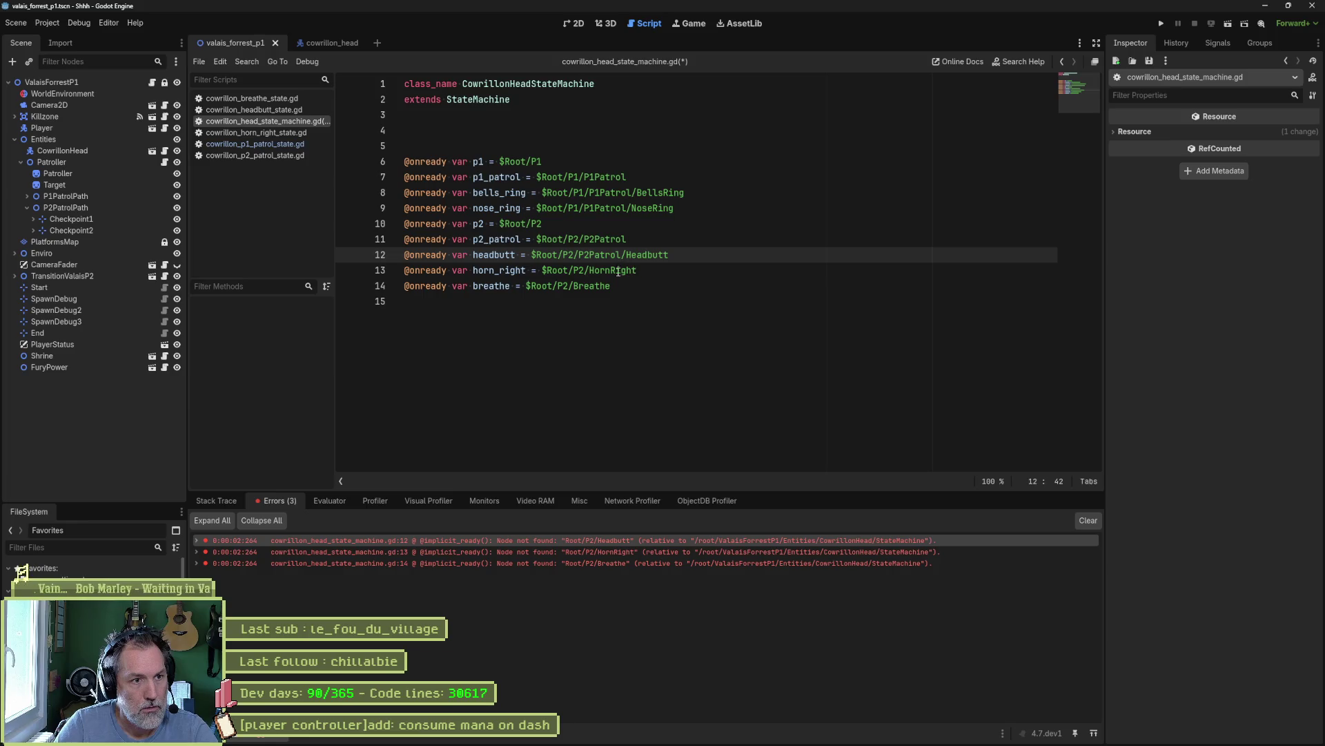
{"action": "left_click", "coordinate": [586, 270]}
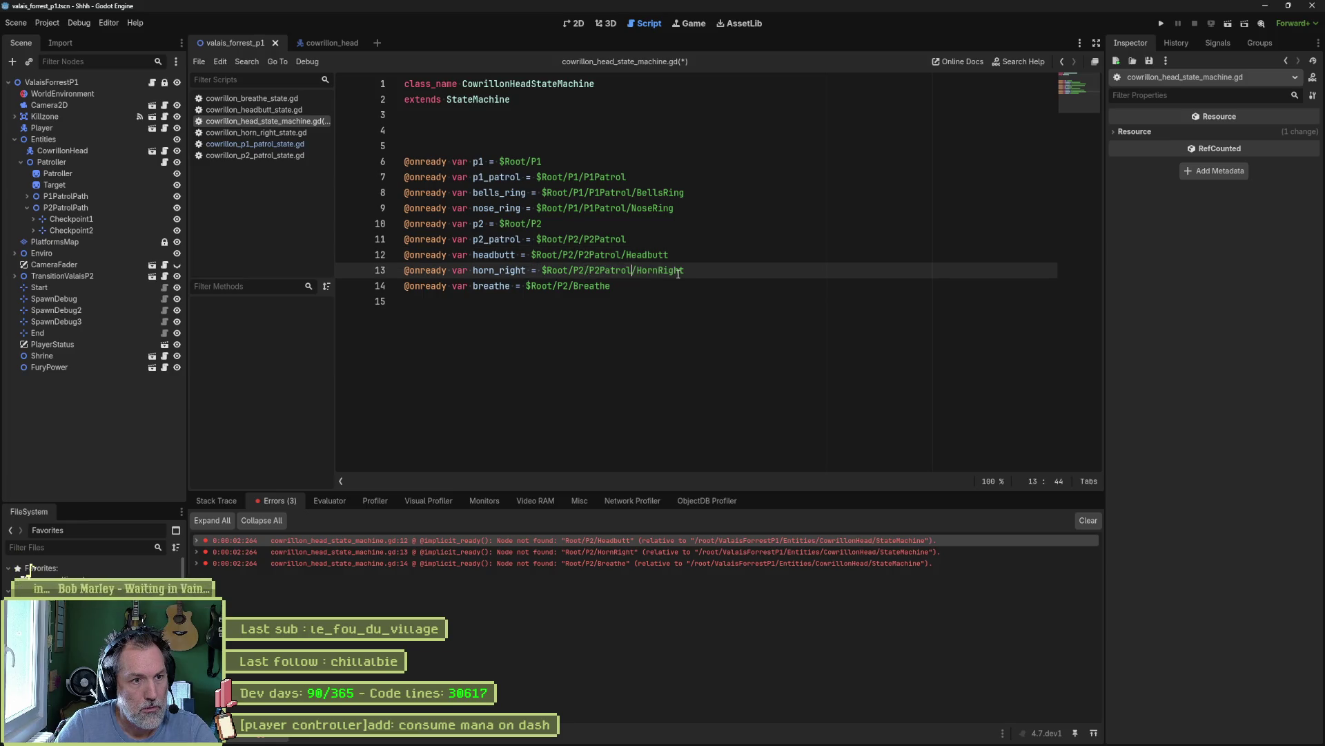
{"action": "left_click", "coordinate": [570, 285]}
{"action": "type", "text": "/P2Patrol"}
{"action": "key", "text": "F6"}
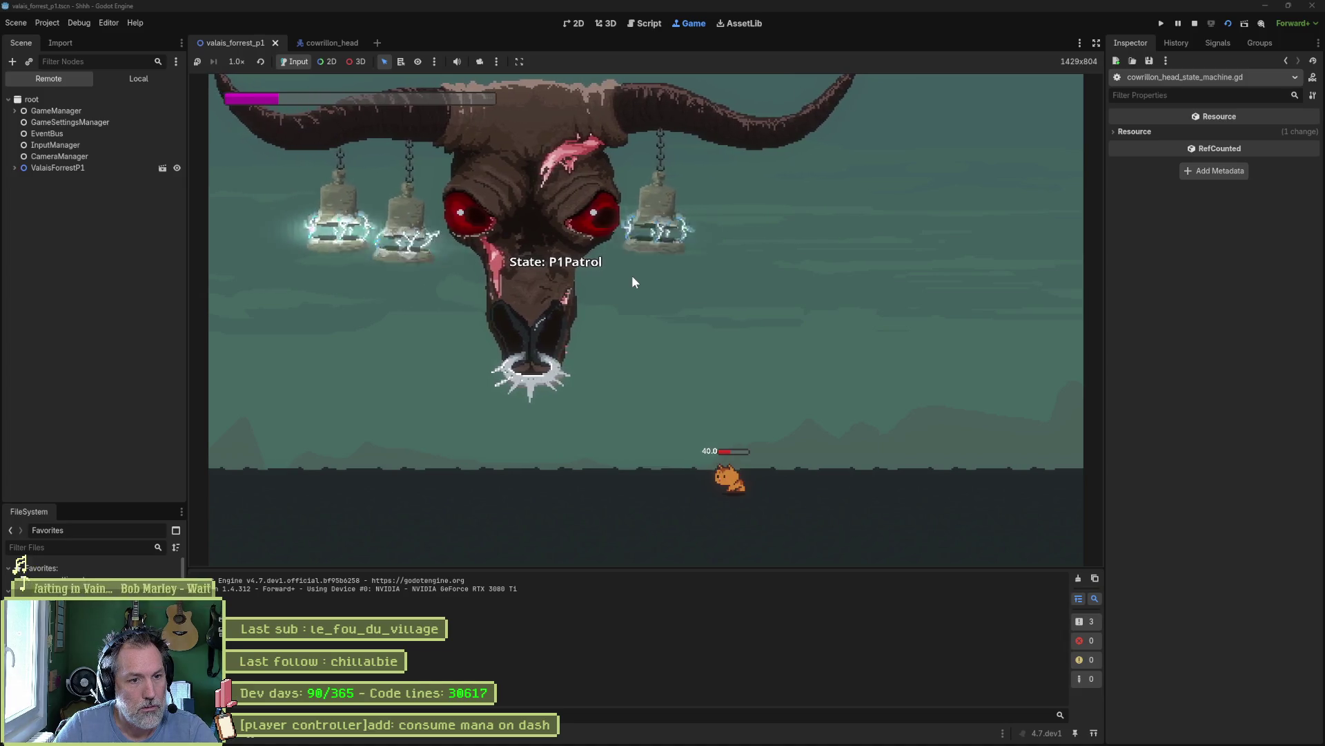
- Stop the game and quick-open CowrillonNoseRingSpike.tscn by searching 'cowrillonspi'
{"action": "key", "text": "F8"}
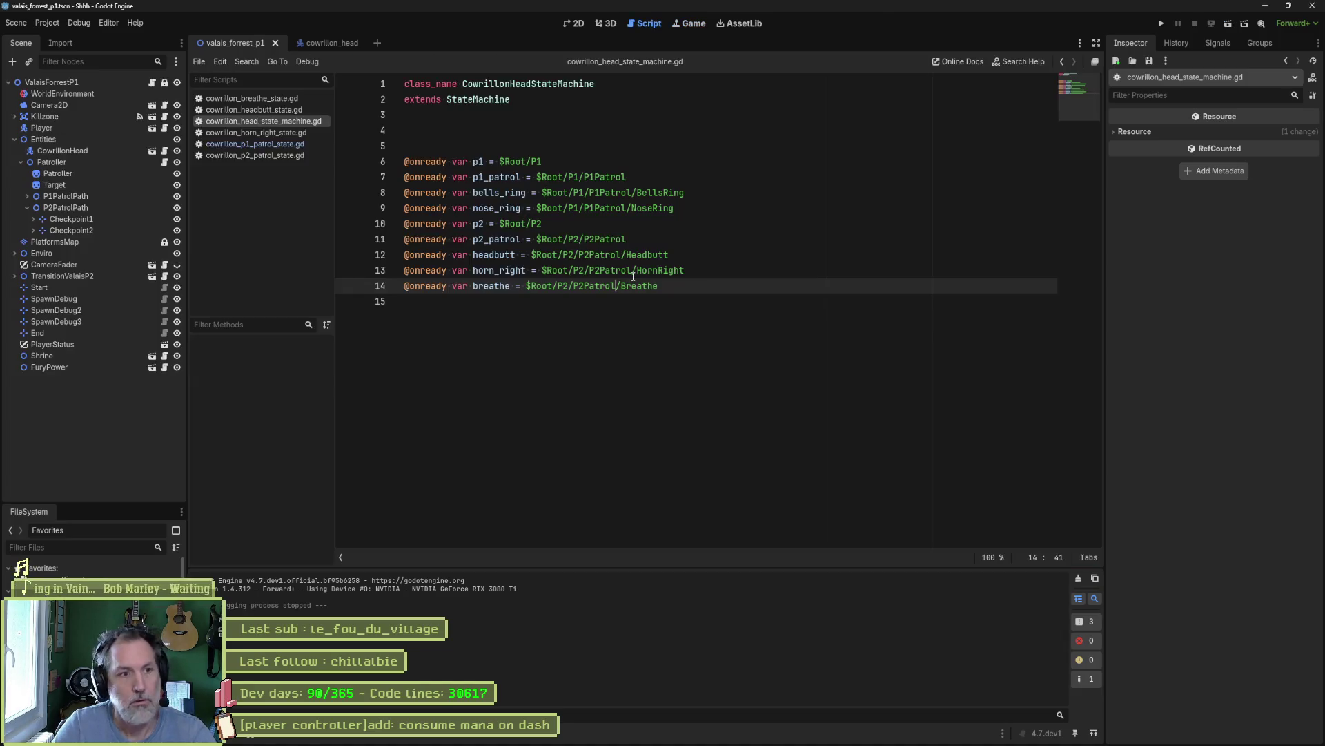
{"action": "left_click", "coordinate": [685, 360]}
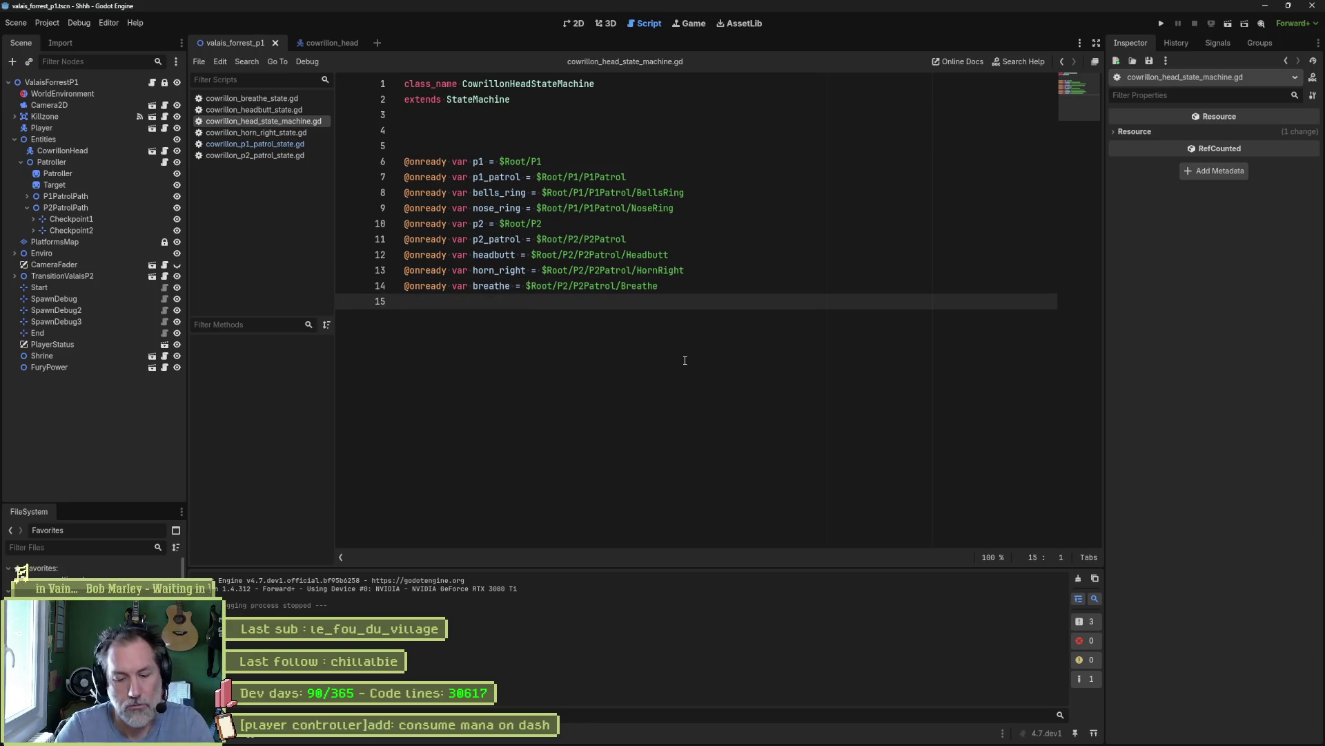
{"action": "key", "text": "shift+alt+o"}
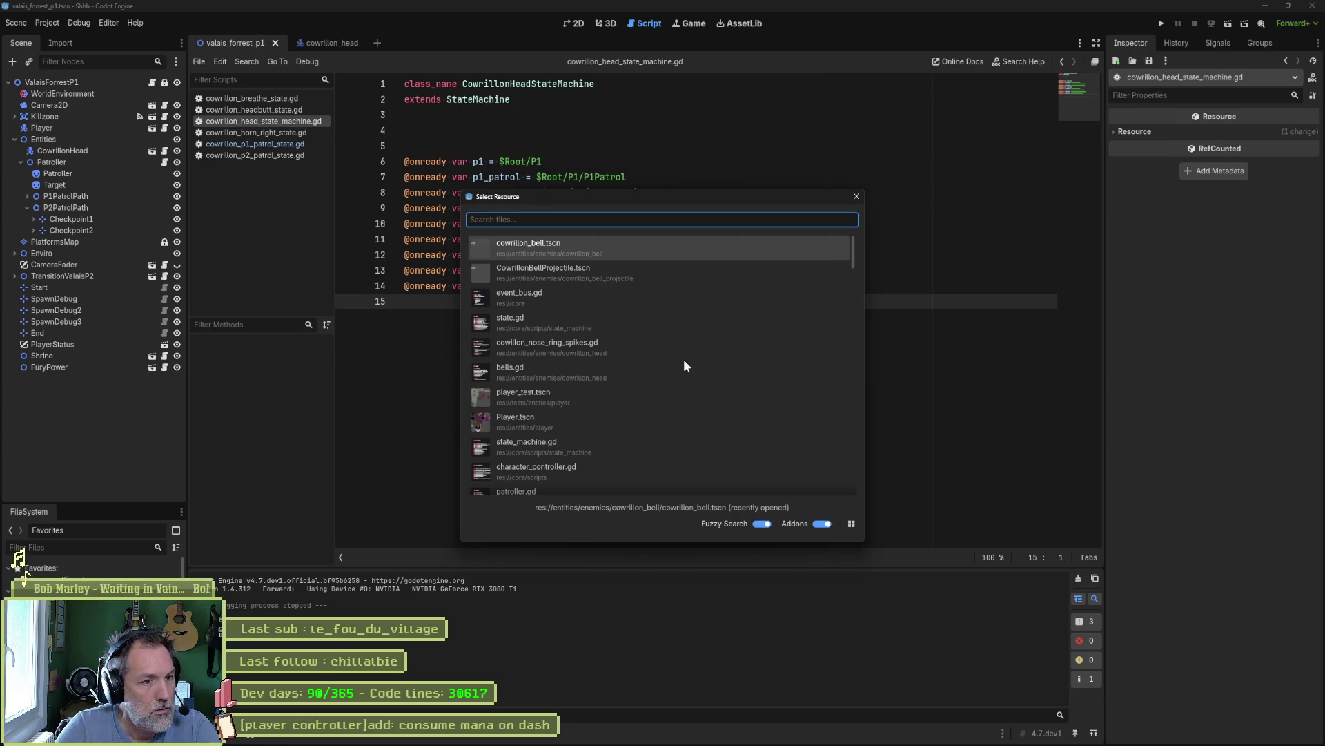
{"action": "type", "text": "cowril"}
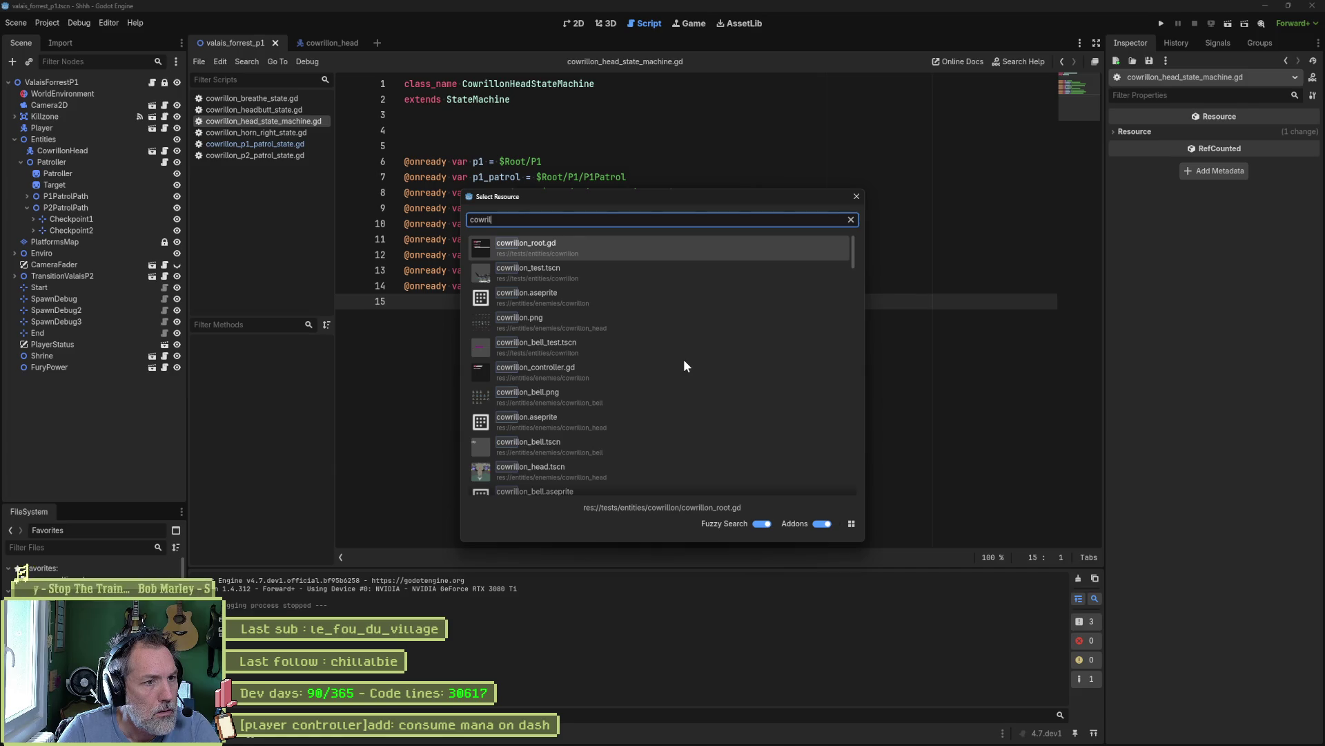
{"action": "type", "text": "lon"}
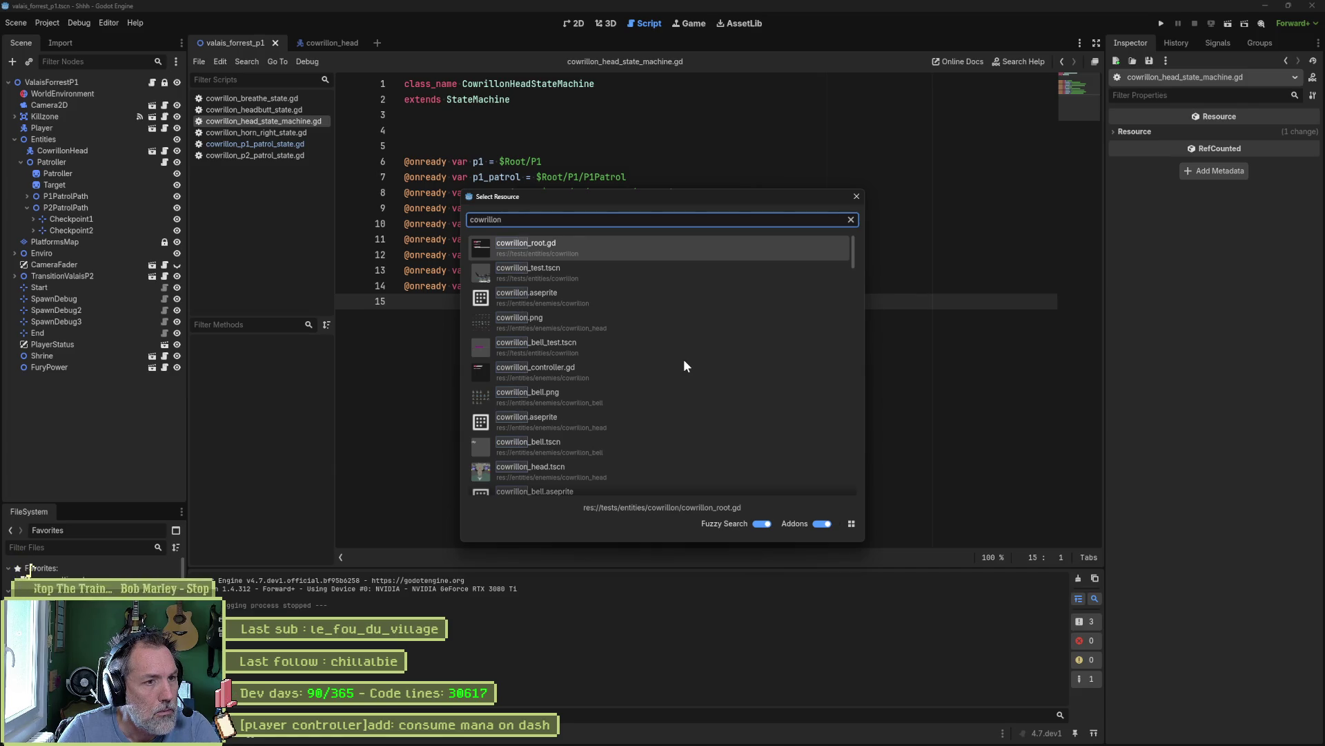
{"action": "type", "text": "spi"}
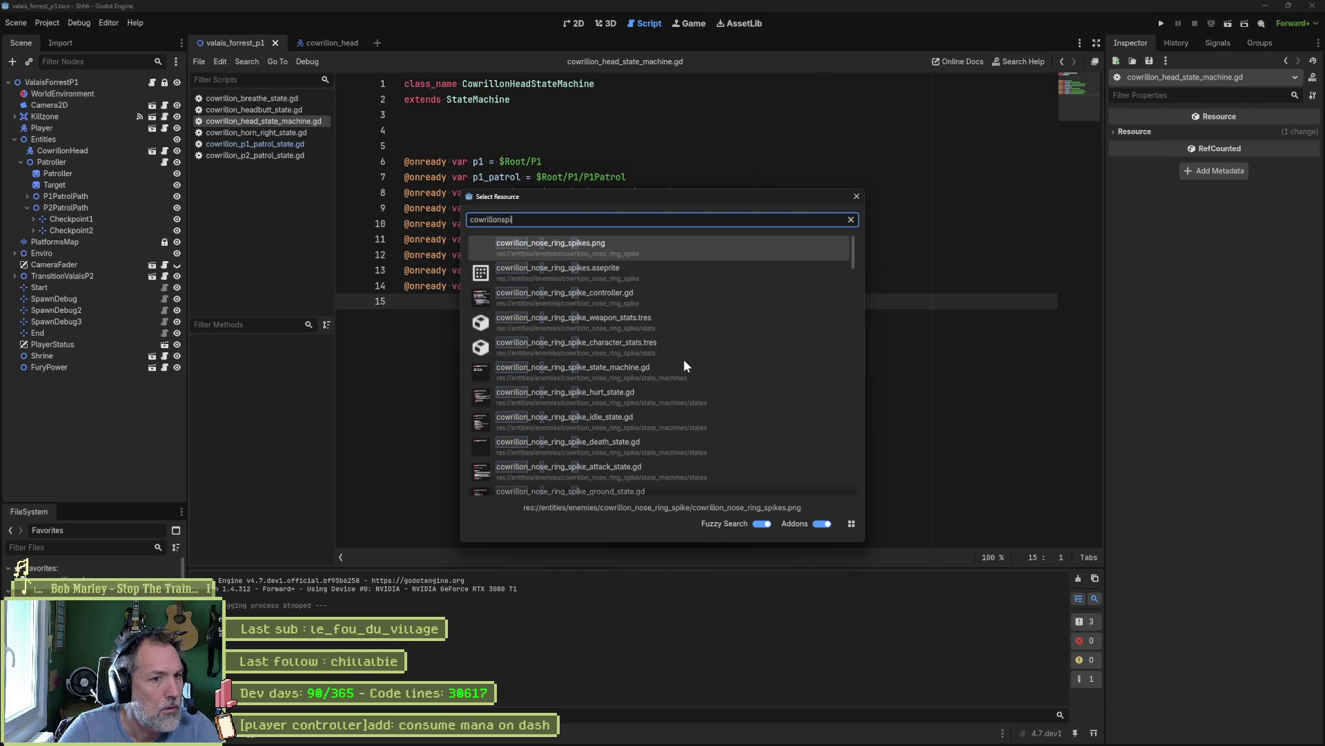
{"action": "scroll", "coordinate": [656, 330], "scroll_direction": "down", "scroll_amount": 5}
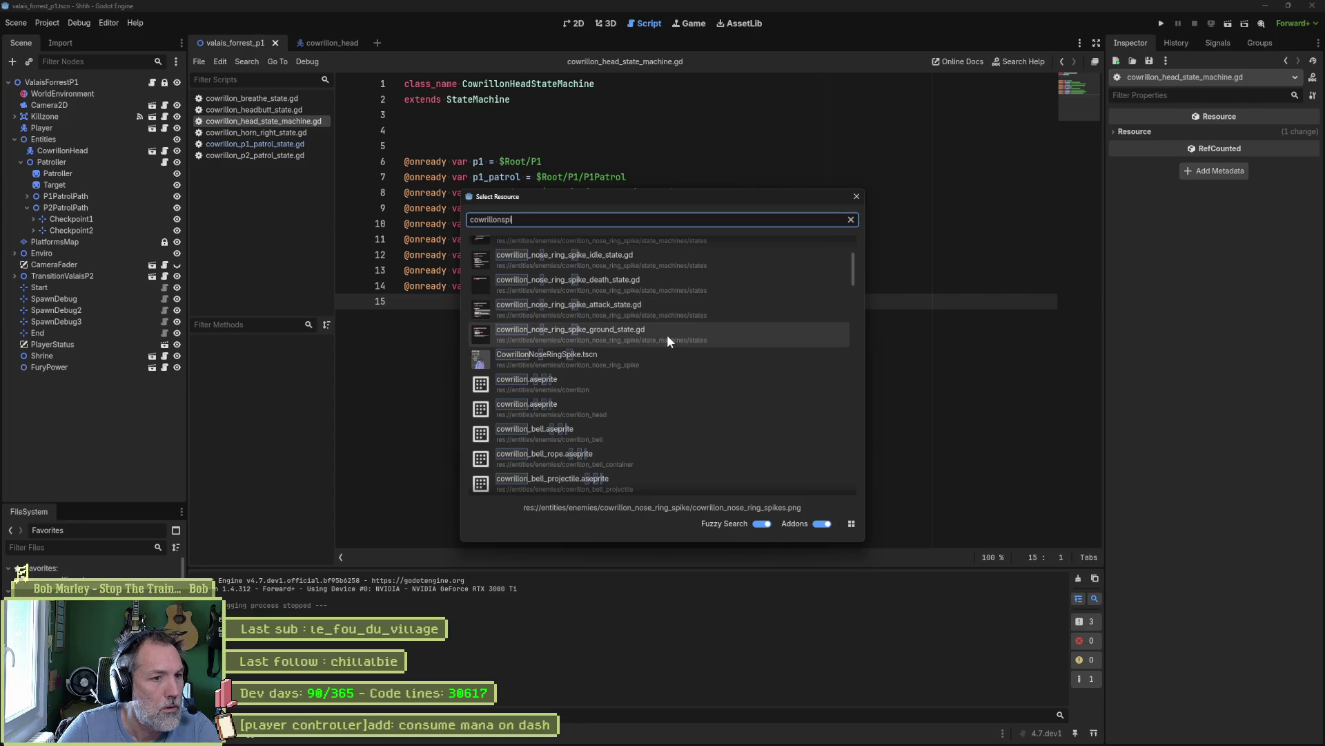
{"action": "double_click", "coordinate": [582, 356]}
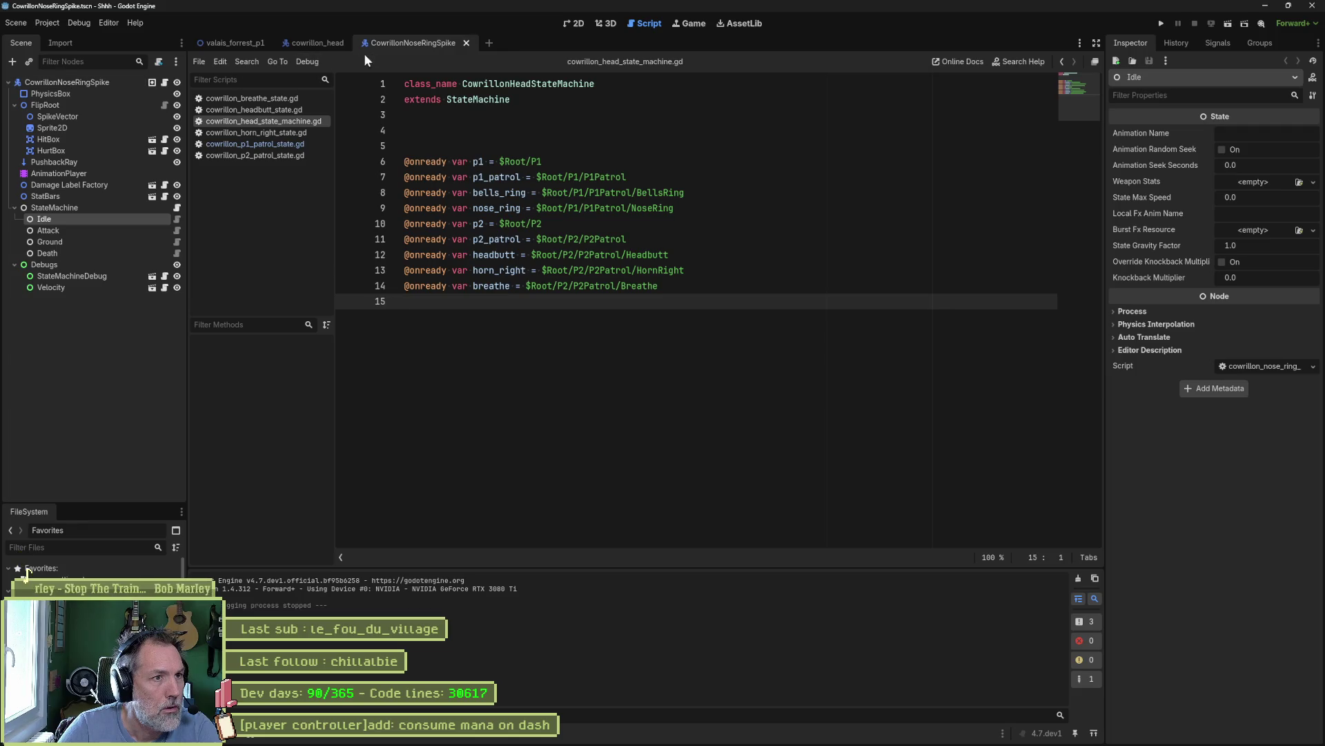
- Uncheck Is Guardable on the spike's HitBox, save, and relaunch the game from valais_forrest_p1
{"action": "left_click", "coordinate": [165, 82]}
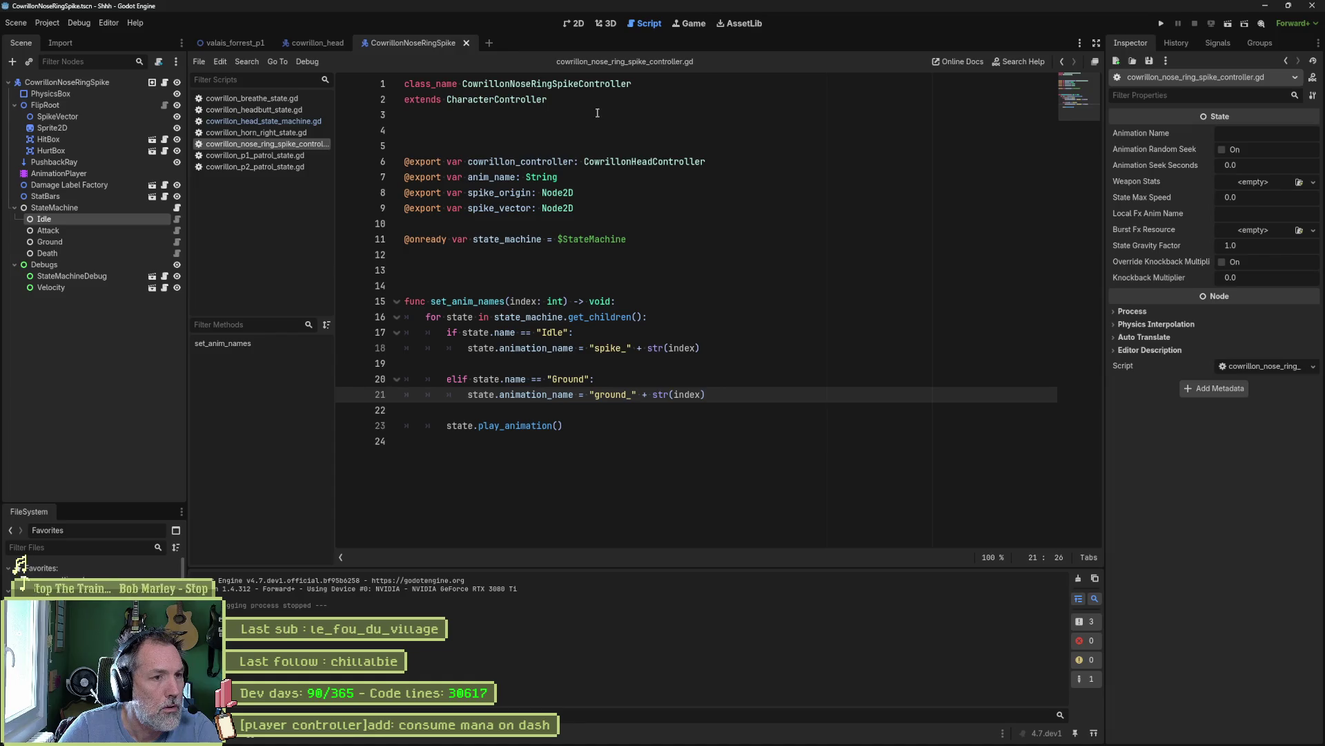
{"action": "left_click", "coordinate": [98, 83]}
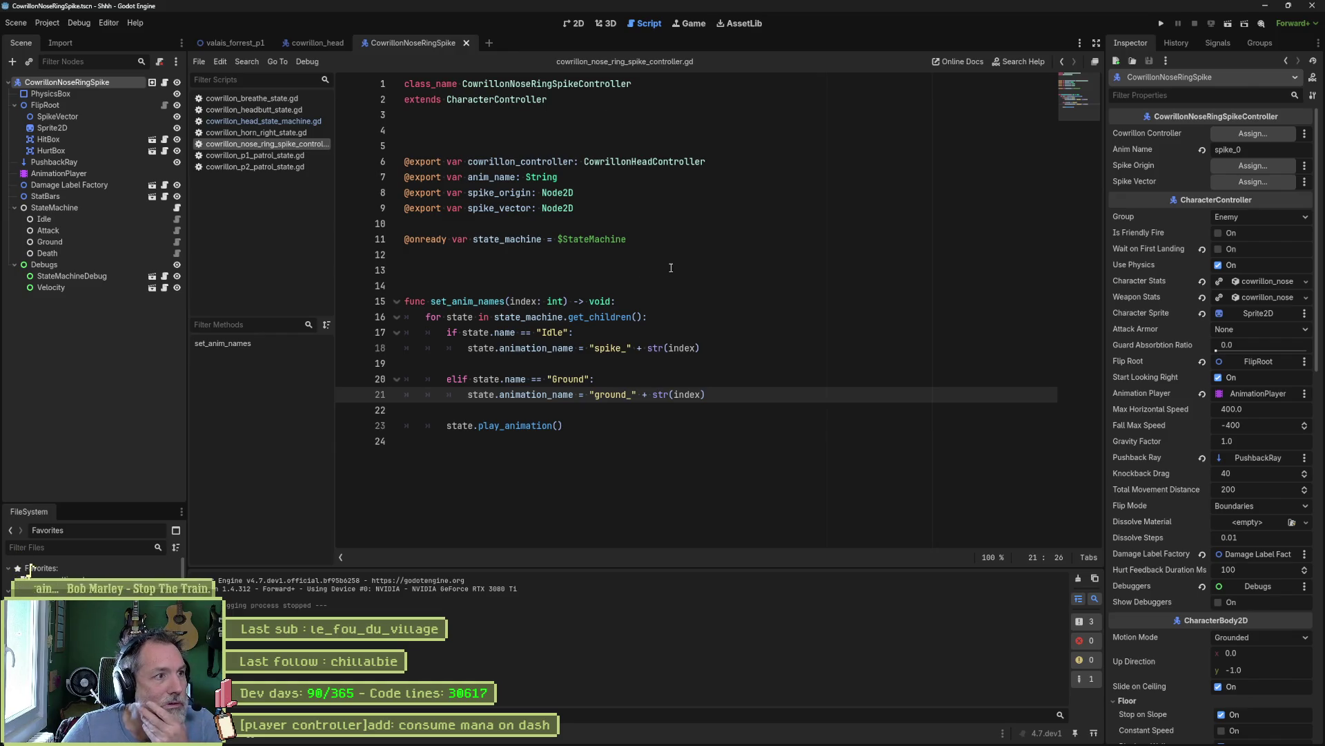
{"action": "left_click", "coordinate": [126, 229]}
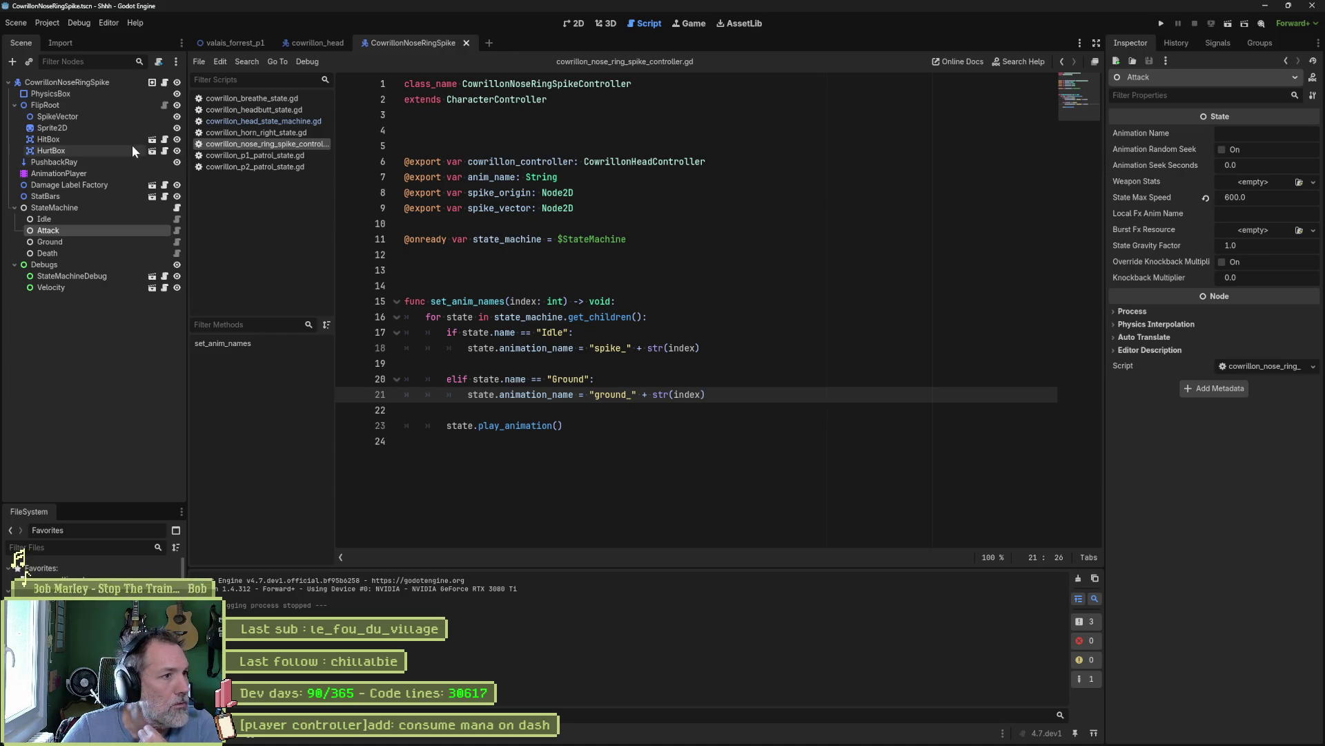
{"action": "left_click", "coordinate": [113, 140]}
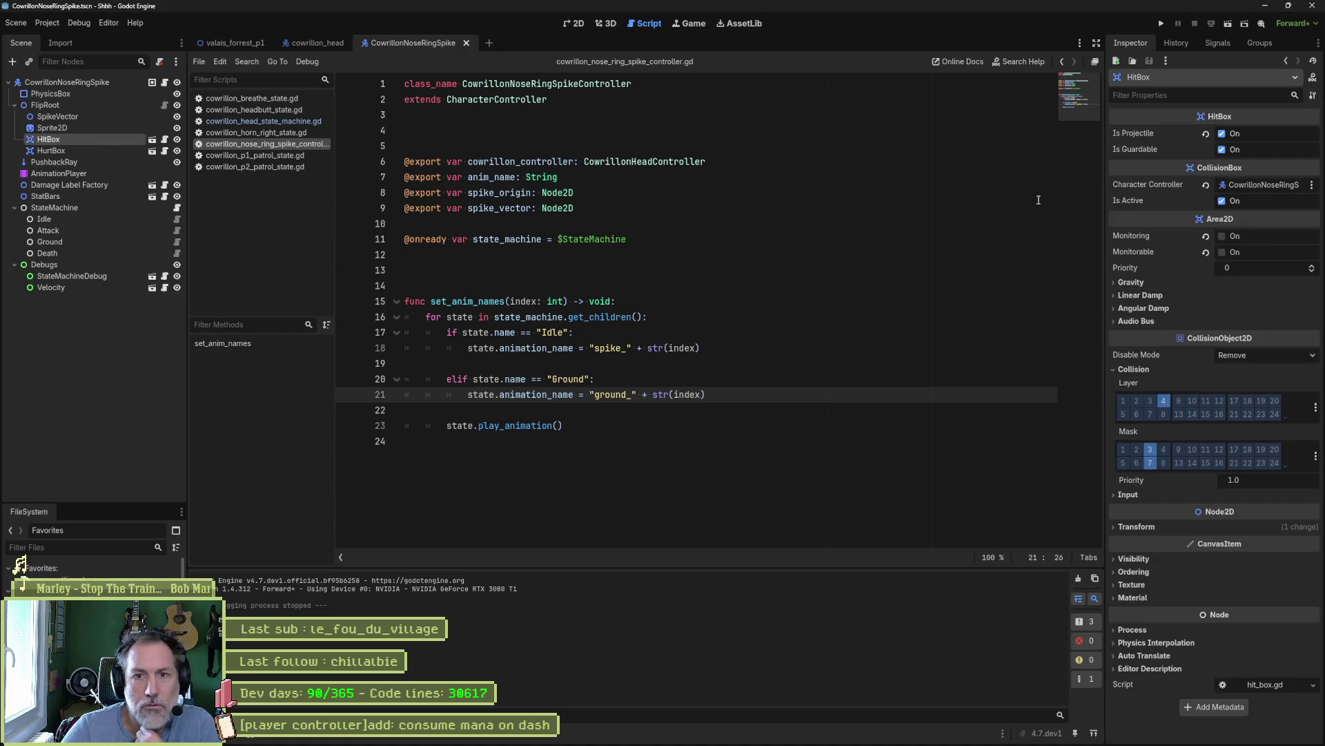
{"action": "left_click", "coordinate": [1223, 150]}
{"action": "key", "text": "ctrl+s"}
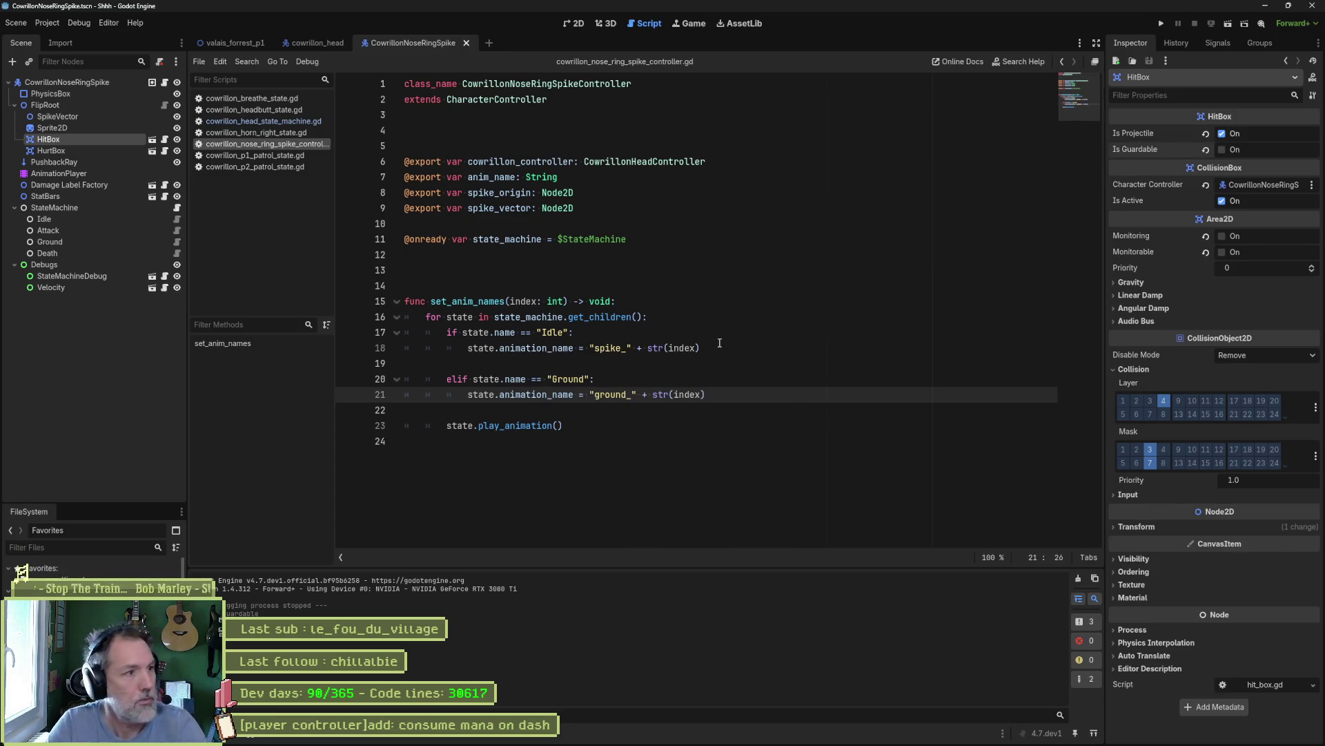
{"action": "key", "text": "ctrl+Tab"}
{"action": "key", "text": "F5"}
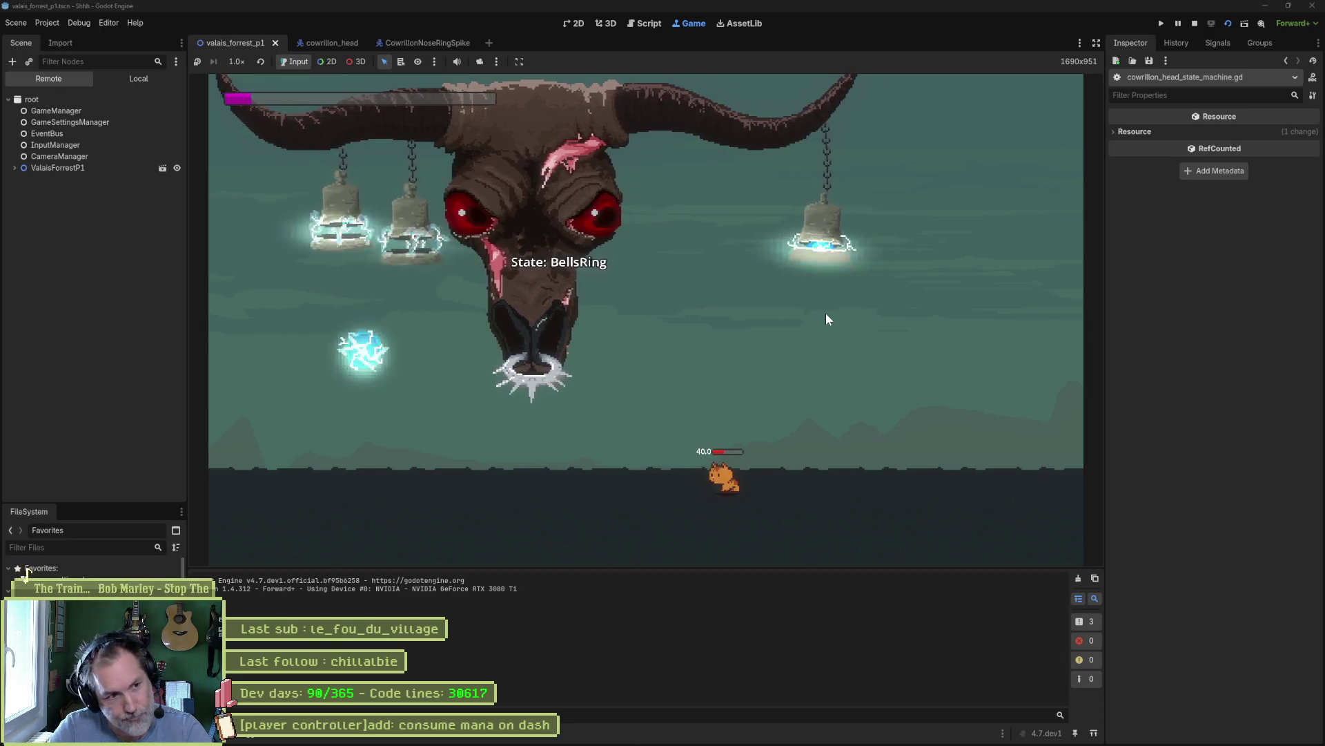
- Move the cat left and right with A and D to dodge the bells and spike attacks
{"action": "key", "text": "a"}
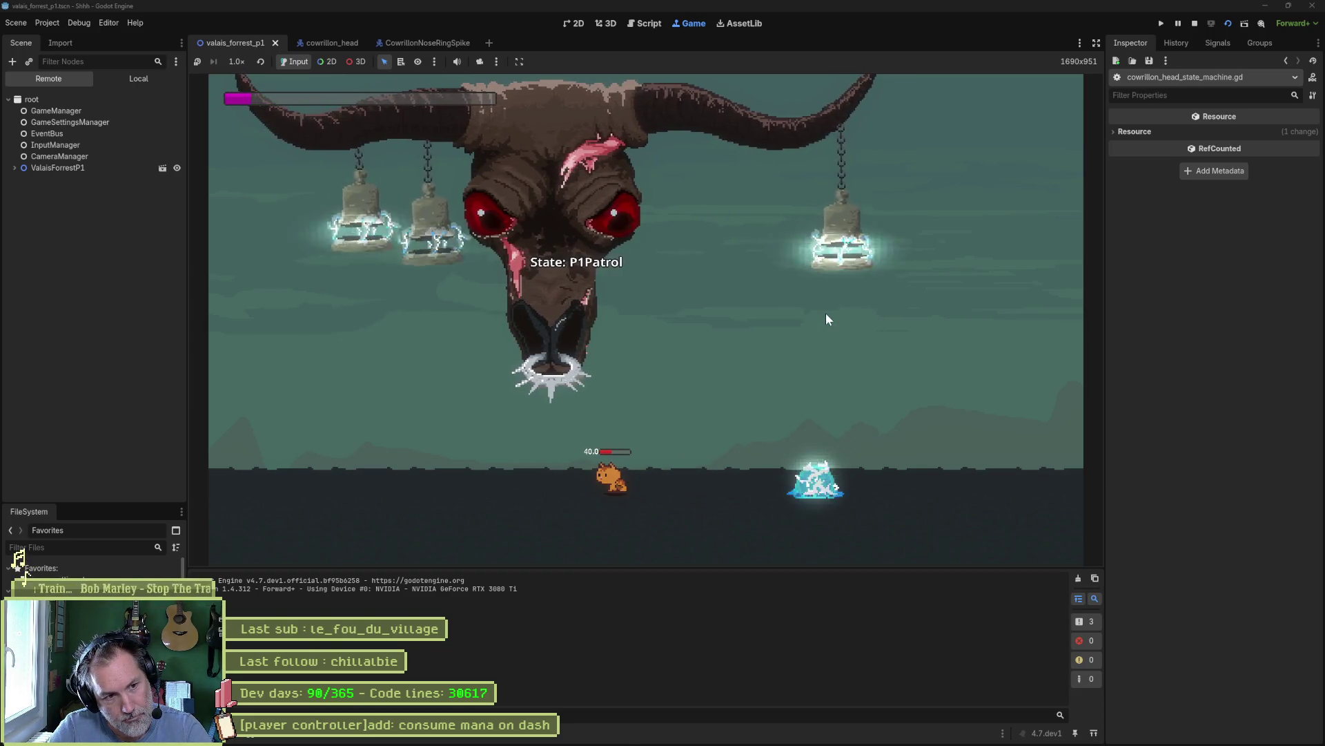
{"action": "key", "text": "a"}
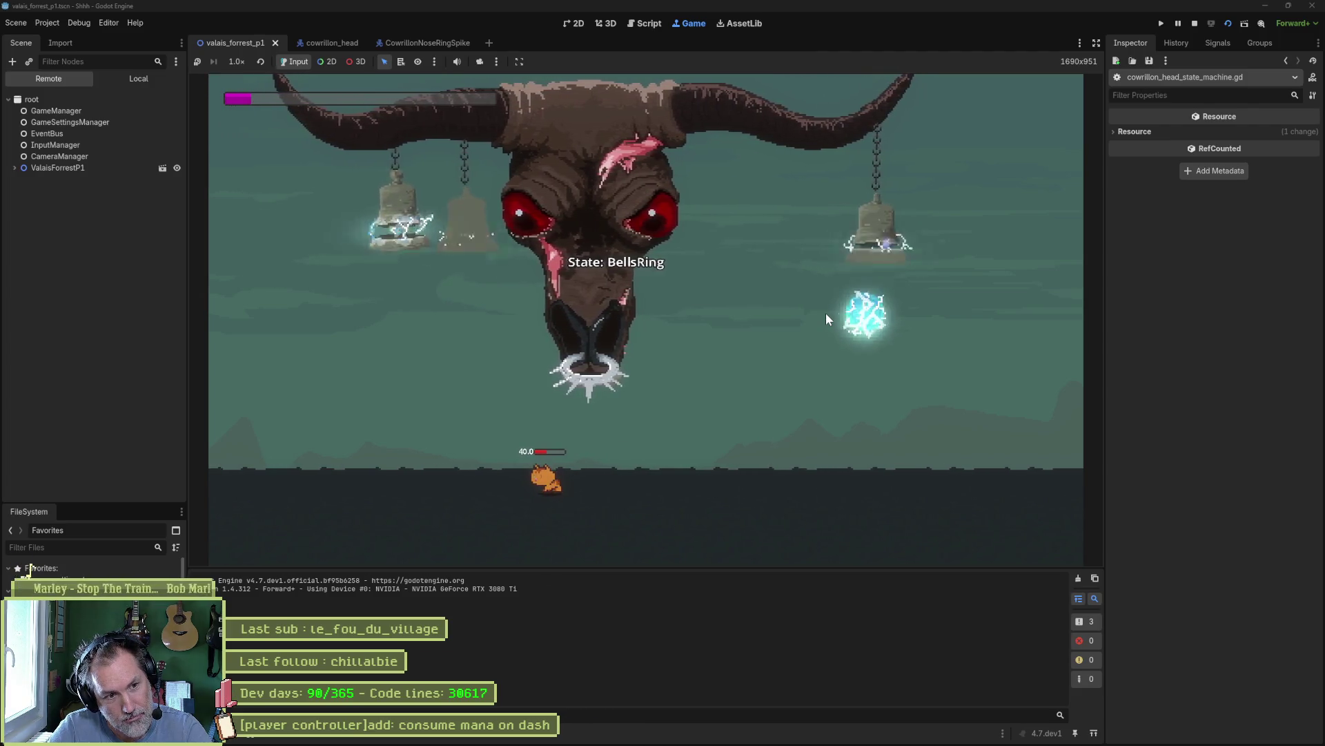
{"action": "key", "text": "d"}
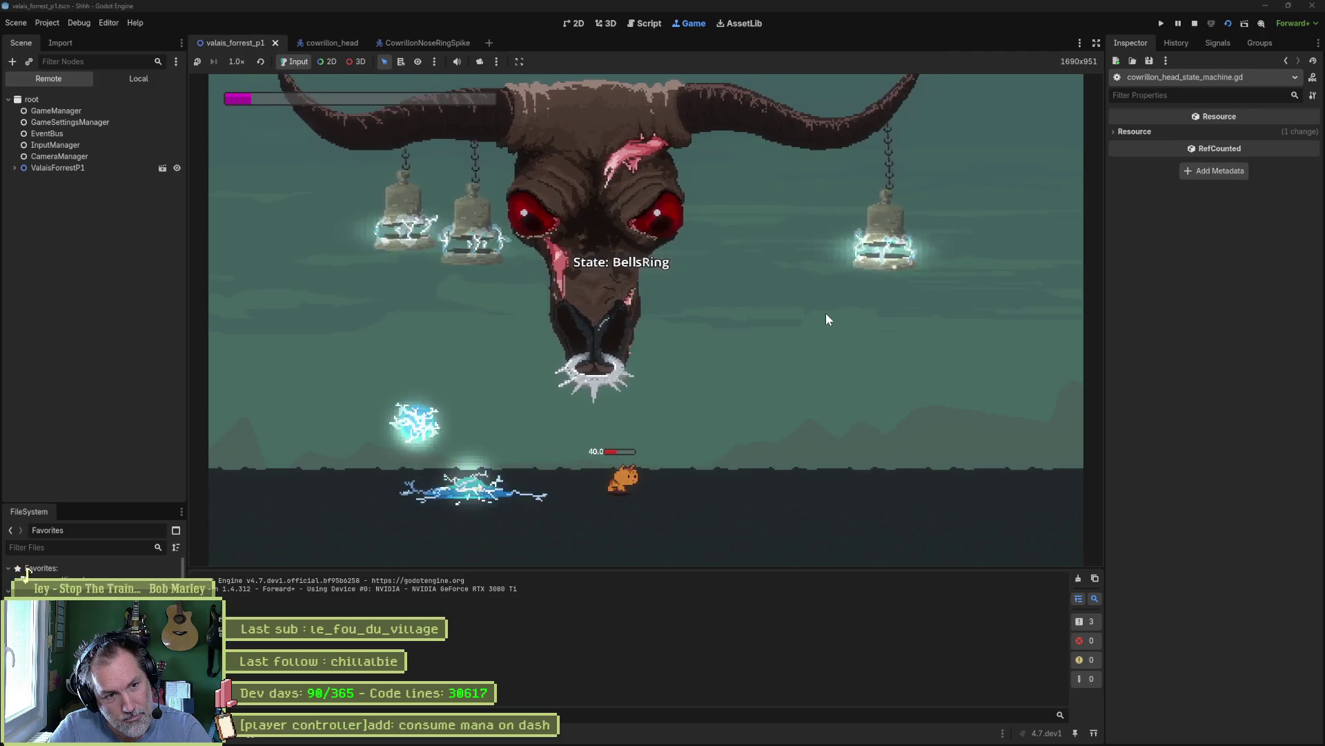
{"action": "key", "text": "a"}
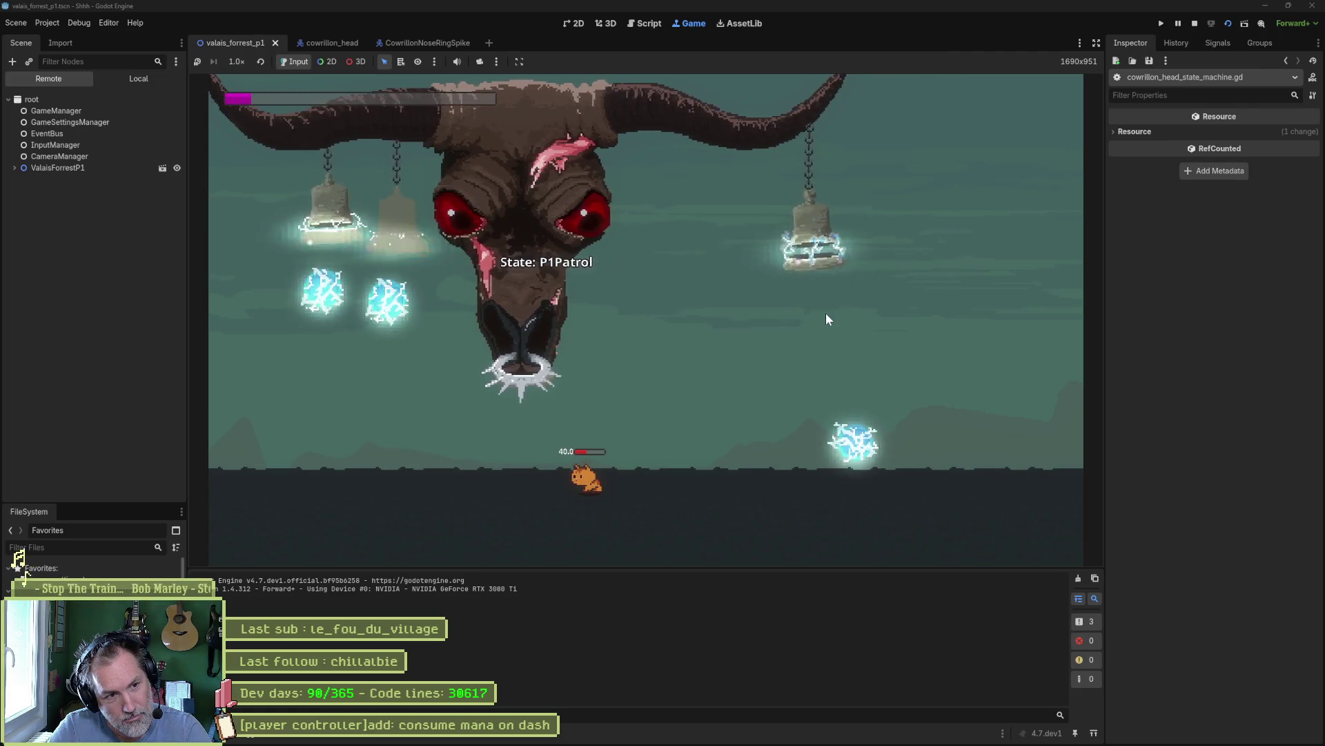
{"action": "key", "text": "d"}
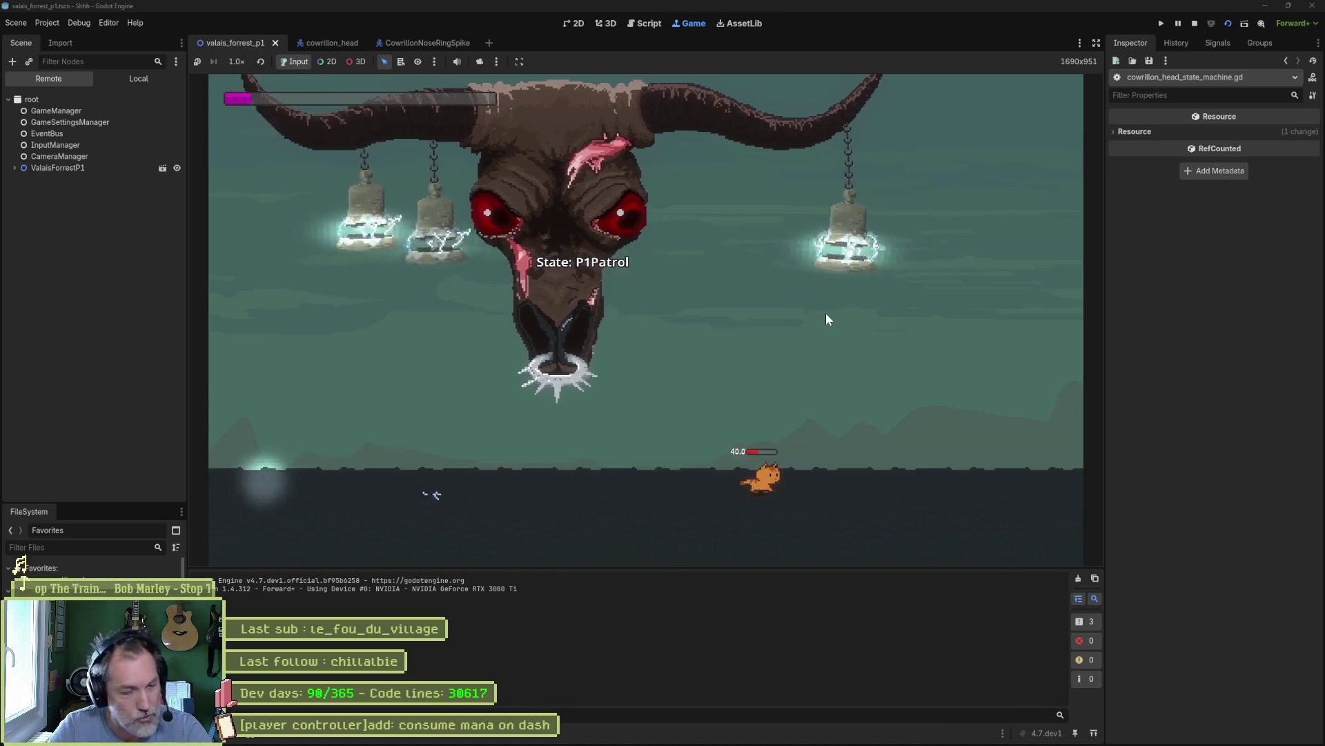
{"action": "key", "text": "a"}
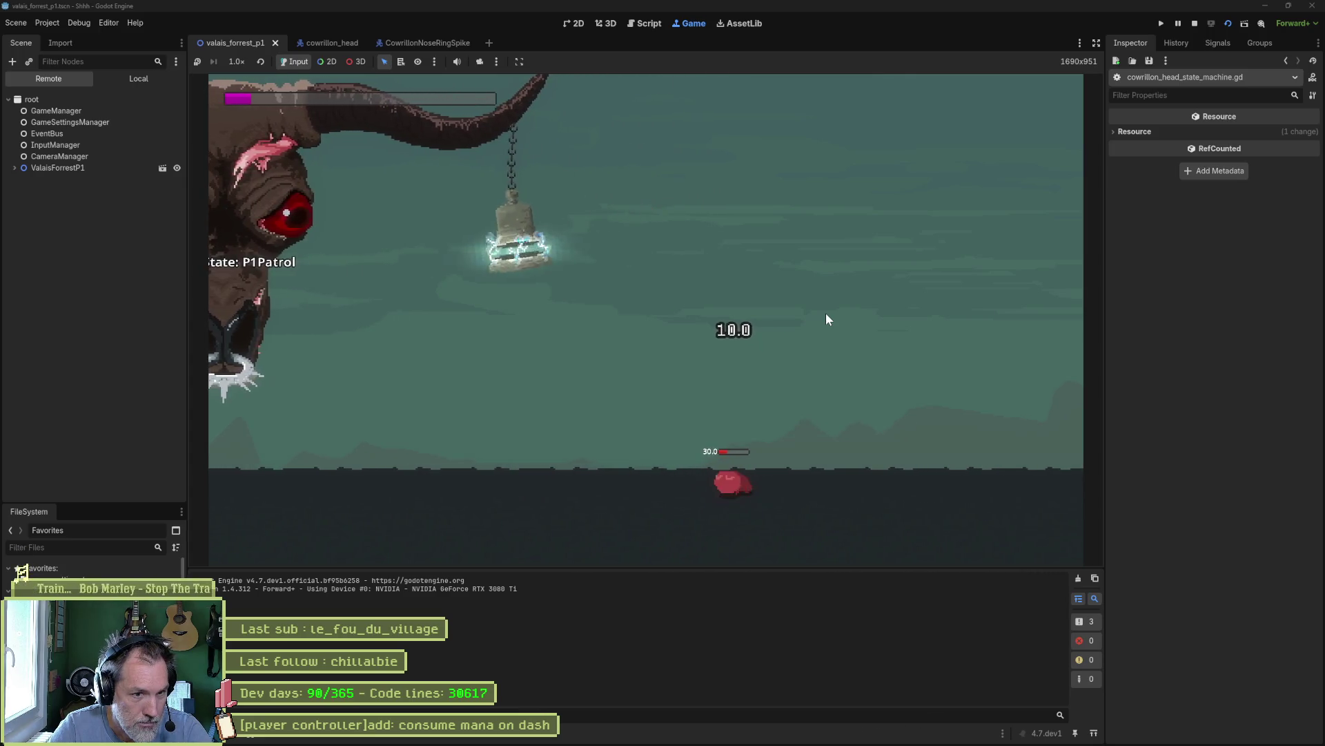
- Keep dodging with A and D, then stop the game with F8 and switch to Asana
{"action": "key", "text": "a"}
{"action": "key", "text": "d"}
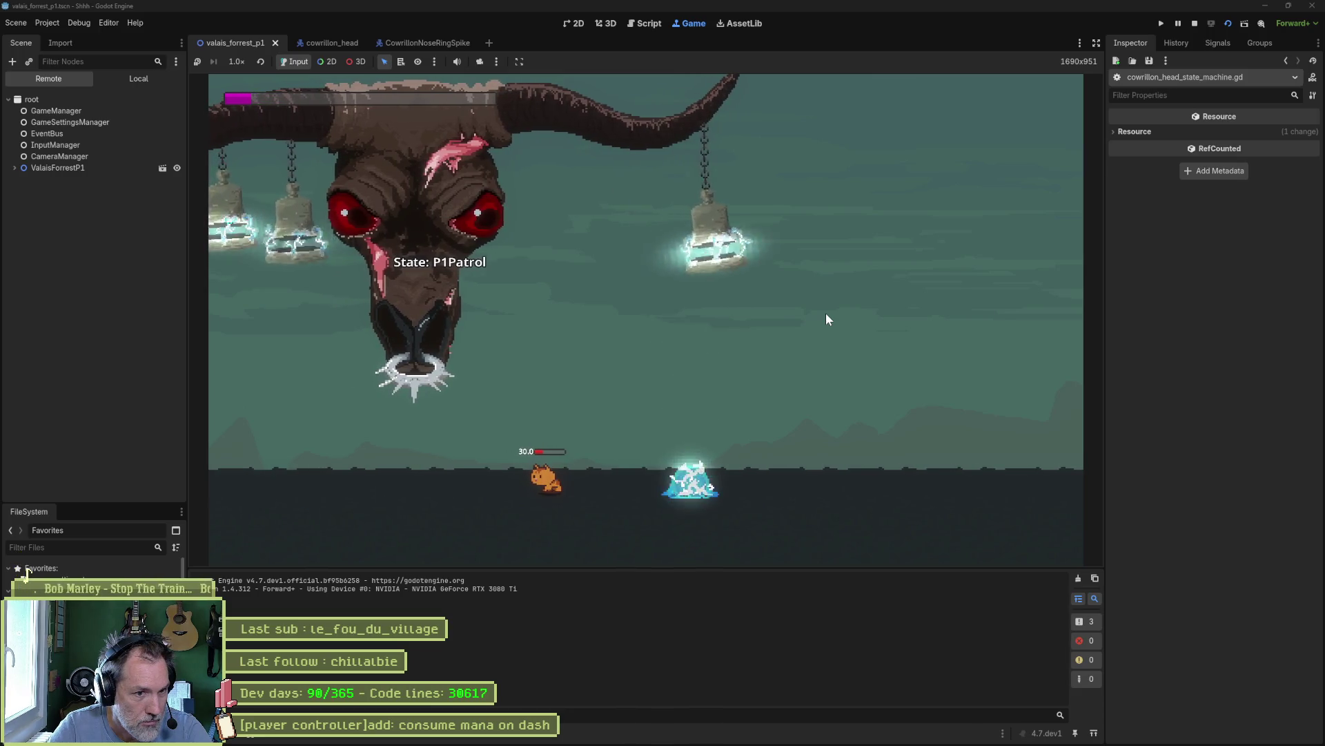
{"action": "key", "text": "d"}
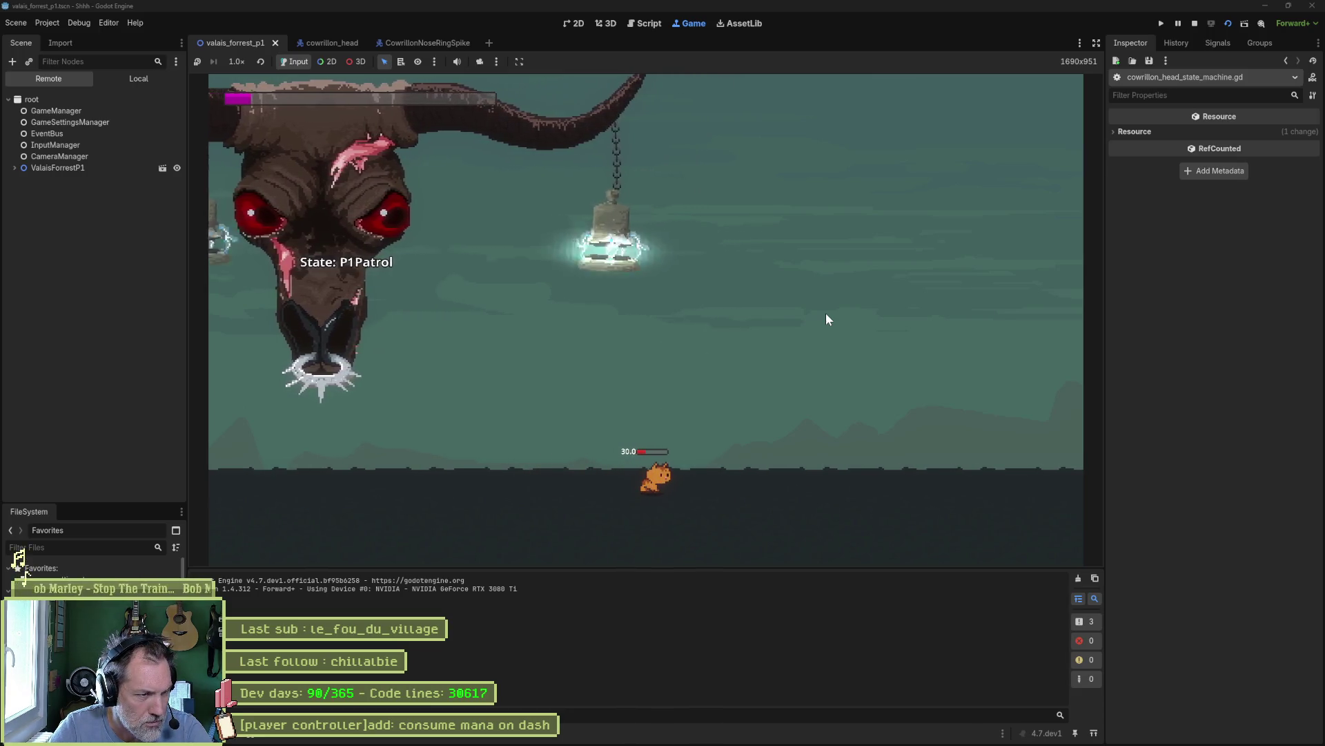
{"action": "key", "text": "a"}
{"action": "key", "text": "a"}
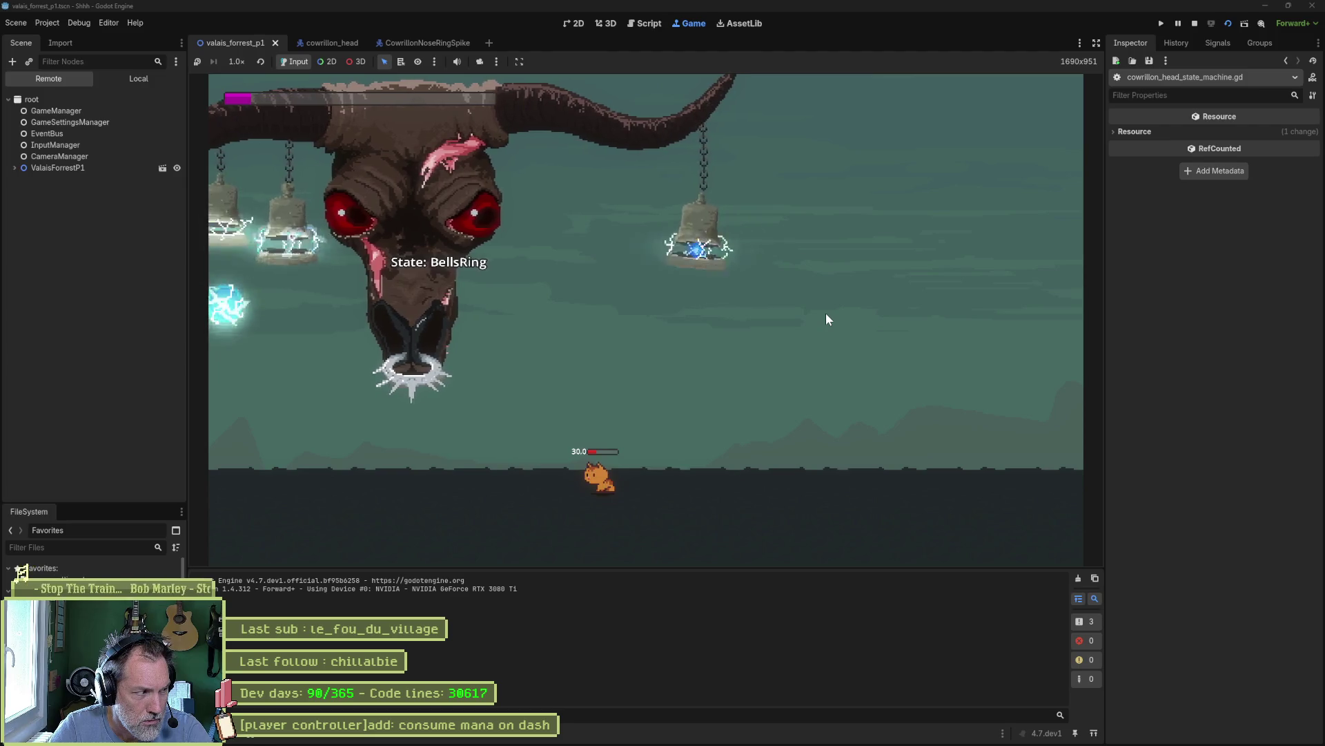
{"action": "key", "text": "a"}
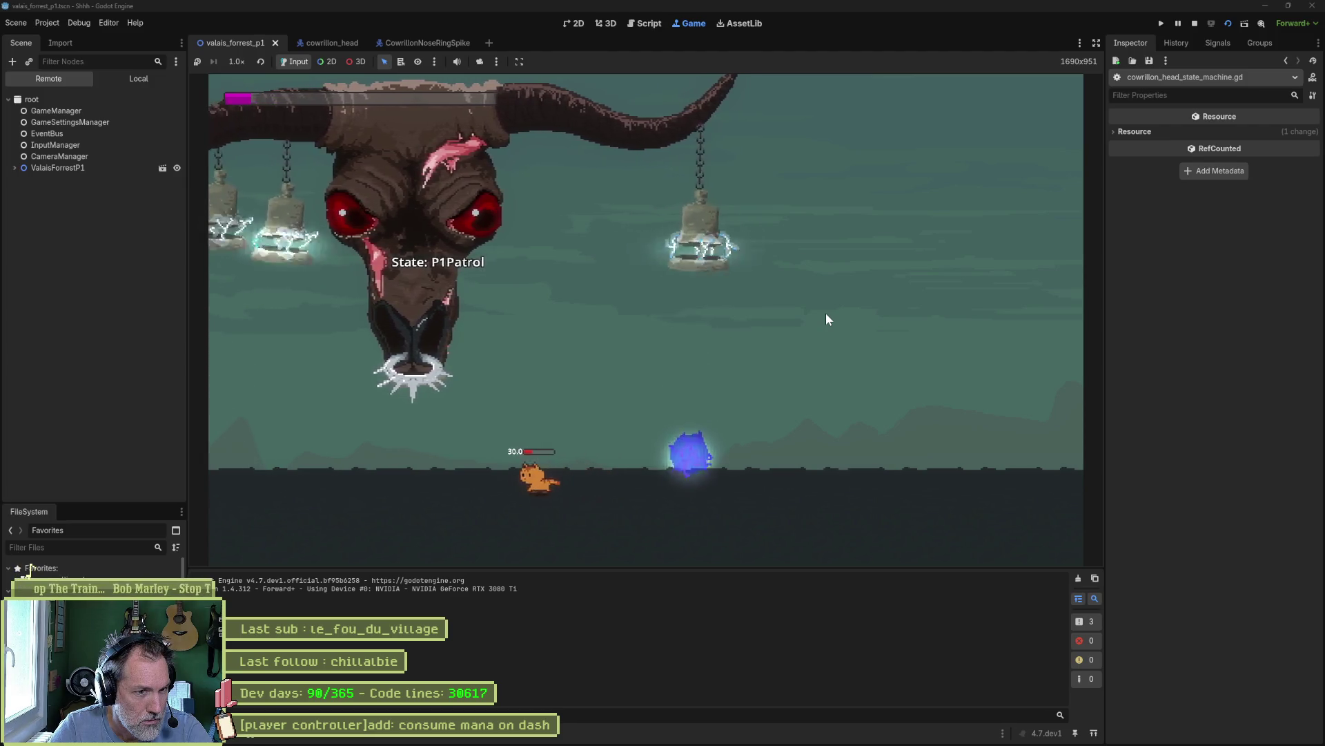
{"action": "key", "text": "d"}
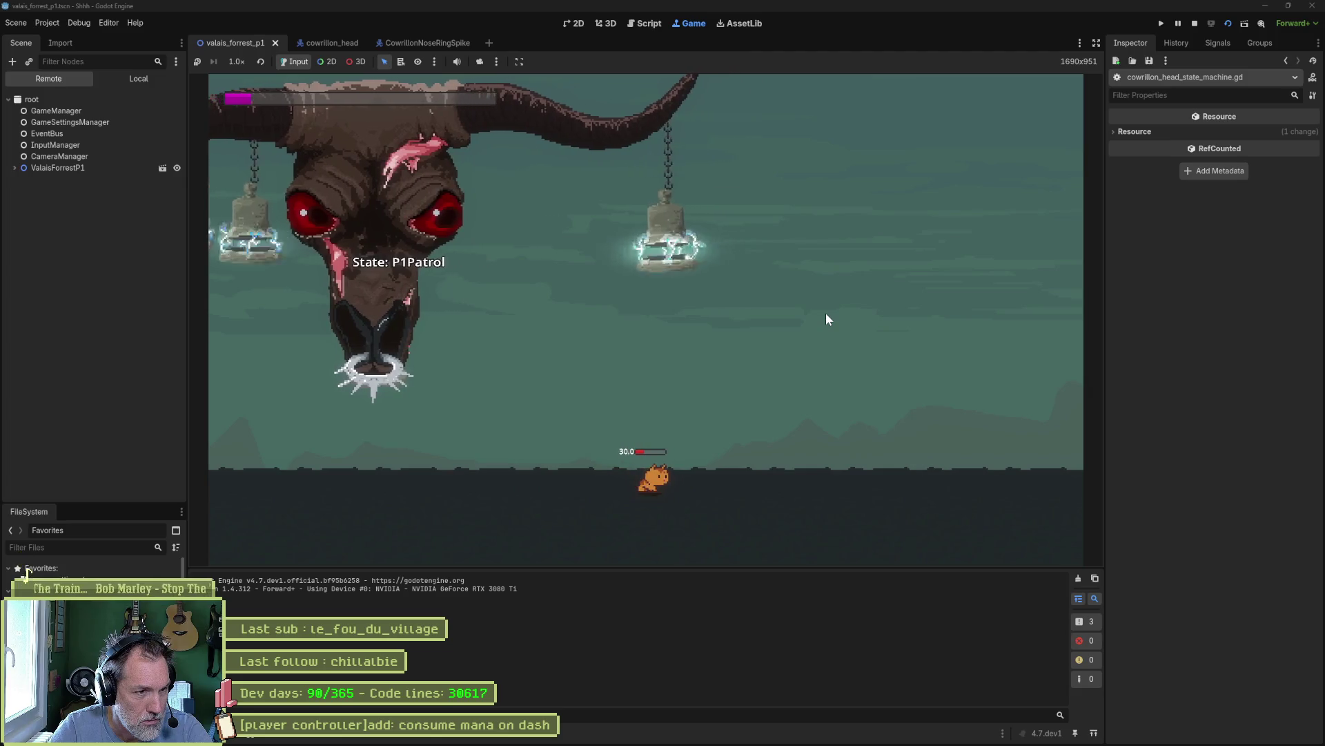
{"action": "key", "text": "d"}
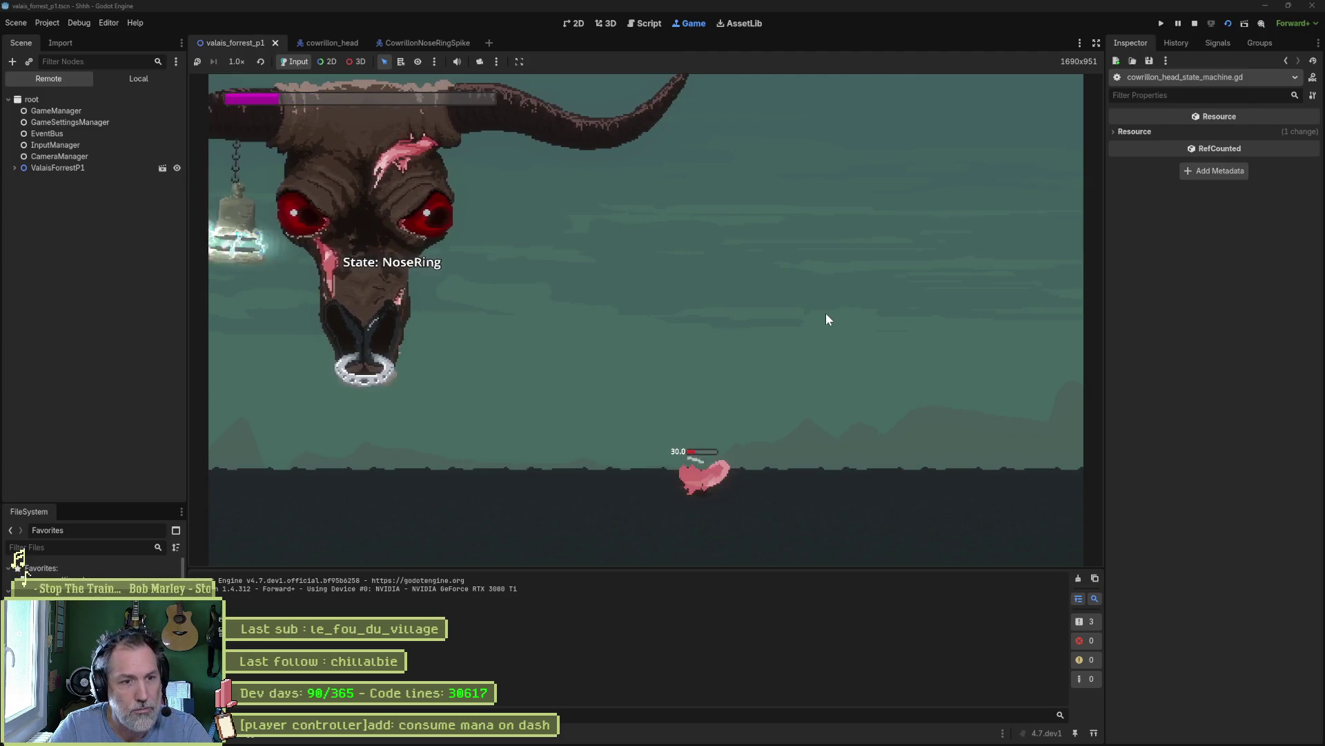
{"action": "key", "text": "F8"}
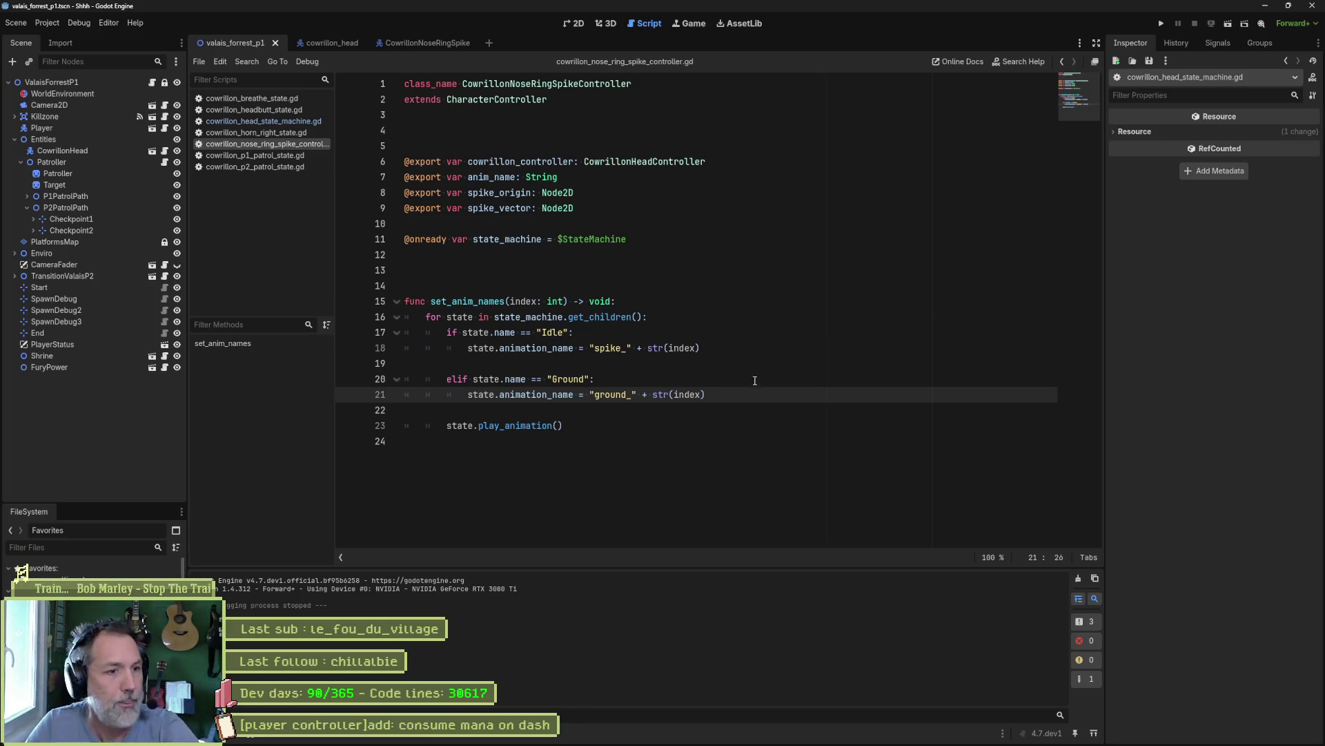
{"action": "key", "text": "alt+Tab"}
- Add an In progress task '[player controller]refacto: remove invul on parry' and start its description
{"action": "left_click", "coordinate": [663, 305]}
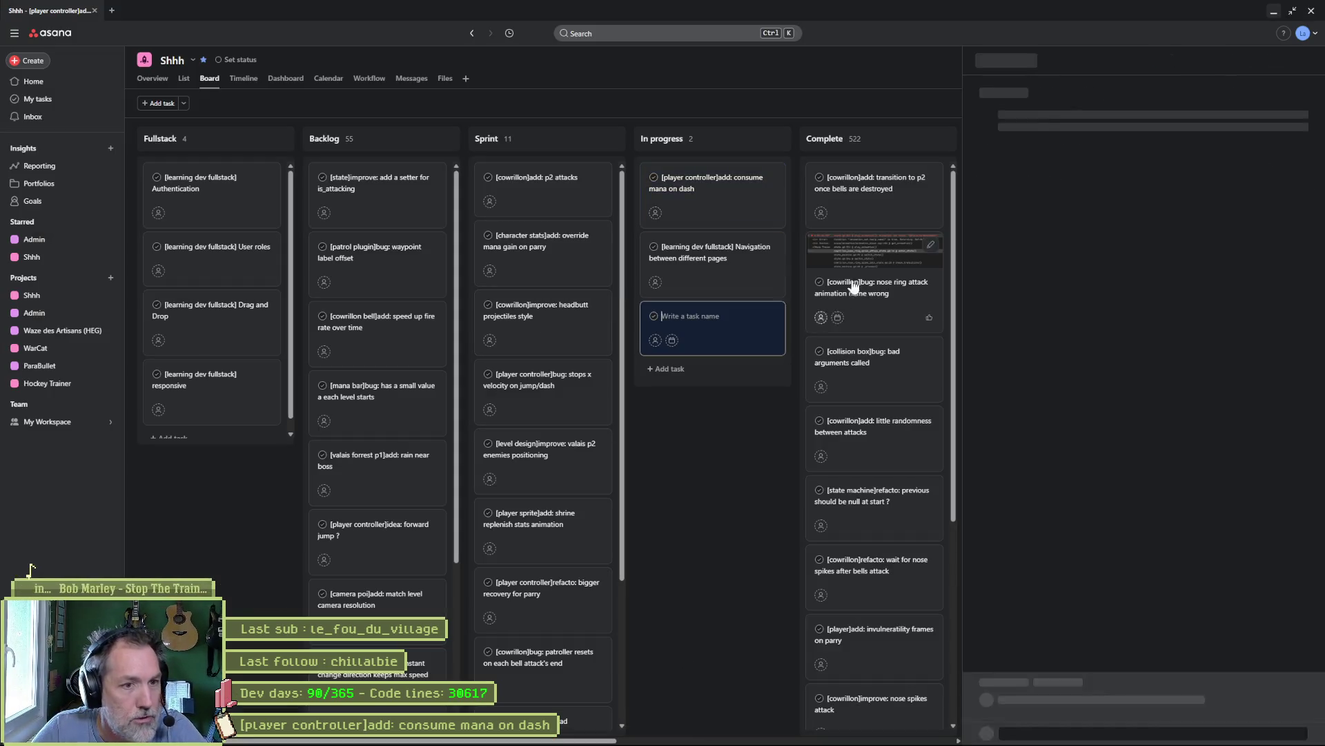
{"action": "left_click", "coordinate": [1101, 104]}
{"action": "type", "text": "[player controller]refacto: remove invul on parry"}
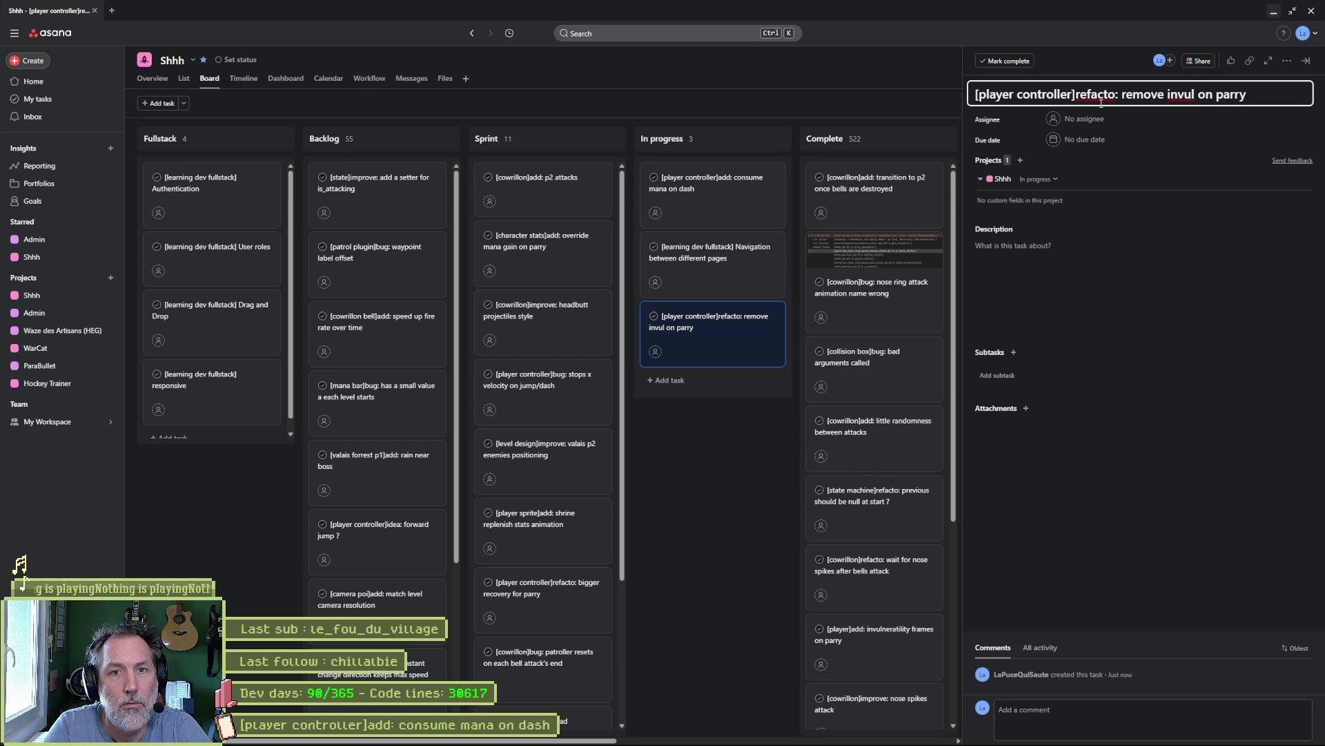
{"action": "left_click", "coordinate": [1092, 252]}
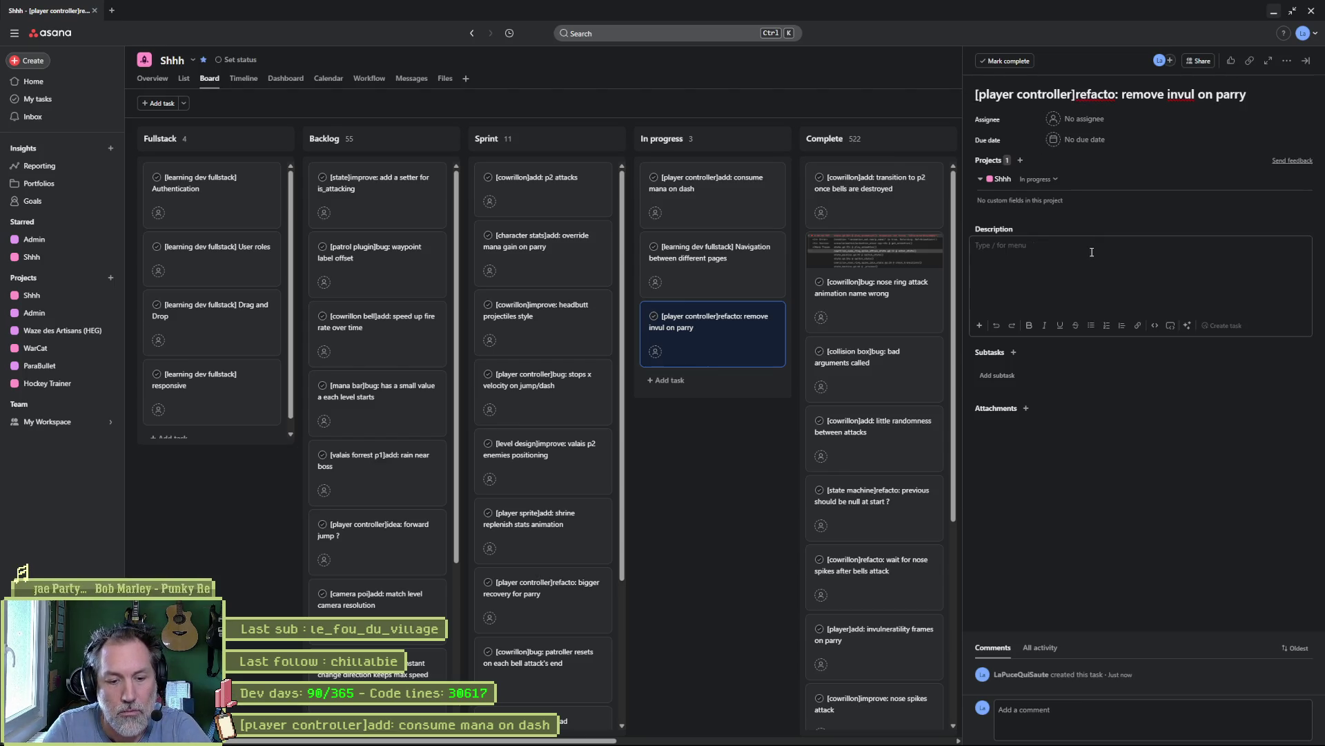